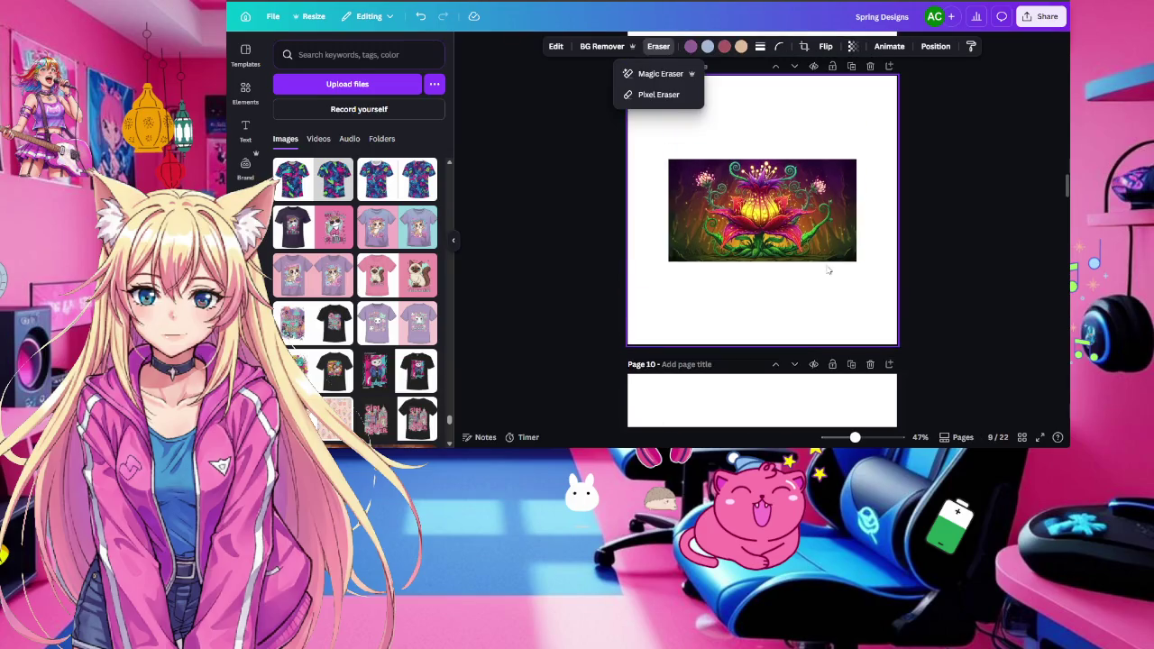
Duplicate page 9 with its flower illustration
left_click(665, 50)
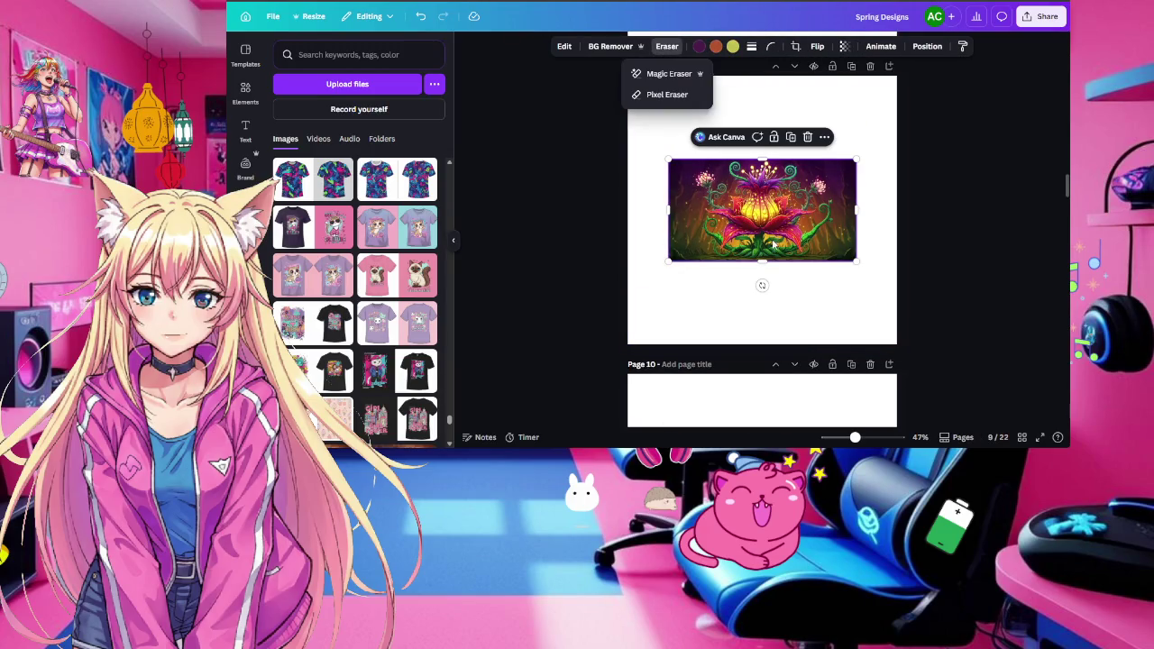
scroll(773, 244, "up", 3)
scroll(773, 244, "down", 2)
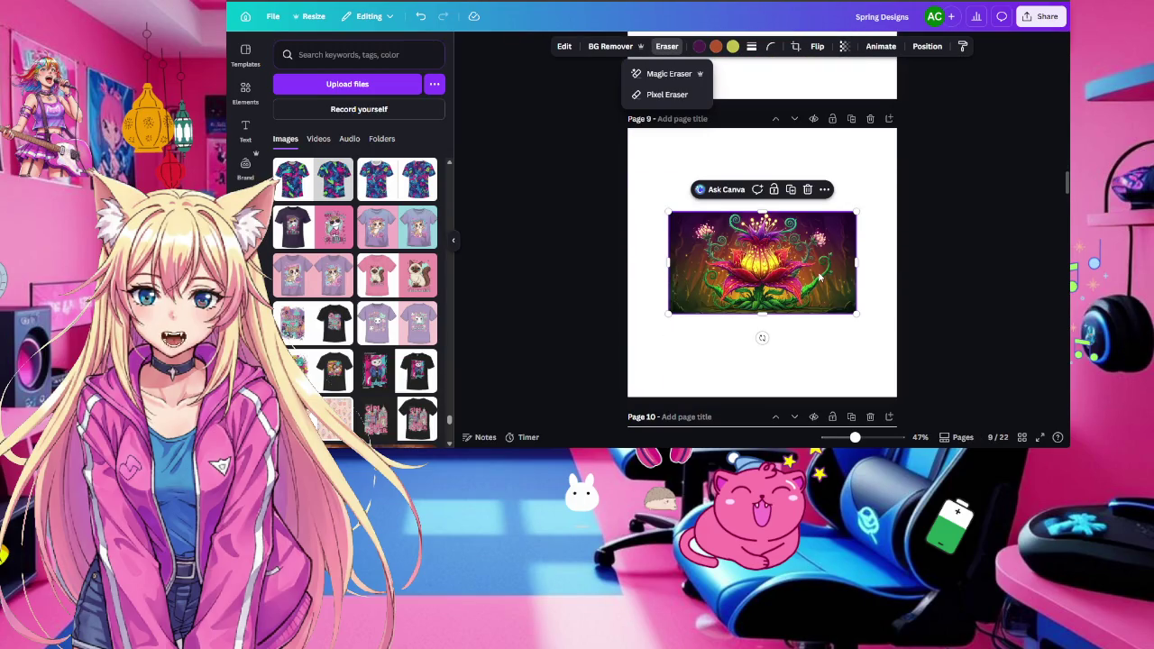
left_click(864, 172)
left_click(823, 234)
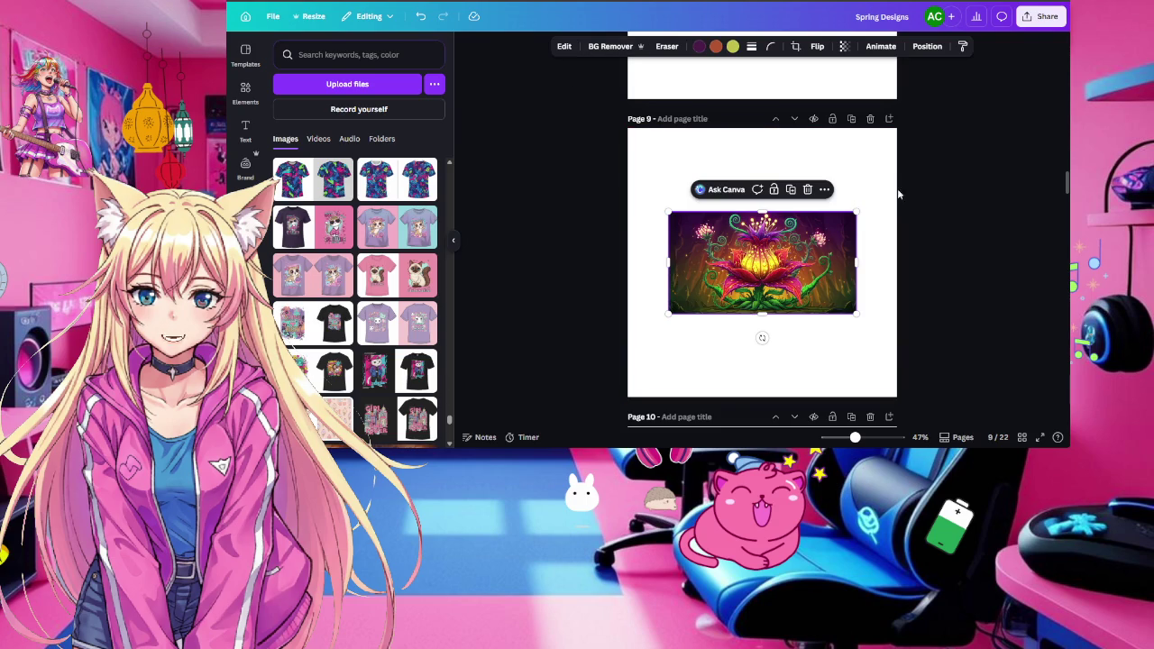
left_click(851, 119)
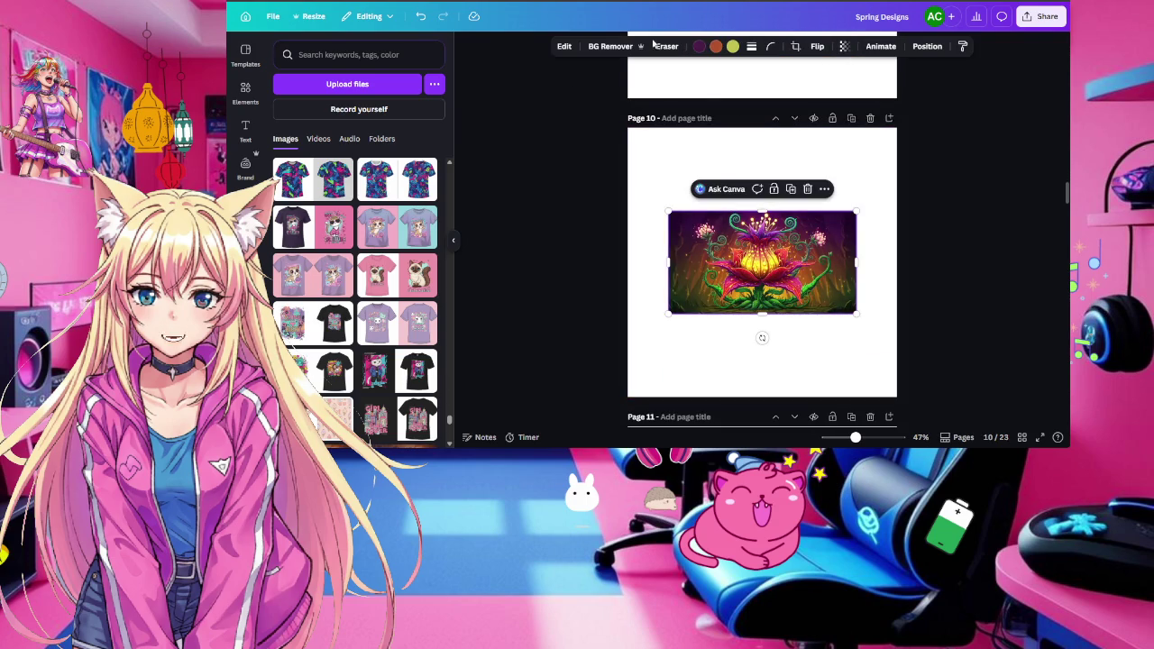
Remove the background from the flower on the copied page
left_click(619, 49)
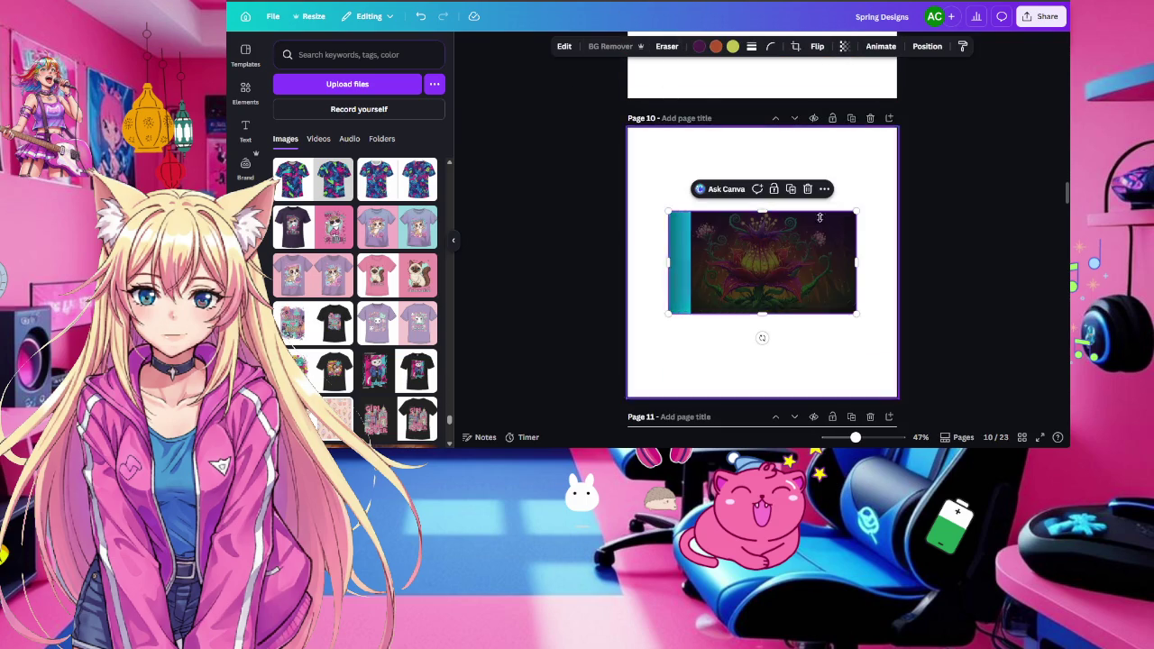
scroll(837, 258, "down", 5)
left_click(790, 208)
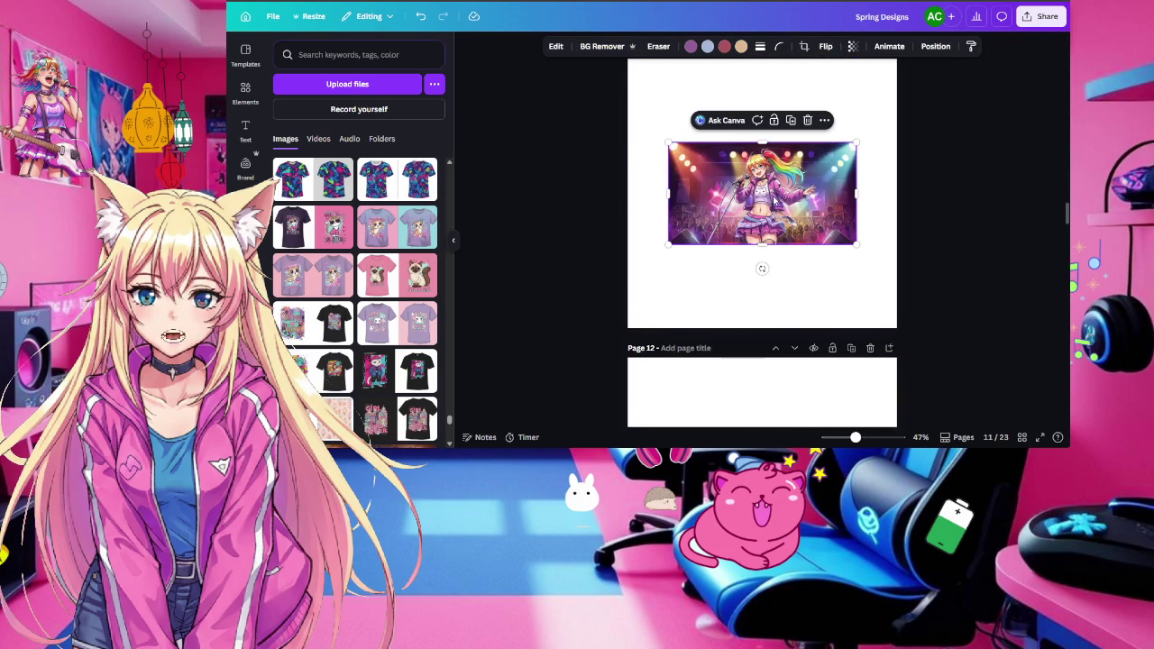
Remove the singer's background and enlarge her to fill most of page 11
left_click(583, 50)
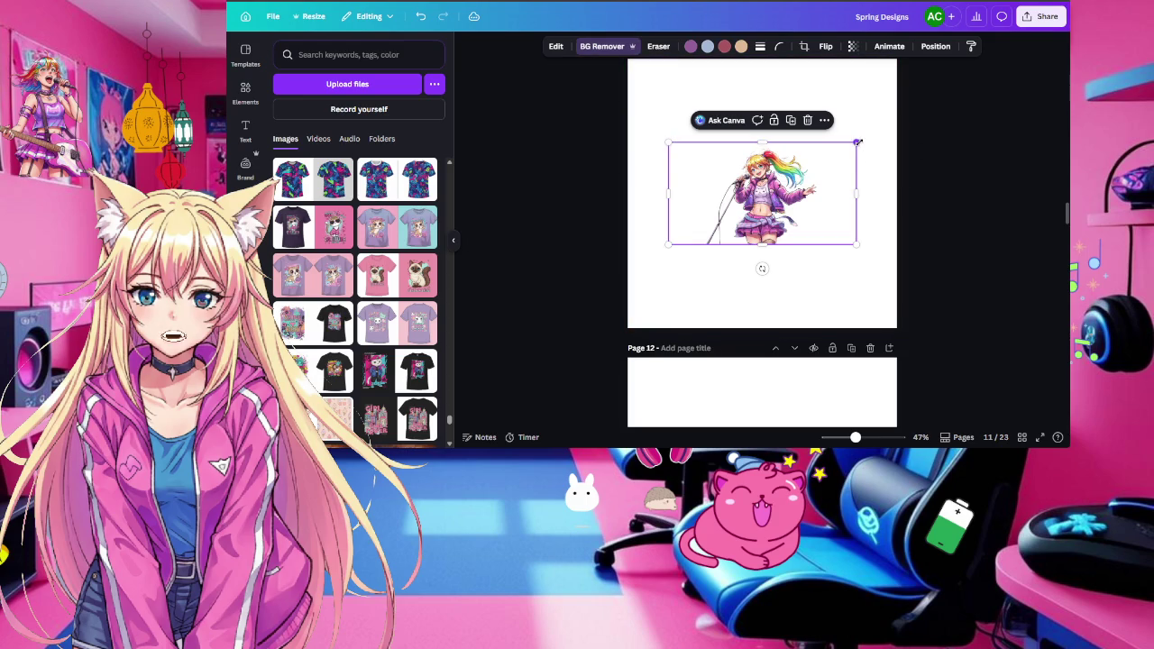
left_click_drag(856, 141, 1037, 36)
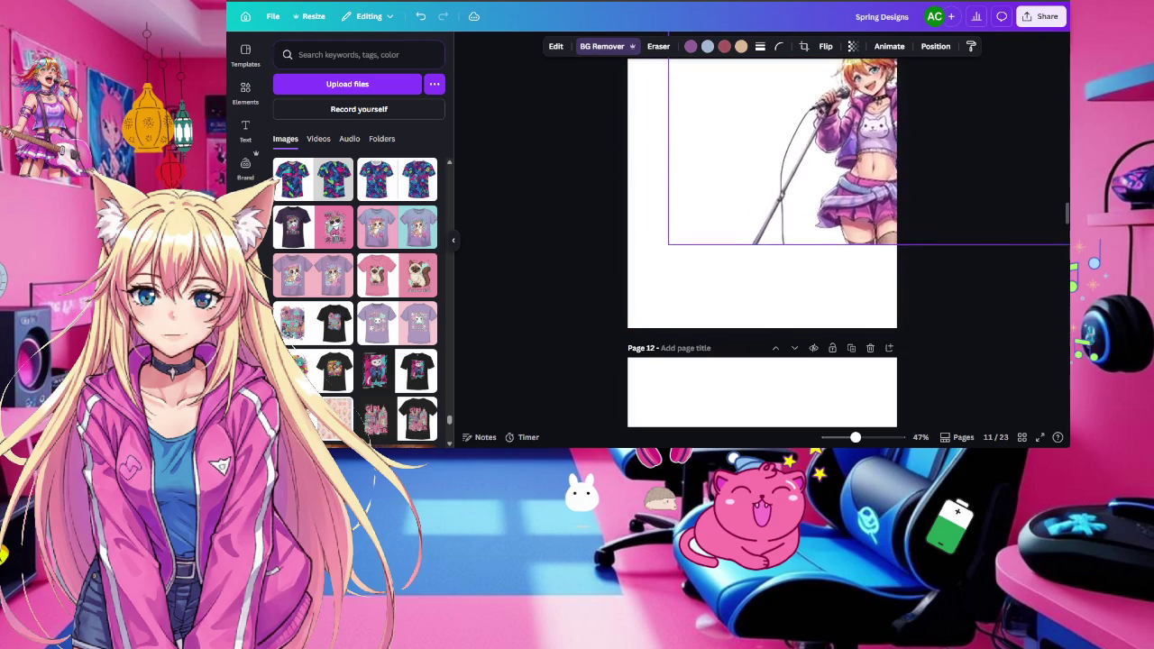
left_click_drag(830, 169, 723, 250)
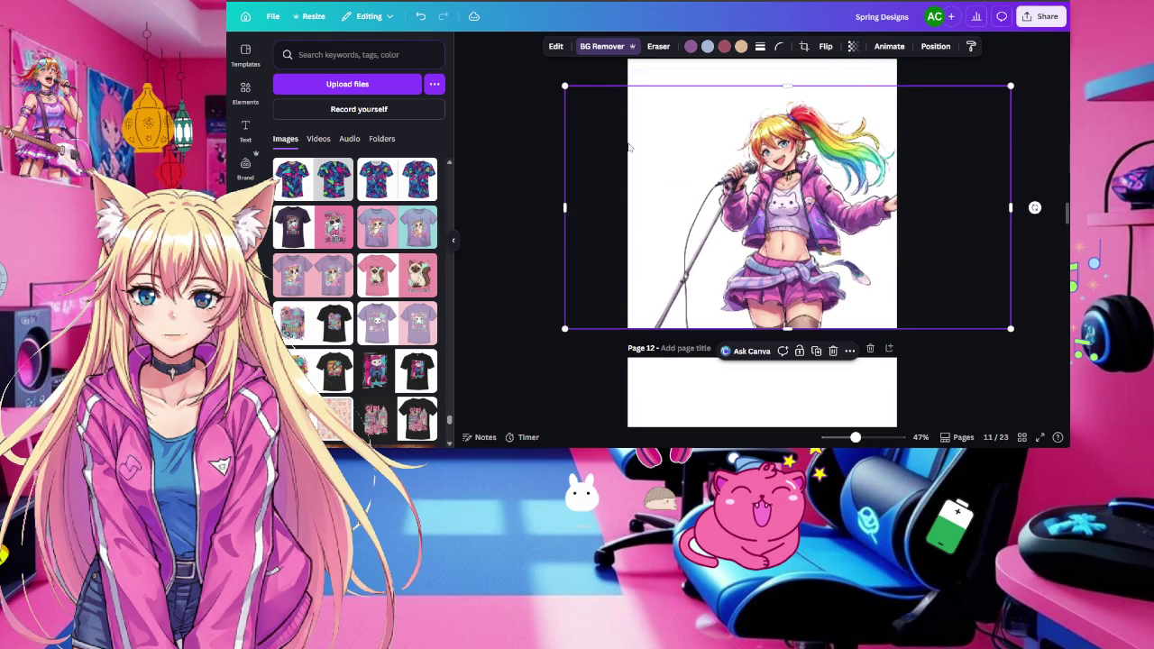
left_click_drag(565, 85, 591, 85)
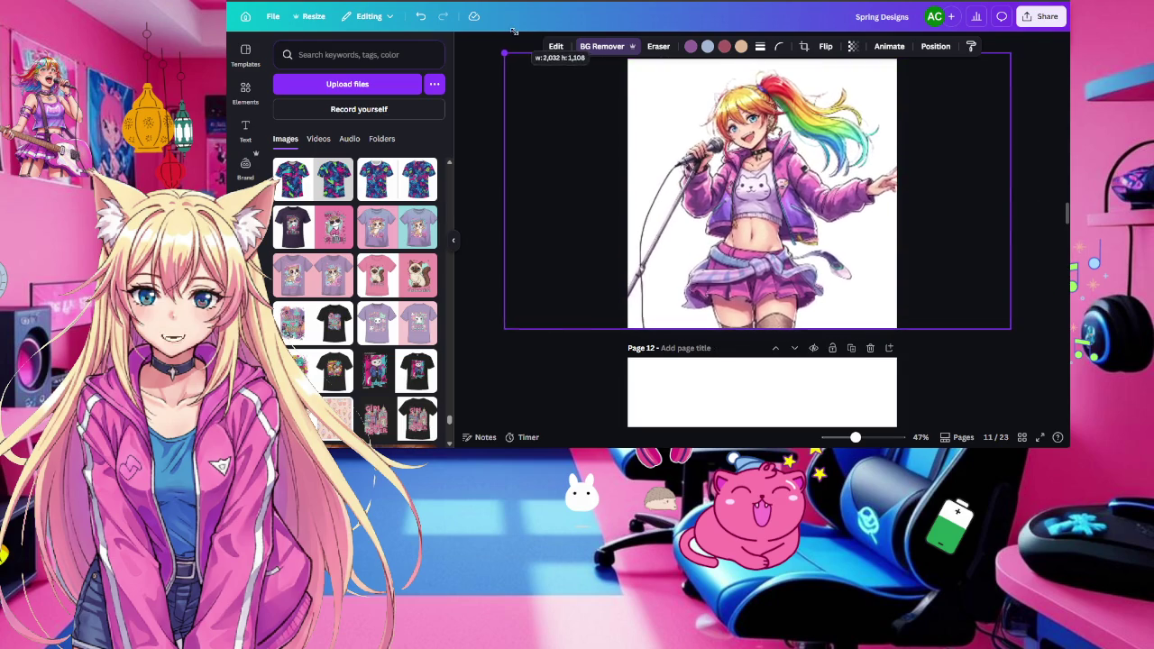
left_click_drag(802, 177, 776, 177)
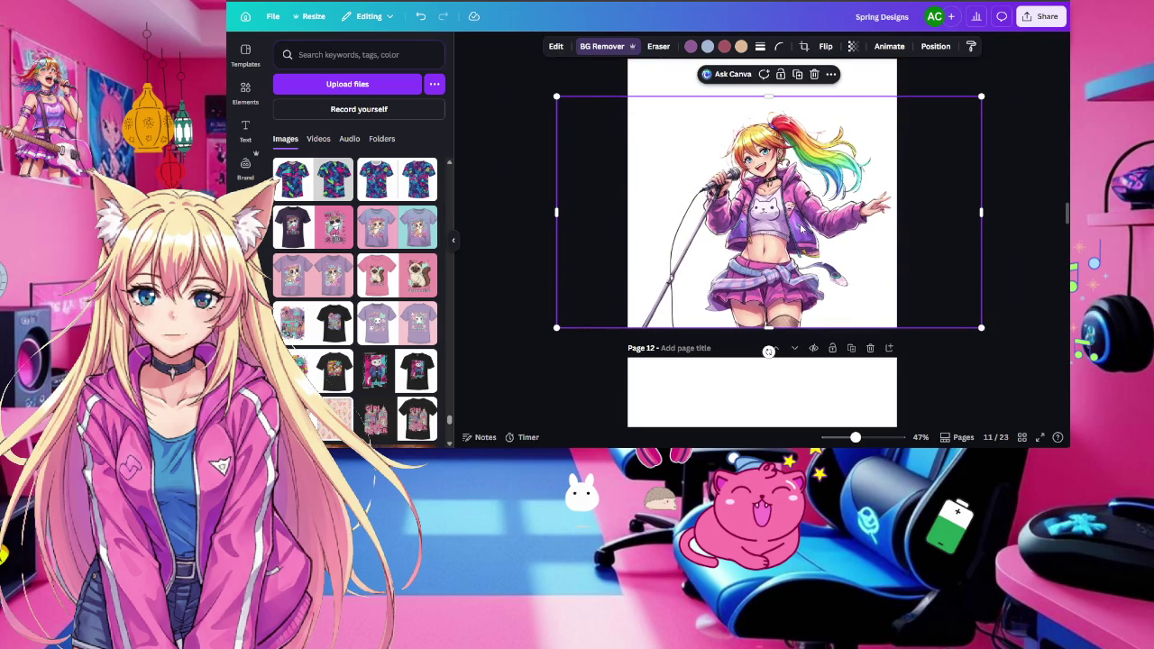
scroll(803, 229, "up", 3)
left_click(763, 171)
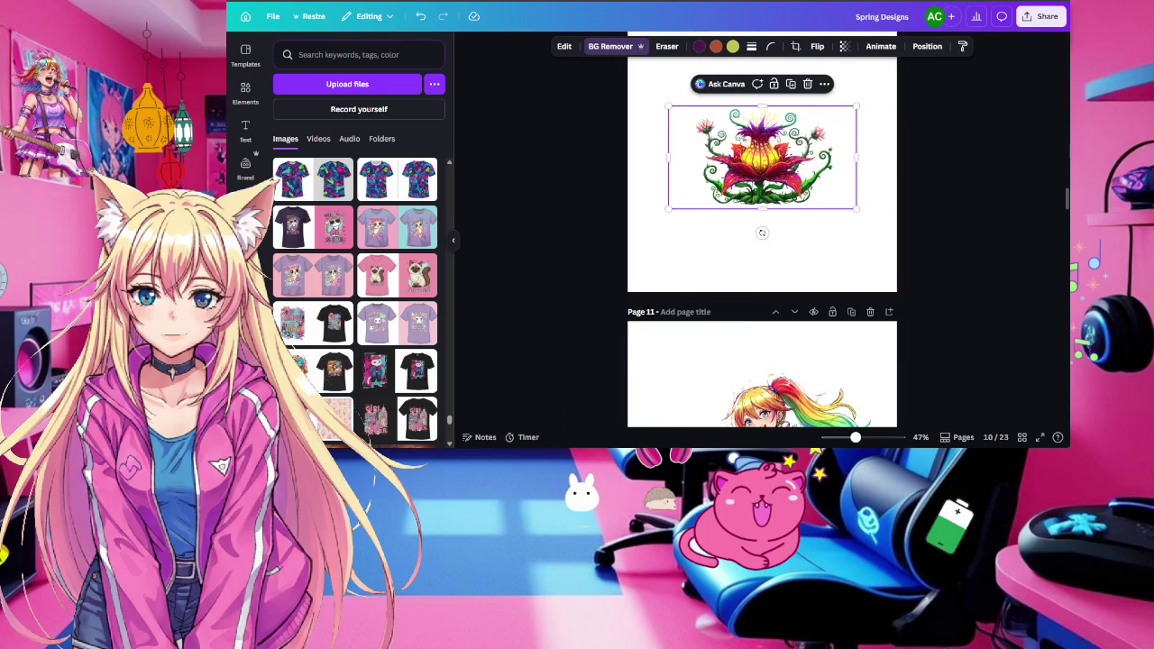
Resize and position page 10's background-free flower so it spans the full page width
left_click_drag(667, 209, 557, 271)
mouse_move(723, 189)
left_mouse_down()
mouse_move(771, 202)
mouse_move(777, 157)
left_mouse_up()
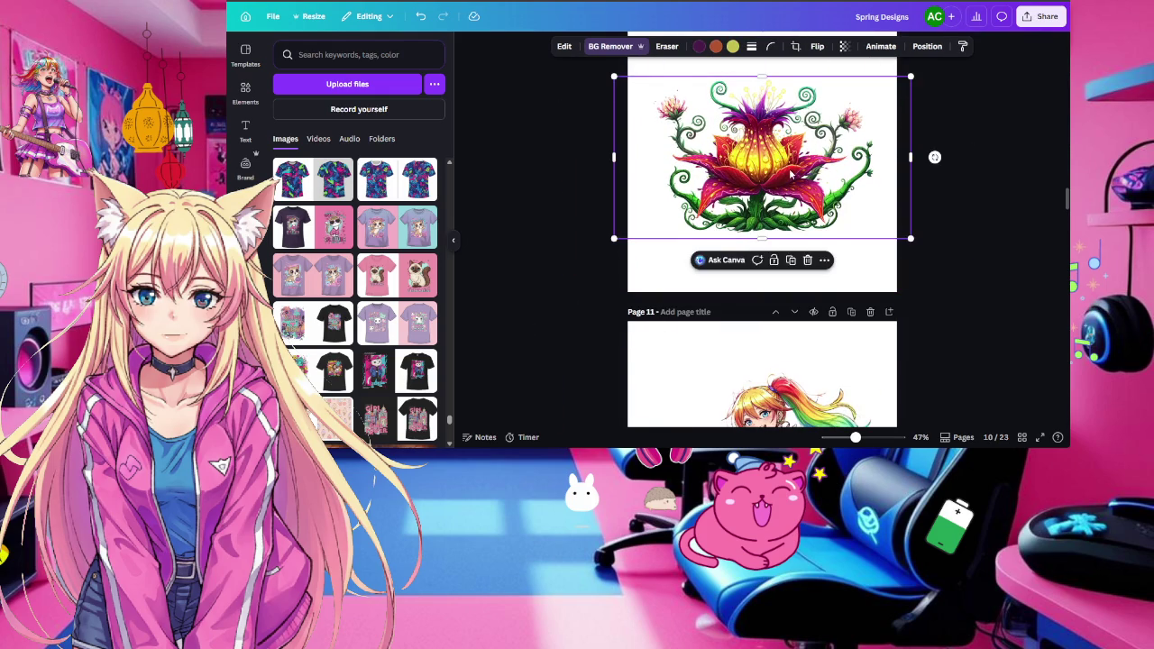
scroll(967, 129, "up", 1)
mouse_move(911, 129)
left_mouse_down()
mouse_move(979, 95)
mouse_move(875, 133)
left_mouse_up()
mouse_move(947, 91)
left_mouse_down()
mouse_move(886, 135)
mouse_move(890, 145)
left_mouse_up()
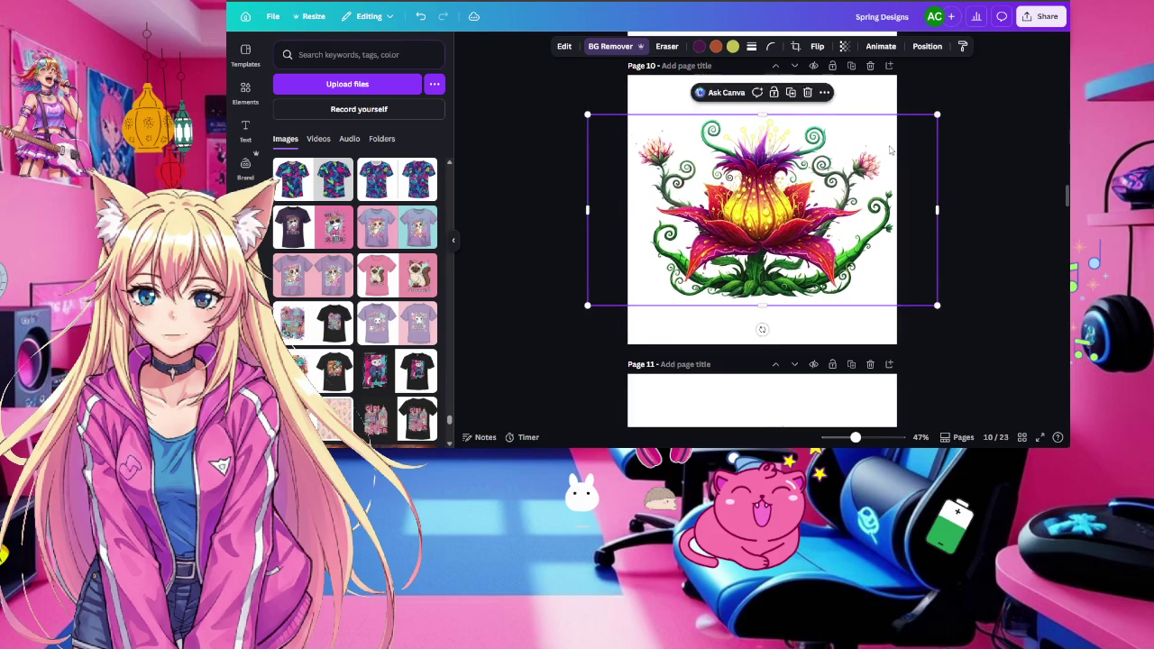
scroll(890, 151, "up", 3)
left_click(780, 198)
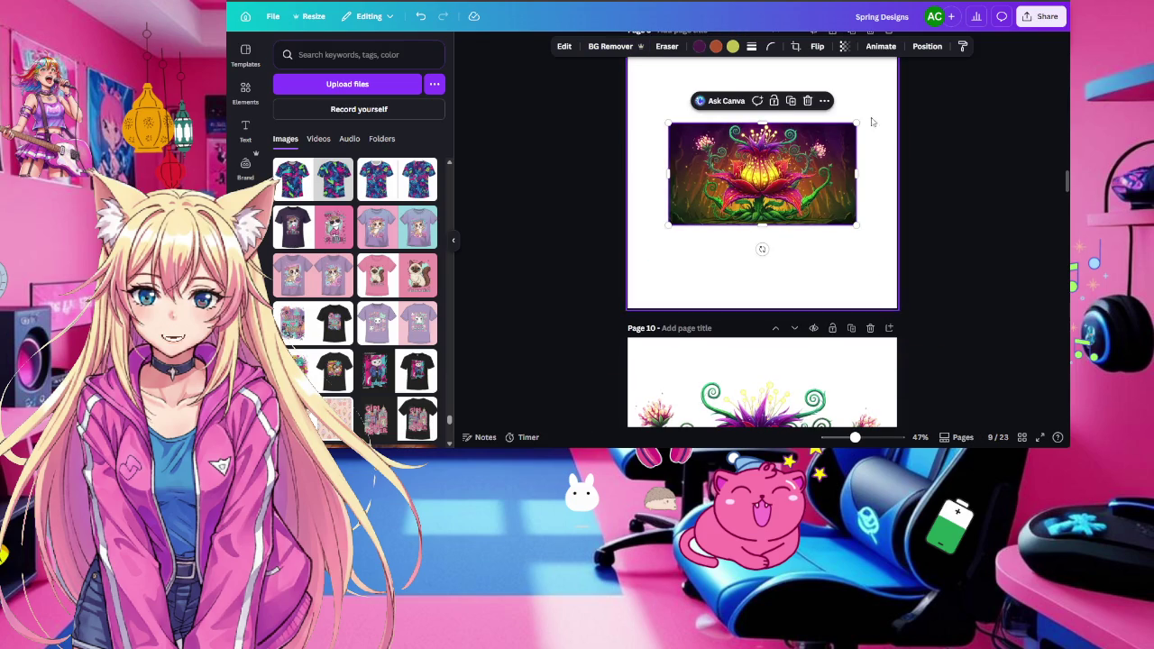
Stretch page 9's framed flower outward until it covers the whole page
scroll(858, 144, "up", 1)
mouse_move(854, 174)
left_mouse_down()
mouse_move(983, 56)
mouse_move(983, 67)
left_mouse_up()
left_click_drag(670, 276, 646, 362)
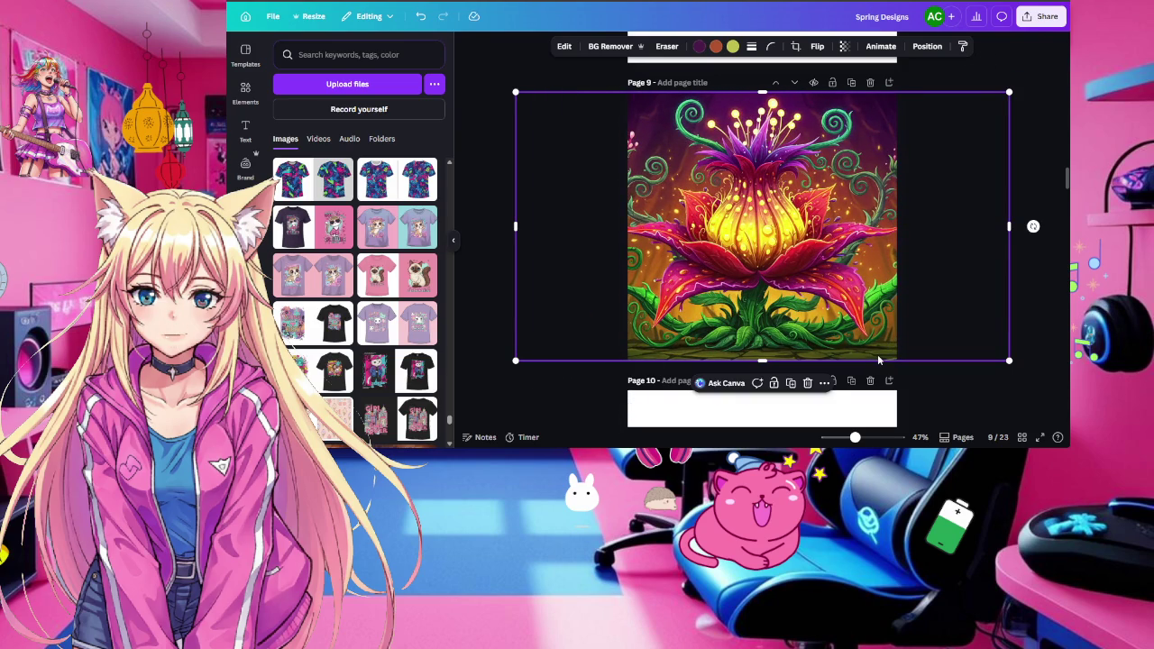
scroll(879, 359, "up", 2)
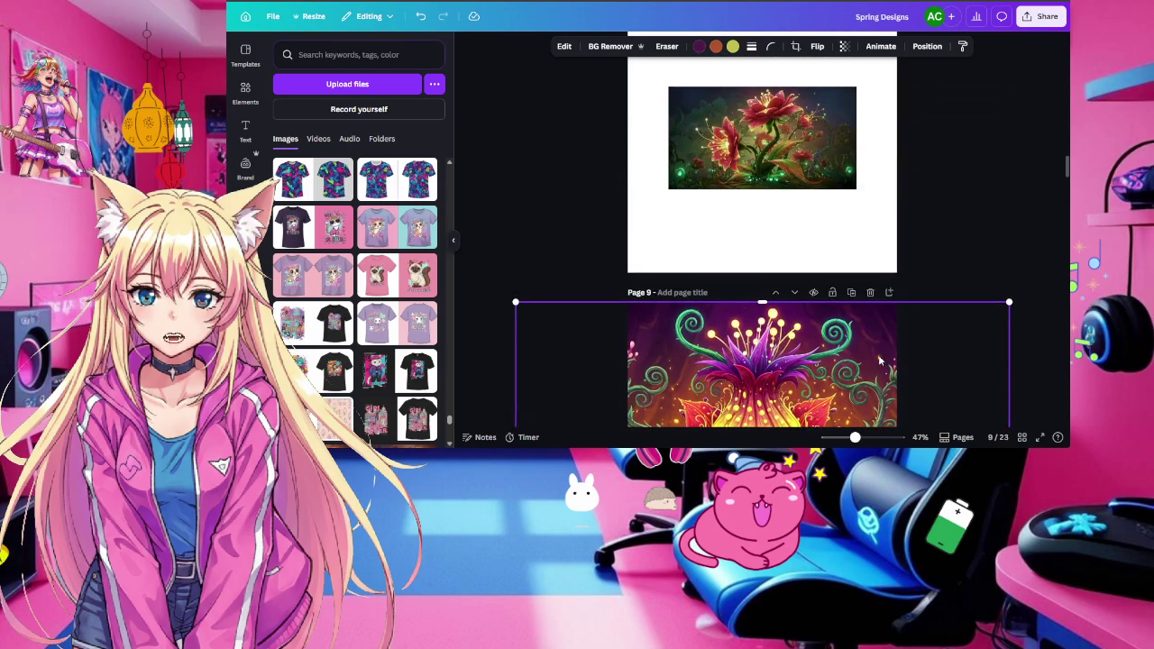
left_click(788, 134)
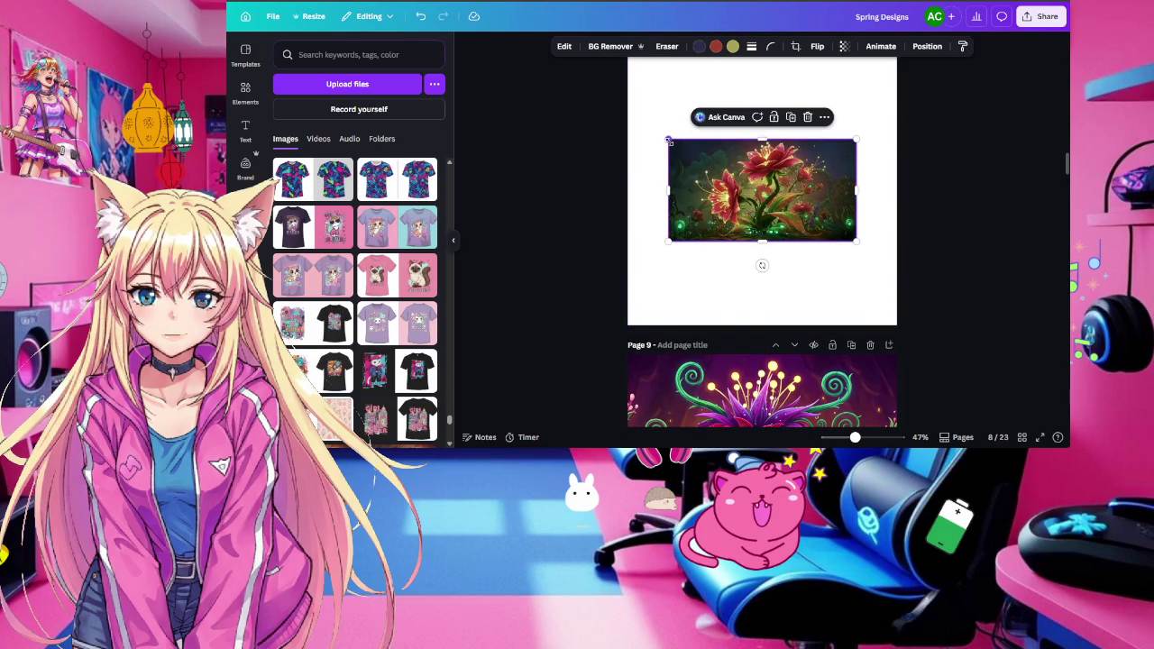
Enlarge the page 8 flower image so it fills the page
left_click_drag(668, 141, 478, 38)
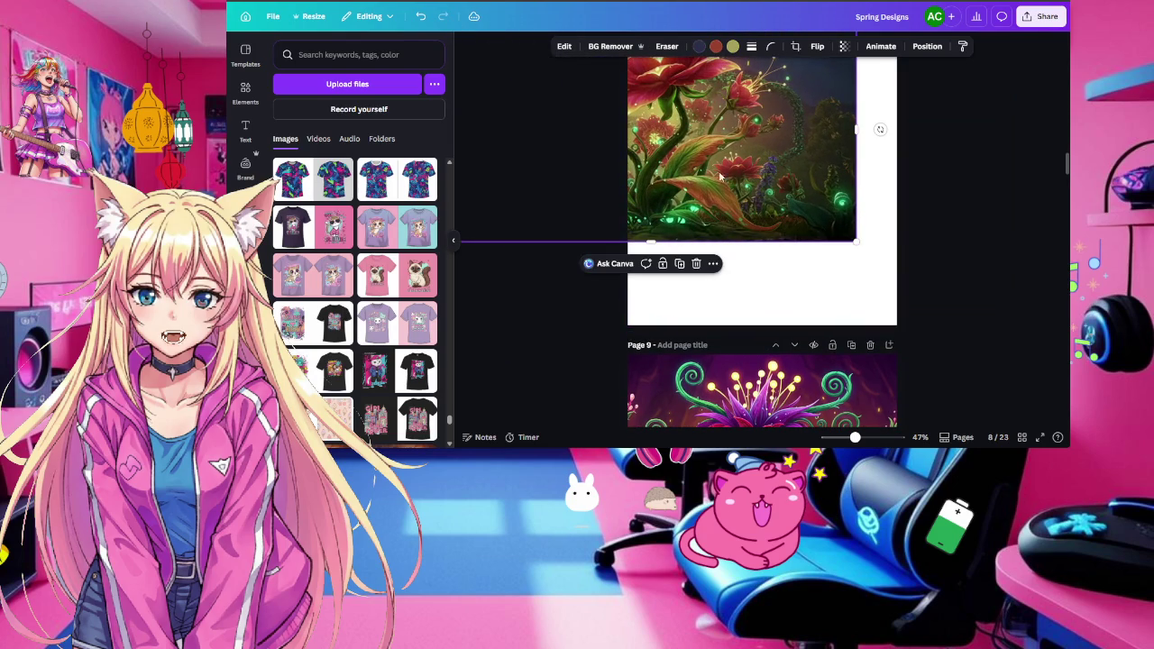
left_click_drag(855, 242, 917, 276)
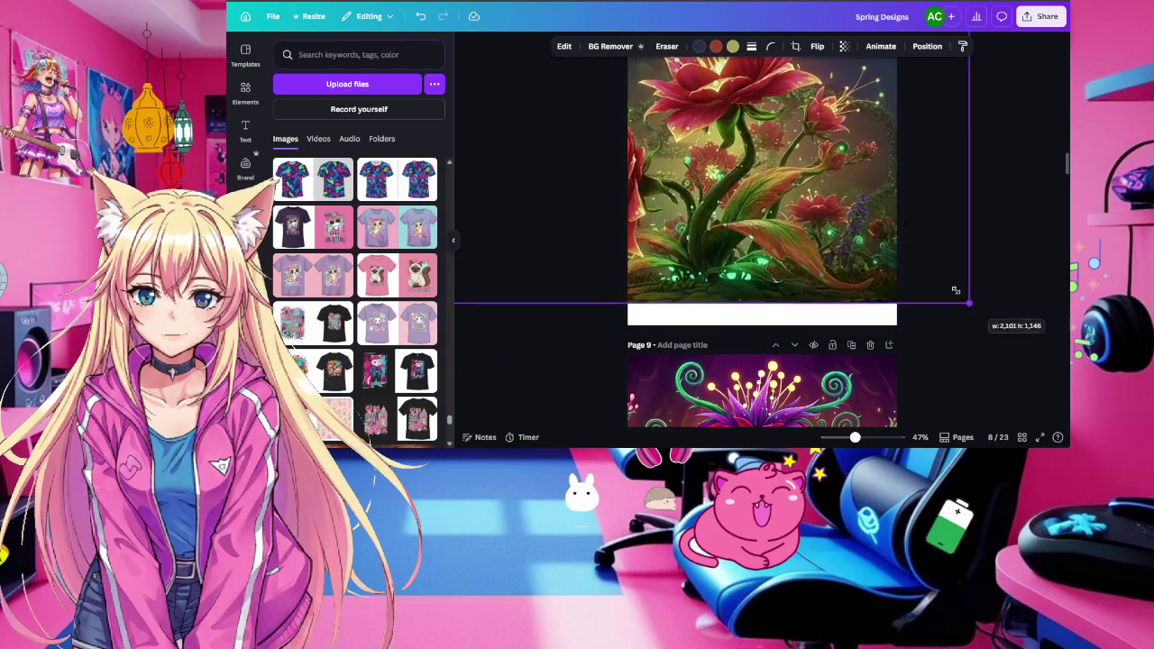
mouse_move(796, 195)
left_mouse_down()
mouse_move(867, 220)
mouse_move(874, 238)
left_mouse_up()
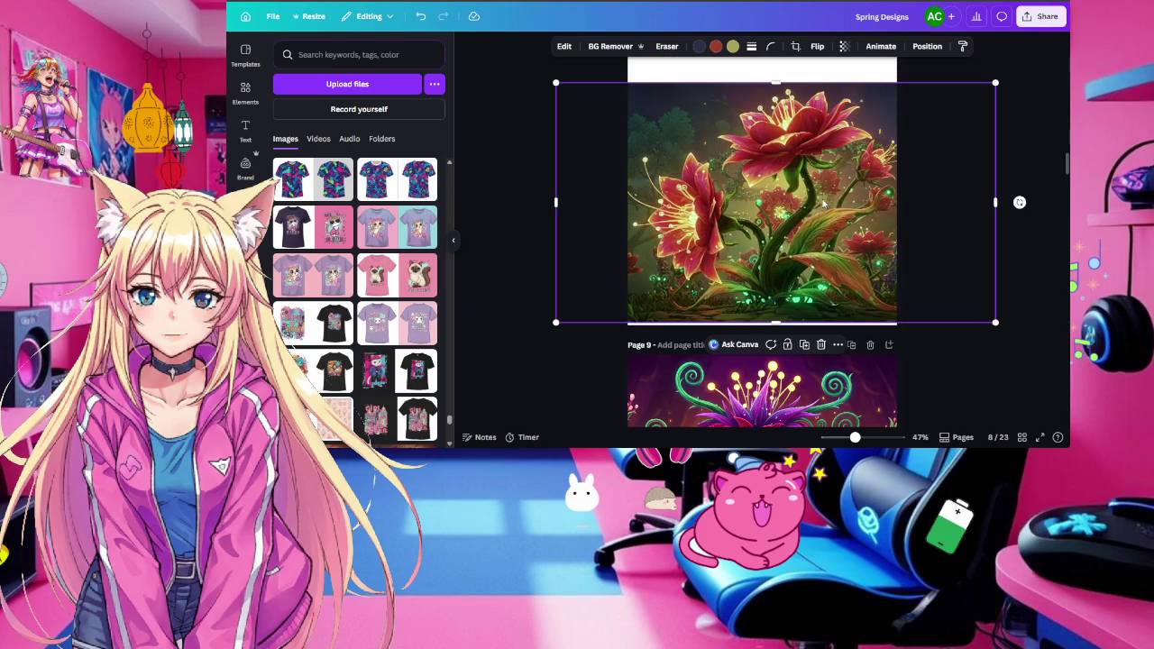
Remove the flower's background, shrink it slightly and centre it on page 8
left_click(615, 47)
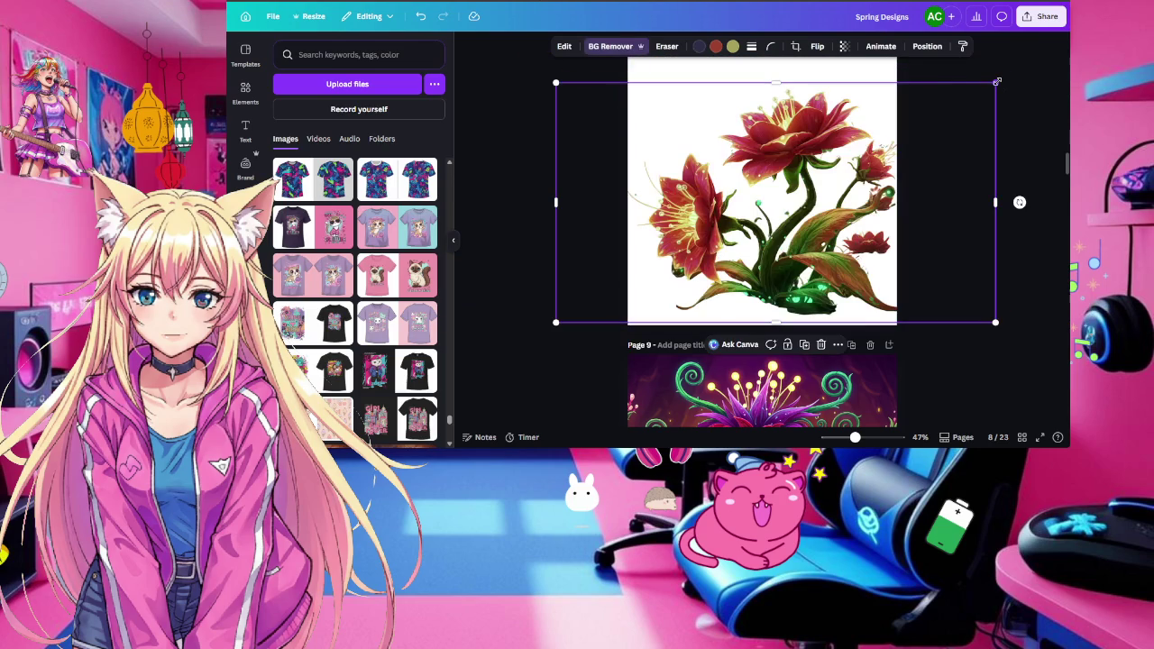
left_click_drag(996, 82, 912, 128)
mouse_move(827, 207)
left_mouse_down()
mouse_move(847, 185)
mouse_move(843, 167)
left_mouse_up()
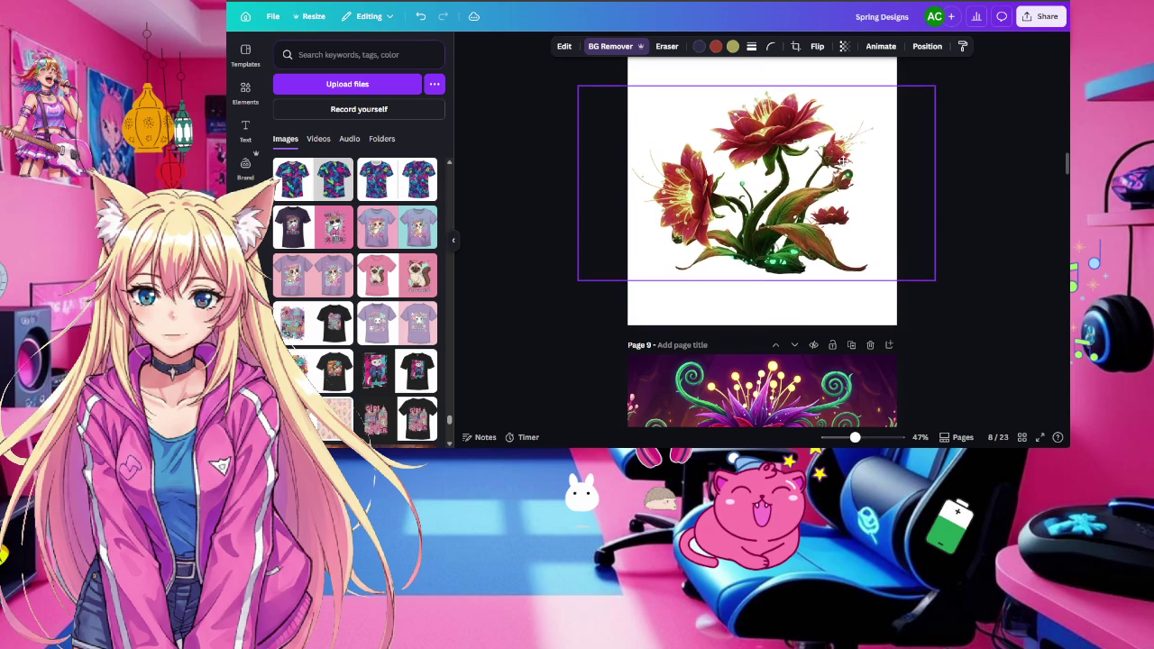
left_click_drag(843, 168, 848, 167)
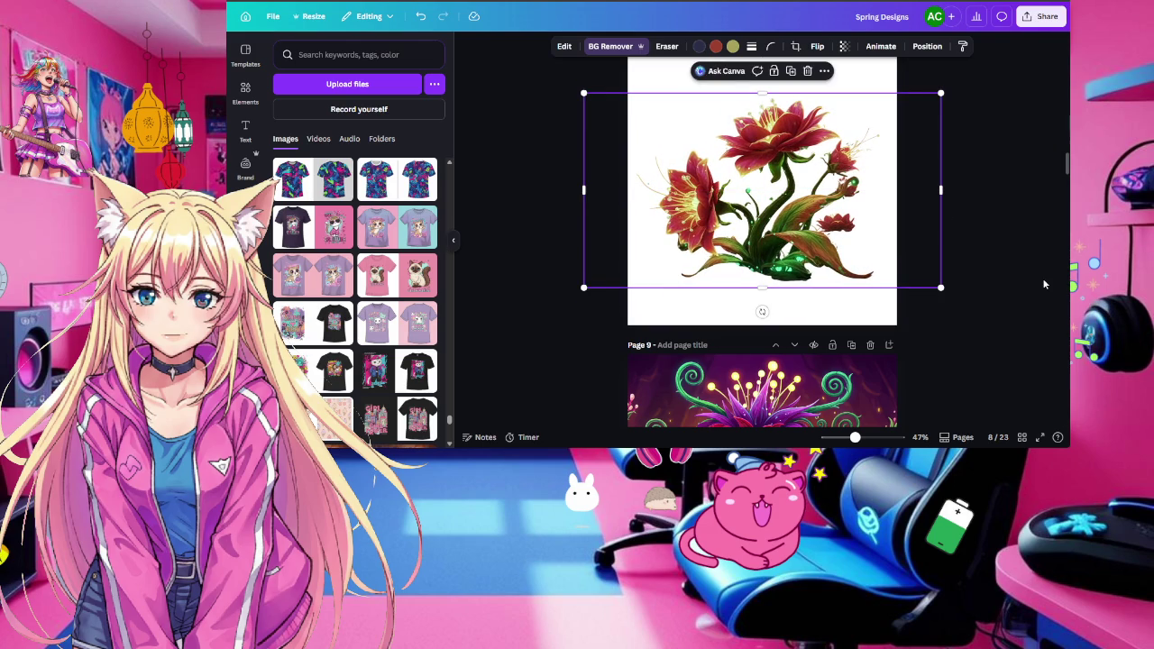
scroll(1044, 284, "up", 5)
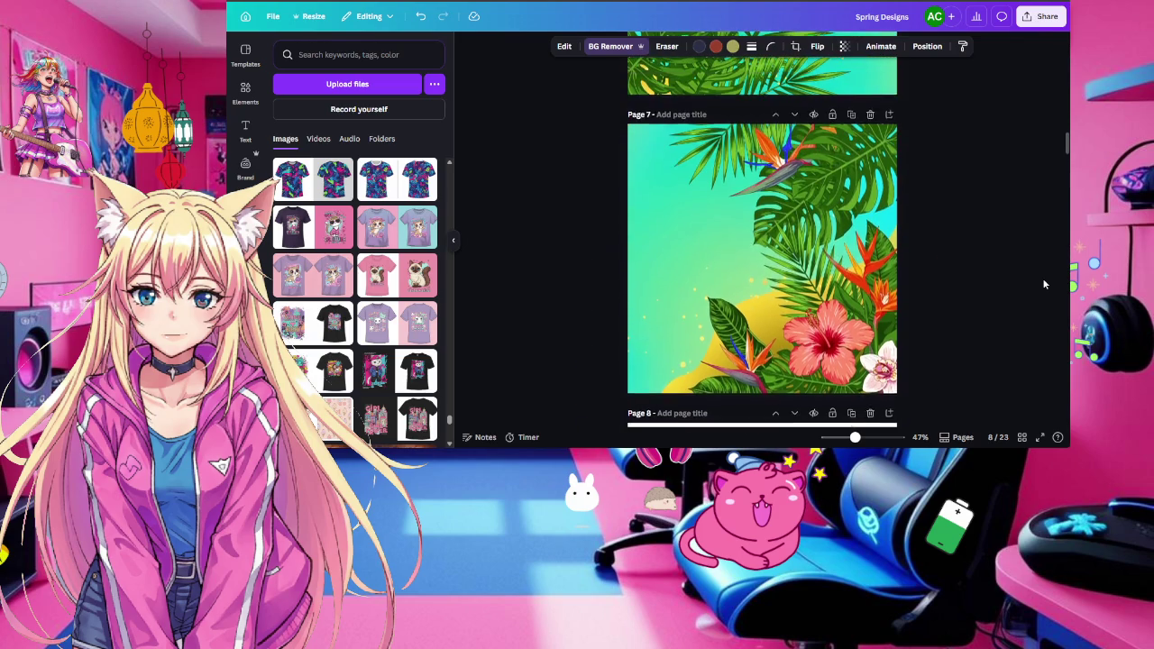
Enlarge the pastel blue-and-pink kitten so it spans most of page 12
scroll(1044, 285, "up", 3)
scroll(1044, 285, "up", 3)
scroll(1044, 285, "up", 3)
scroll(1044, 285, "up", 3)
scroll(1044, 284, "up", 4)
scroll(1044, 284, "up", 1)
scroll(1044, 284, "down", 6)
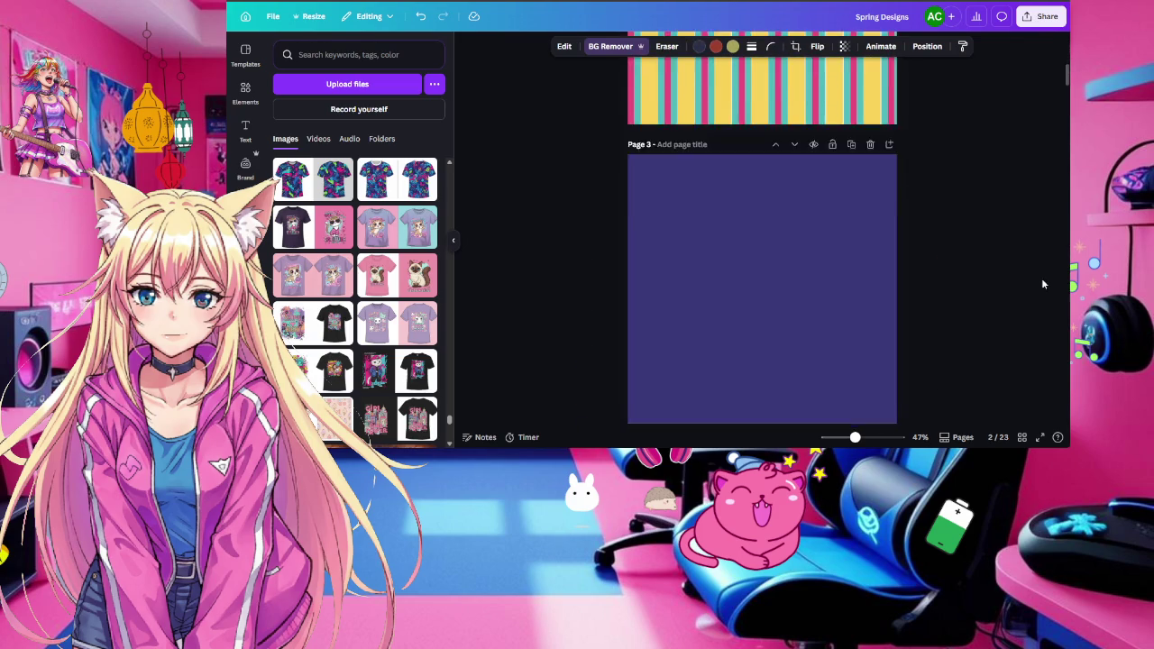
scroll(1041, 284, "down", 3)
scroll(1038, 282, "down", 3)
scroll(1038, 283, "down", 3)
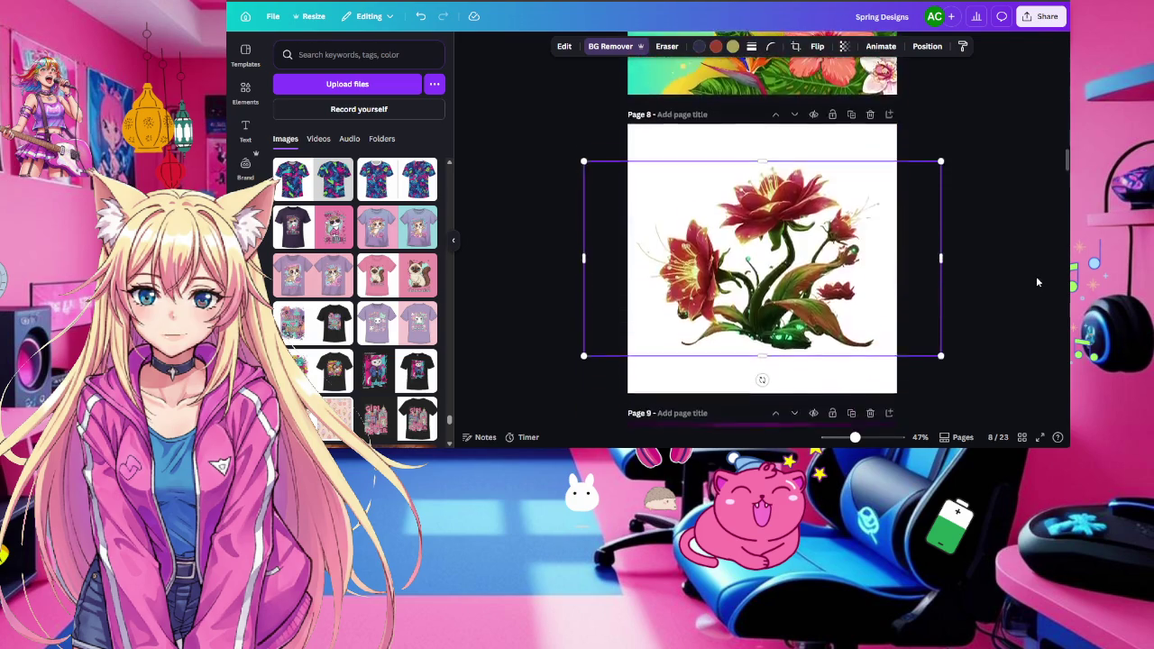
scroll(1038, 282, "down", 3)
scroll(1037, 282, "down", 3)
scroll(1037, 282, "down", 3)
scroll(1037, 282, "down", 3)
scroll(1037, 282, "up", 1)
scroll(1037, 283, "up", 1)
left_click_drag(818, 199, 929, 73)
left_click_drag(811, 270, 743, 403)
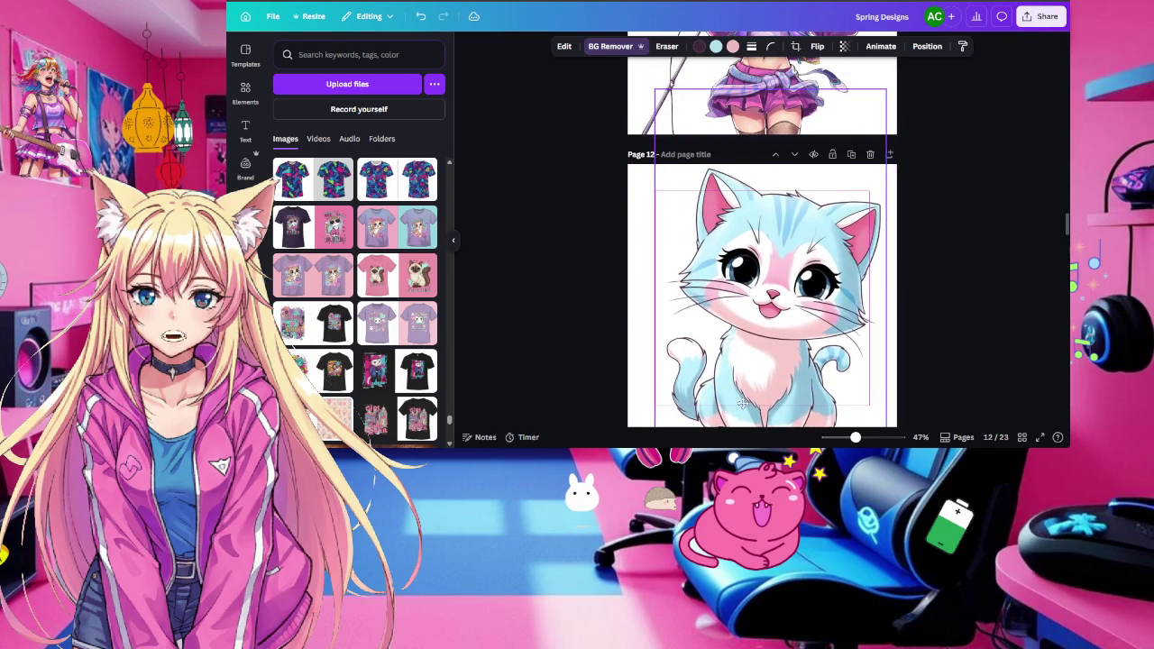
scroll(929, 302, "down", 2)
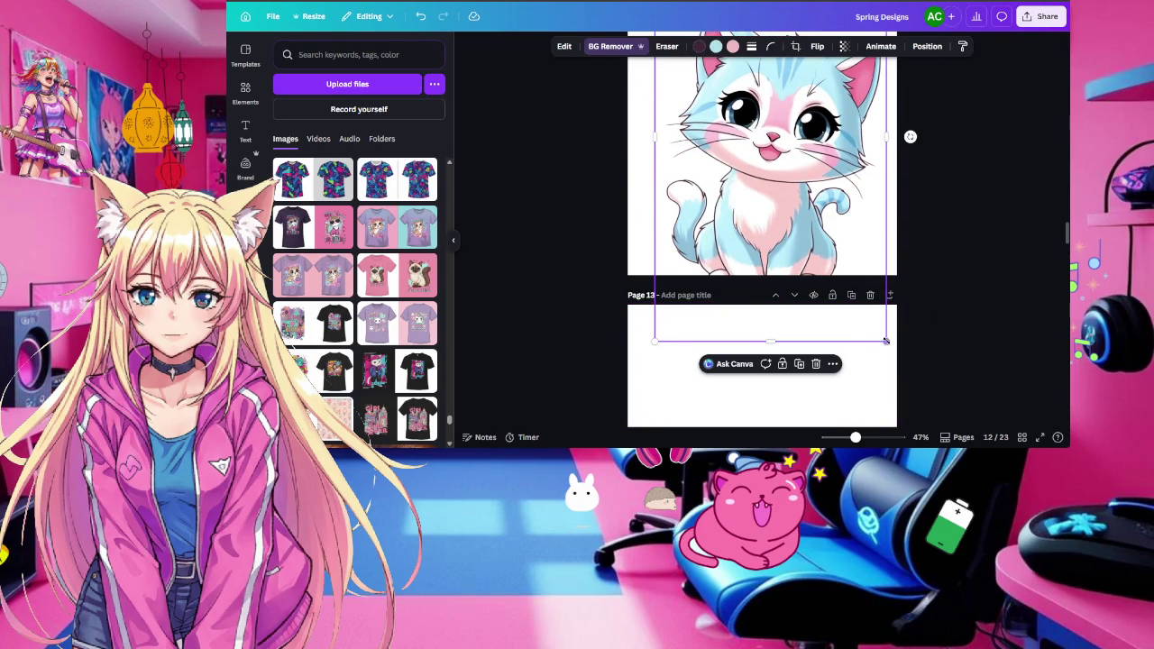
left_click_drag(877, 329, 855, 289)
mouse_move(815, 253)
left_mouse_down()
mouse_move(744, 156)
mouse_move(747, 123)
left_mouse_up()
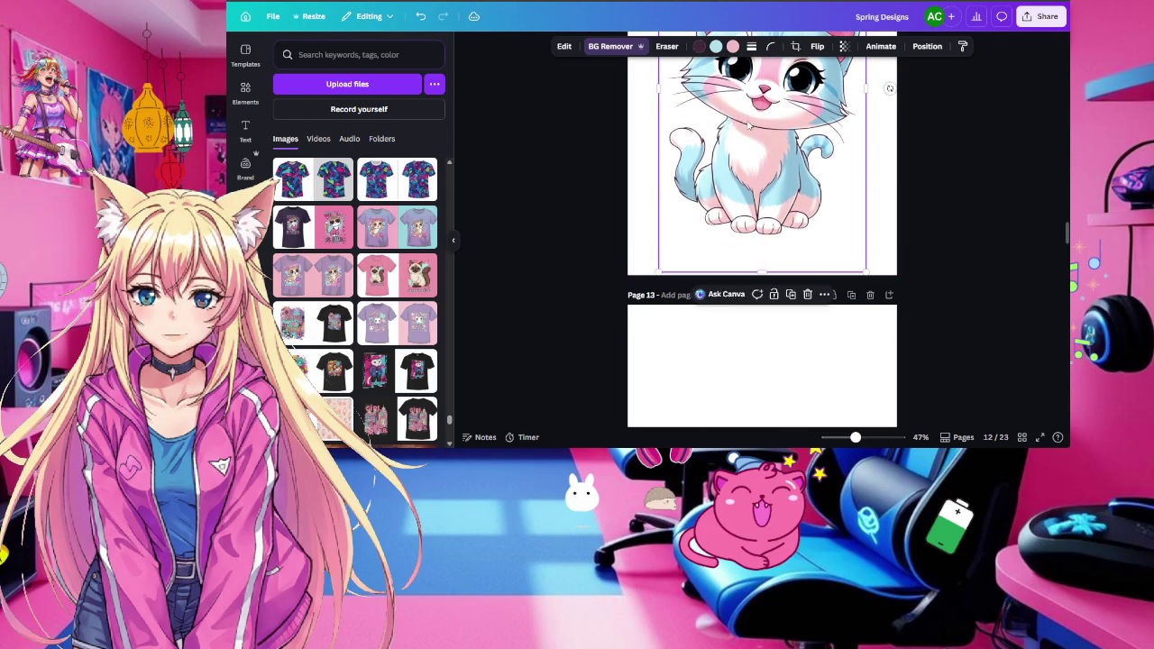
scroll(781, 183, "up", 3)
scroll(780, 216, "down", 2)
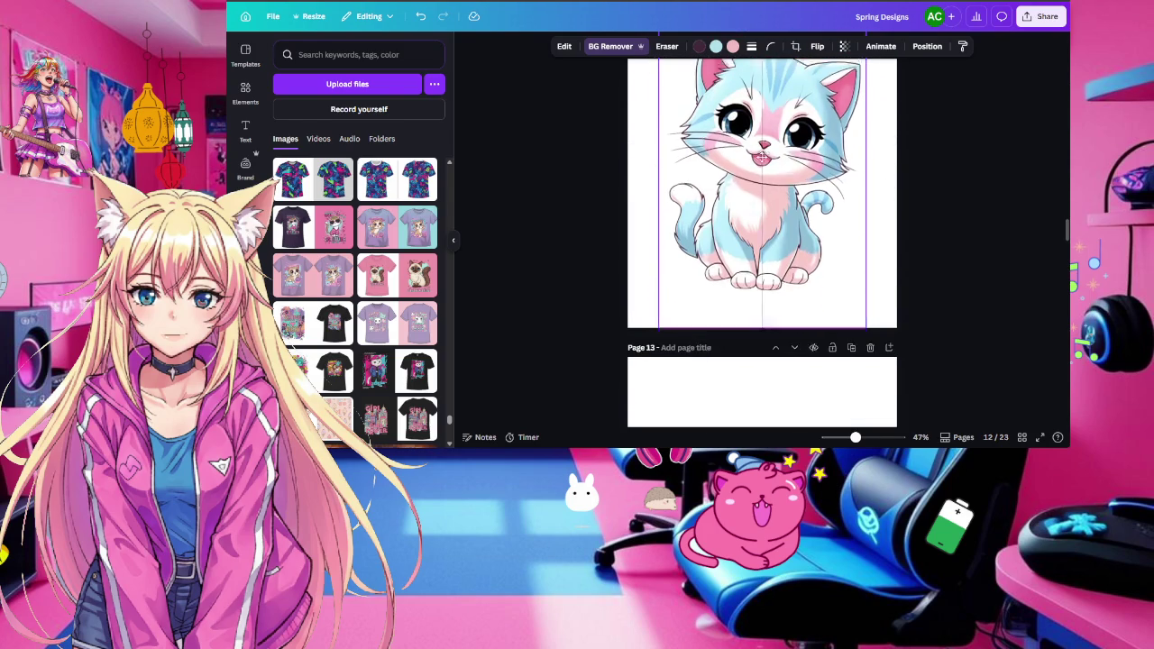
scroll(764, 170, "up", 1)
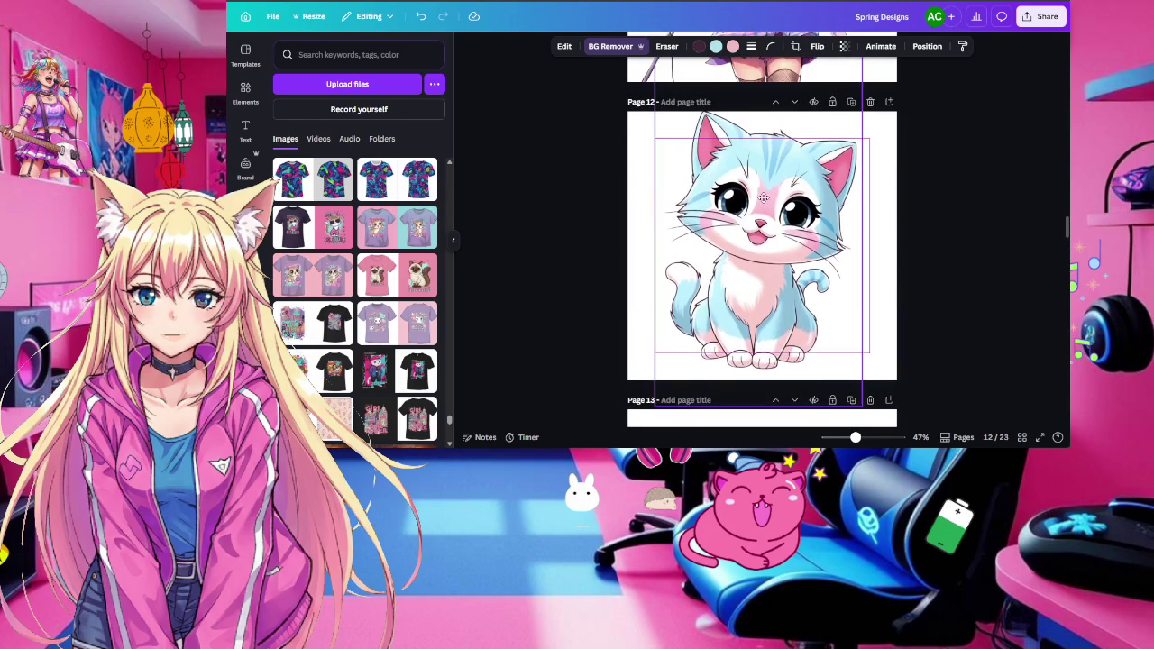
scroll(763, 200, "down", 5)
Enlarge the yellow mango character and centre it on page 13
left_click(804, 295)
left_click_drag(824, 267, 956, 153)
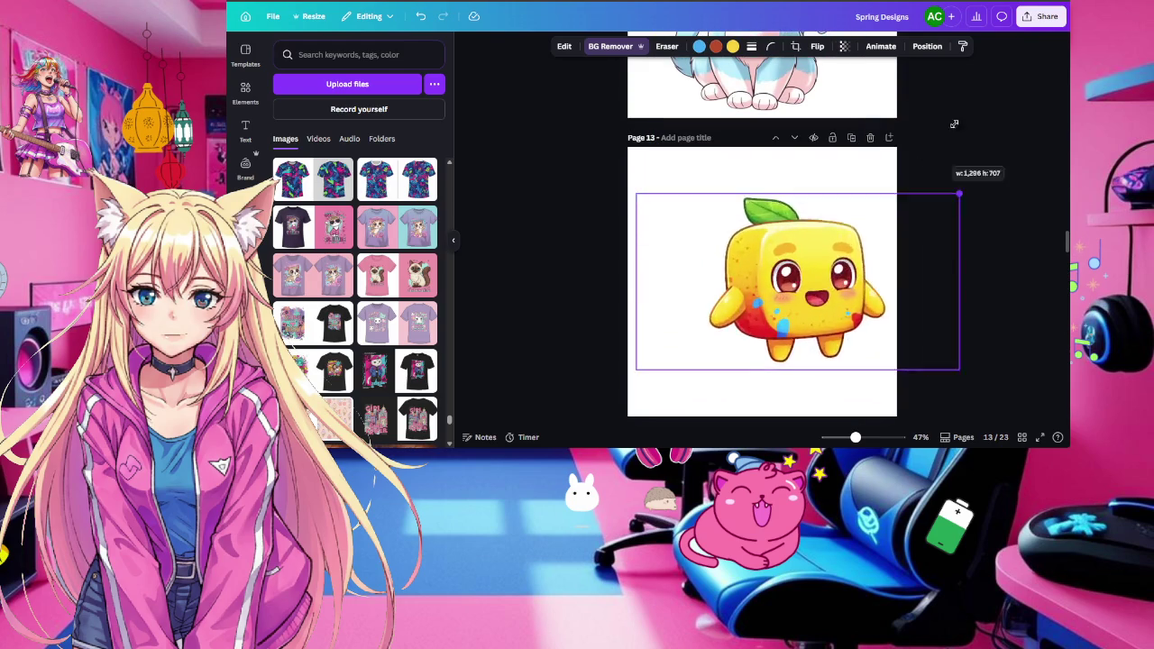
left_click_drag(781, 307, 715, 335)
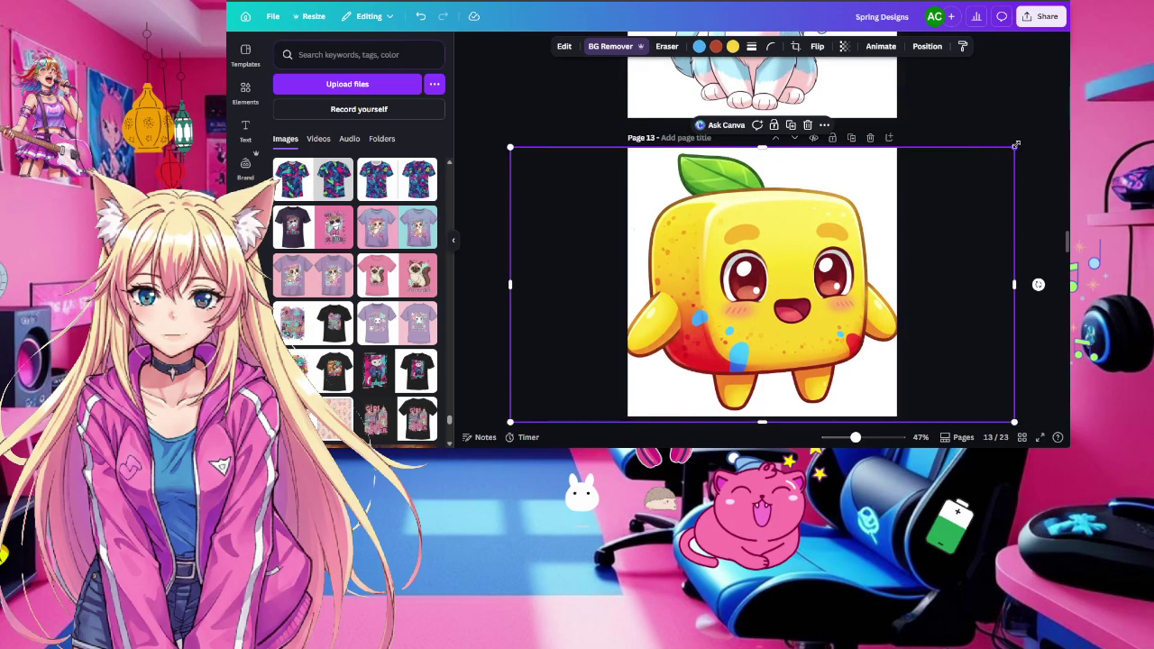
left_click_drag(1016, 145, 991, 165)
left_click_drag(812, 266, 829, 259)
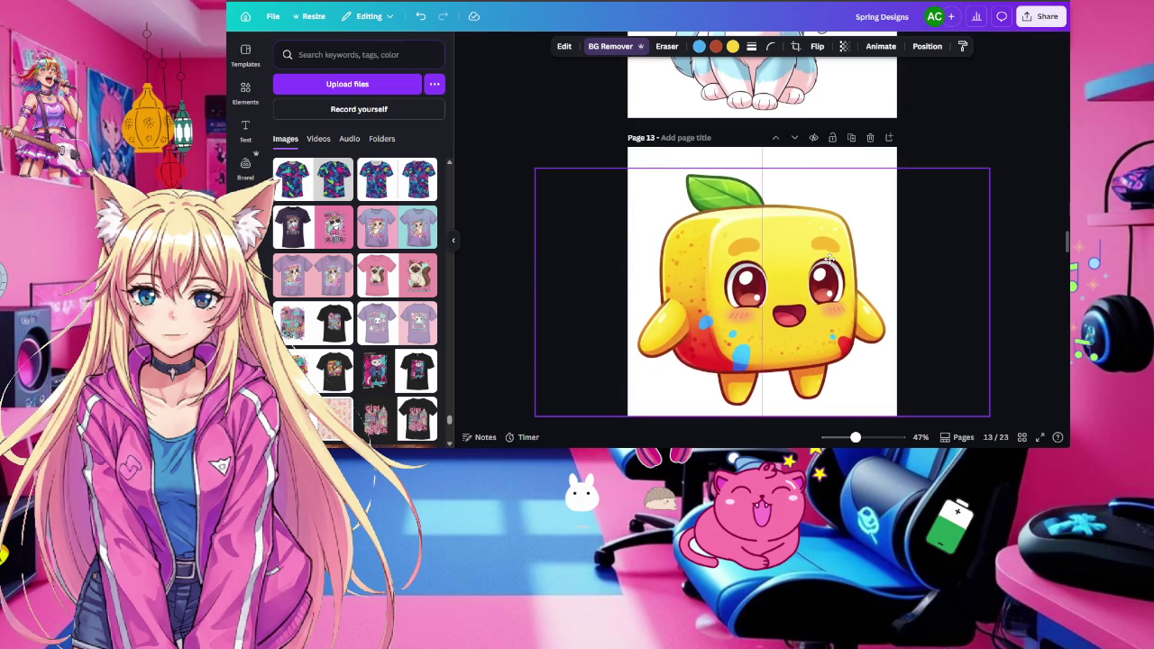
scroll(831, 254, "down", 3)
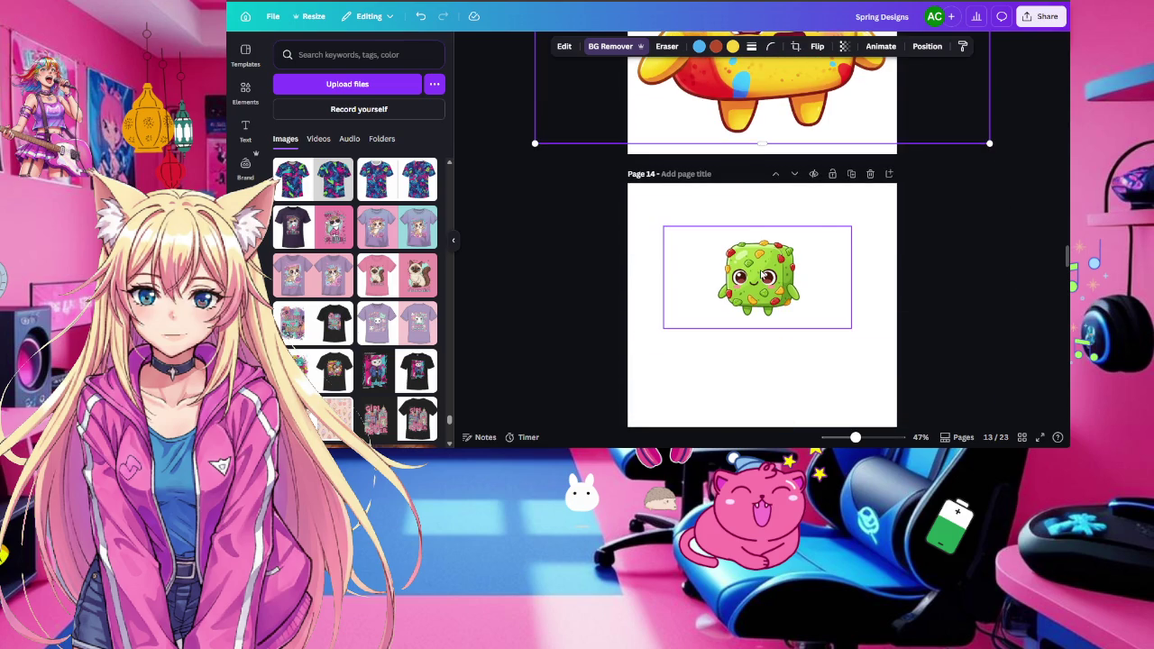
Enlarge the green creature to fill page 14, centred on the page
left_click_drag(663, 226, 316, 36)
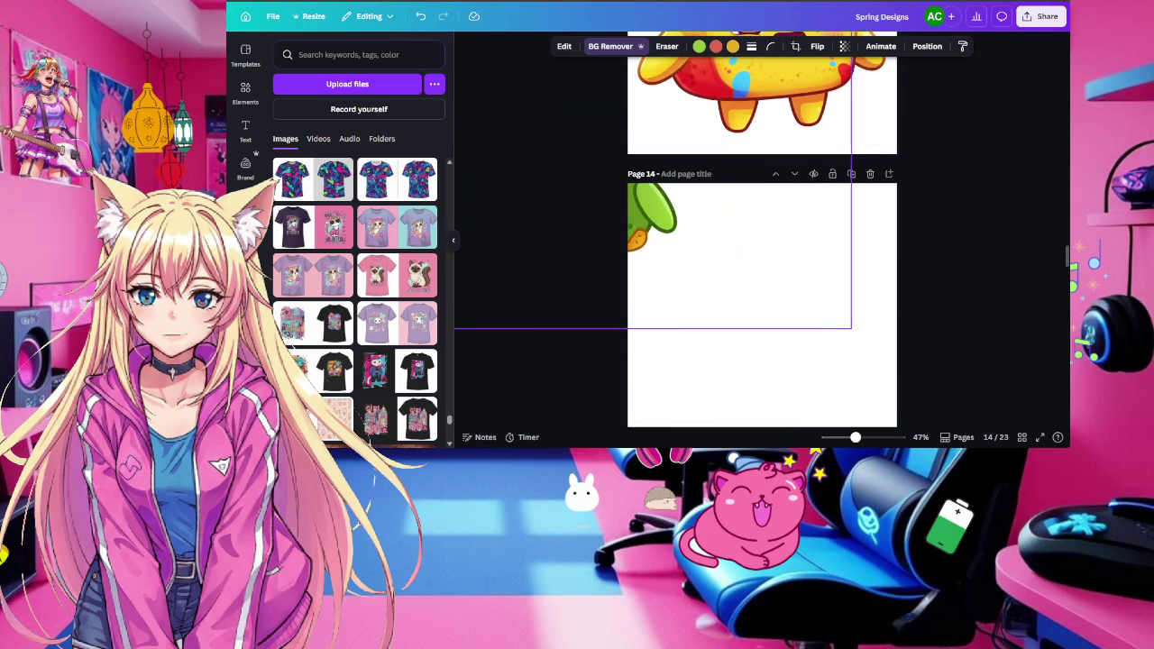
mouse_move(702, 245)
left_mouse_down()
mouse_move(929, 364)
mouse_move(961, 353)
left_mouse_up()
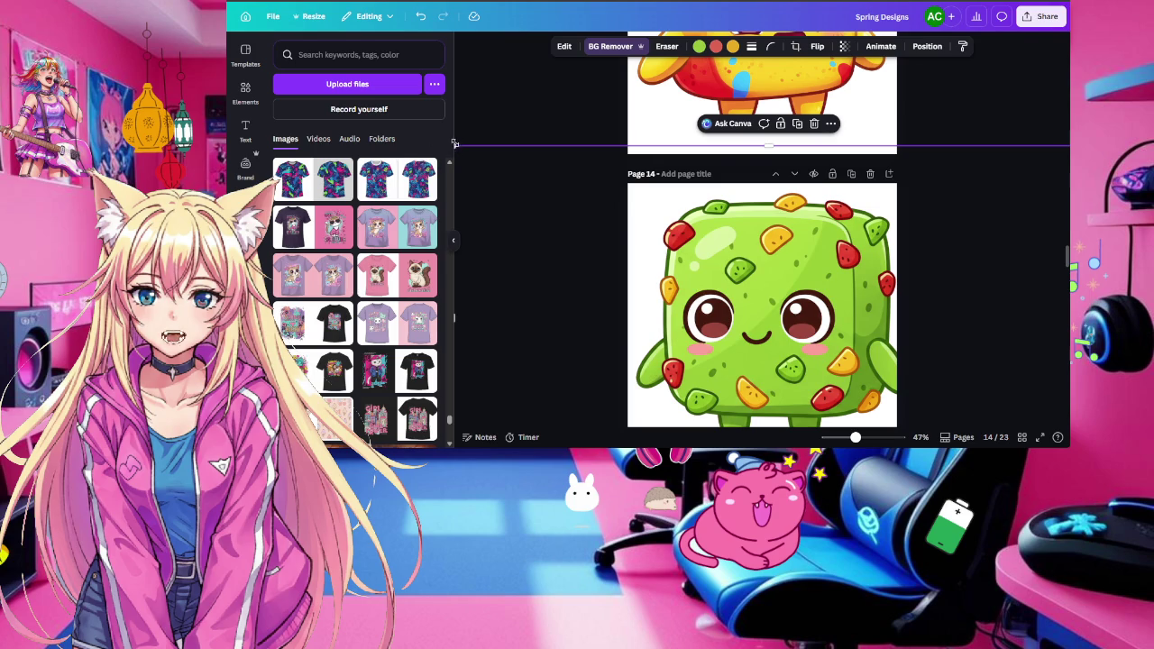
left_click_drag(459, 151, 492, 184)
scroll(750, 288, "down", 1)
scroll(750, 289, "up", 3)
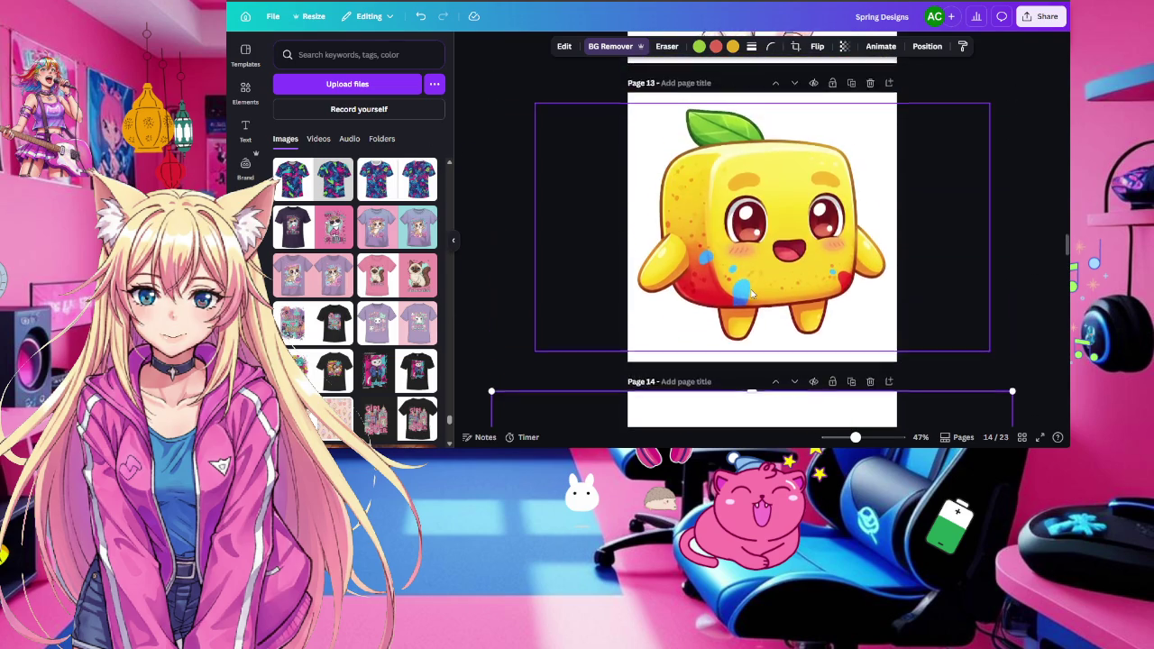
scroll(752, 293, "down", 3)
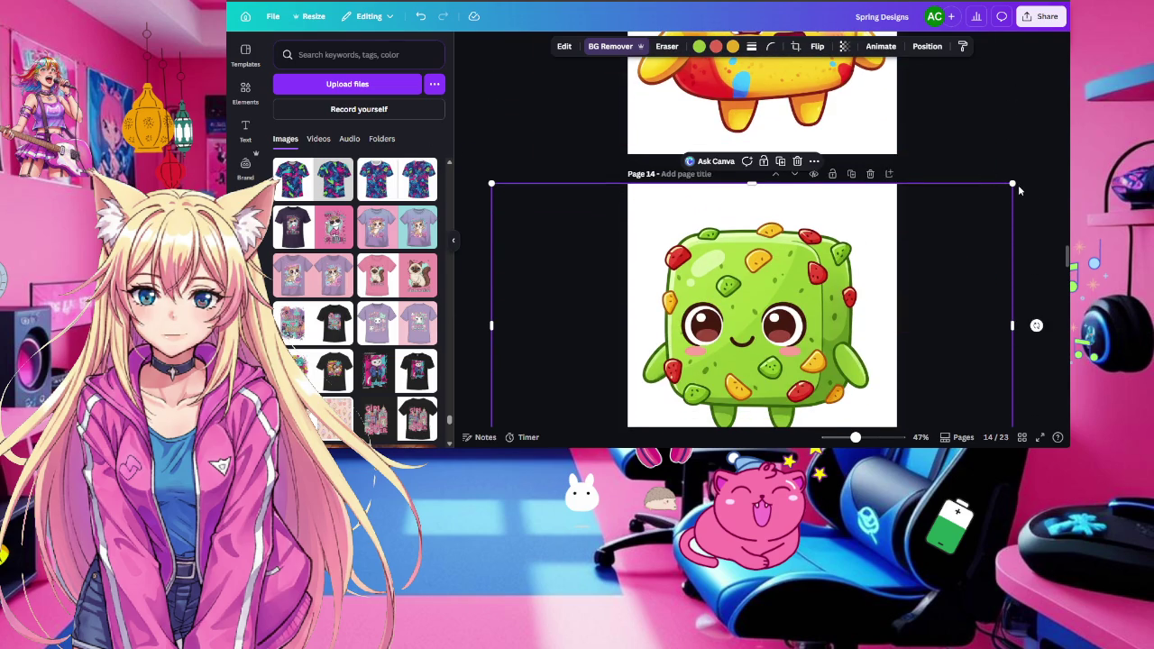
left_click_drag(1013, 184, 1064, 152)
left_click_drag(846, 262, 828, 275)
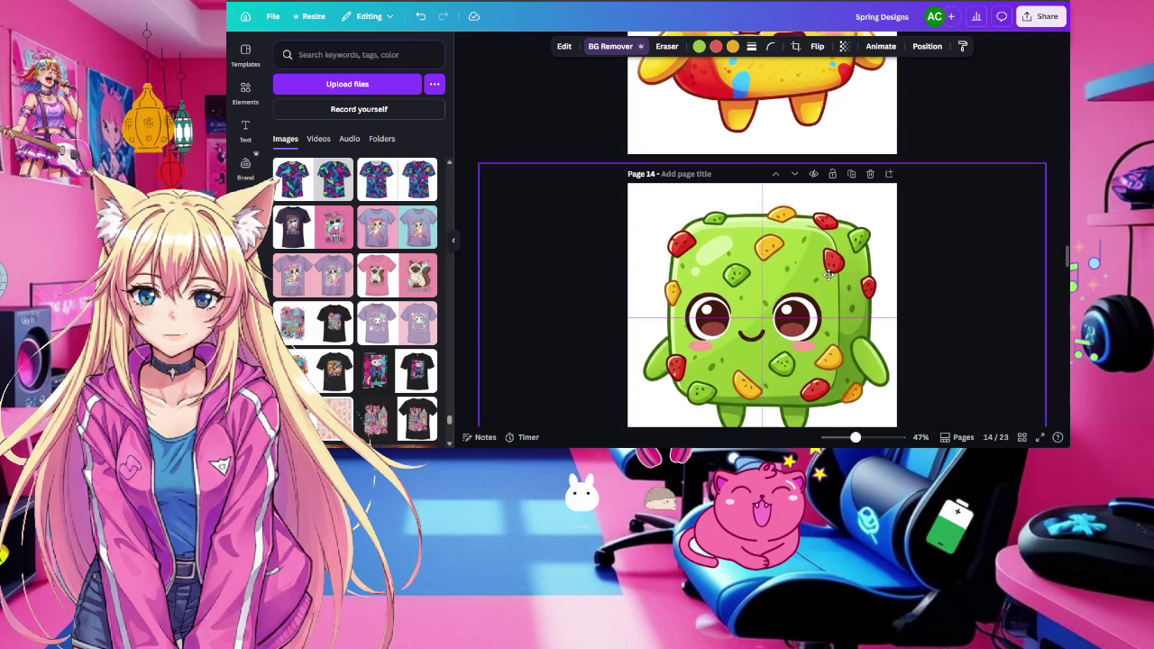
scroll(830, 280, "down", 1)
Add the purple-and-blue galaxy cloud image from Uploads to blank page 15
scroll(830, 281, "up", 2)
scroll(830, 280, "up", 1)
scroll(831, 280, "down", 4)
scroll(830, 281, "up", 3)
scroll(830, 280, "up", 3)
scroll(831, 280, "up", 3)
scroll(830, 280, "up", 5)
scroll(830, 281, "up", 3)
scroll(831, 281, "up", 3)
scroll(831, 281, "up", 3)
scroll(830, 280, "up", 5)
scroll(830, 280, "up", 3)
scroll(831, 281, "up", 5)
scroll(830, 280, "up", 2)
scroll(831, 280, "down", 1)
scroll(830, 280, "down", 3)
scroll(830, 280, "down", 3)
scroll(829, 279, "down", 3)
scroll(830, 280, "down", 3)
scroll(826, 269, "down", 2)
scroll(827, 268, "down", 3)
scroll(827, 269, "down", 2)
scroll(827, 269, "down", 2)
scroll(826, 269, "down", 3)
scroll(827, 269, "down", 3)
left_click(745, 198)
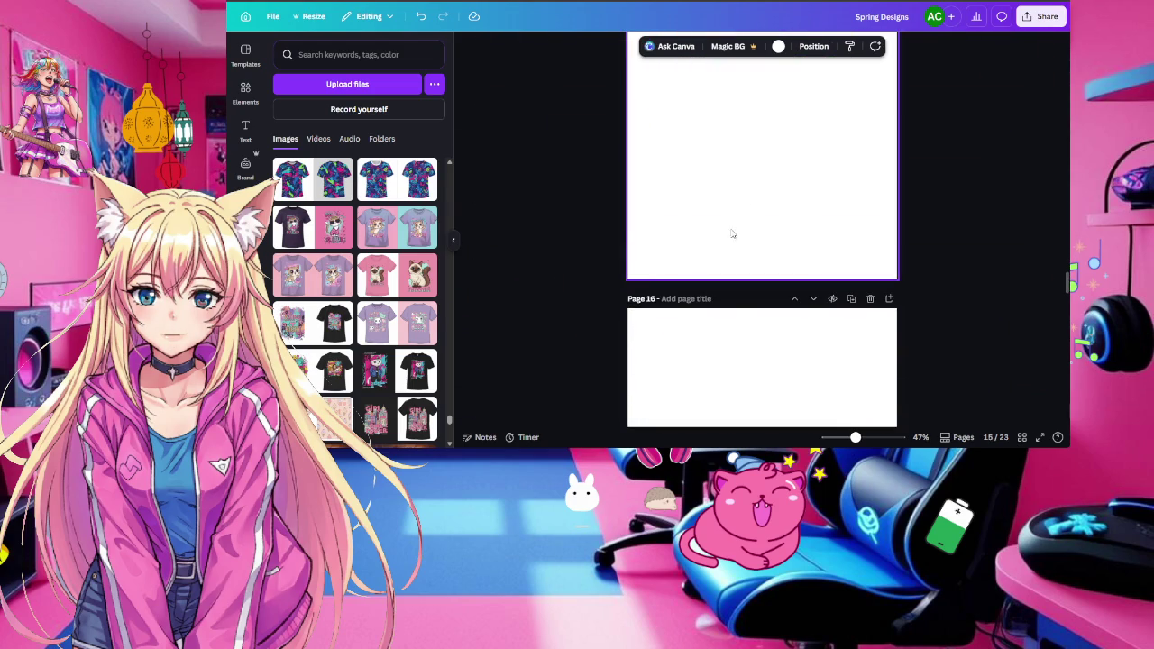
scroll(405, 293, "up", 1)
scroll(369, 310, "up", 2)
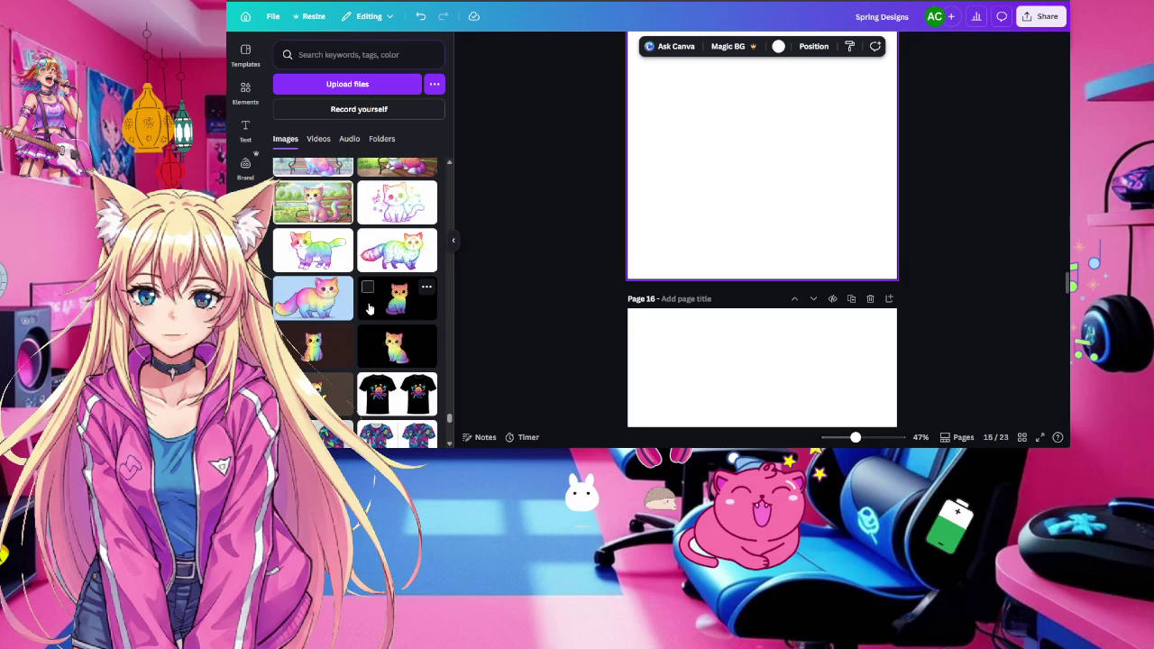
scroll(369, 309, "up", 1)
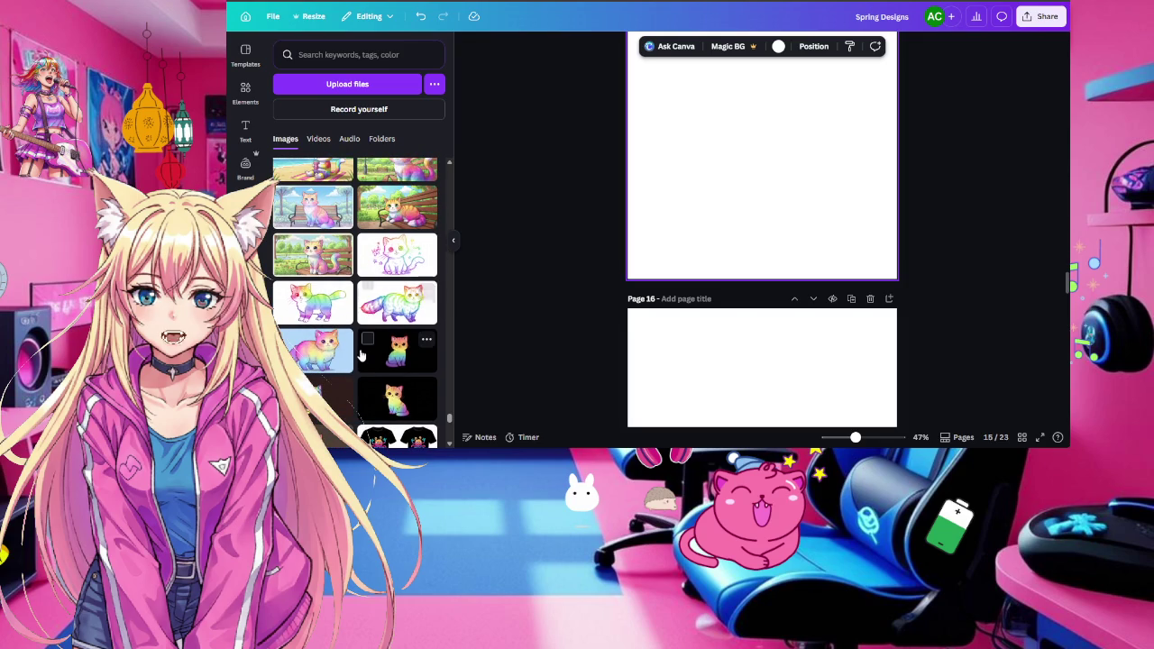
scroll(394, 380, "up", 2)
scroll(394, 379, "up", 3)
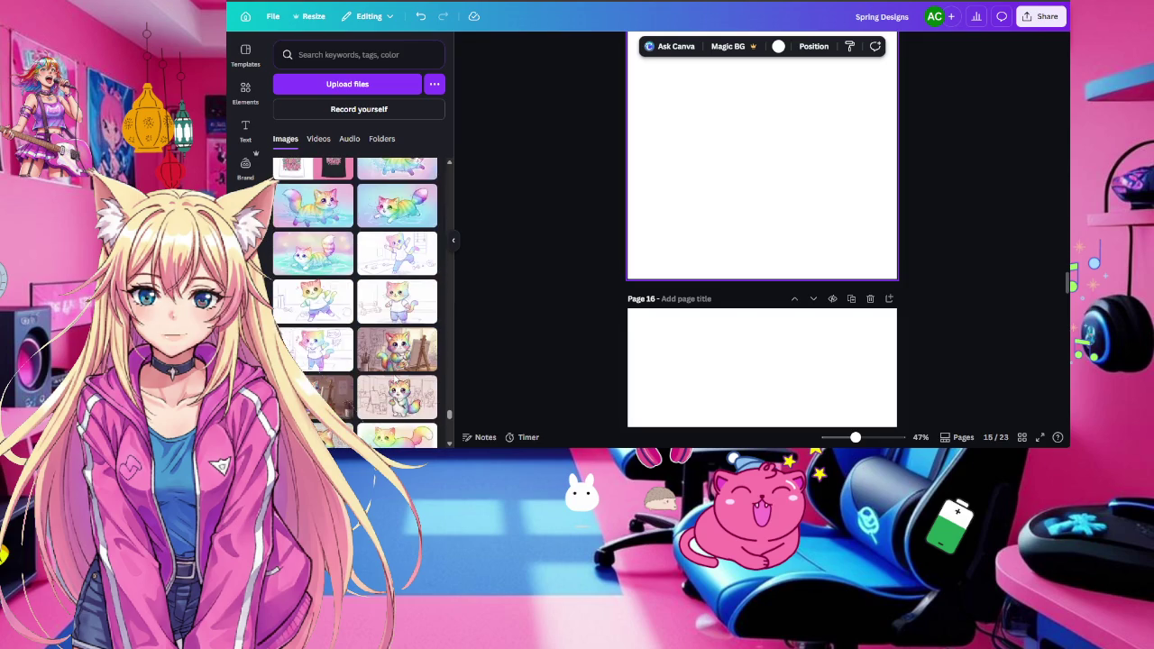
scroll(394, 379, "up", 5)
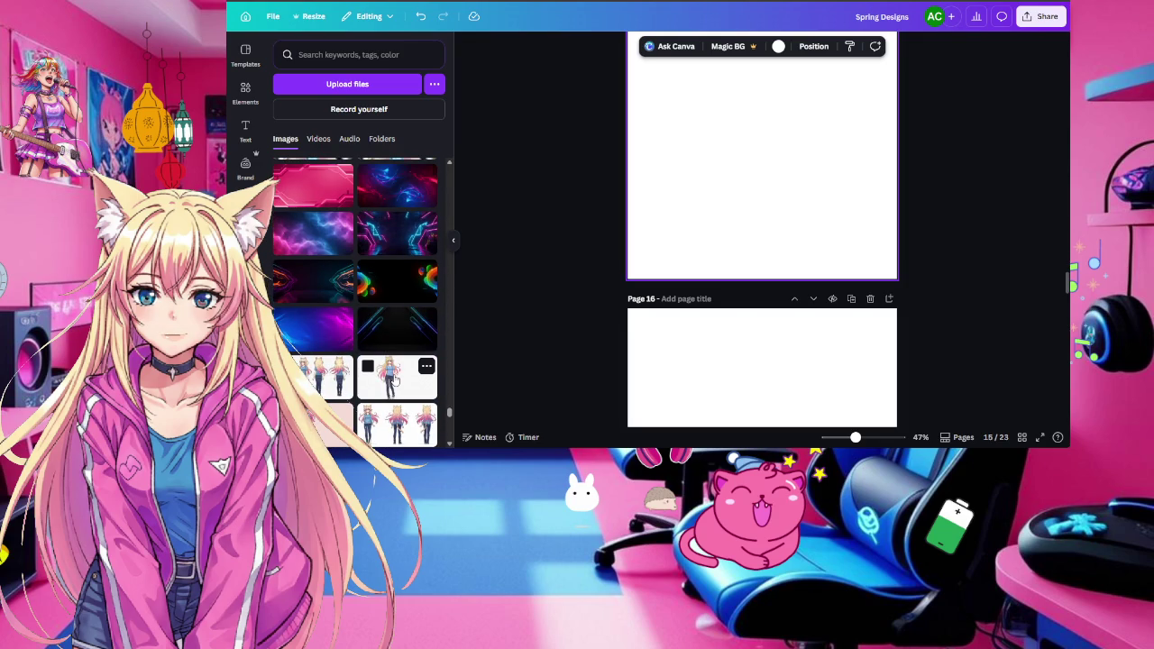
scroll(394, 379, "up", 1)
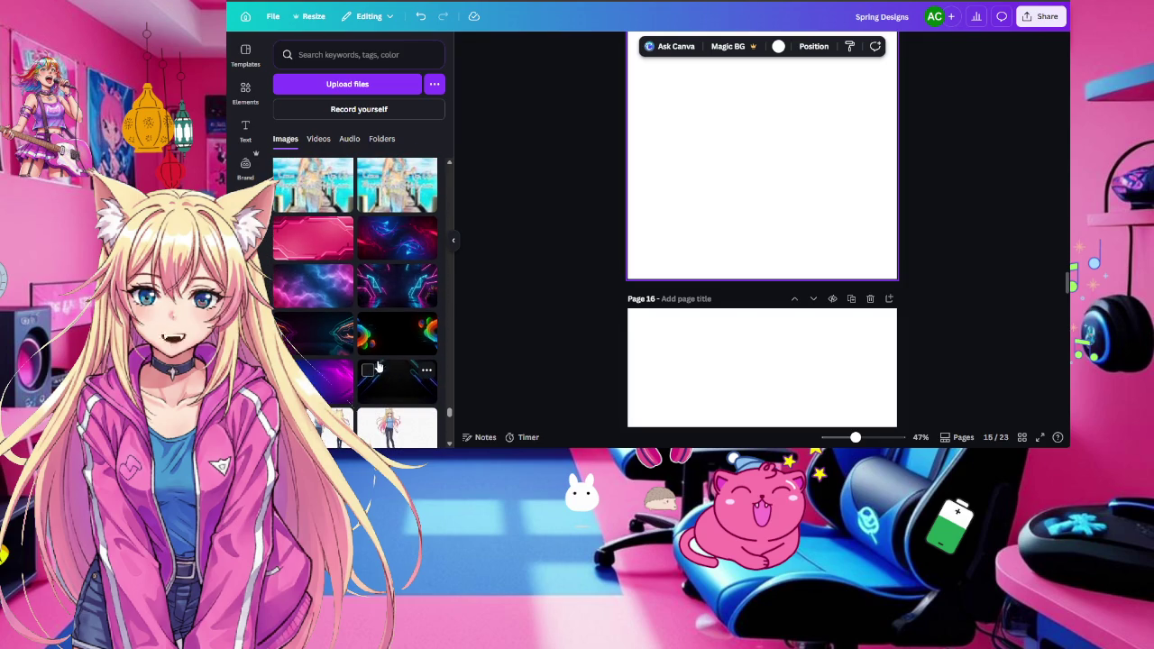
left_click(311, 297)
left_click(747, 392)
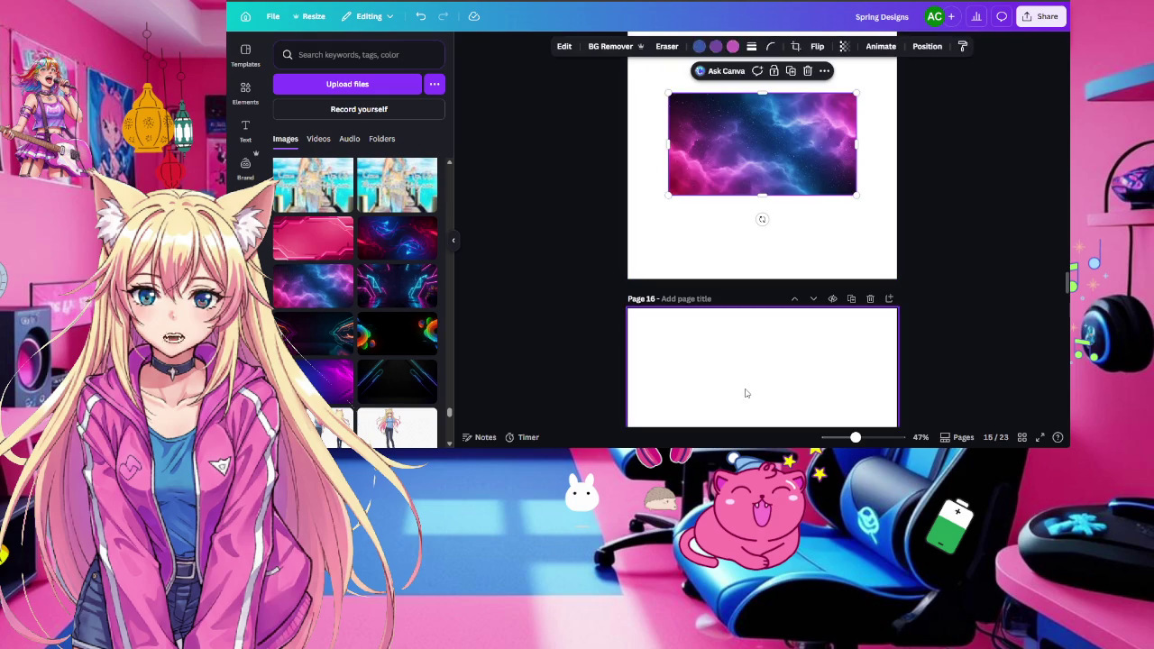
Add neon swirl, pink panel, blue-purple and rainbow blobs backgrounds to pages 16–19
left_click(419, 248)
left_click(748, 344)
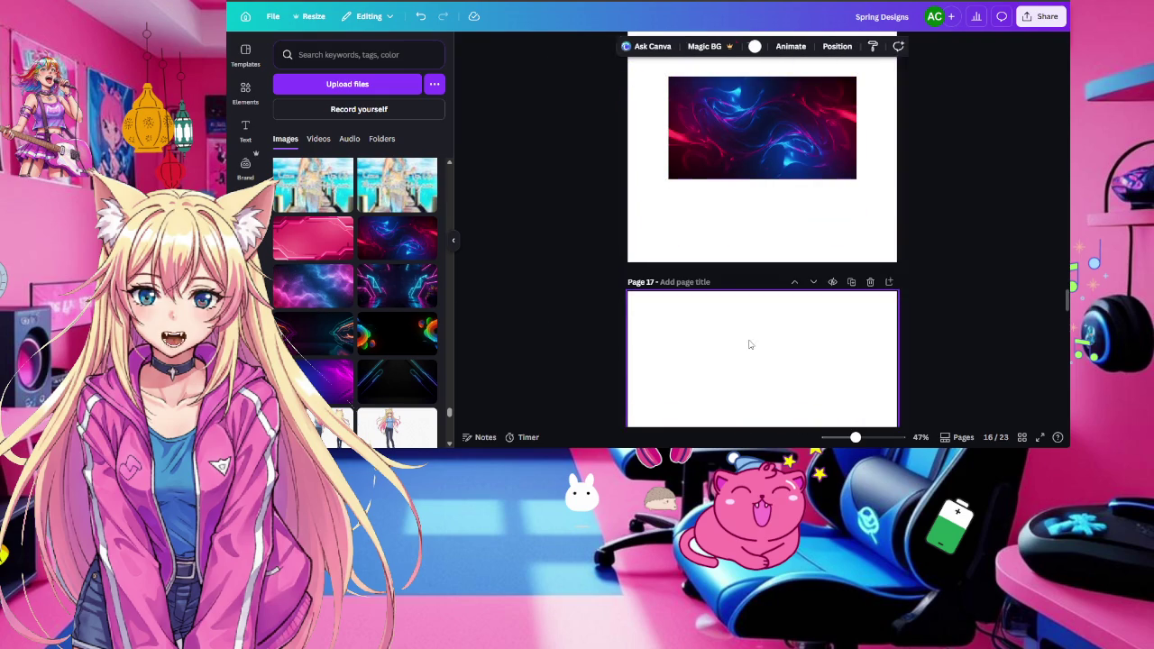
left_click(314, 246)
left_click(866, 325)
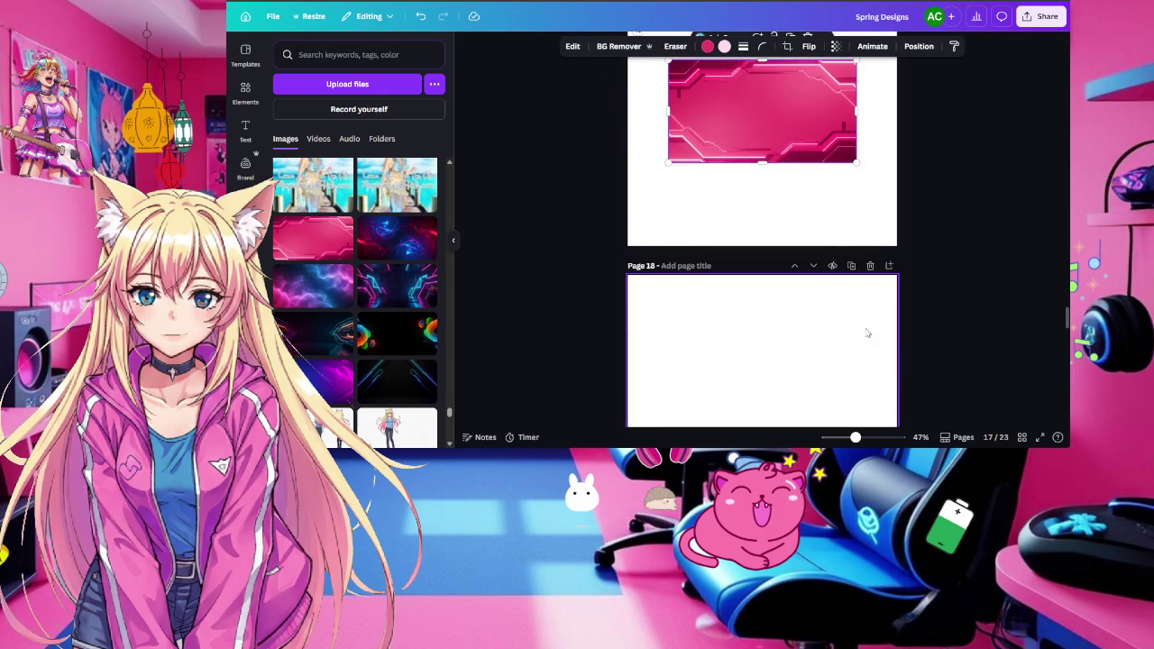
left_click(320, 379)
left_click(774, 377)
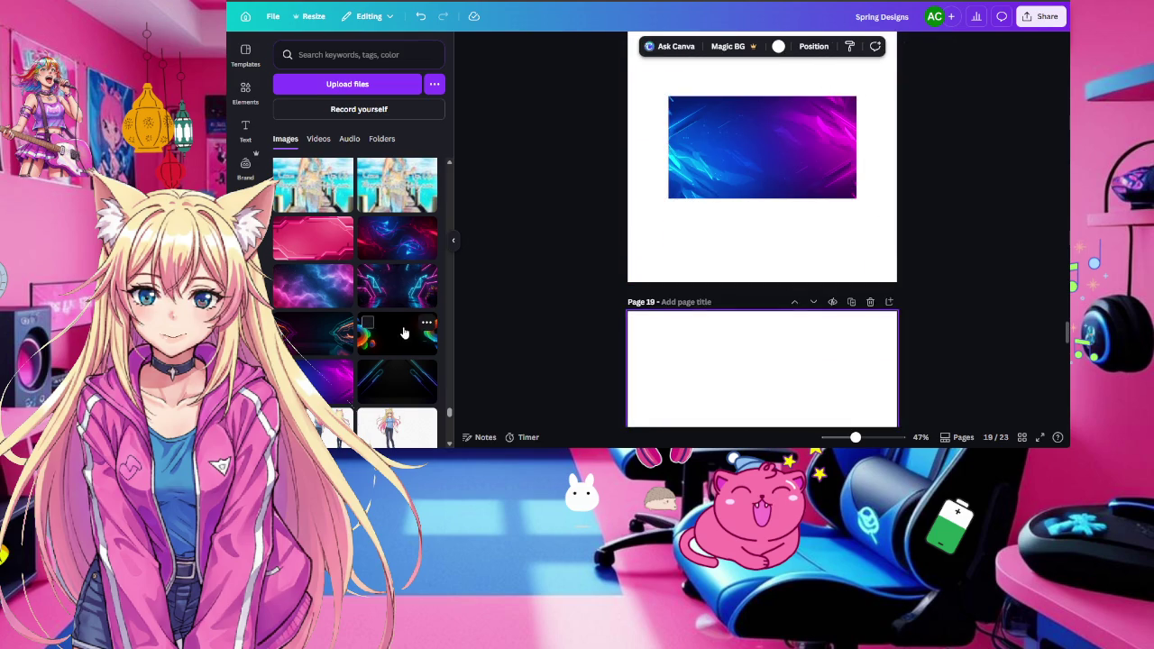
left_click(401, 337)
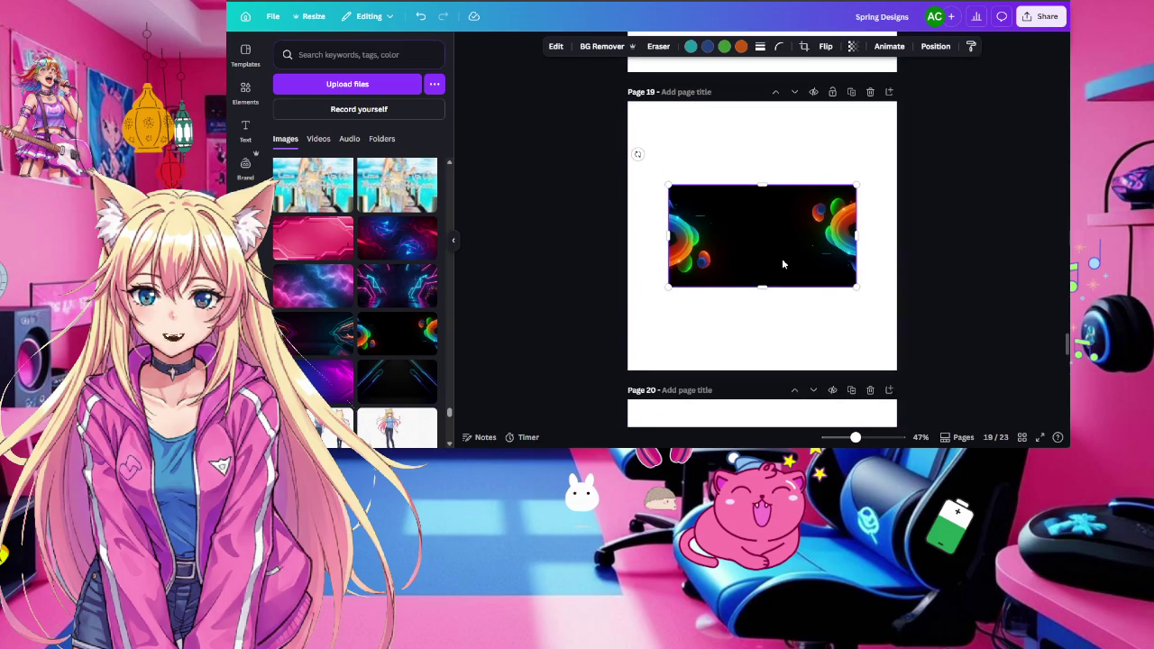
Enlarge the rainbow image to fill page 19 and centre it horizontally
left_click_drag(740, 241, 680, 143)
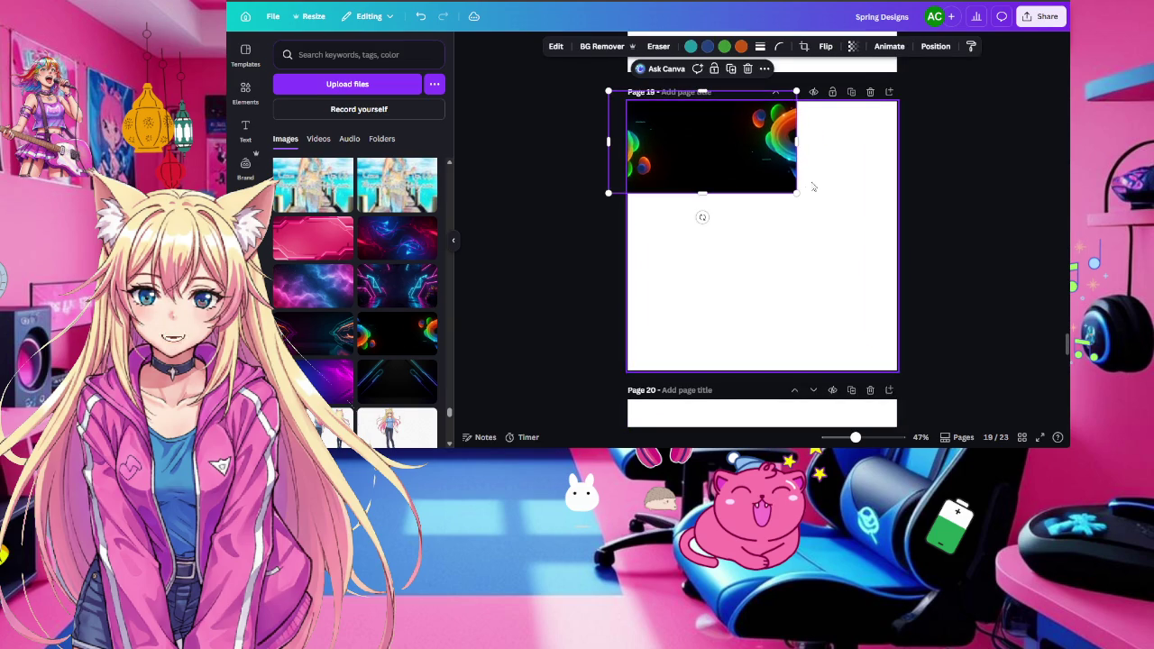
left_click_drag(796, 193, 1037, 388)
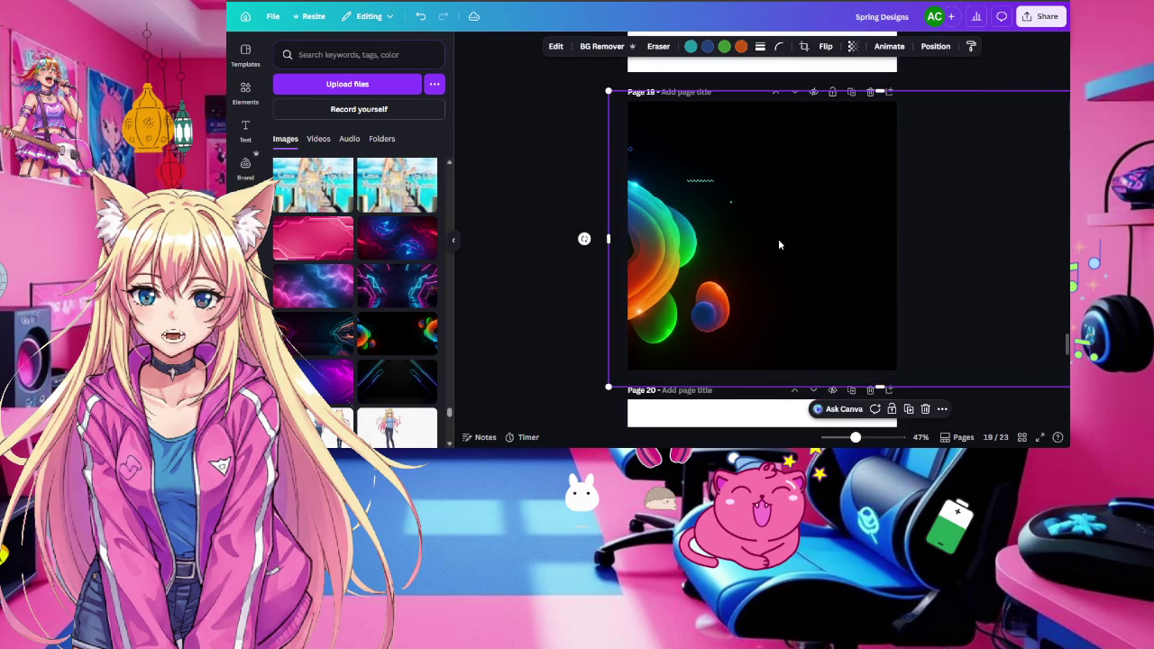
left_click_drag(816, 261, 784, 237)
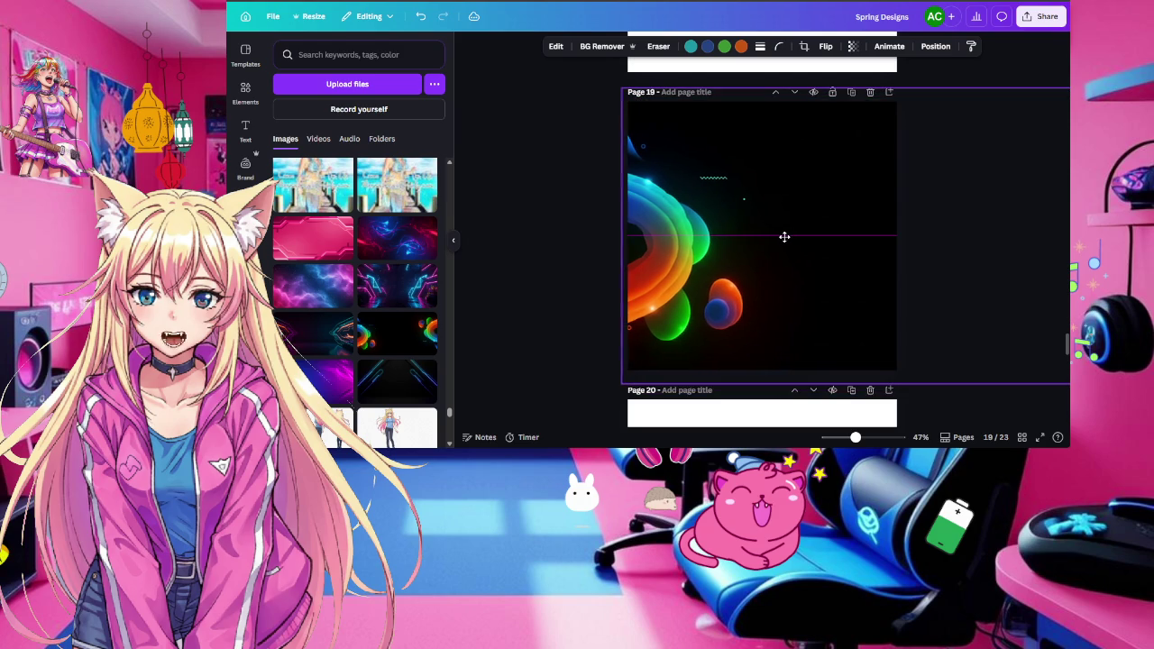
scroll(785, 237, "up", 4)
scroll(759, 196, "up", 1)
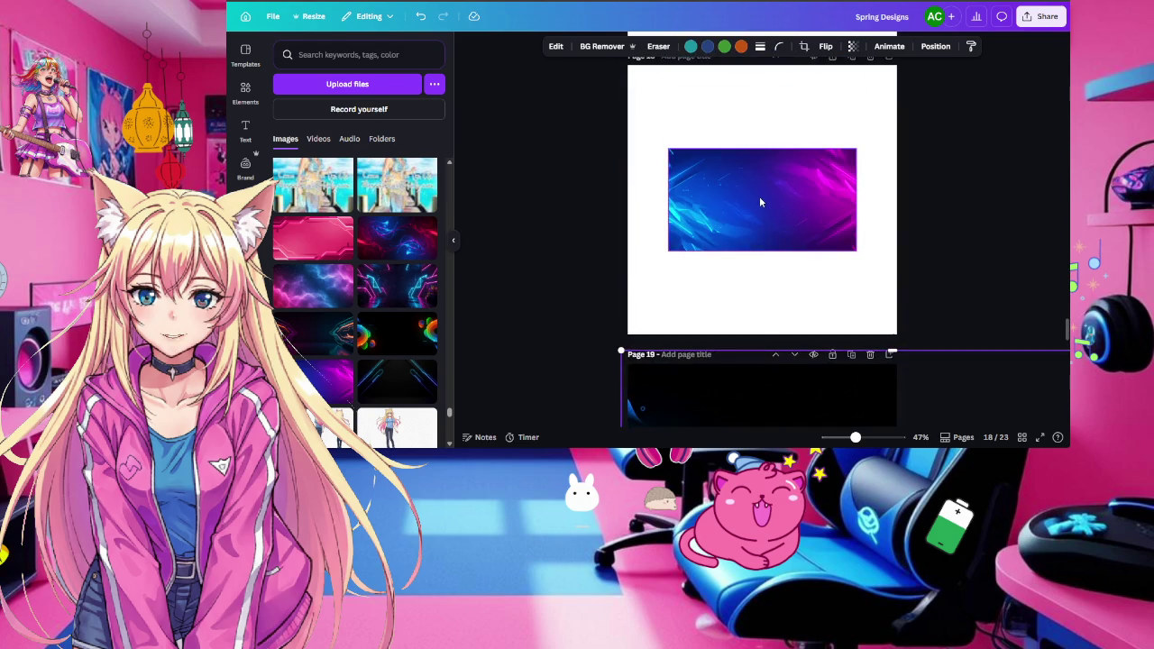
Enlarge page 18's blue-purple background to fill the page, showing its pink-purple part
left_click(759, 195)
left_click_drag(672, 150, 646, 143)
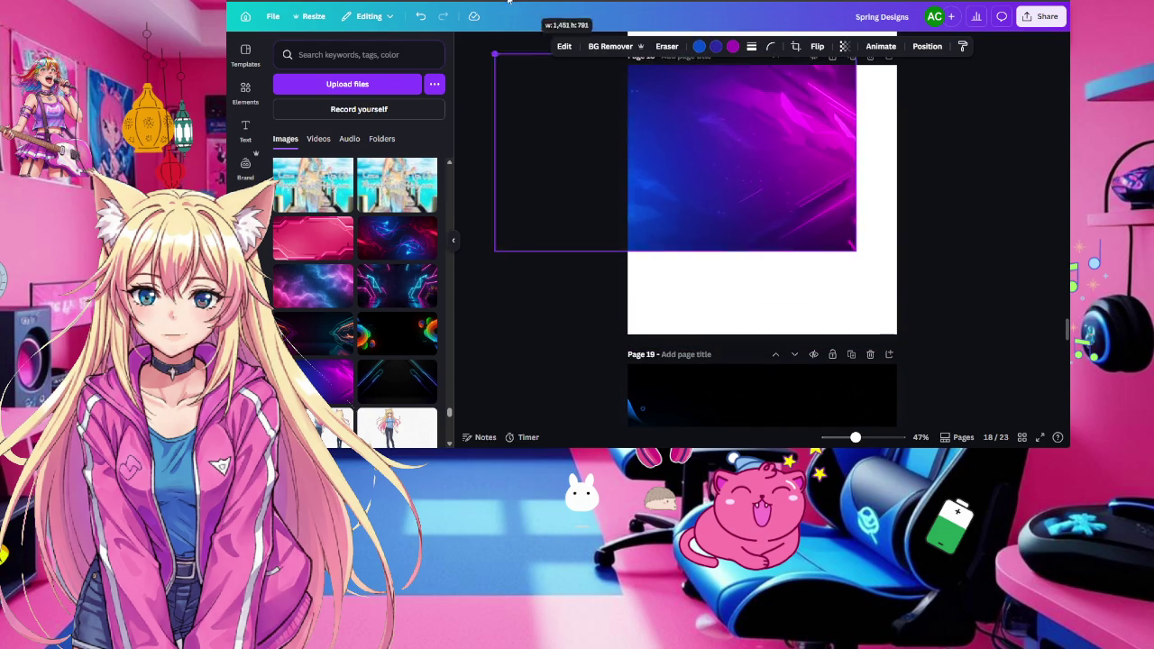
left_click_drag(855, 248, 1069, 391)
left_click_drag(837, 207, 573, 192)
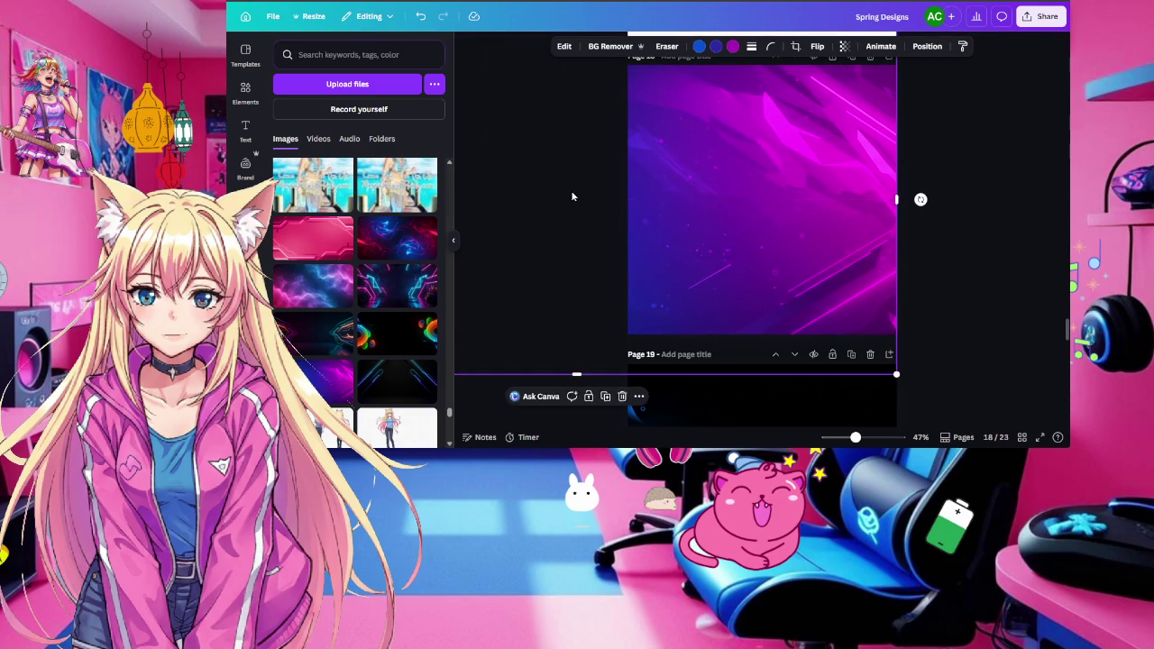
scroll(573, 191, "up", 3)
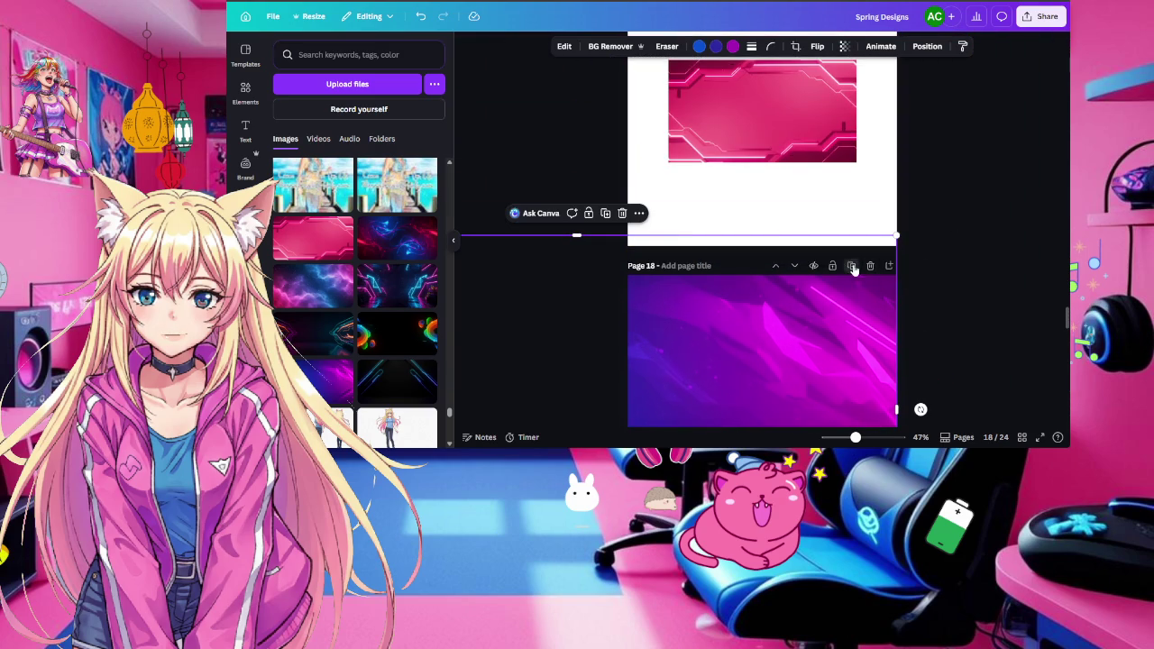
Duplicate page 18 and slide the copy's background to show its blue part
left_click(852, 266)
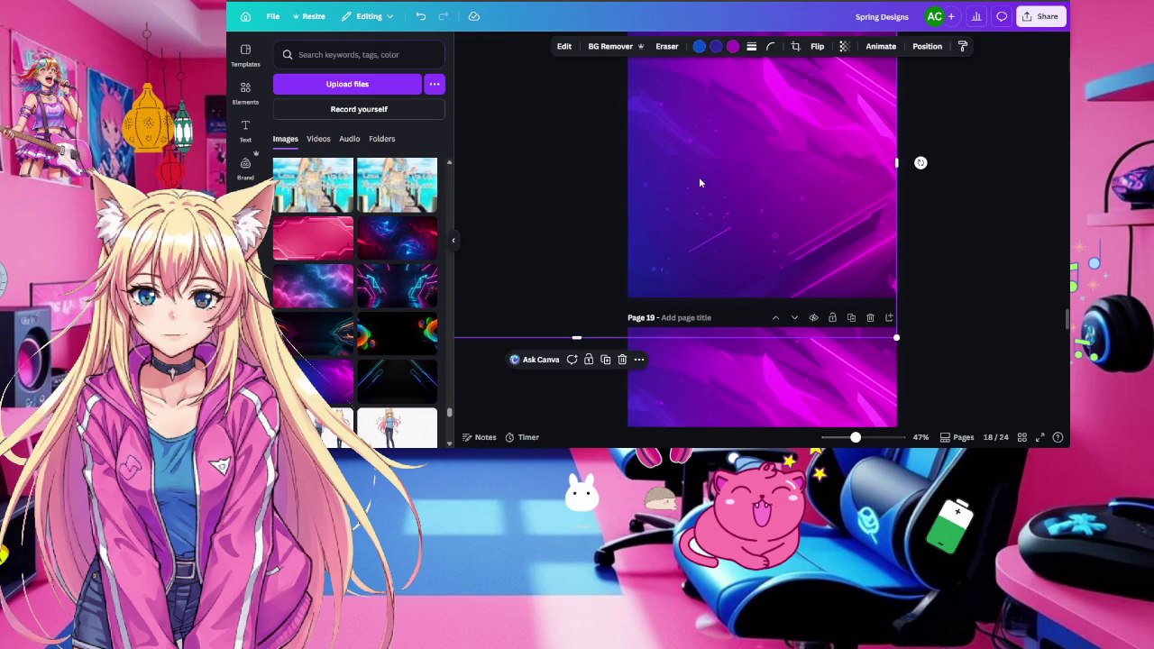
left_click_drag(700, 183, 1060, 183)
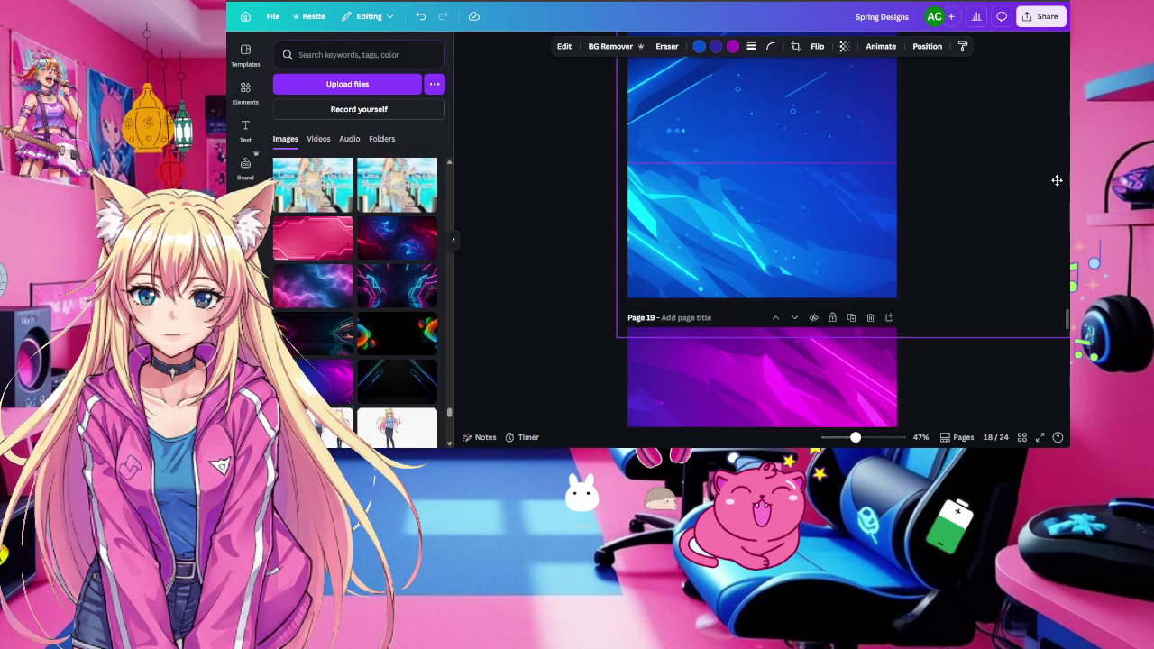
scroll(971, 222, "up", 3)
scroll(972, 225, "down", 3)
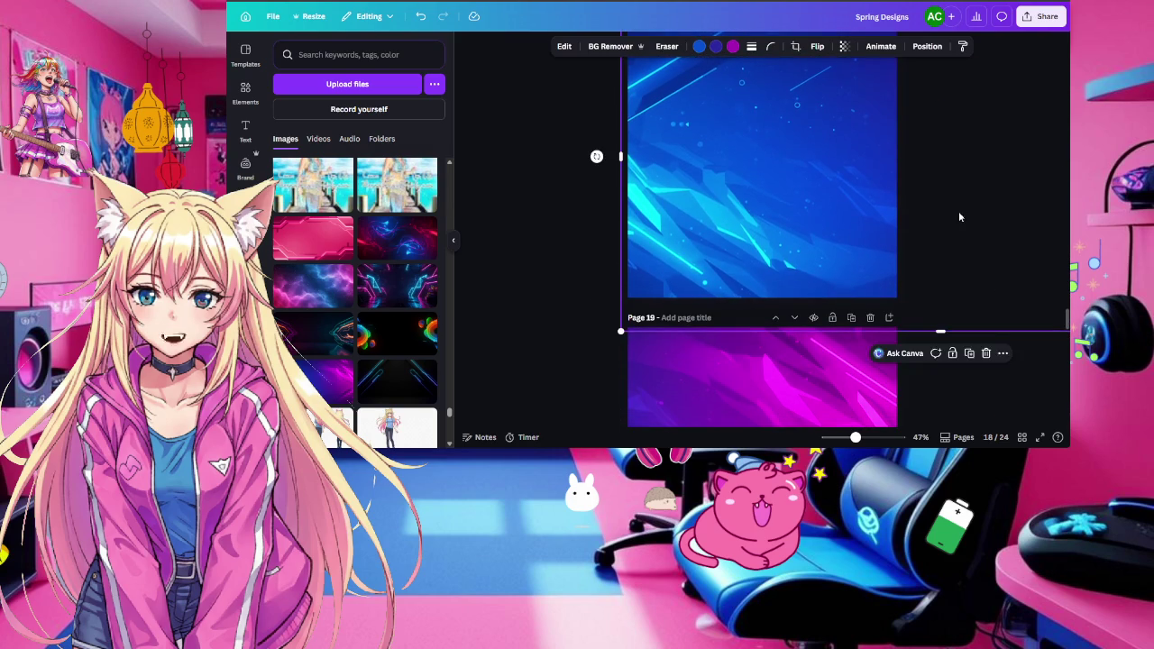
scroll(958, 214, "up", 2)
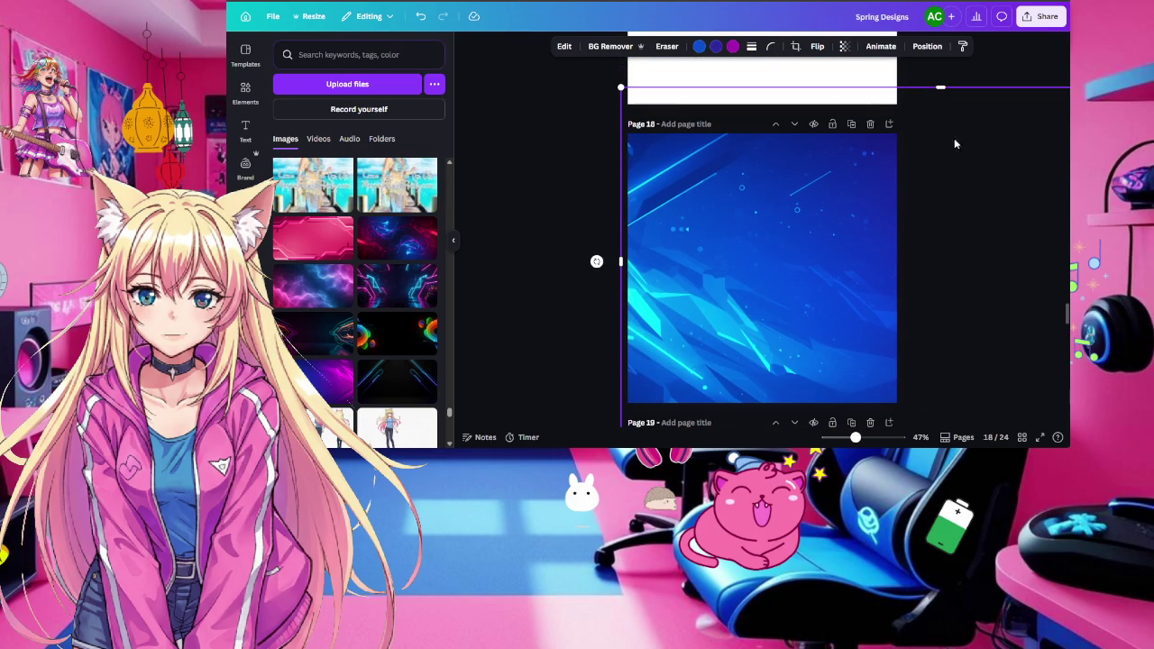
scroll(703, 198, "up", 4)
Enlarge the pink banner on Page 17 to cover the page and centre it
left_click(762, 220)
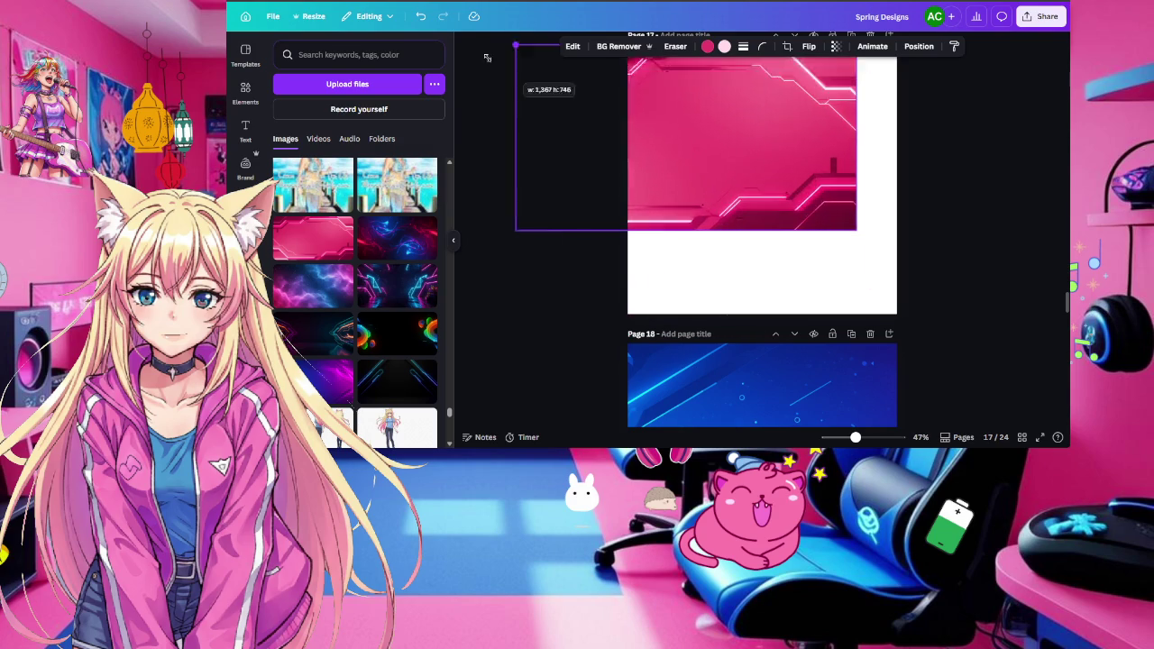
left_click_drag(668, 128, 458, 18)
left_click_drag(858, 230, 1022, 322)
scroll(1024, 103, "up", 3)
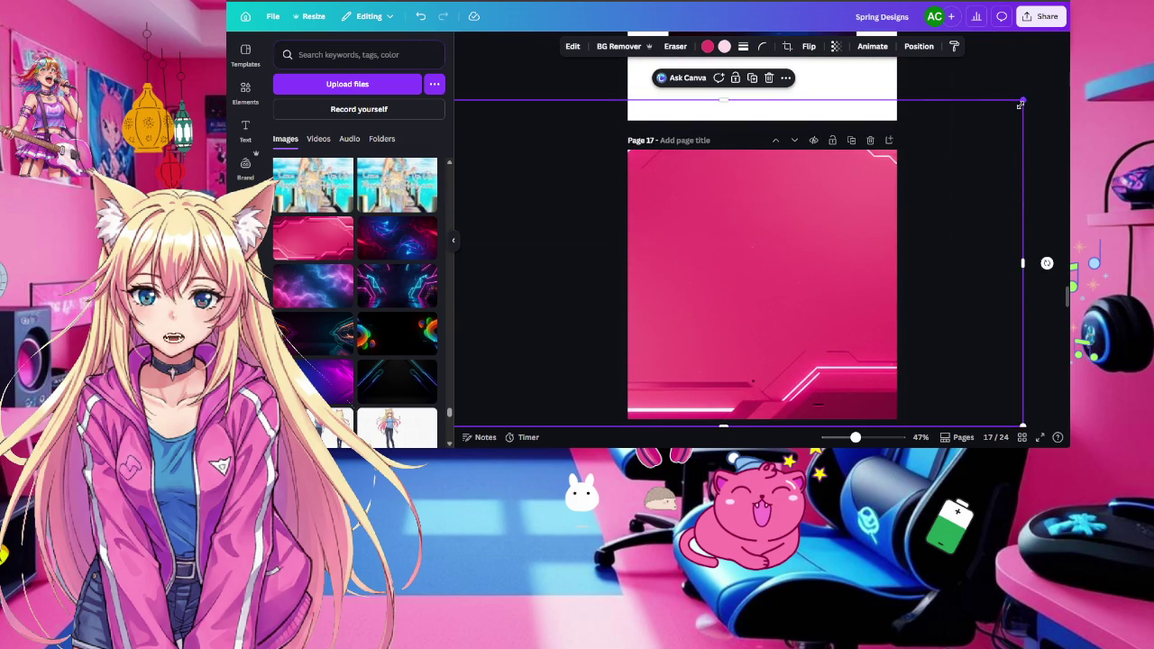
left_click_drag(1024, 102, 948, 143)
mouse_move(765, 236)
left_mouse_down()
mouse_move(894, 237)
mouse_move(834, 235)
left_mouse_up()
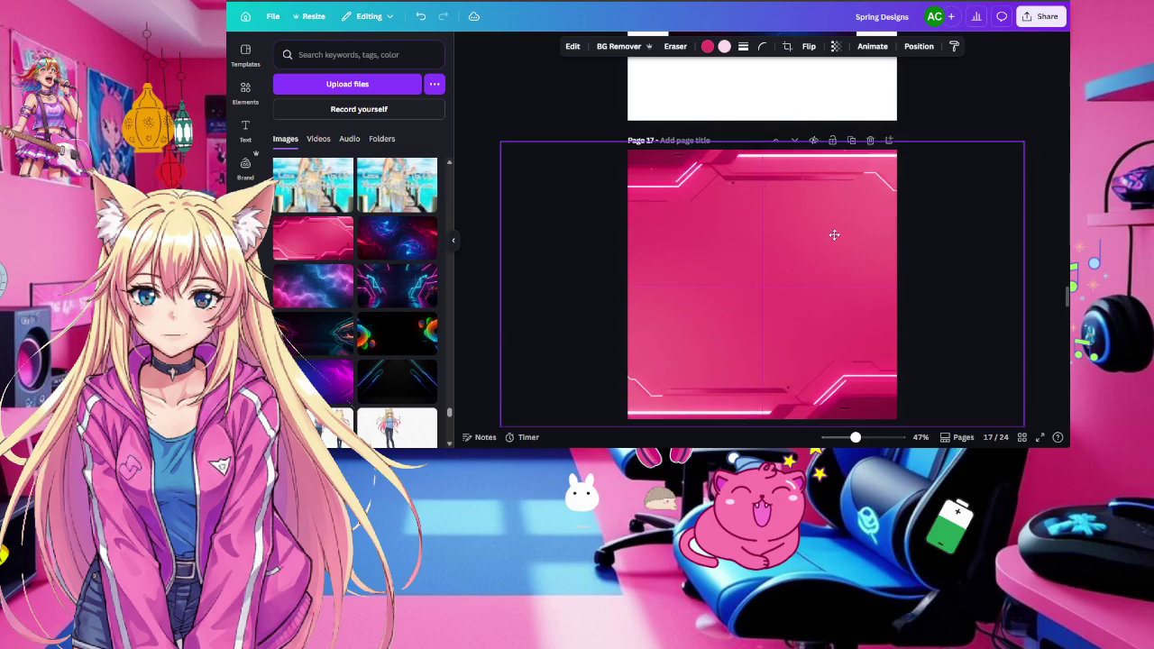
scroll(872, 196, "down", 1)
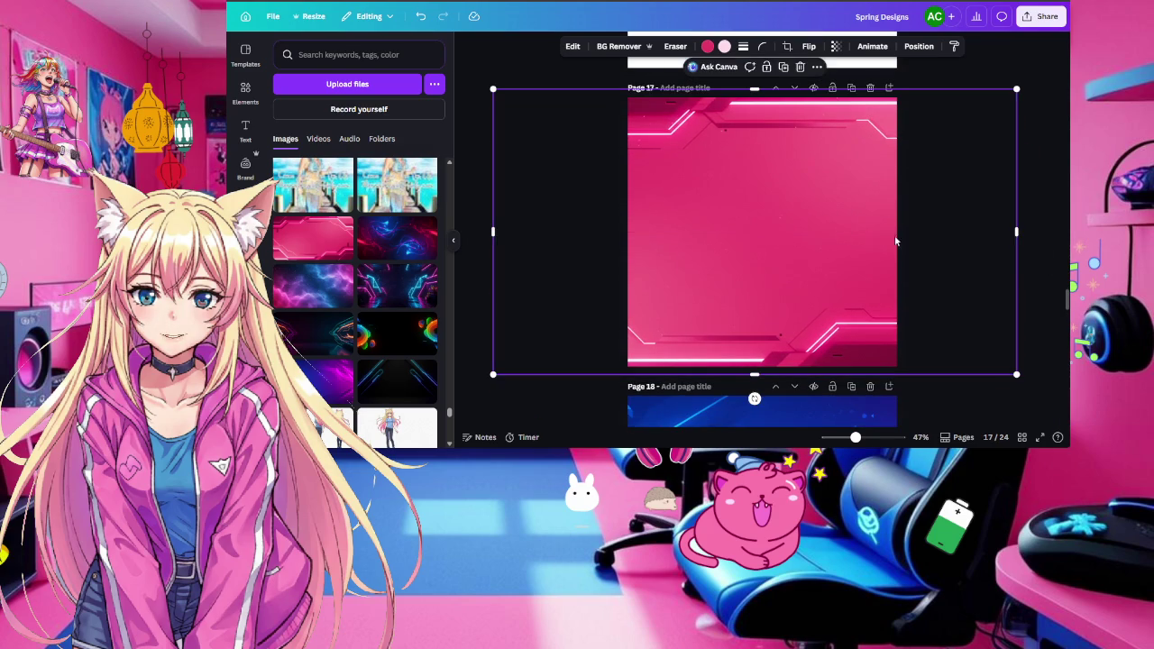
mouse_move(768, 238)
left_mouse_down()
mouse_move(881, 238)
mouse_move(677, 237)
mouse_move(785, 238)
left_mouse_up()
scroll(785, 238, "up", 3)
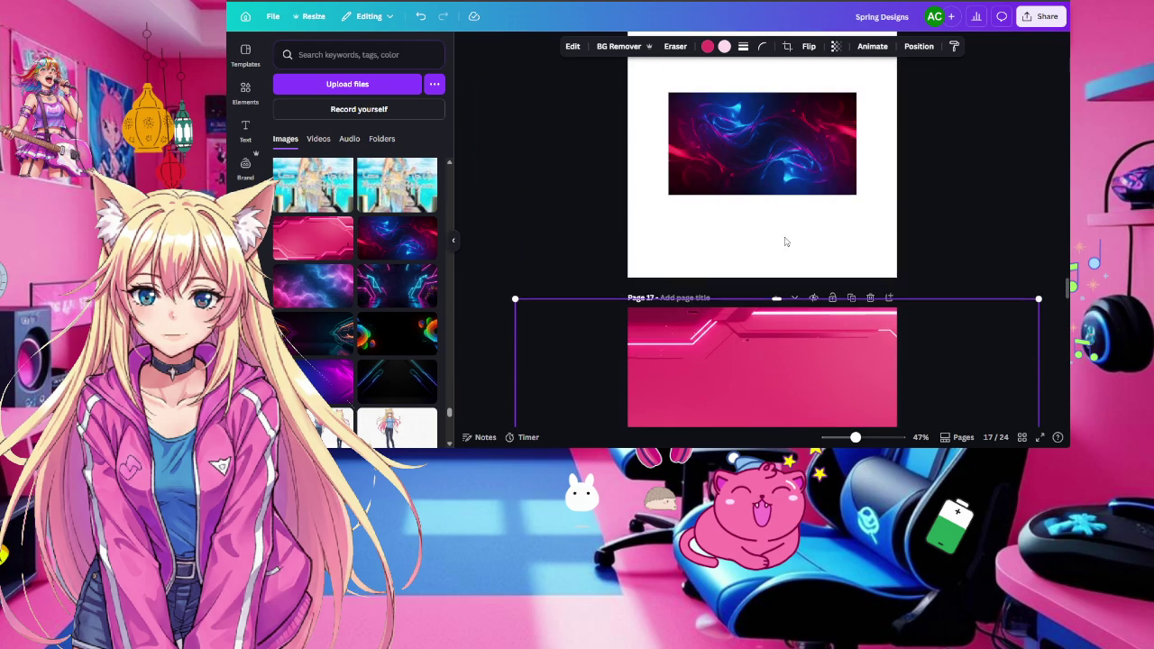
Enlarge the blue-red swirl image to fill Page 16, nudged slightly left
left_click(739, 148)
scroll(717, 242, "up", 2)
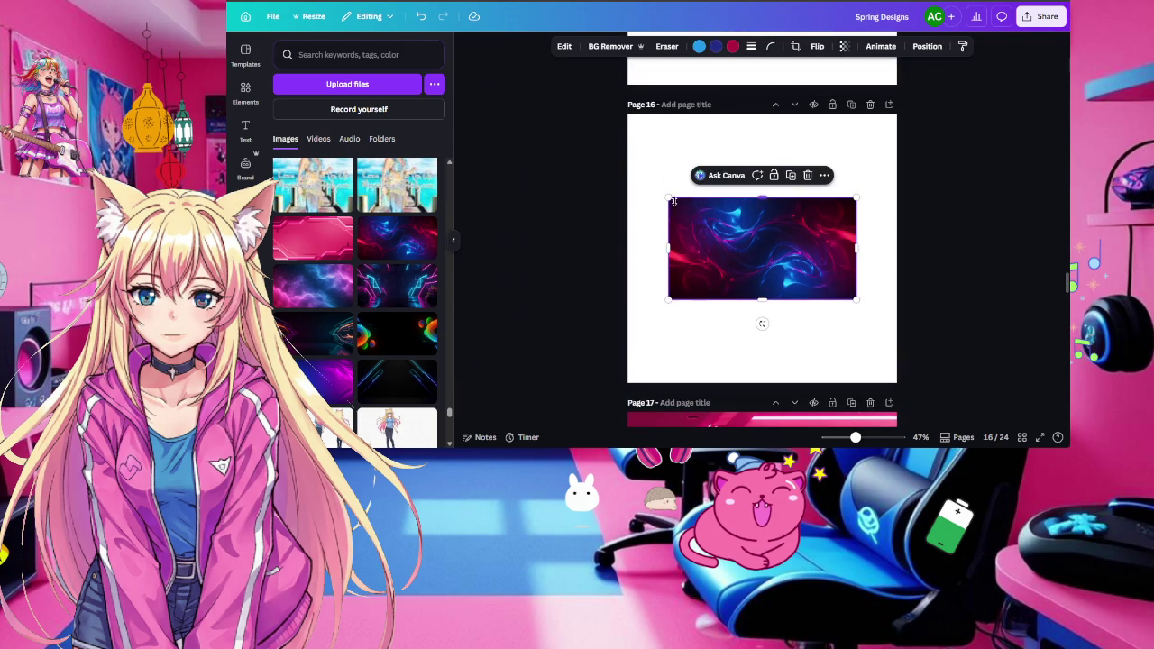
left_click_drag(668, 198, 503, 106)
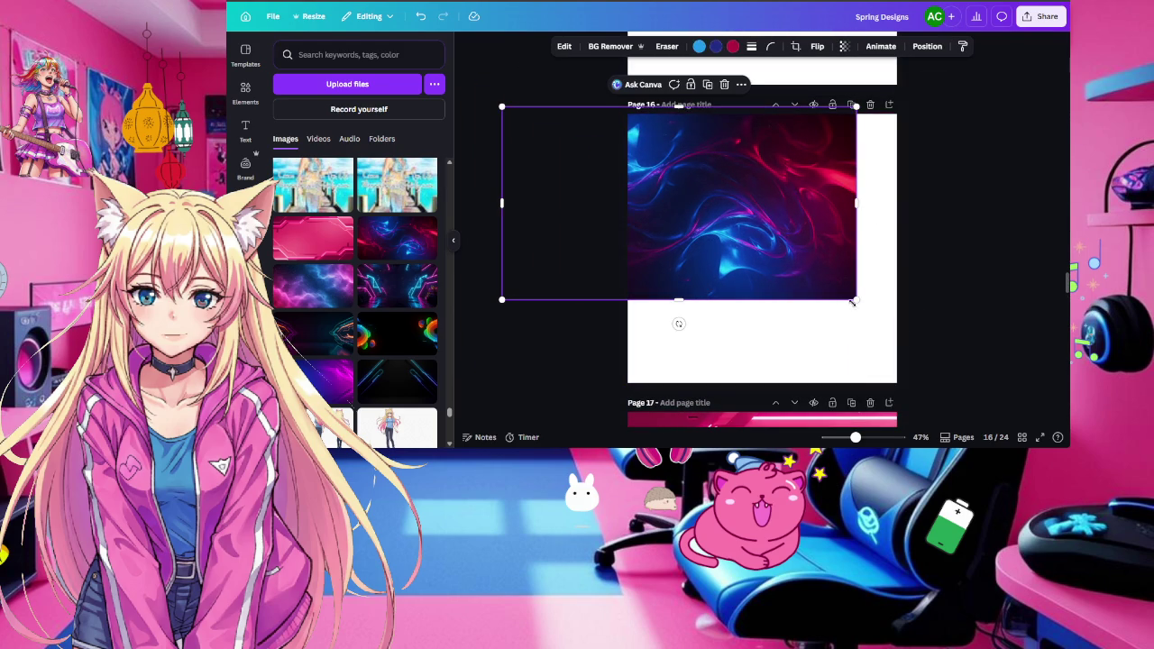
left_click_drag(857, 299, 1058, 410)
left_click_drag(775, 298, 753, 290)
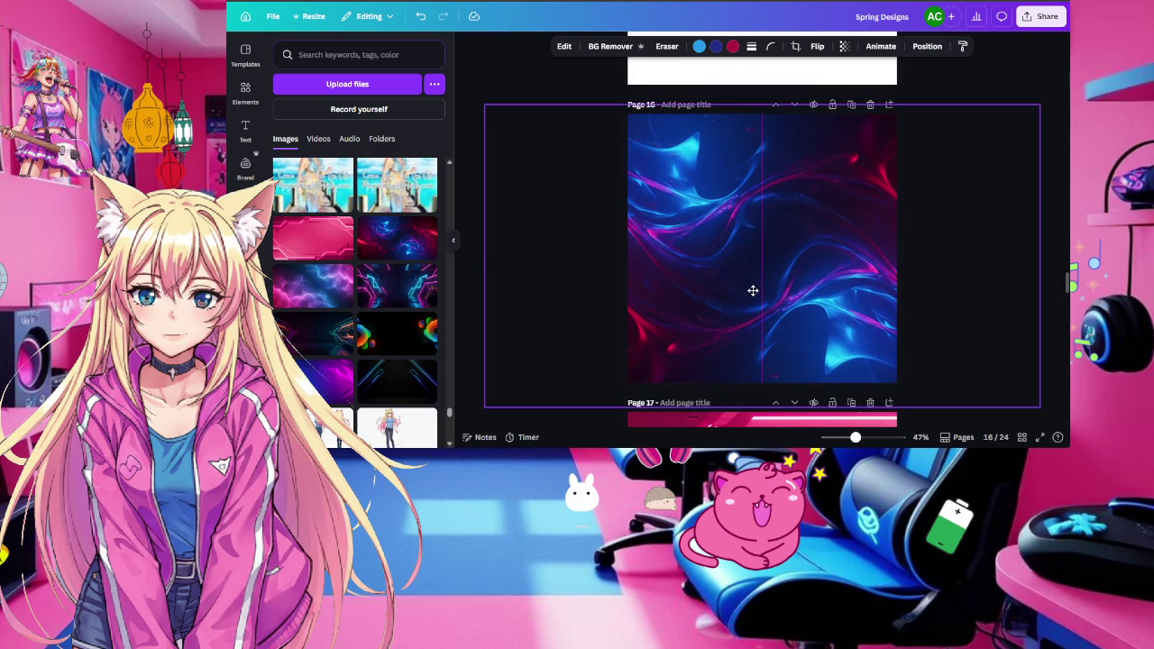
scroll(753, 290, "up", 3)
Enlarge the starry nebula image and reposition it to cover Page 15
left_click(725, 176)
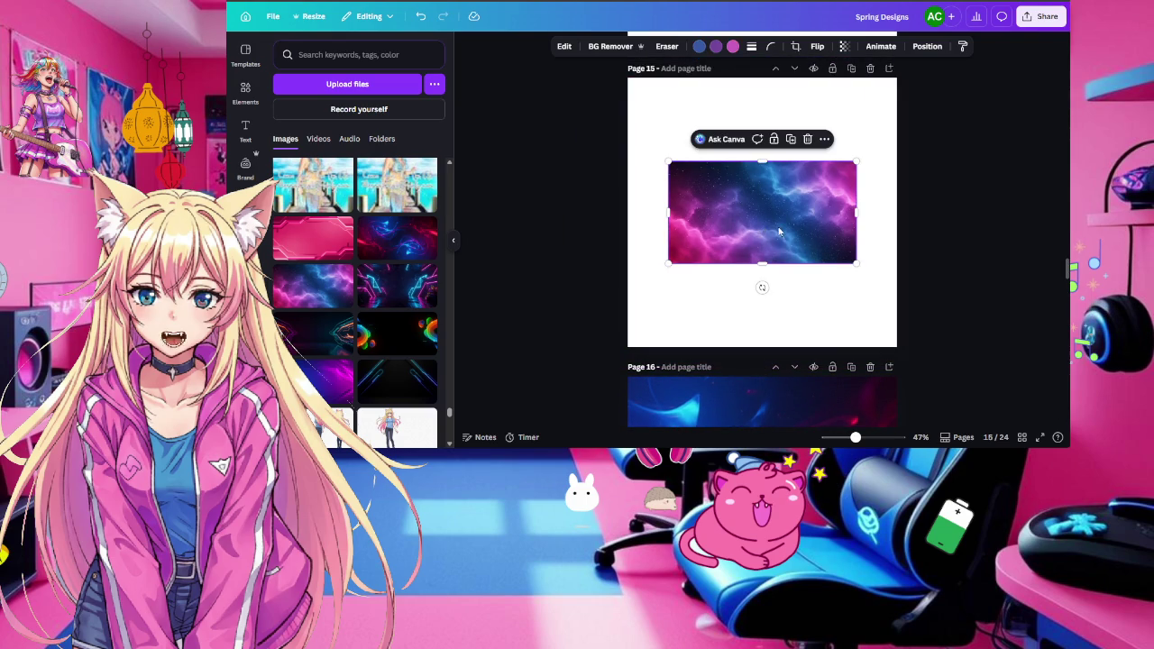
left_click_drag(668, 161, 496, 110)
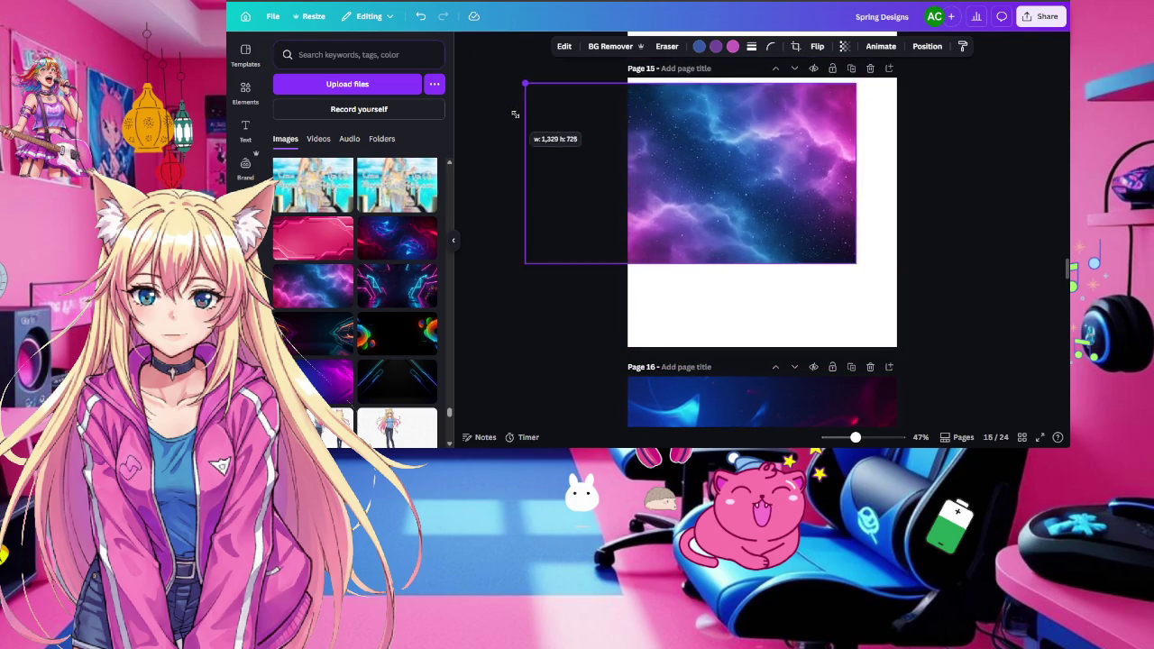
left_click_drag(856, 263, 1022, 361)
mouse_move(924, 243)
left_mouse_down()
mouse_move(801, 225)
mouse_move(823, 224)
left_mouse_up()
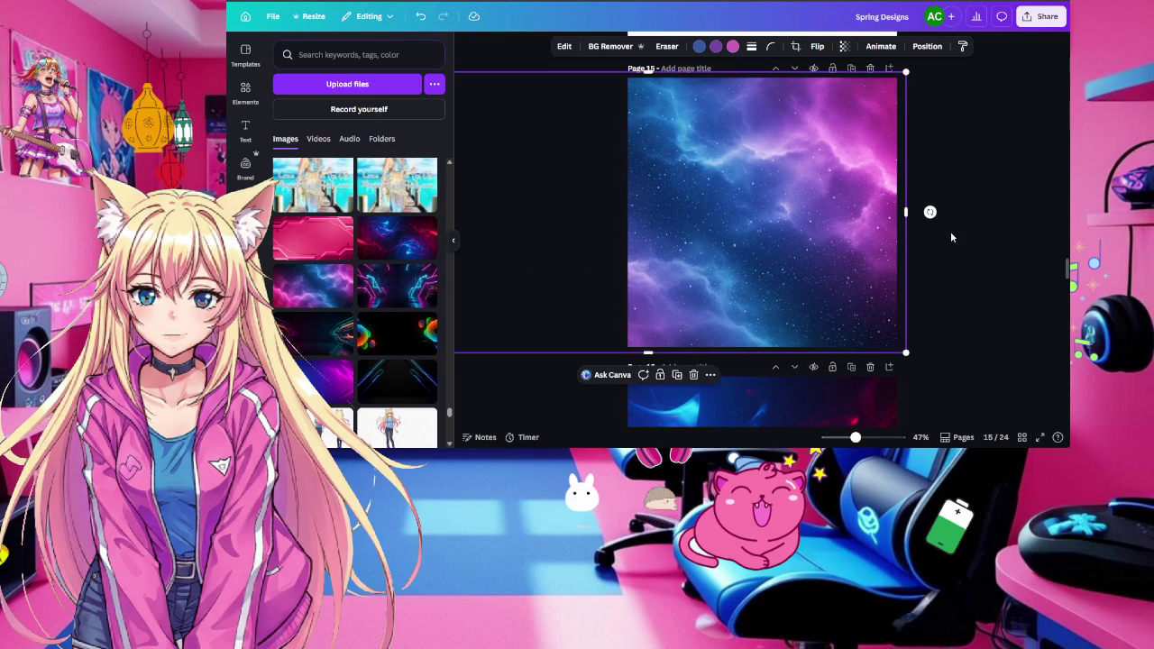
scroll(950, 231, "up", 3)
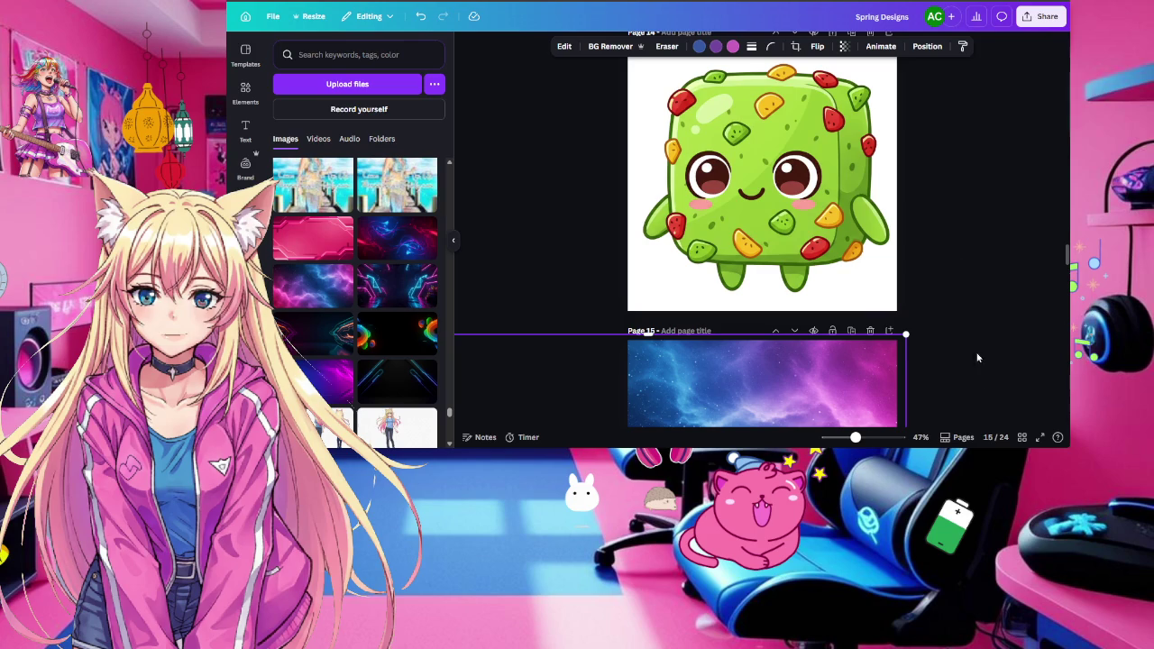
Open the page grid overview and go into blank Page 21 for editing
left_click(1022, 438)
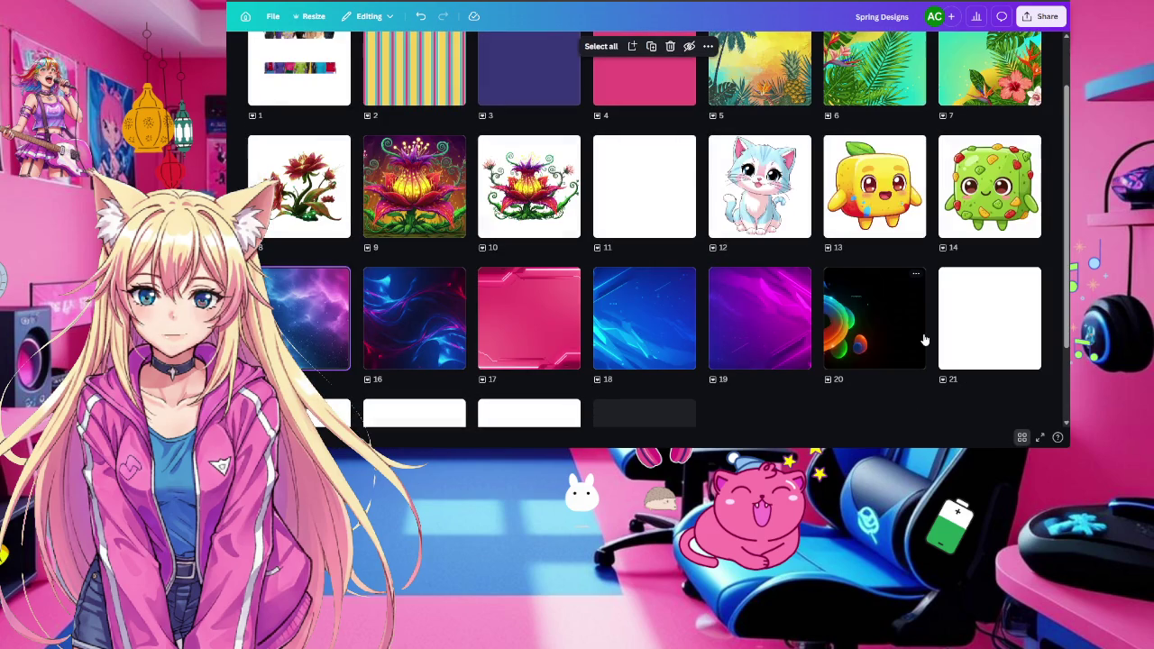
scroll(905, 326, "down", 2)
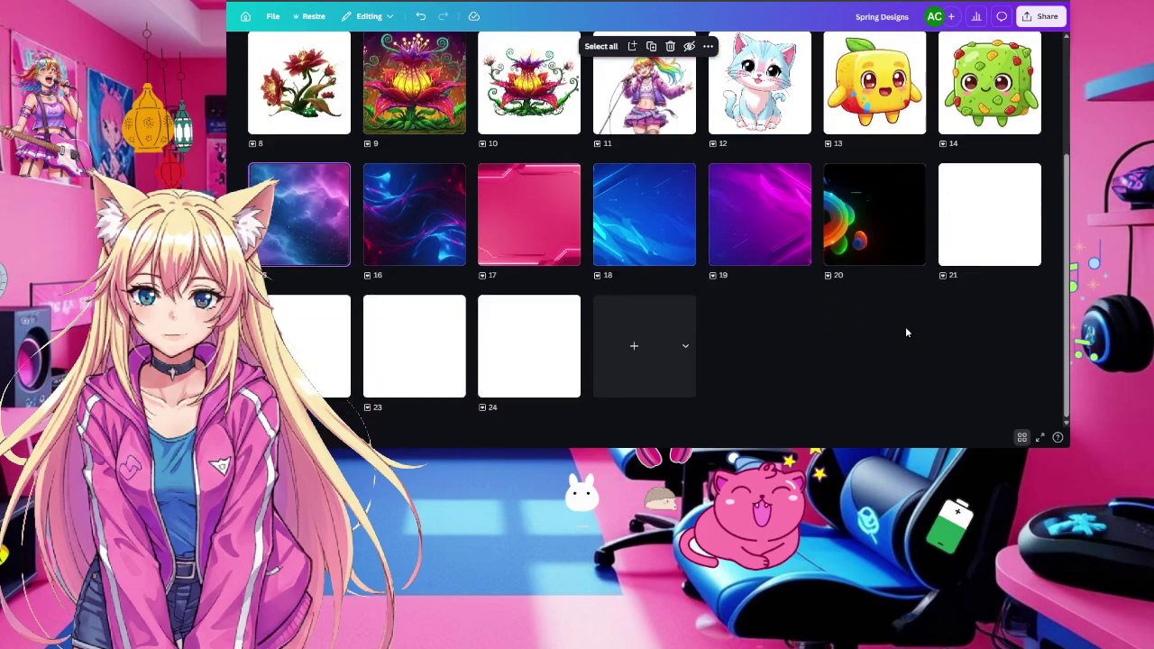
scroll(906, 327, "up", 2)
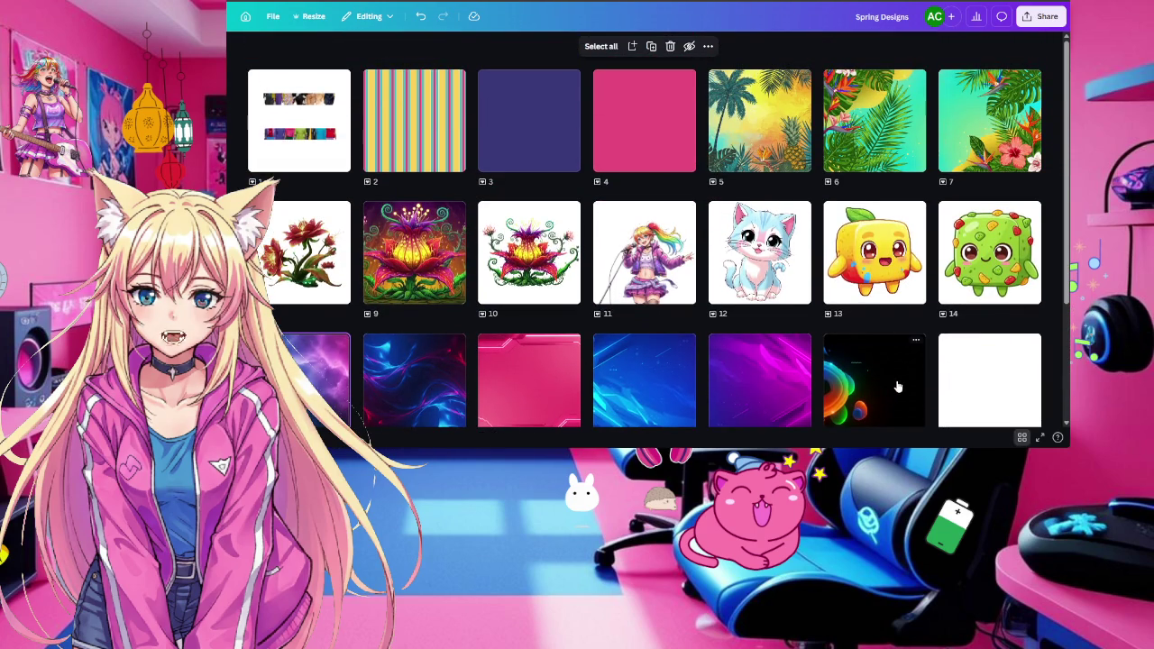
scroll(899, 383, "down", 2)
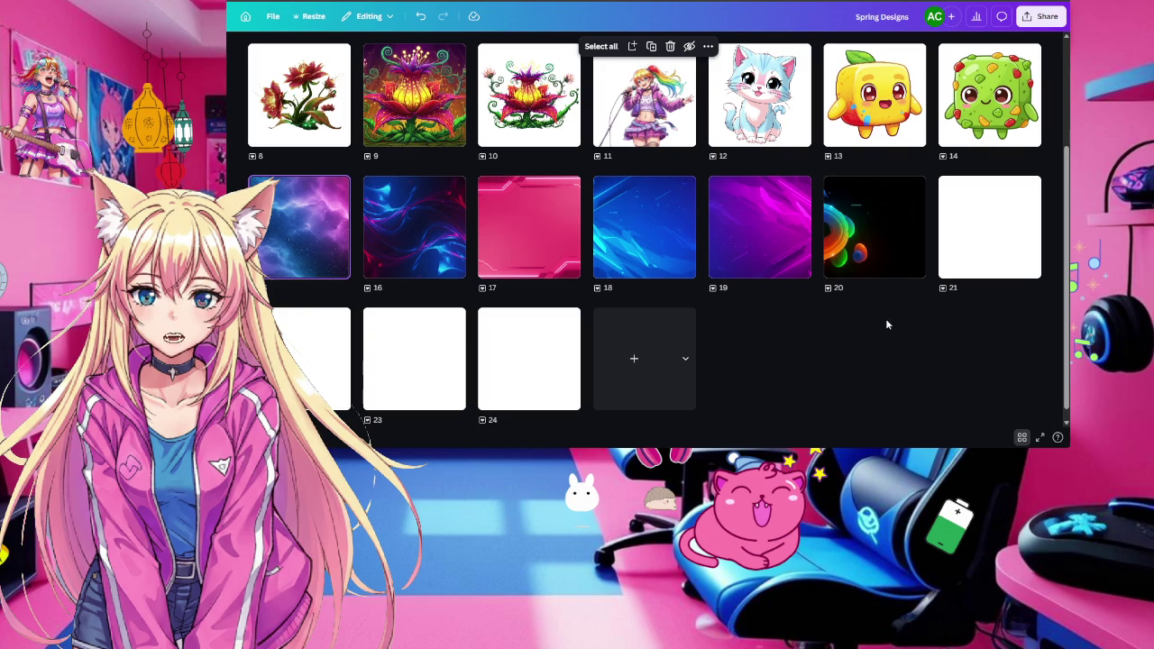
double_click(999, 242)
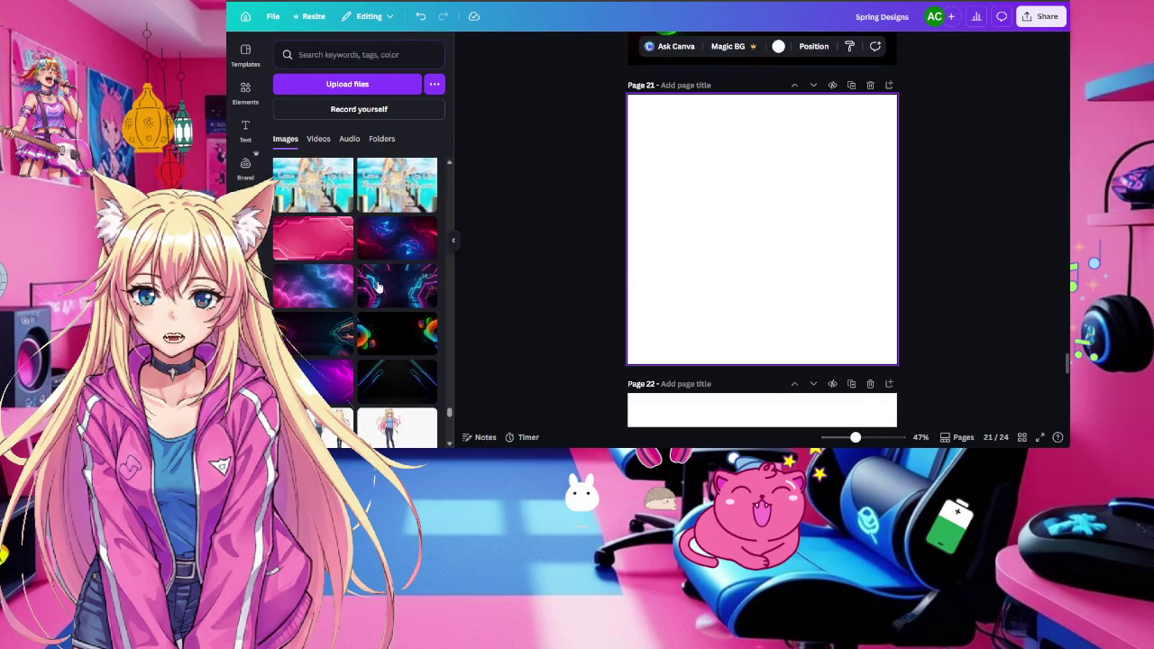
scroll(379, 286, "down", 10)
scroll(379, 287, "down", 5)
scroll(379, 286, "down", 3)
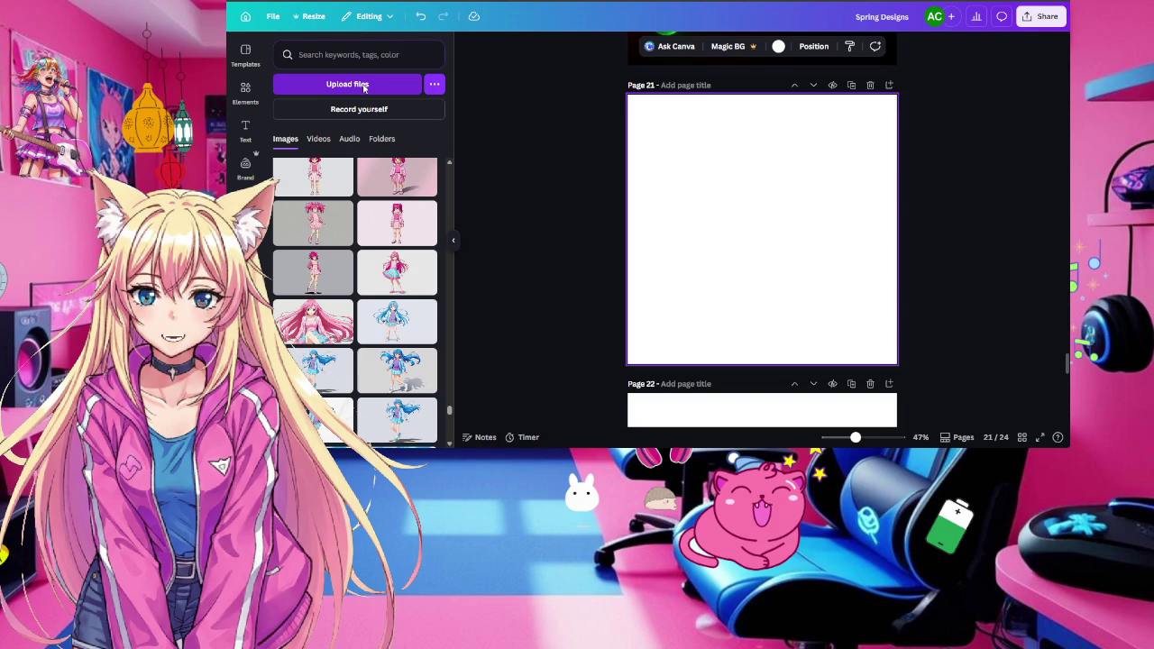
scroll(354, 302, "down", 5)
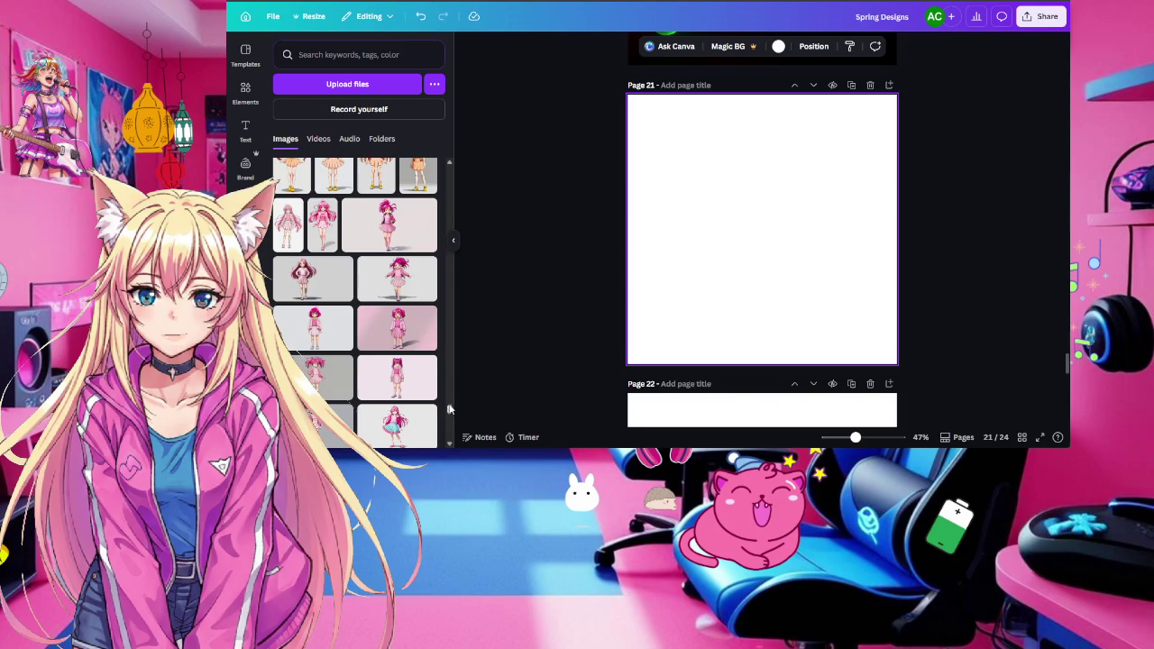
left_click_drag(450, 412, 448, 161)
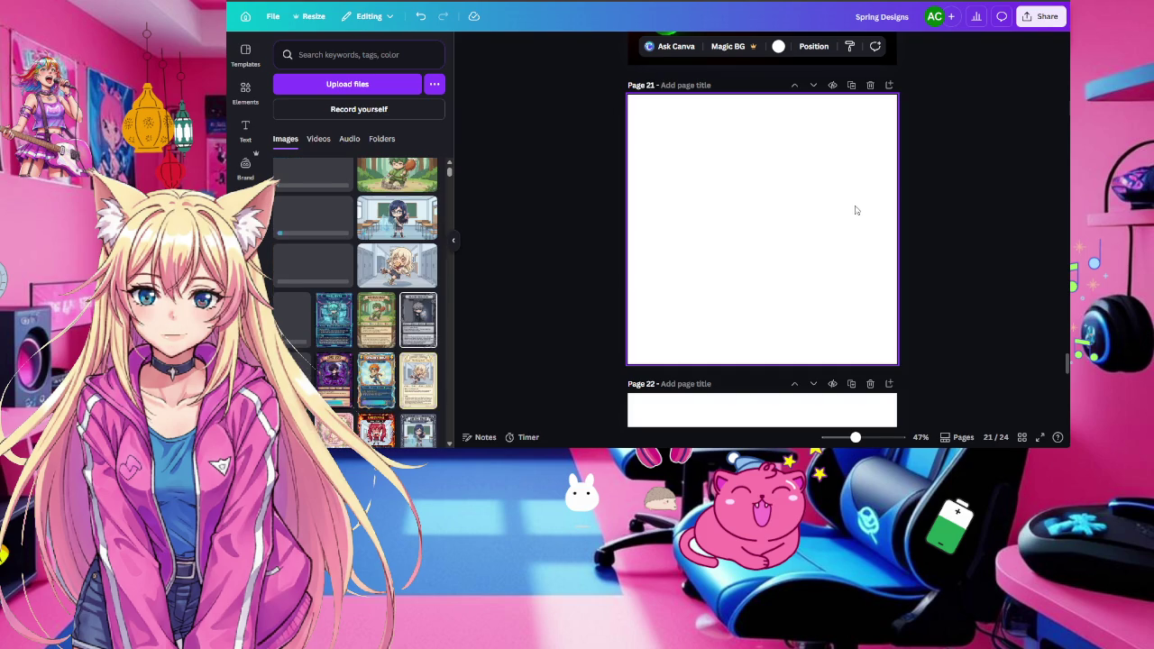
Open Page 21 from the grid overview and add the Felix Fang card upload
left_click(1022, 437)
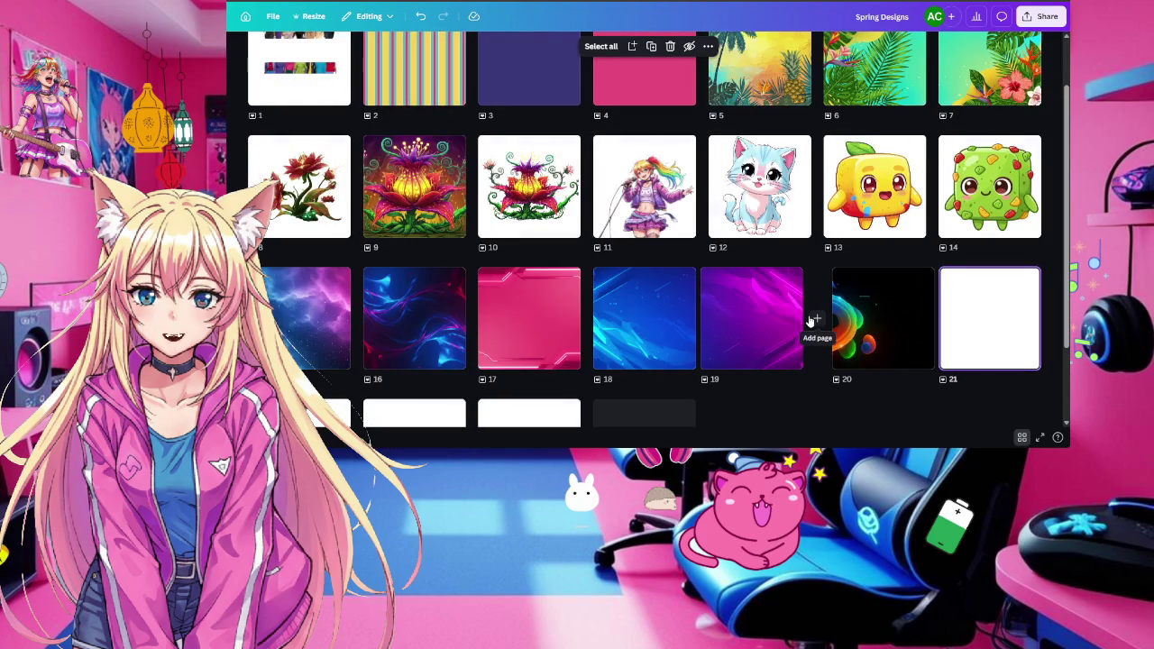
scroll(767, 323, "down", 2)
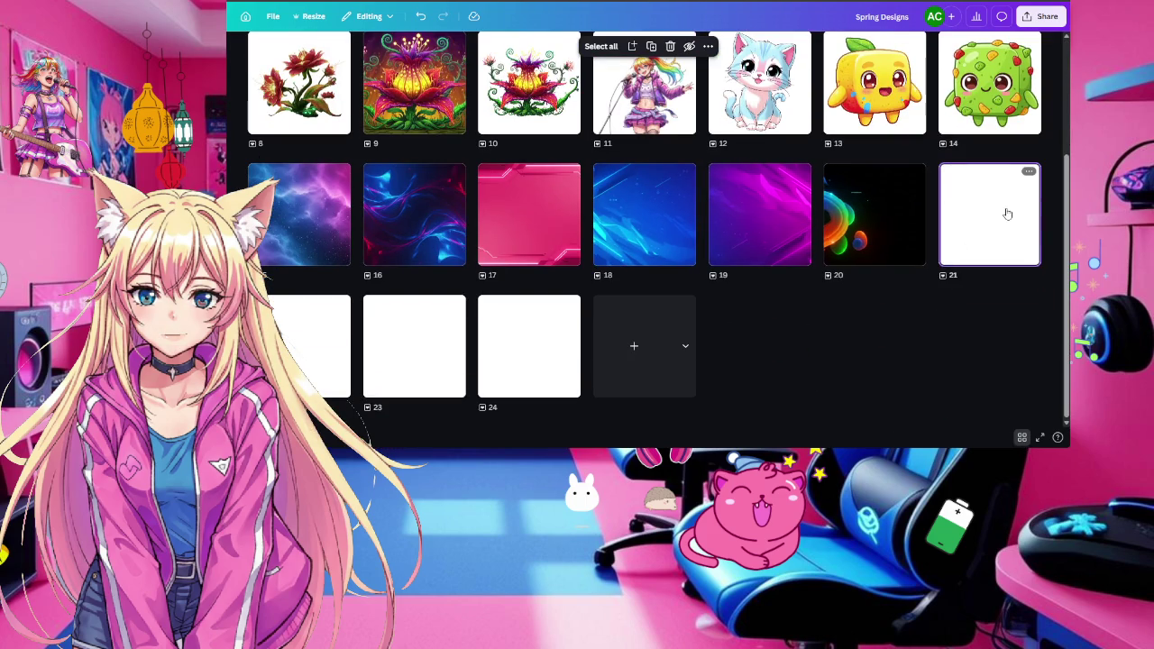
double_click(1006, 213)
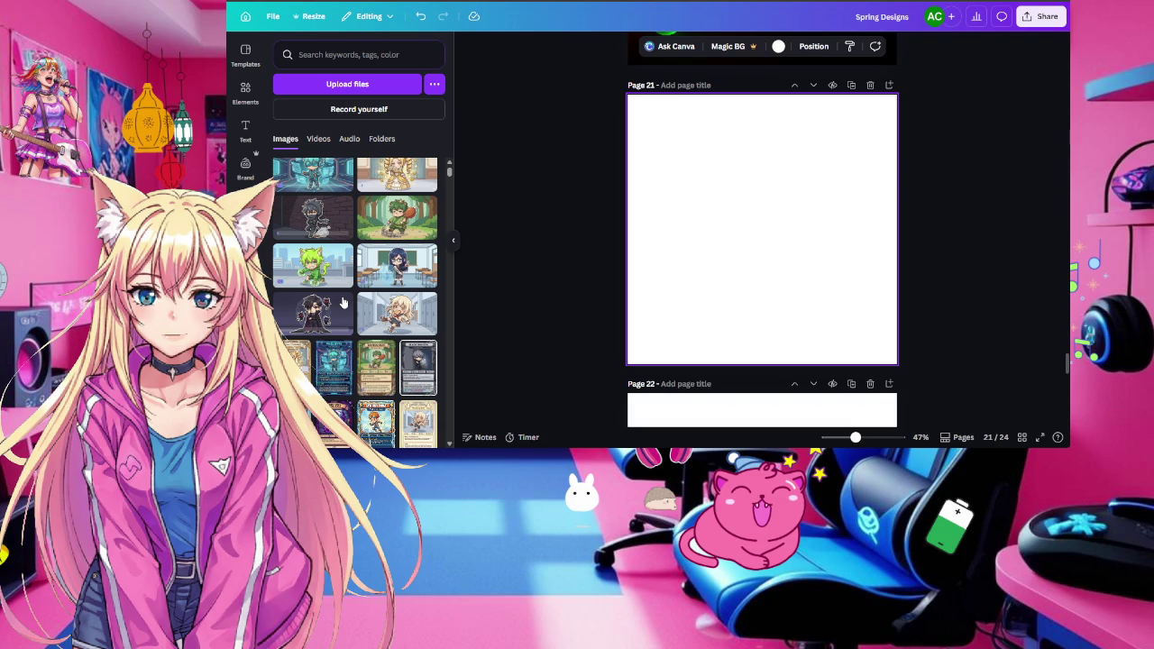
scroll(342, 303, "down", 1)
scroll(343, 303, "down", 1)
scroll(343, 303, "down", 1)
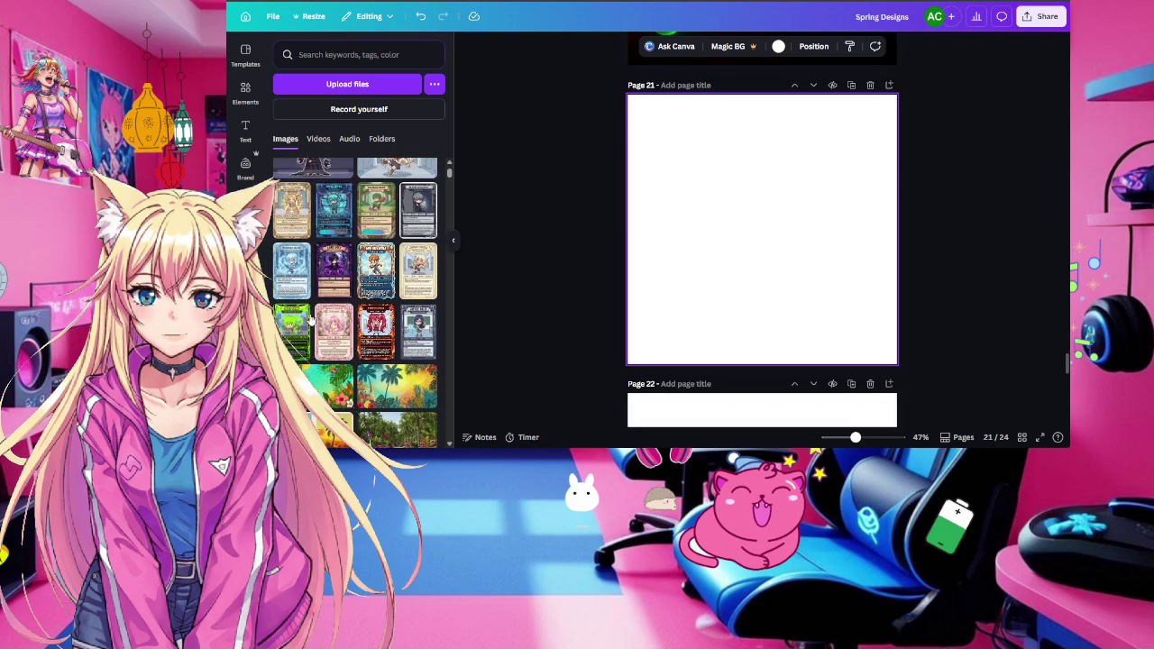
left_click(294, 340)
Add the green cat city-scene image from Uploads to Page 22
scroll(782, 334, "down", 1)
scroll(782, 333, "down", 1)
scroll(781, 333, "down", 1)
left_click(782, 334)
scroll(326, 302, "up", 1)
scroll(327, 303, "up", 2)
scroll(327, 303, "up", 1)
left_click(323, 318)
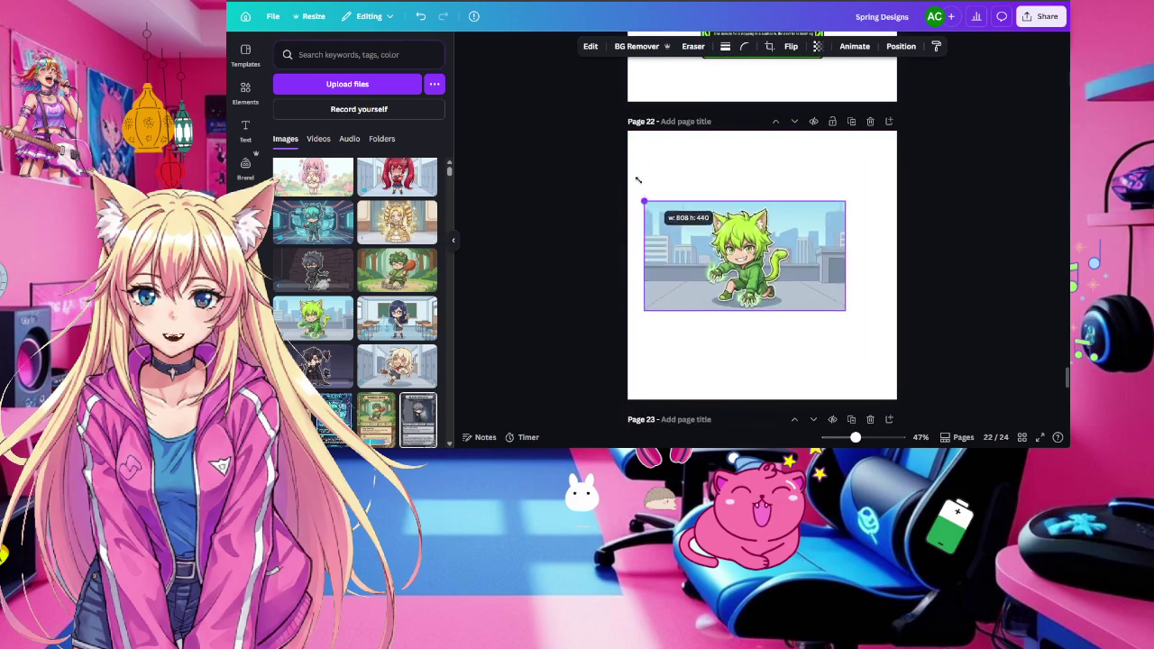
Enlarge the green cat image to fill Page 22 and apply BG Remover
left_click_drag(678, 220, 546, 146)
left_click_drag(845, 310, 990, 389)
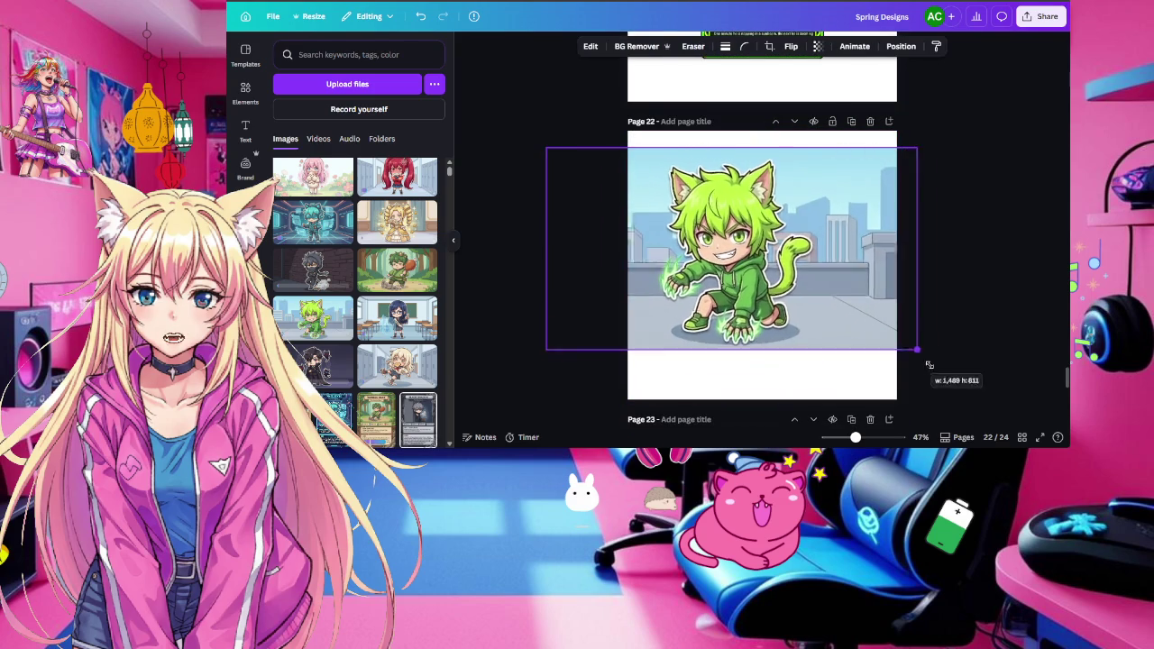
left_click(646, 44)
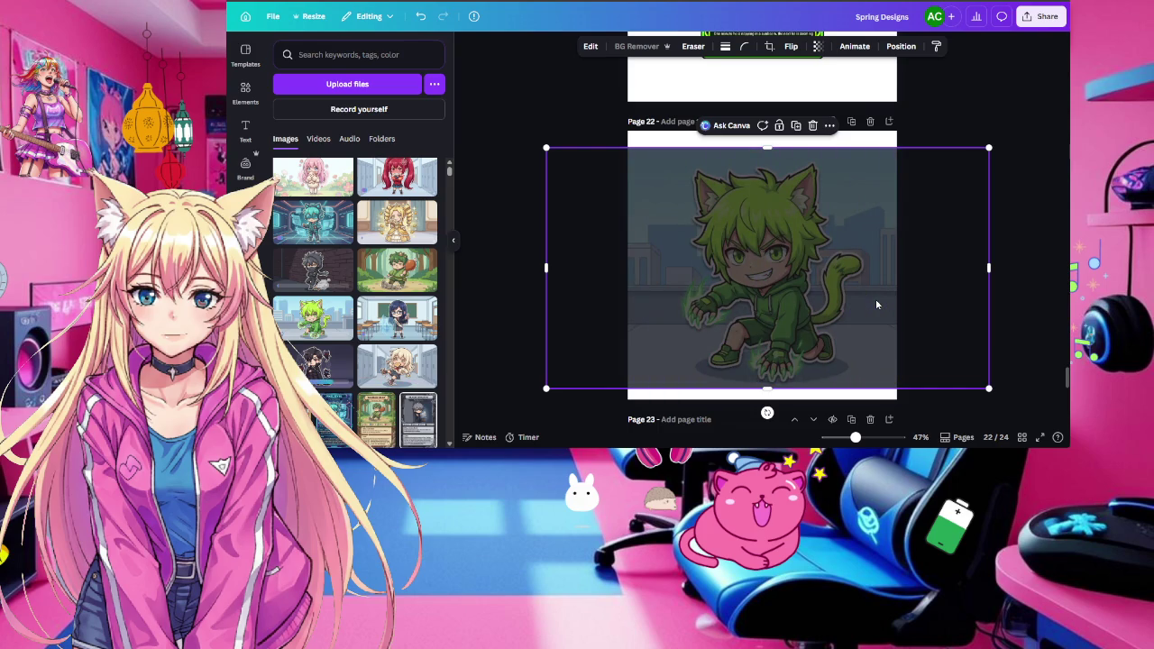
scroll(875, 304, "up", 4)
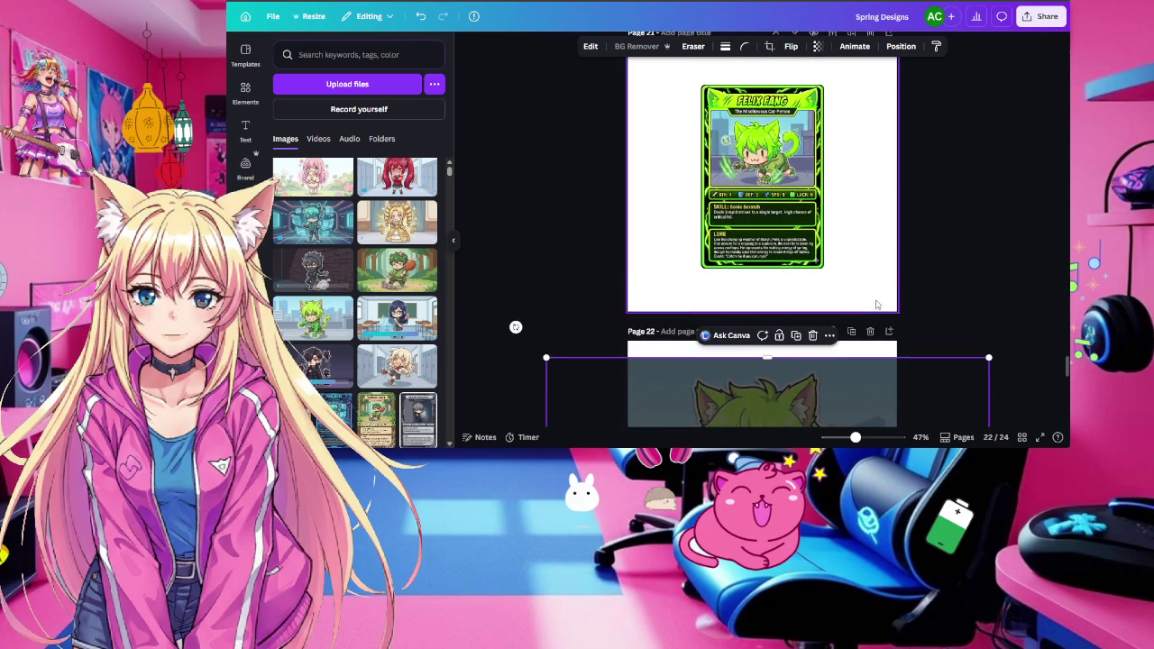
Enlarge the Felix Fang card on Page 21 toward upper-left and lower-right
left_click(748, 181)
scroll(713, 153, "up", 1)
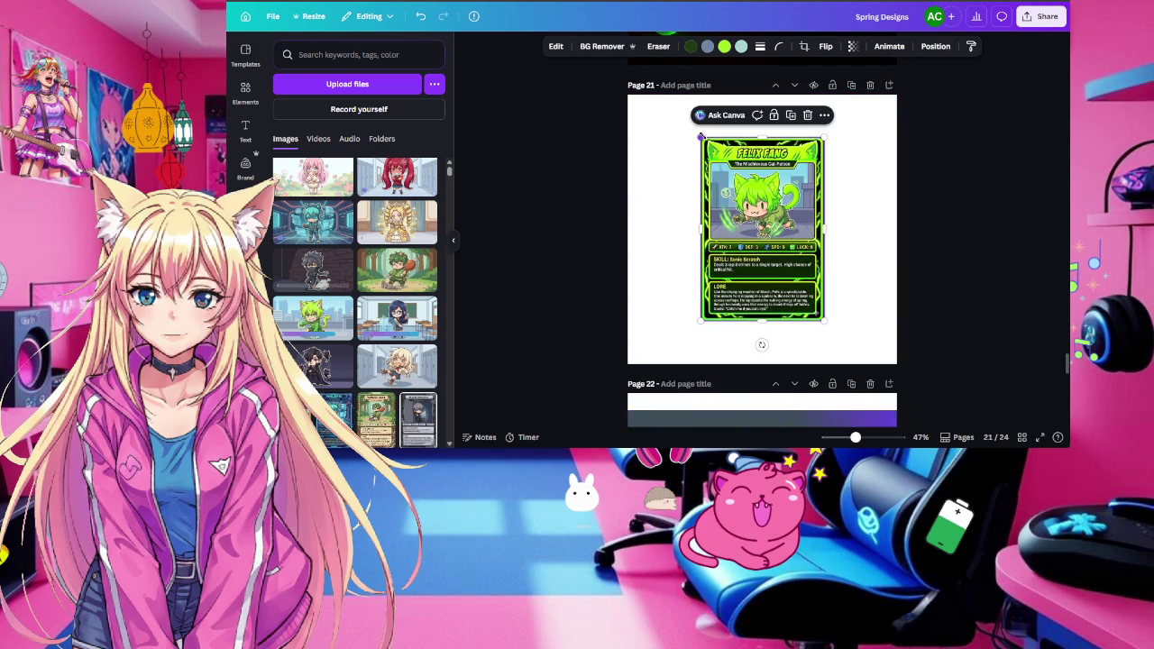
left_click_drag(701, 136, 678, 103)
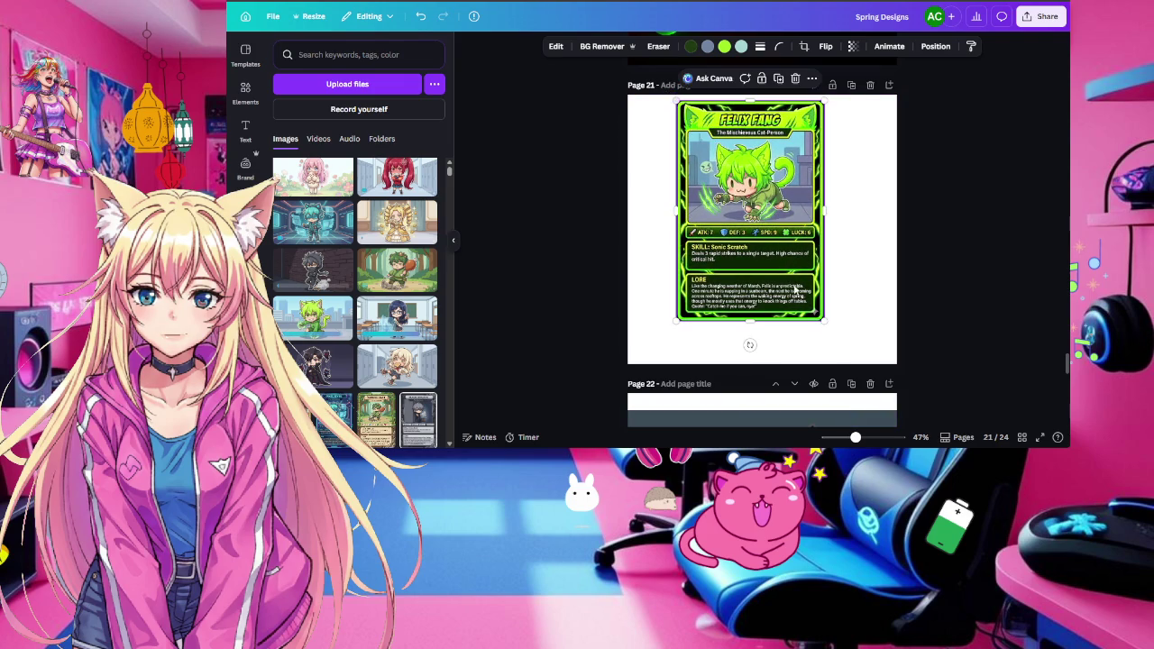
left_click_drag(823, 319, 858, 351)
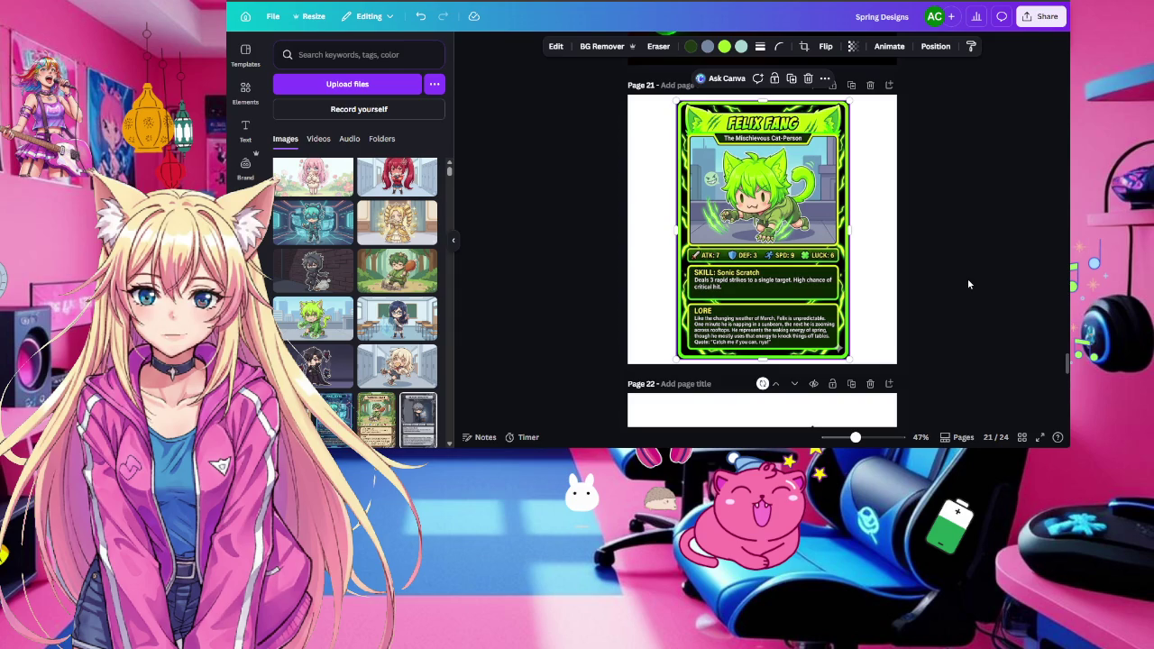
scroll(966, 255, "down", 3)
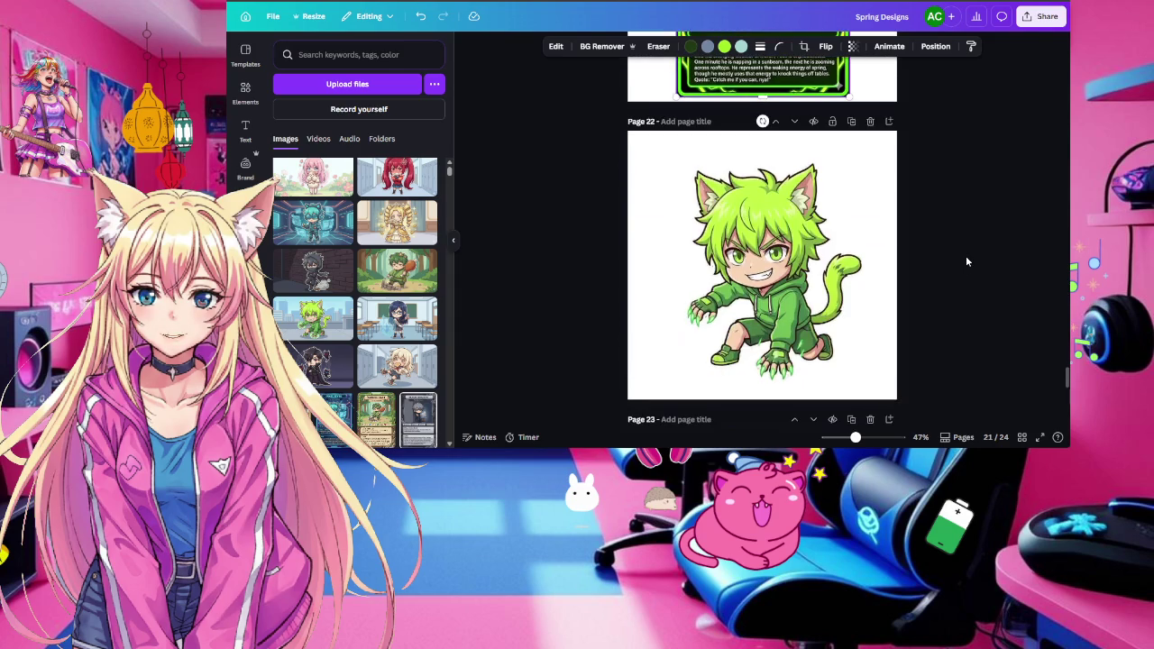
scroll(966, 255, "up", 4)
scroll(967, 261, "down", 3)
scroll(967, 261, "down", 3)
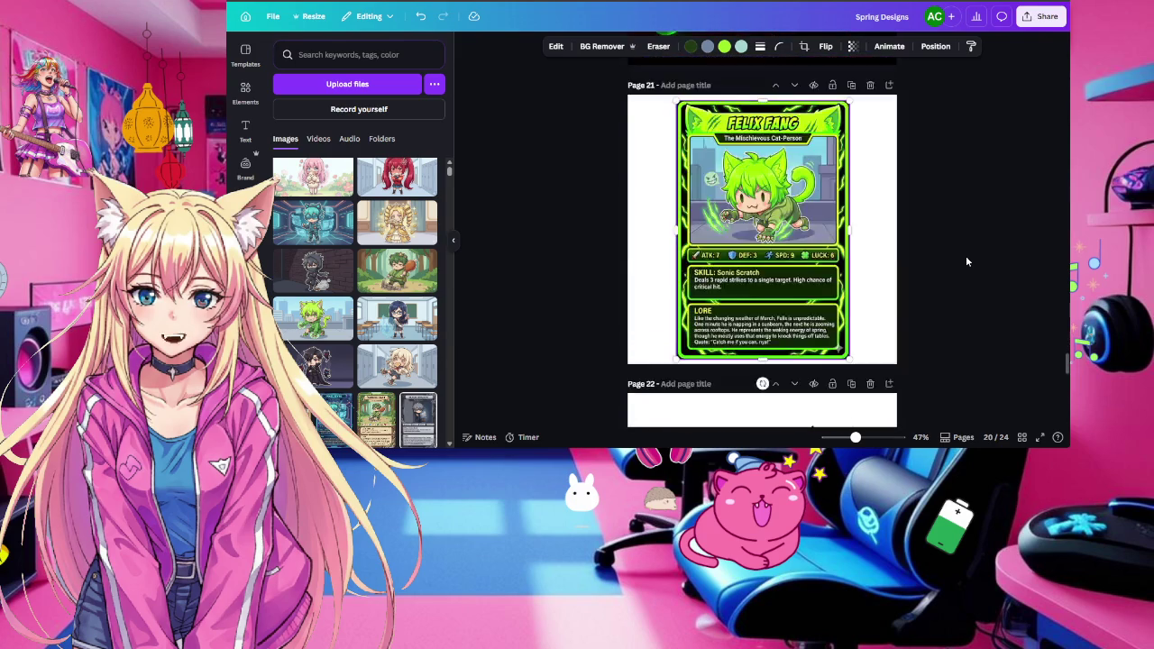
Add two blank pages at the end of the design
scroll(966, 261, "down", 2)
scroll(965, 261, "down", 3)
scroll(966, 261, "up", 1)
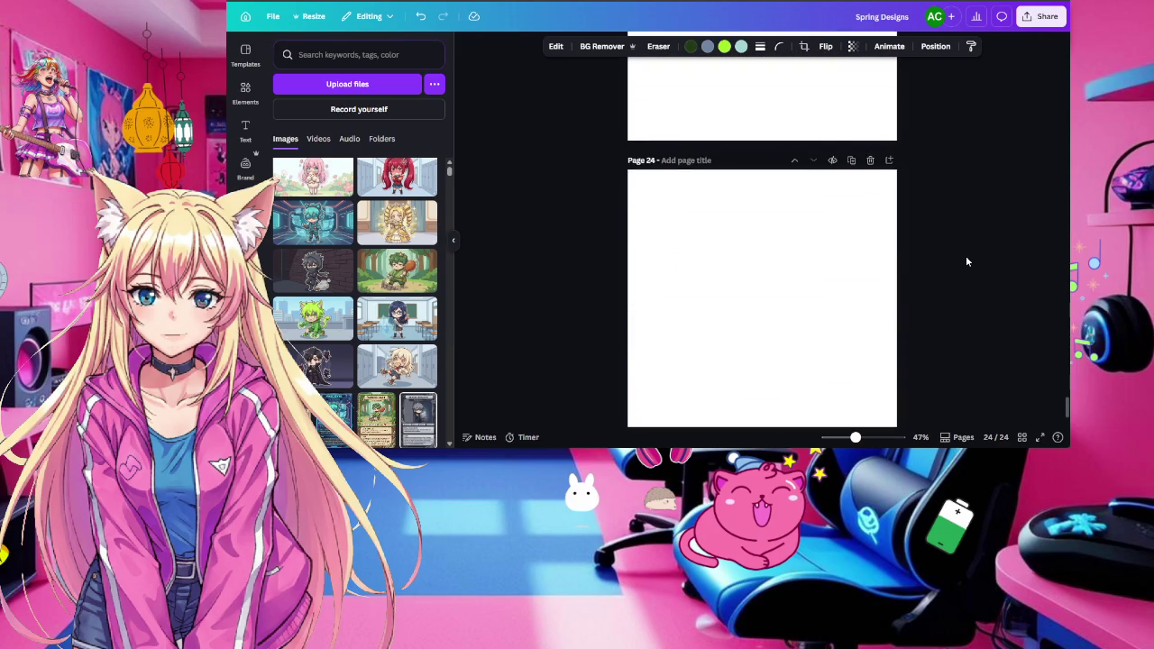
scroll(966, 261, "up", 2)
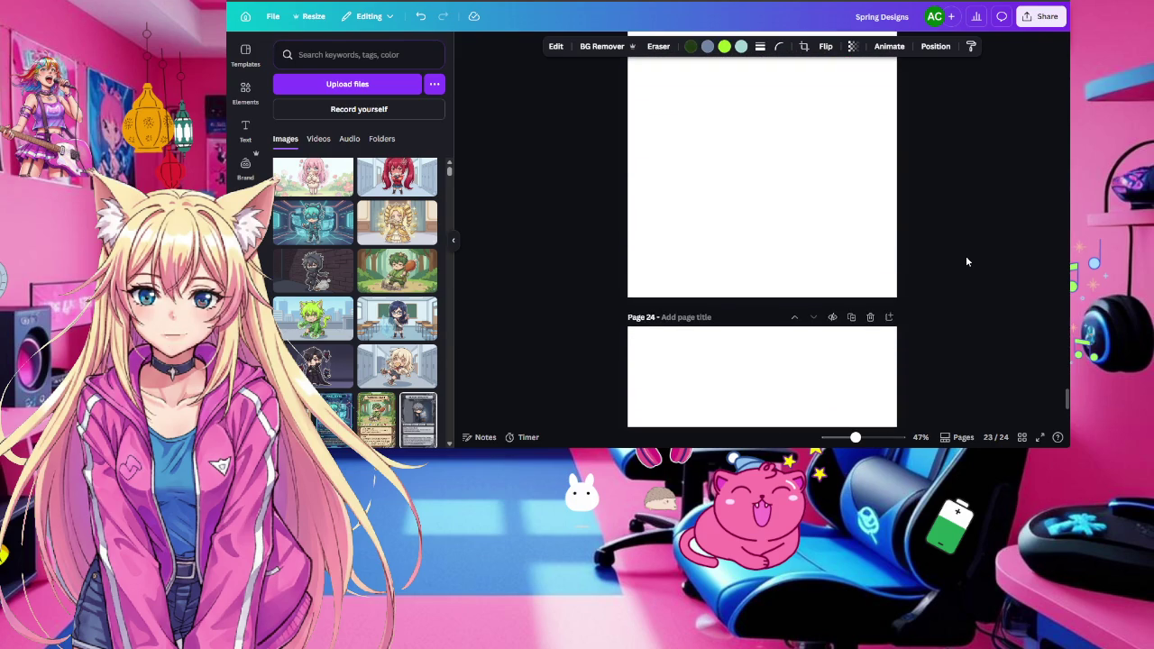
scroll(966, 262, "down", 3)
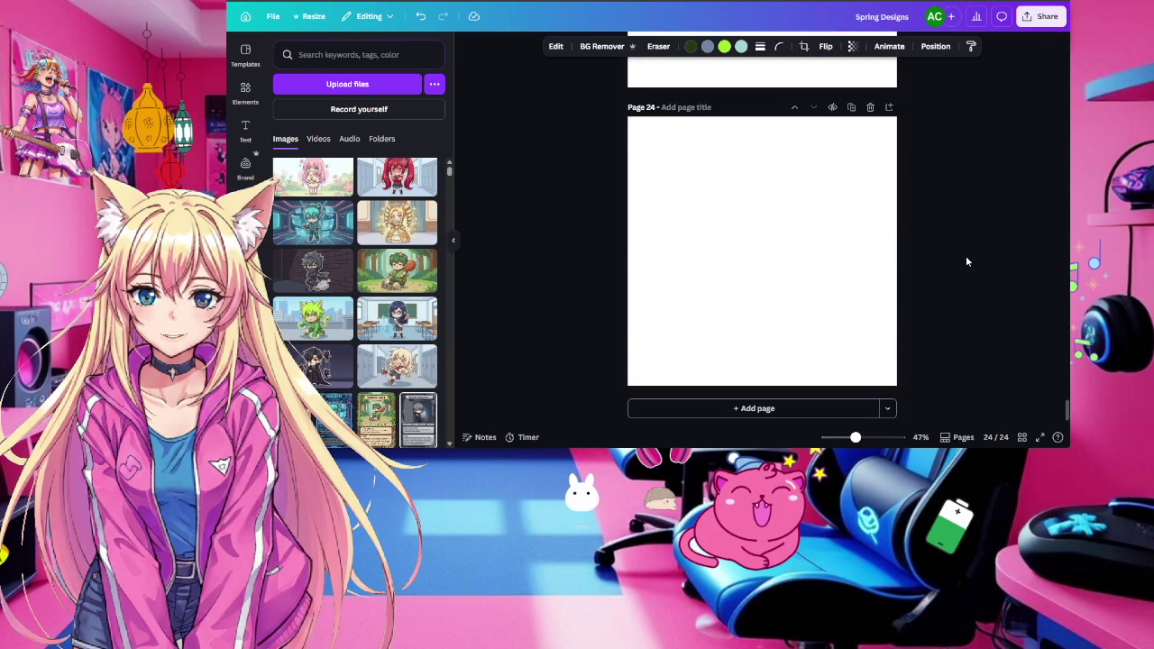
left_click(815, 408)
left_click(815, 407)
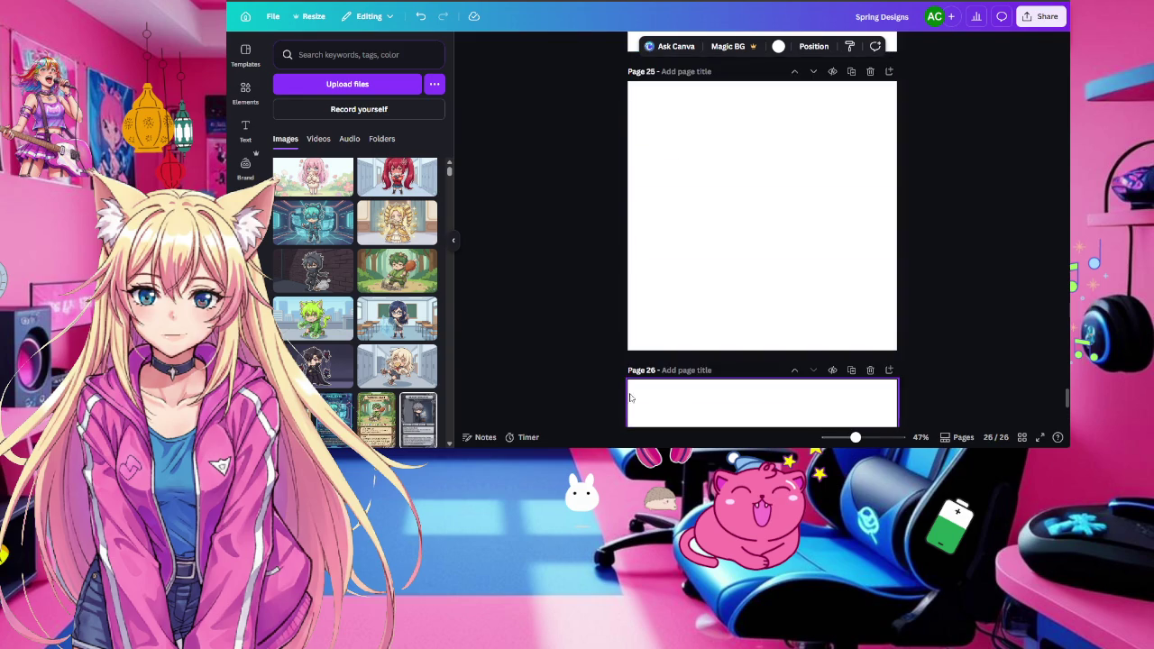
Place the library-girl image on page 23 and the pink-haired girl on page 24
scroll(872, 241, "up", 2)
scroll(873, 241, "up", 2)
scroll(873, 241, "up", 5)
scroll(873, 241, "down", 2)
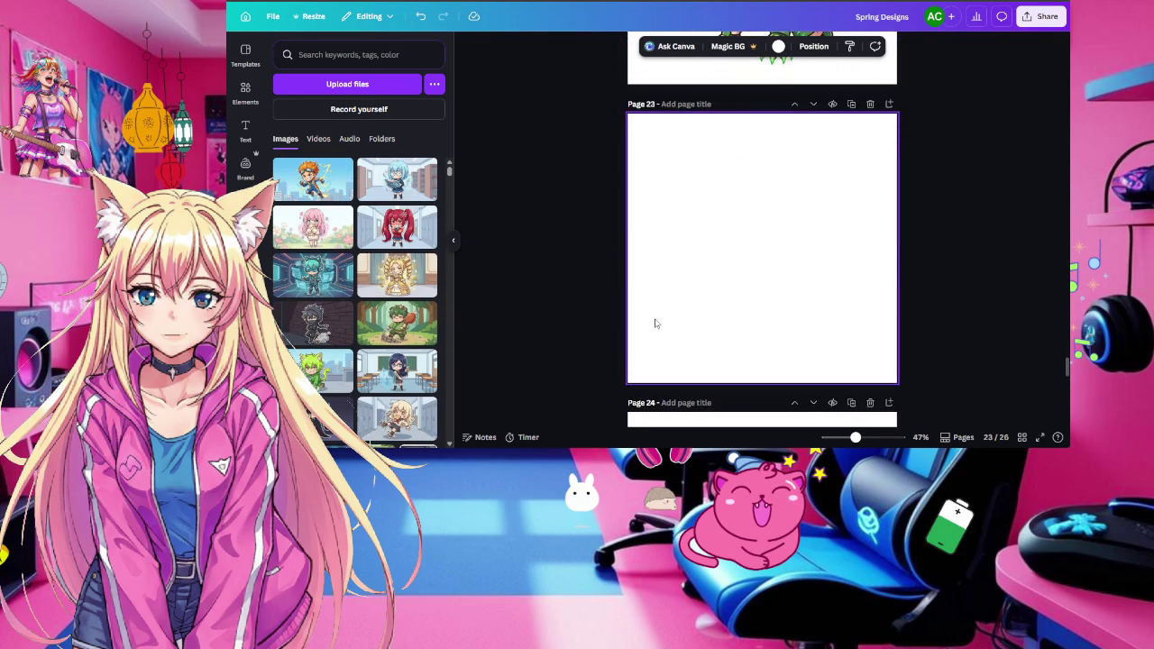
left_click(396, 177)
scroll(773, 286, "down", 3)
left_click(313, 228)
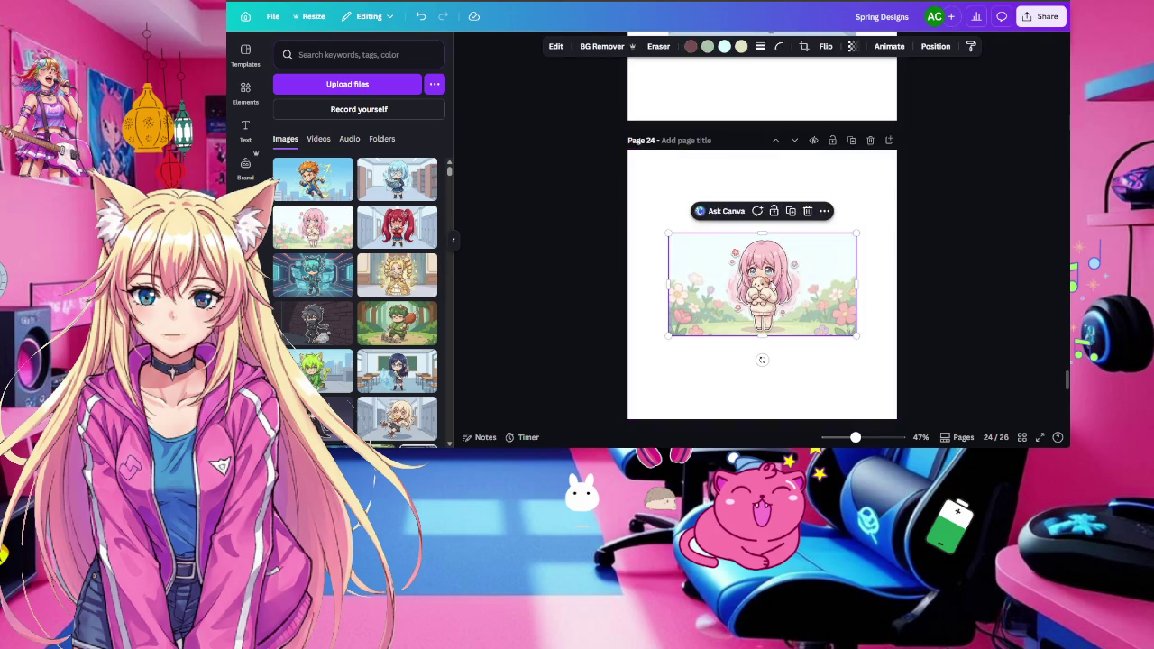
Place the Frostina Glare card on page 25 and Whisper Bloom card on page 26
scroll(773, 286, "down", 3)
scroll(336, 345, "down", 5)
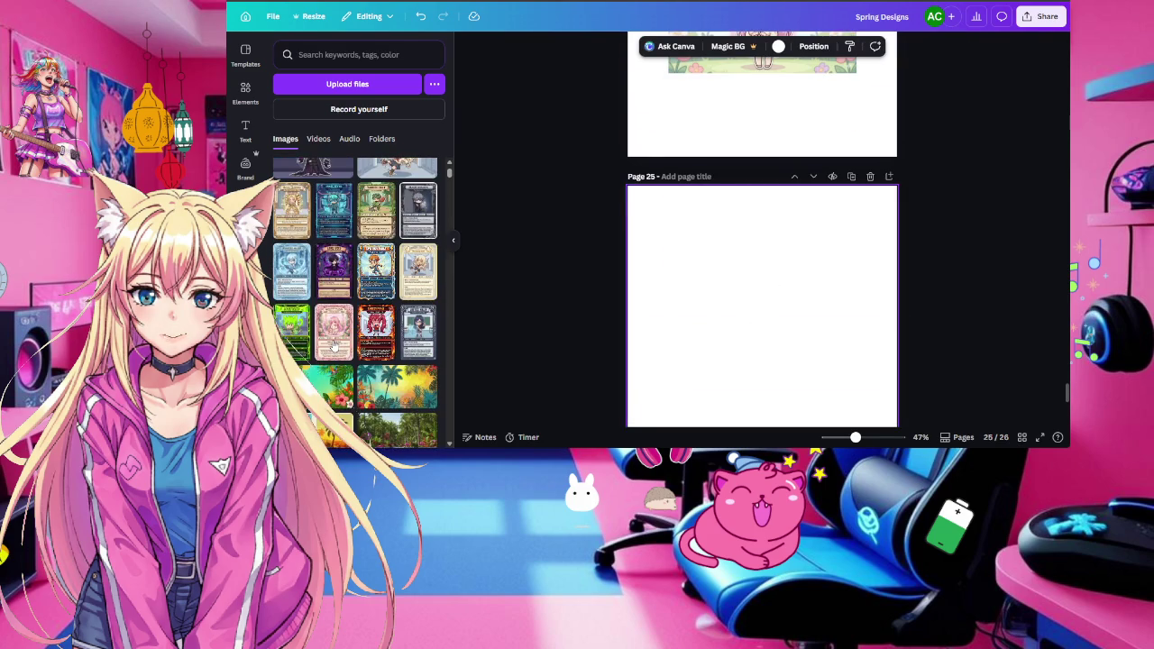
left_click(293, 261)
scroll(709, 302, "down", 3)
scroll(721, 334, "down", 1)
left_click(335, 317)
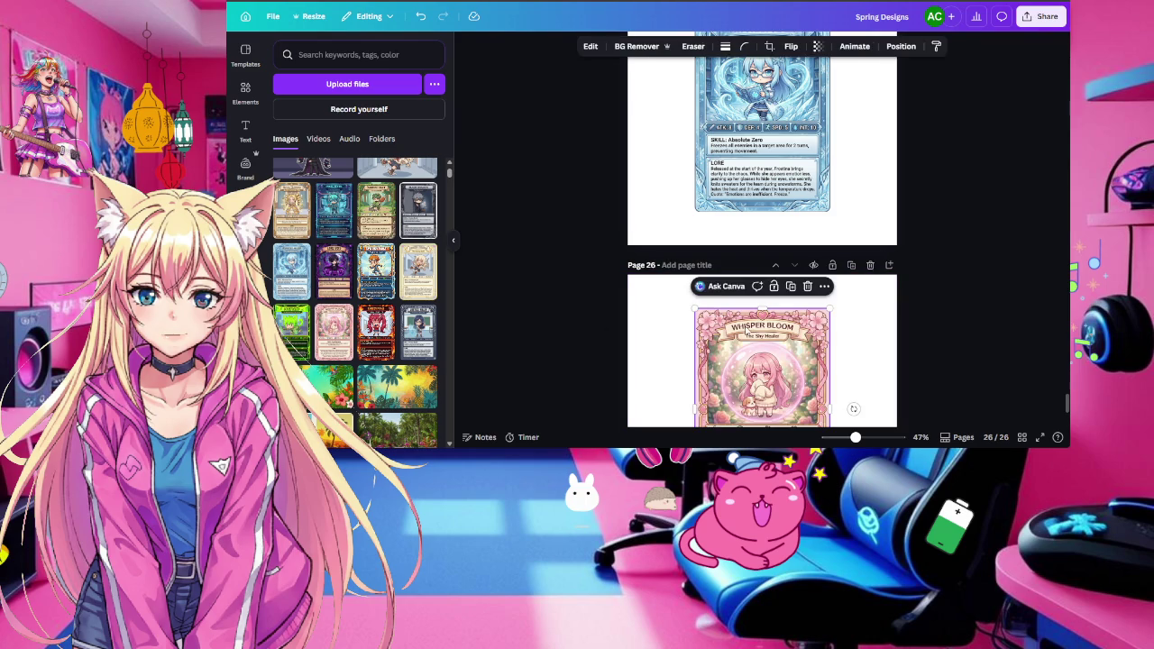
scroll(801, 358, "up", 3)
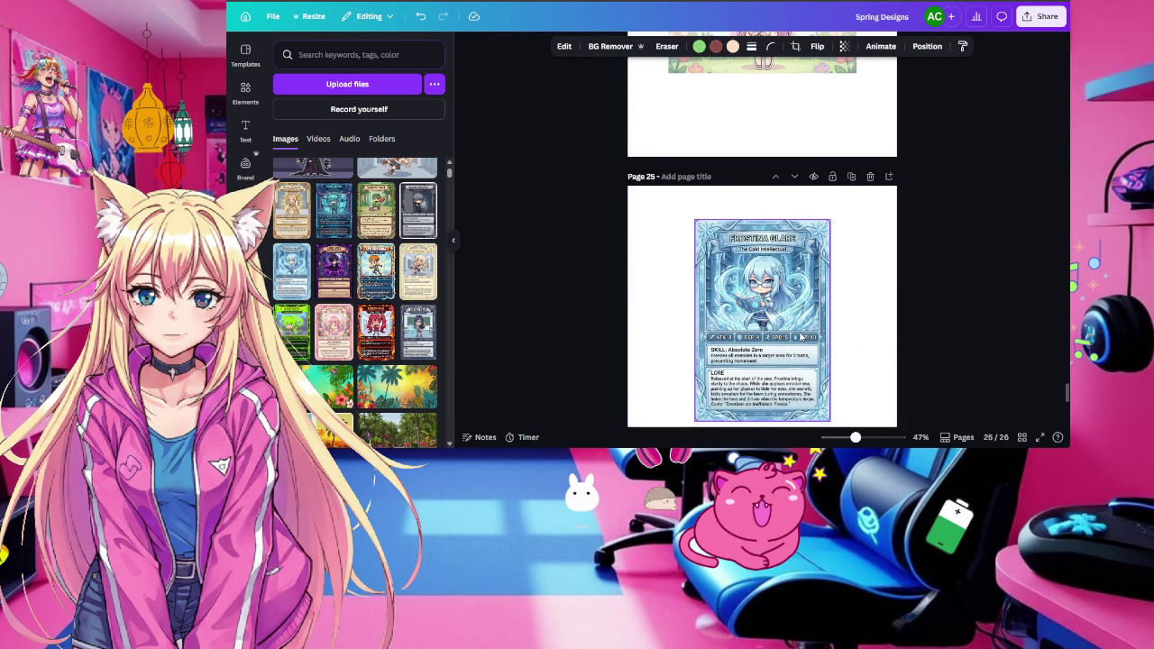
left_click(763, 329)
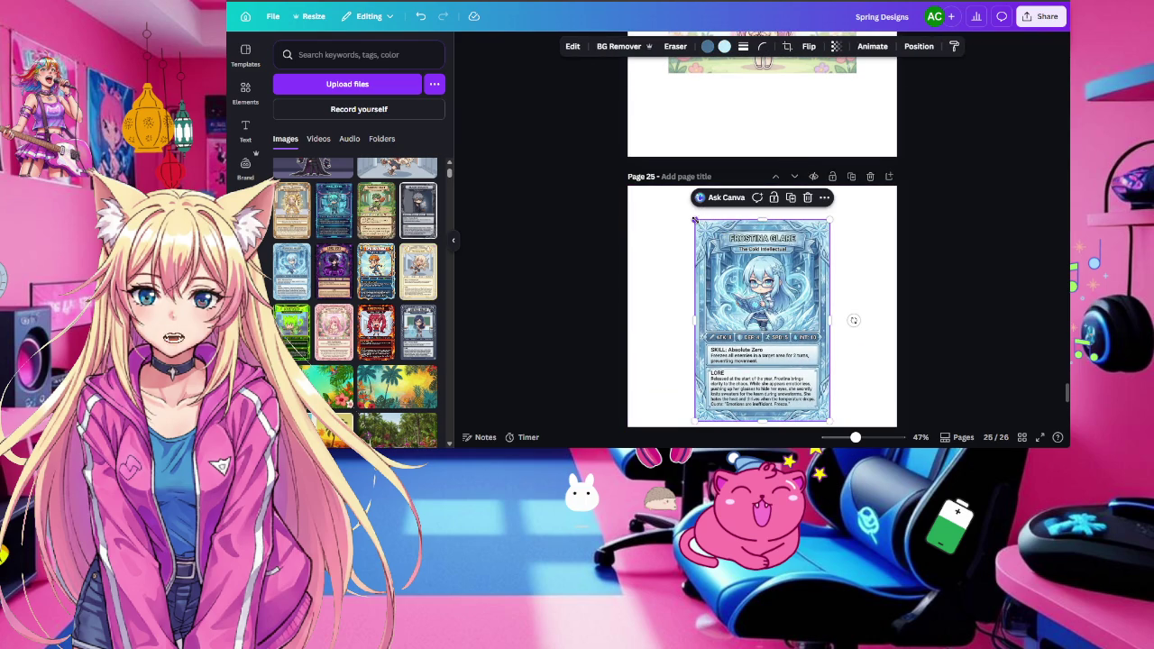
Remove the backgrounds of the pink-haired girl and the library-girl images
scroll(696, 222, "up", 5)
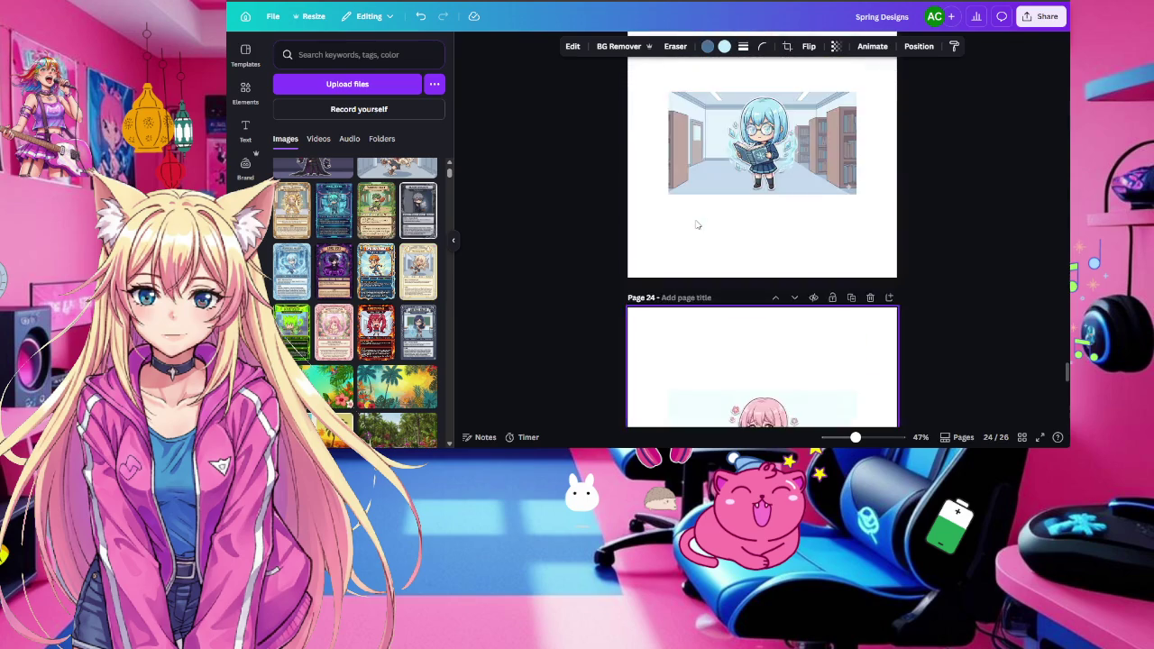
scroll(696, 225, "down", 5)
left_click(746, 214)
left_click(601, 46)
scroll(631, 136, "up", 5)
left_click(676, 153)
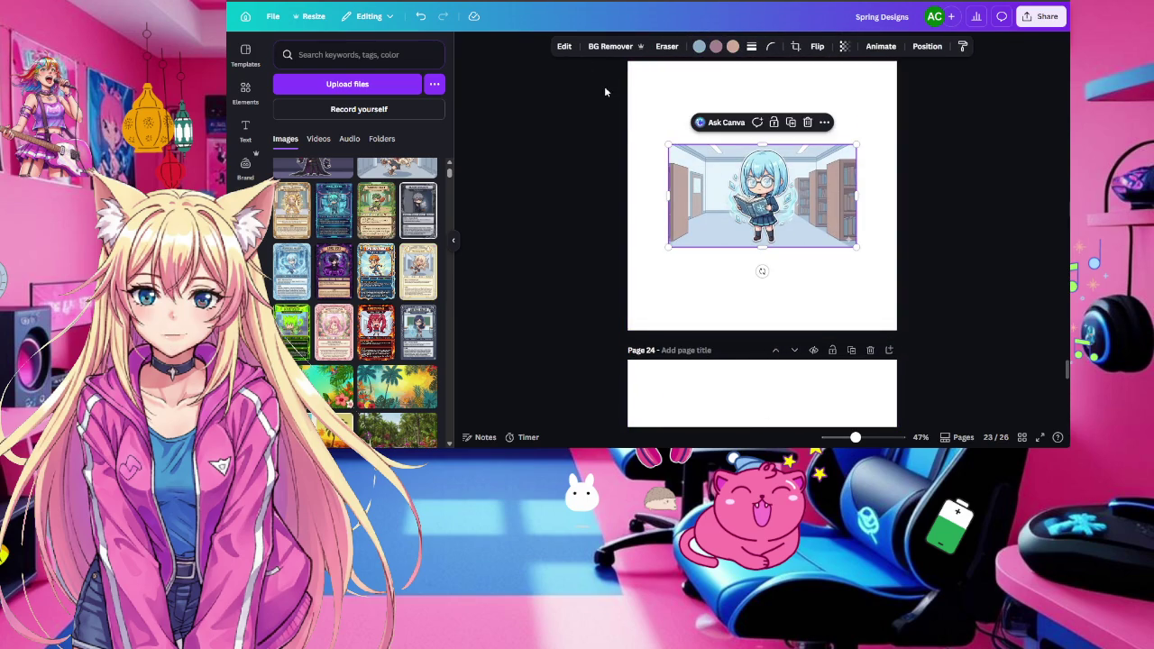
left_click(599, 46)
scroll(794, 232, "down", 5)
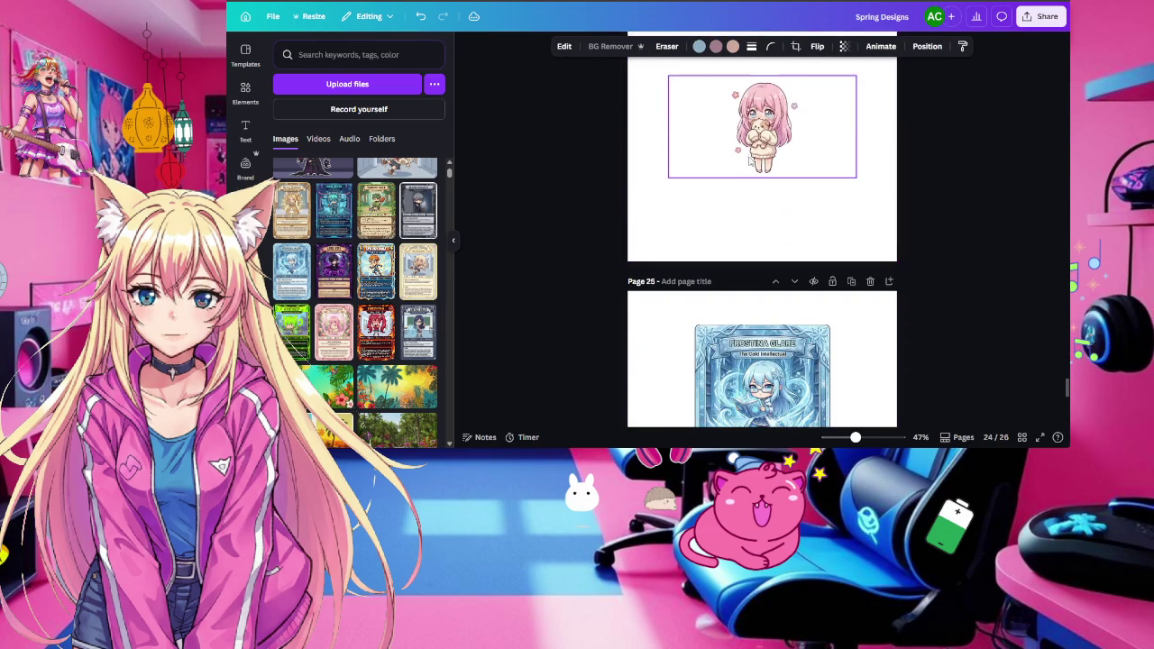
Enlarge the pink-haired girl and the blue-haired library girl to fill their pages
left_click(750, 165)
left_click_drag(669, 176, 535, 249)
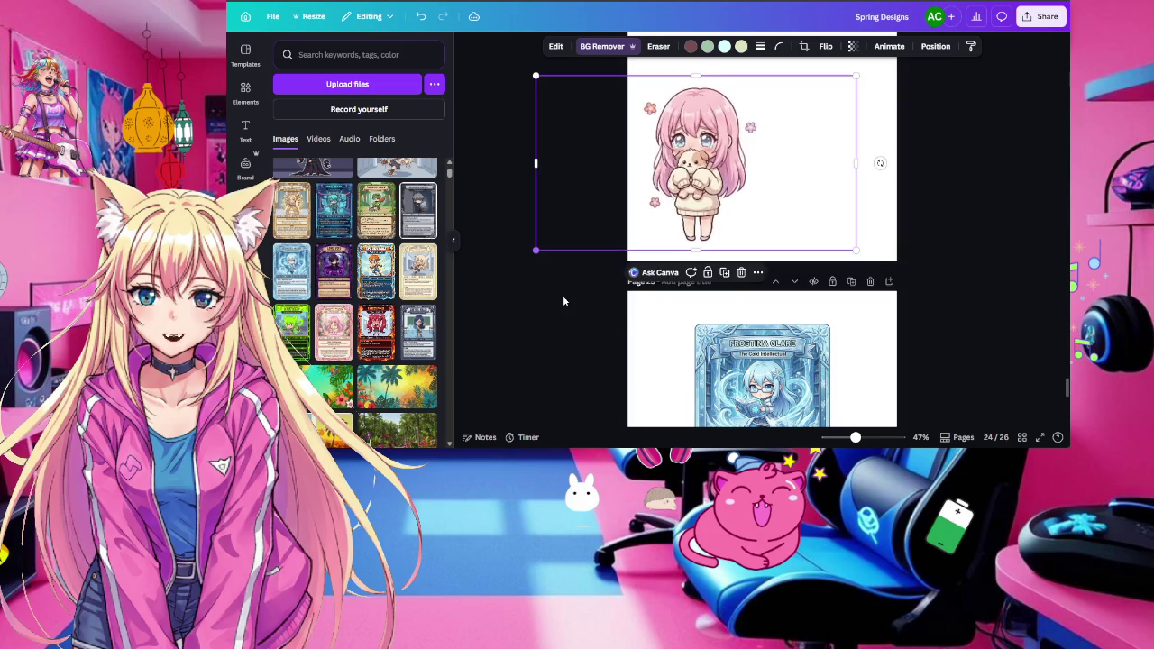
scroll(872, 239, "up", 3)
left_click_drag(855, 232, 991, 173)
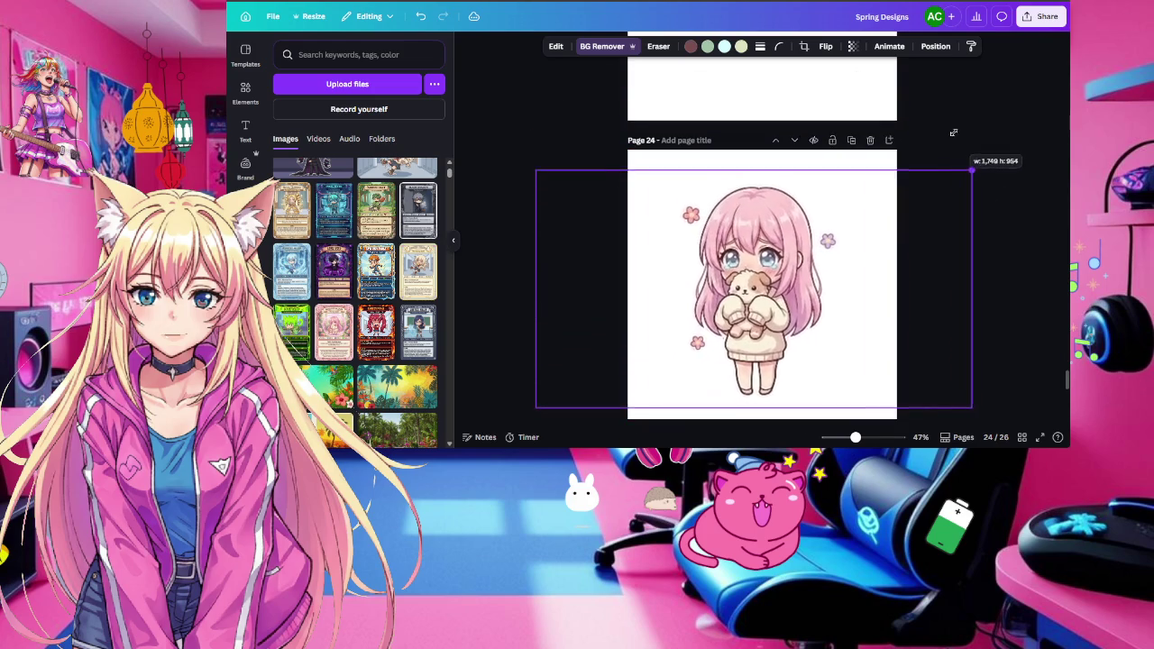
scroll(933, 258, "up", 2)
scroll(933, 258, "up", 1)
left_click(757, 153)
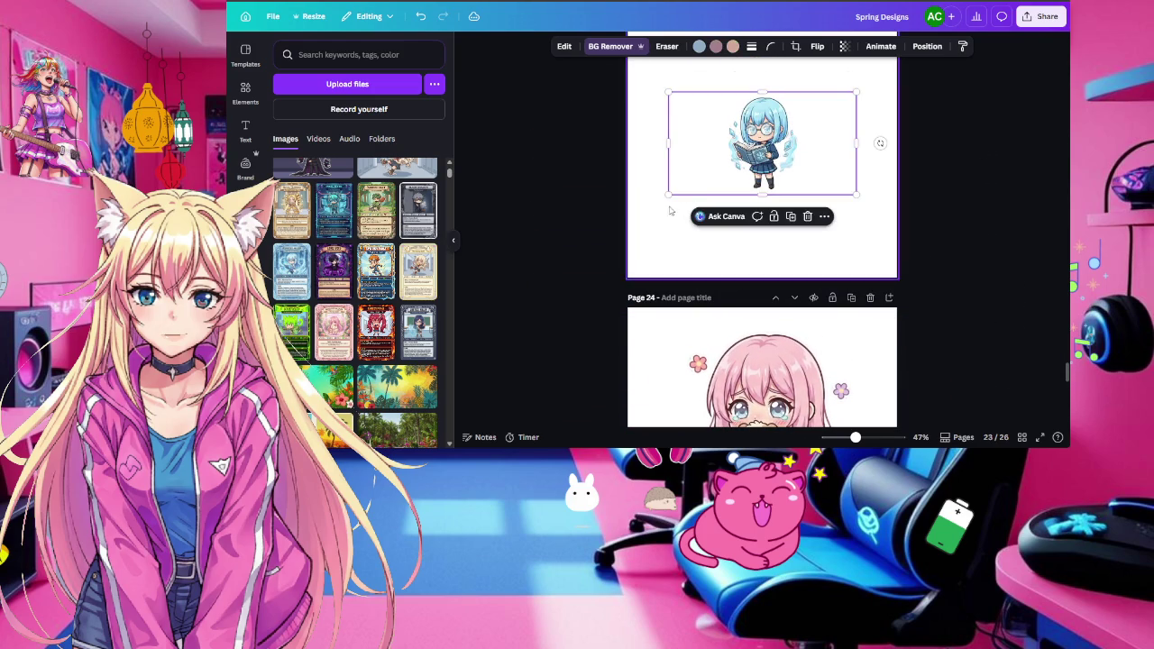
left_click_drag(664, 193, 545, 291)
scroll(866, 252, "up", 2)
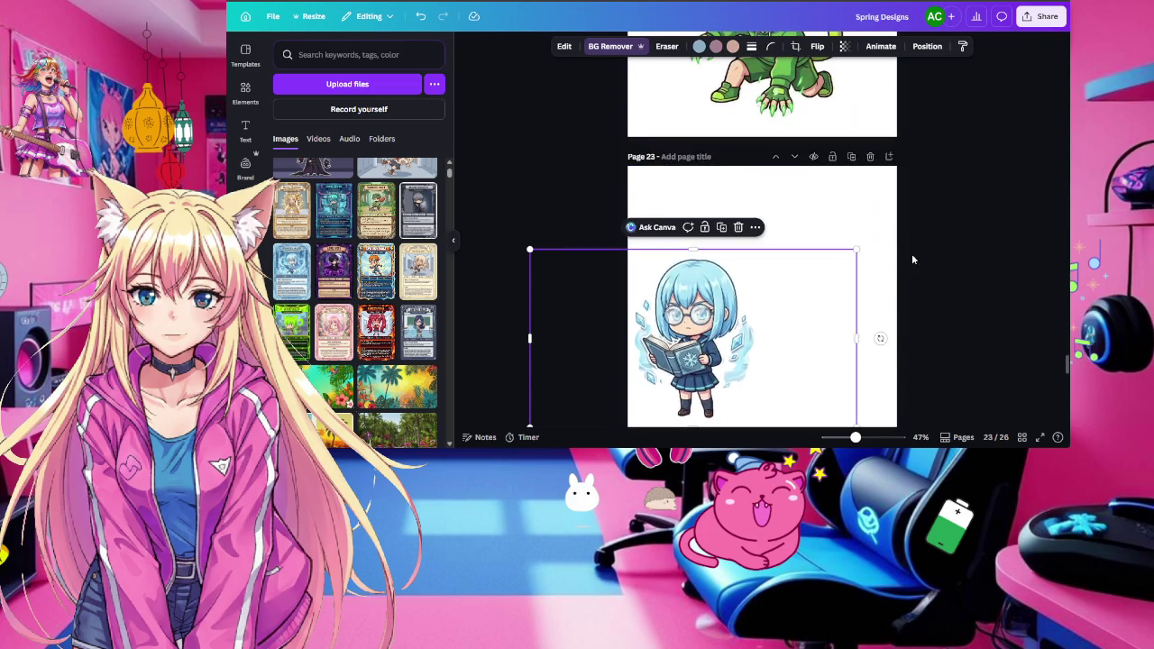
mouse_move(861, 245)
left_mouse_down()
mouse_move(935, 191)
mouse_move(992, 175)
left_mouse_up()
scroll(935, 229, "down", 5)
scroll(935, 229, "down", 2)
Enlarge the Frostina Glare card and the Whisper Bloom card (680 × 1,013) to fill pages 25–26
left_click(743, 197)
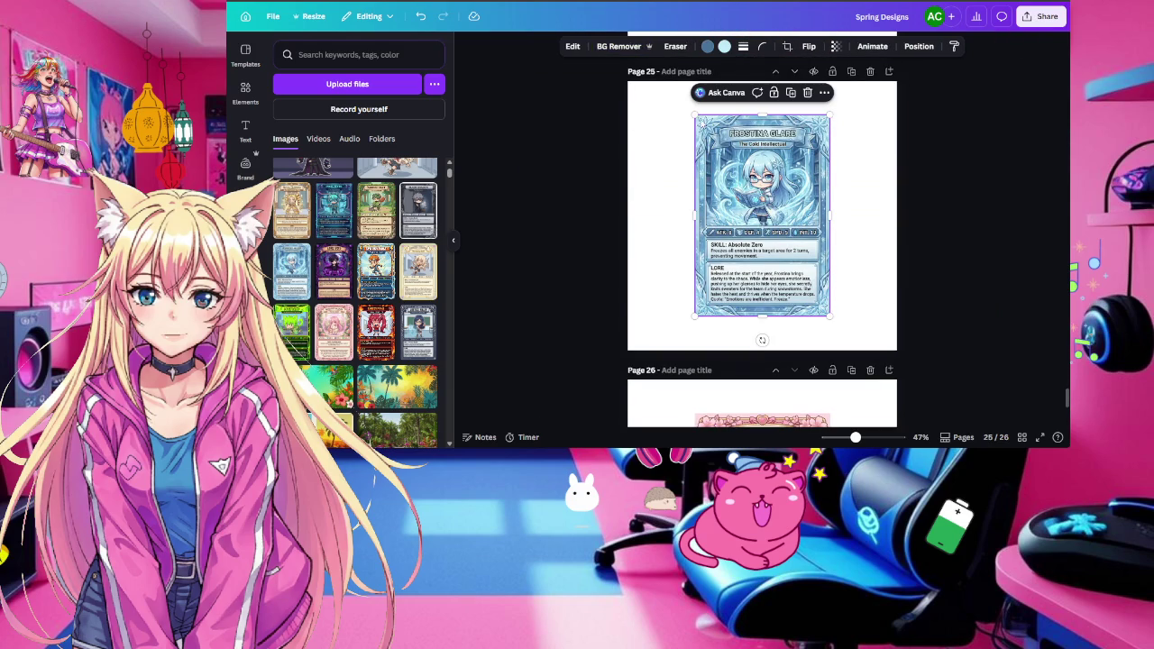
left_click_drag(694, 115, 679, 90)
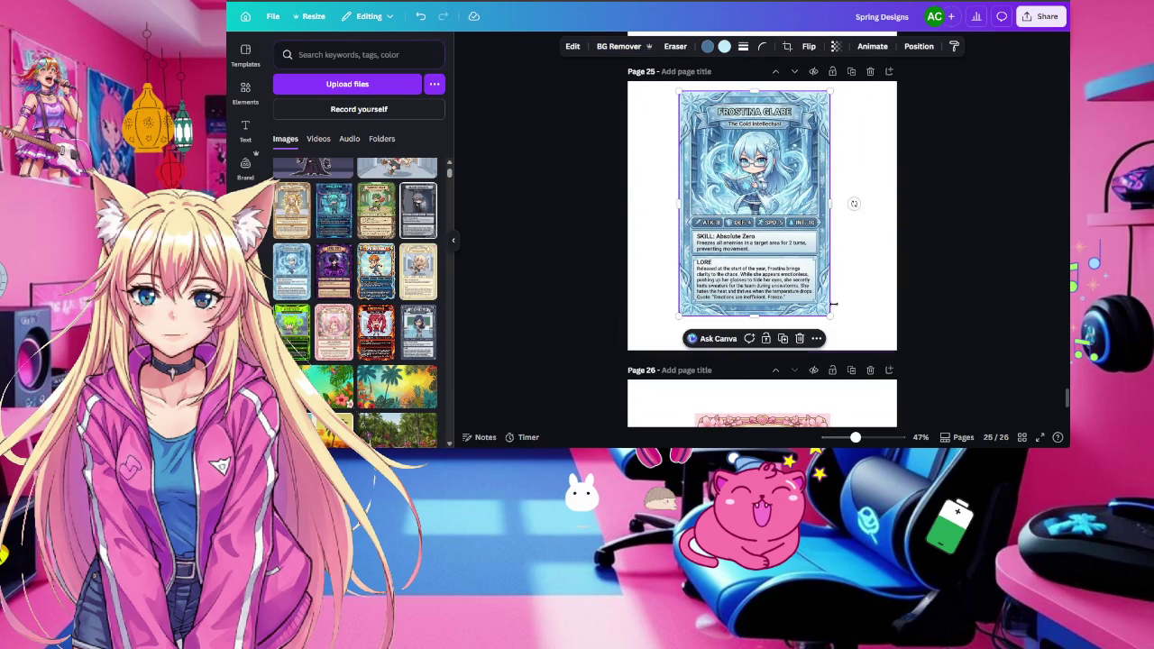
left_click_drag(831, 325, 855, 344)
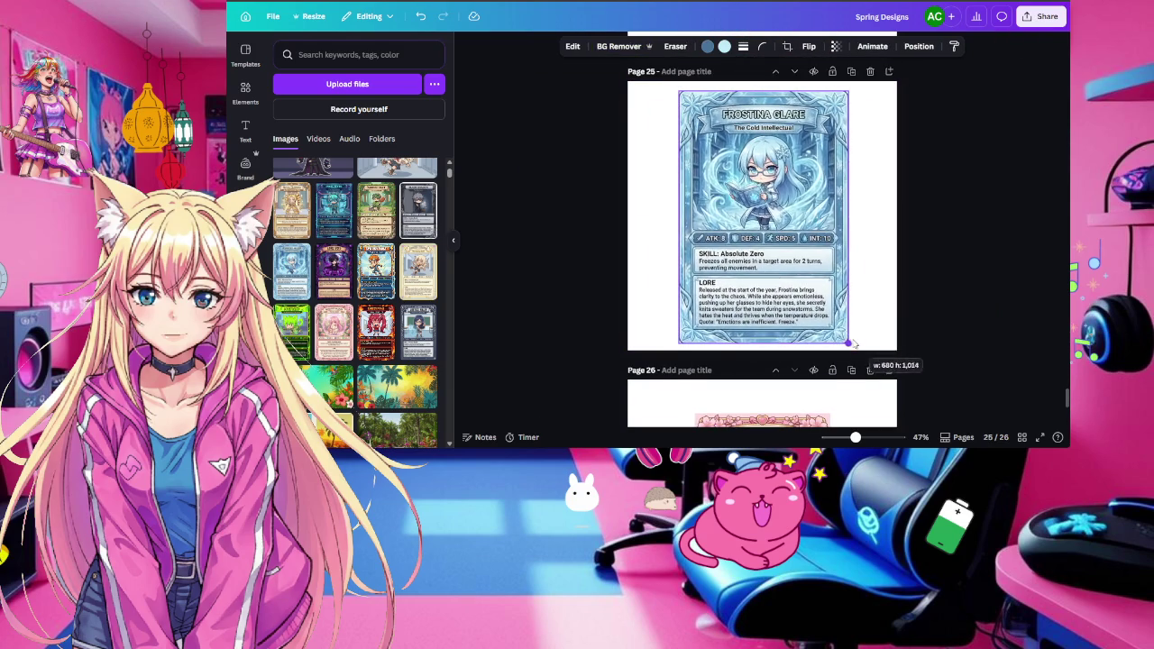
scroll(854, 344, "down", 2)
scroll(854, 345, "down", 1)
left_click(703, 163)
left_click_drag(695, 153, 678, 128)
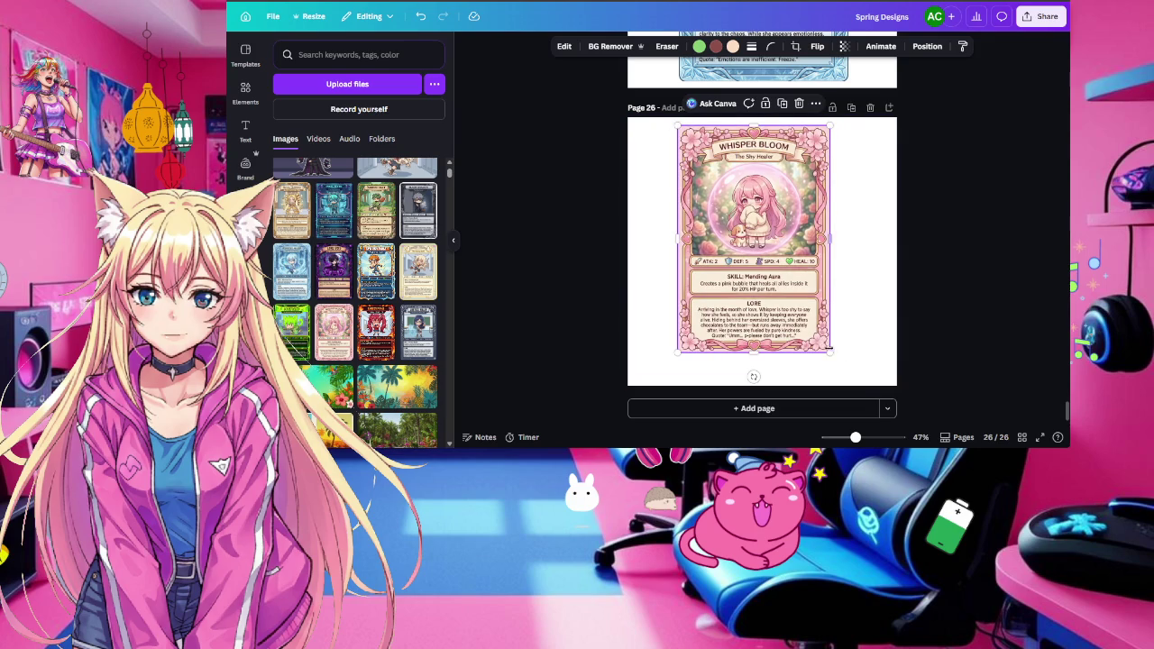
left_click_drag(829, 352, 853, 380)
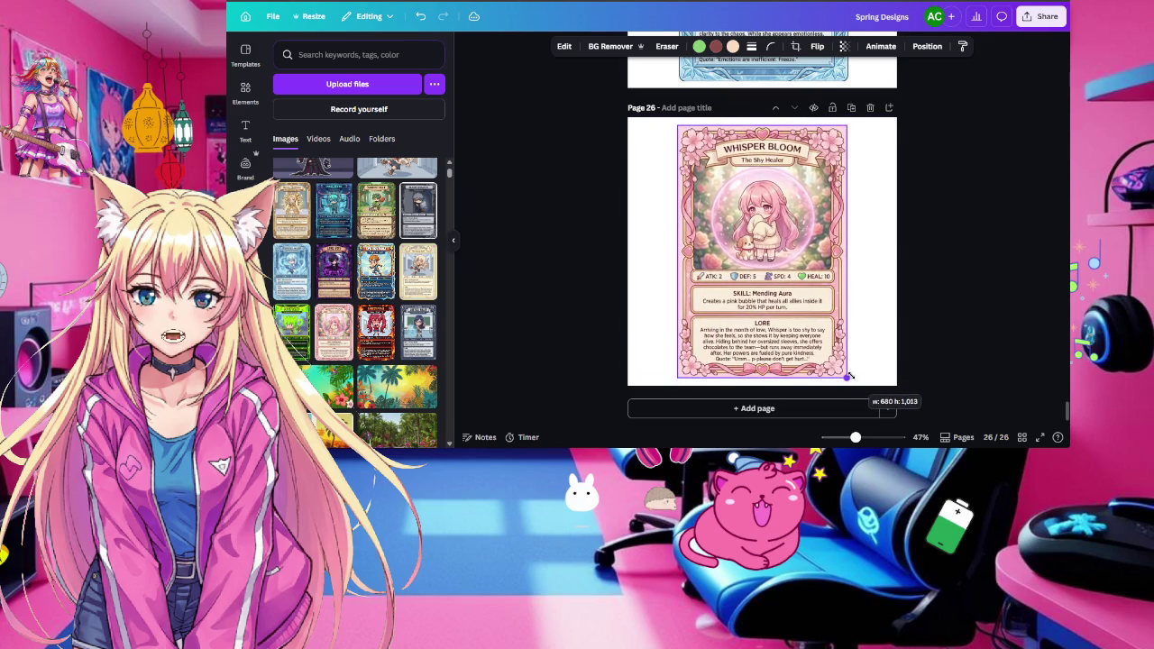
scroll(853, 380, "up", 5)
scroll(853, 380, "up", 5)
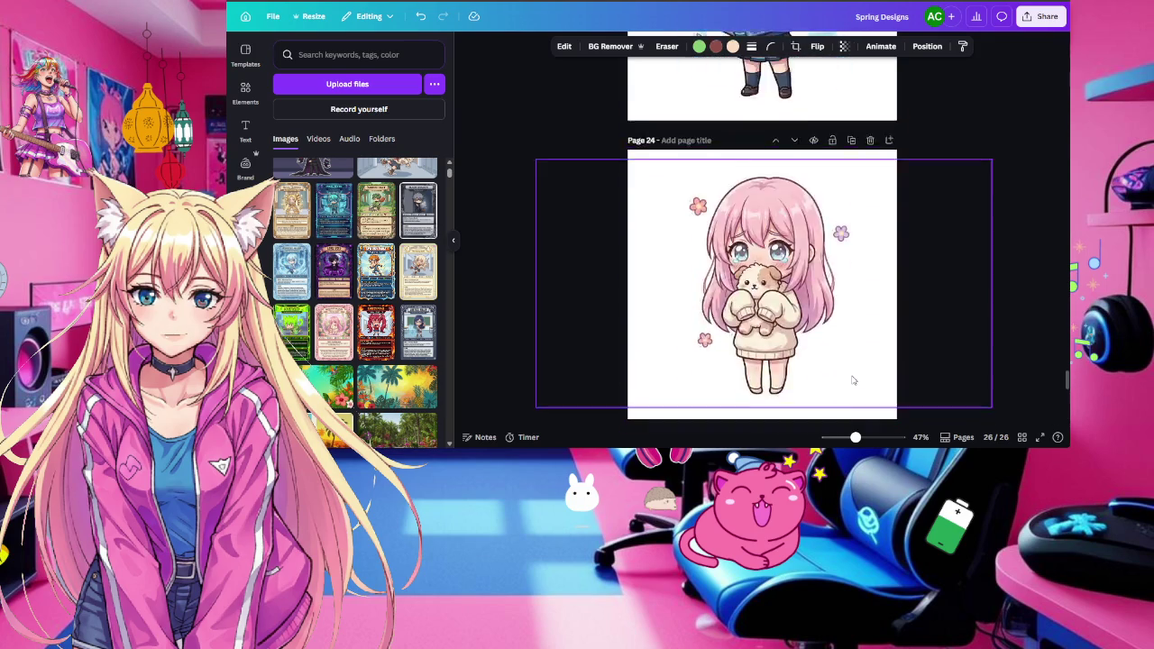
scroll(853, 381, "up", 5)
left_click(1021, 437)
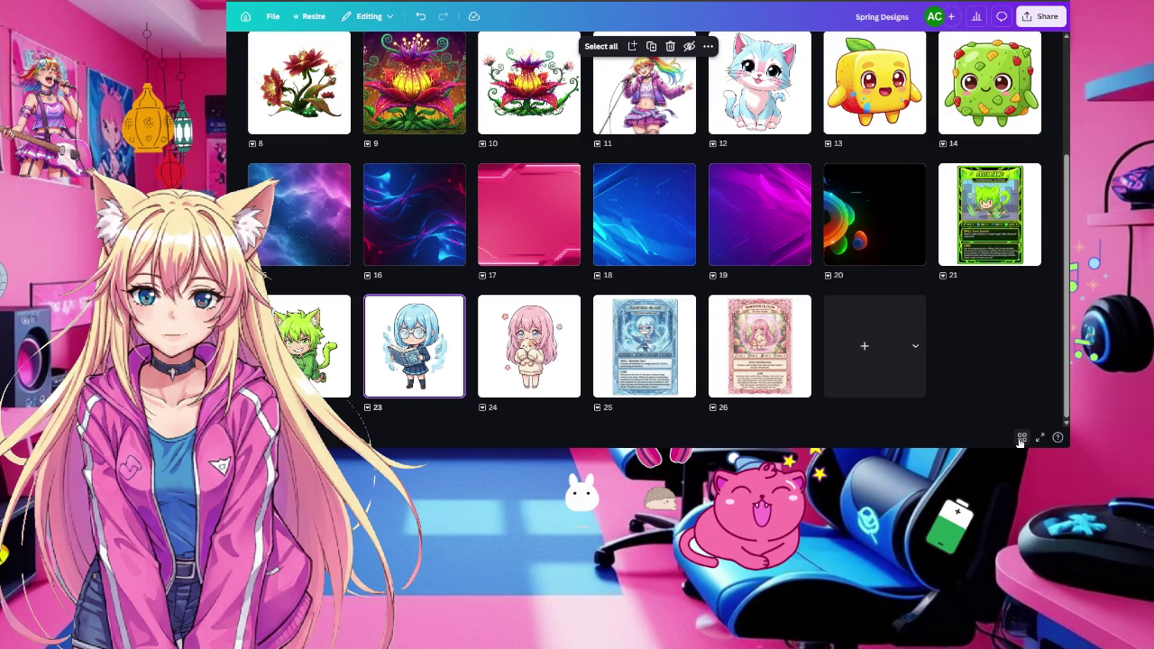
Resize page 11's microphone singer image to 1,758 × 959 and recentre it
scroll(745, 326, "up", 3)
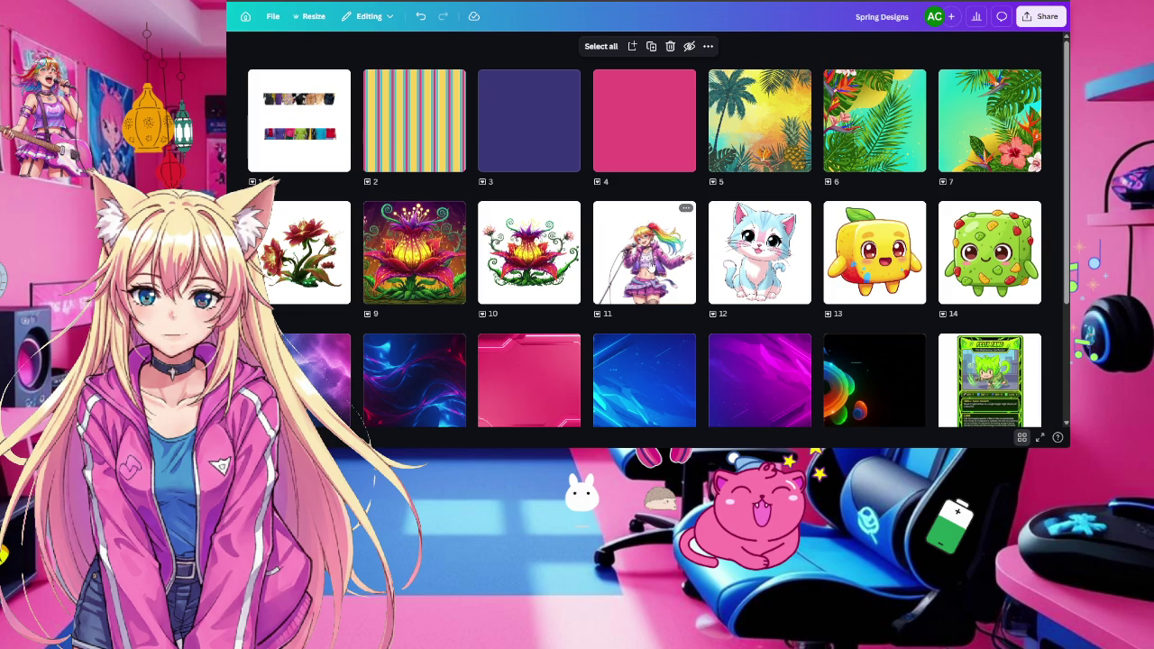
double_click(649, 261)
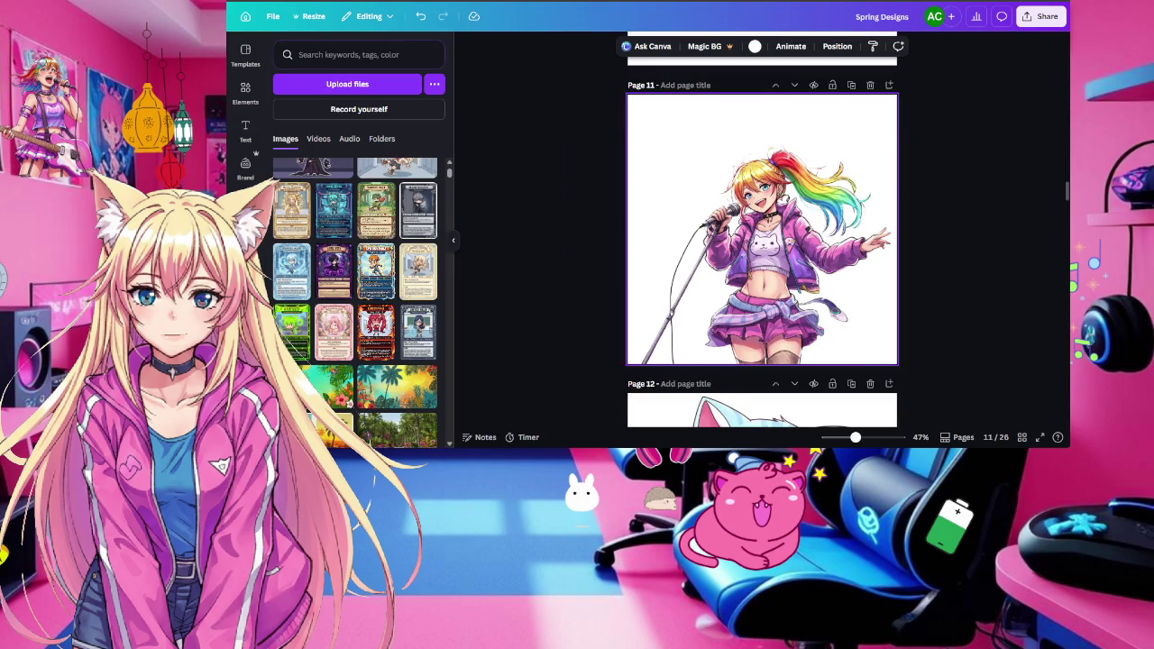
left_click(821, 244)
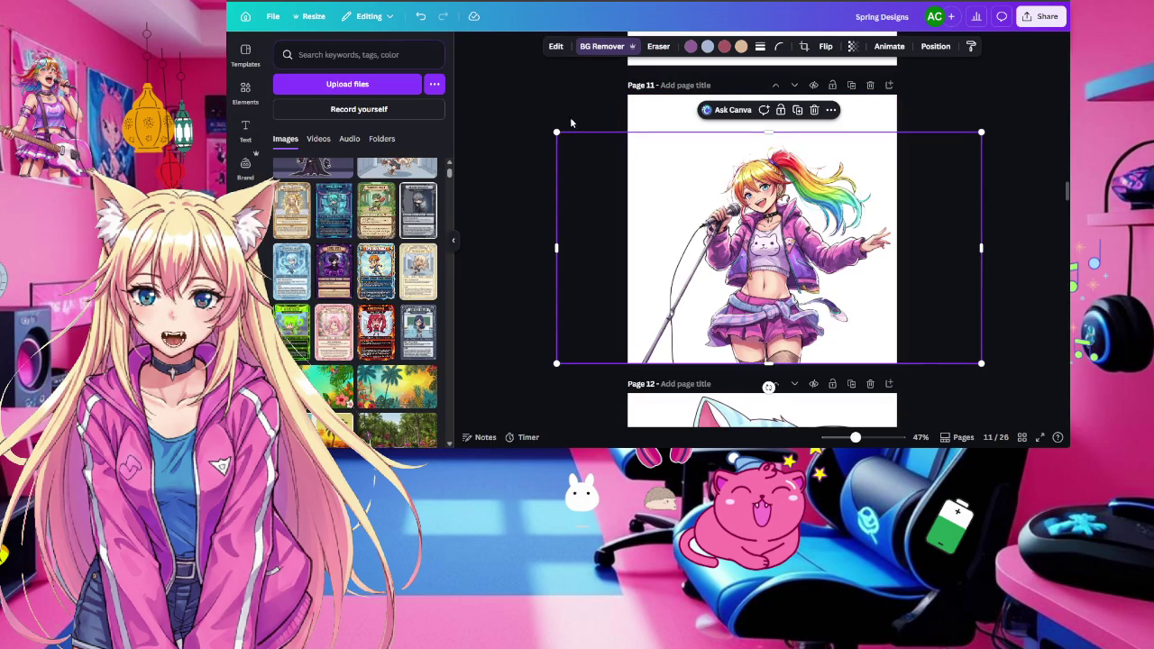
left_click_drag(557, 132, 541, 121)
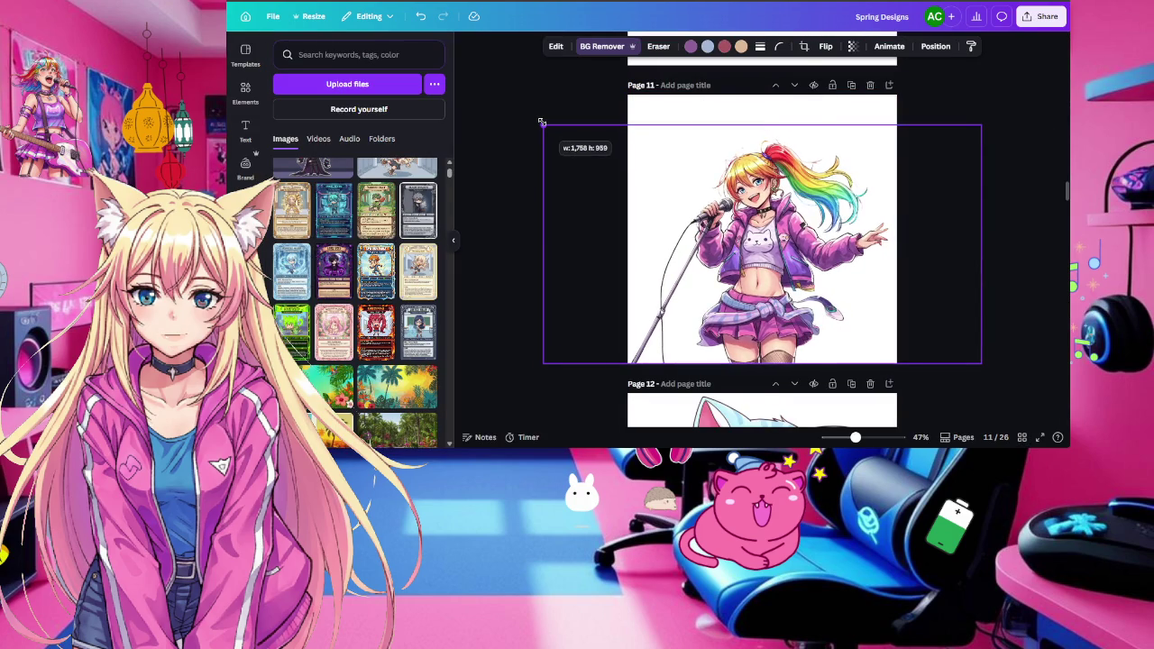
left_click_drag(744, 168, 748, 167)
left_click(977, 82)
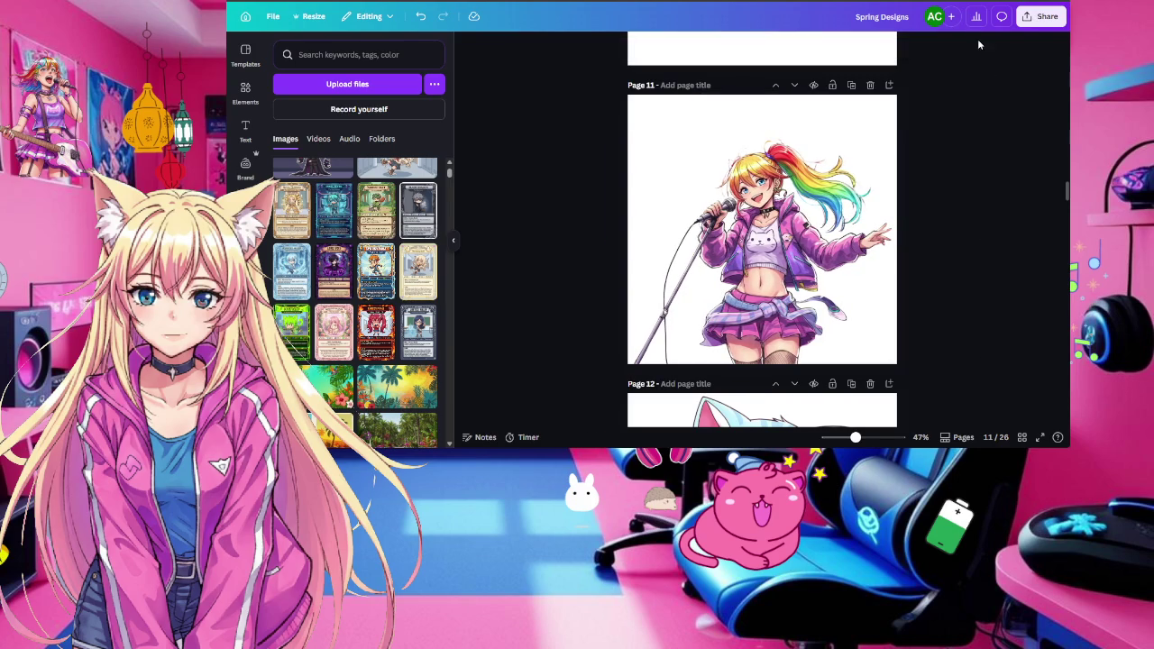
left_click(1021, 437)
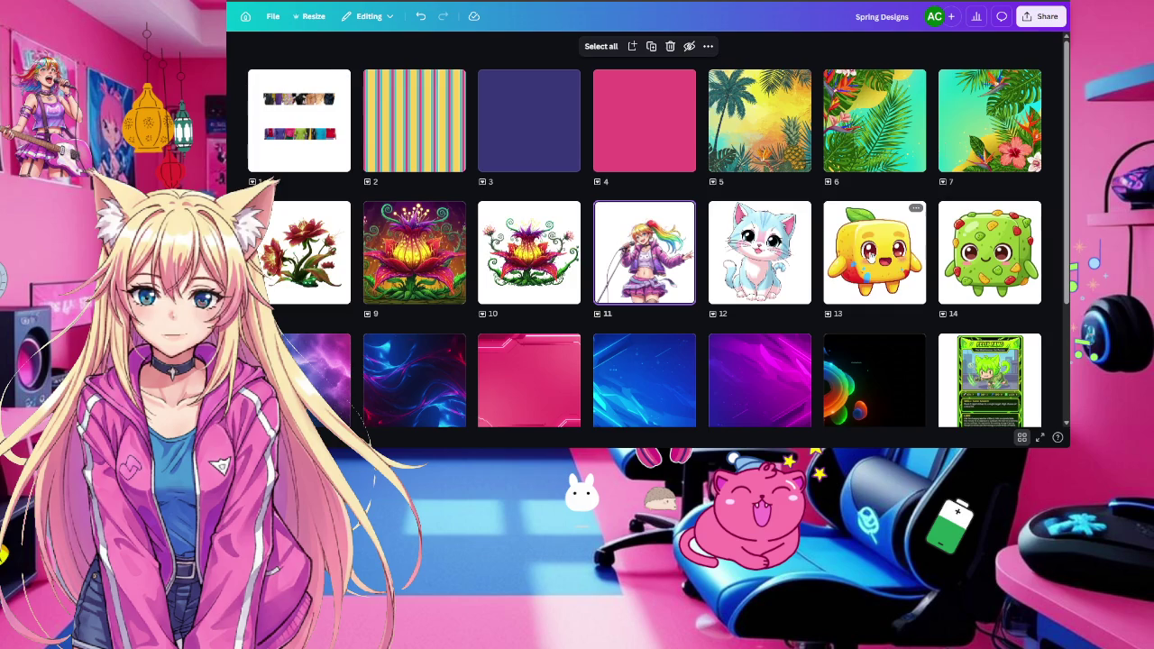
scroll(871, 253, "down", 2)
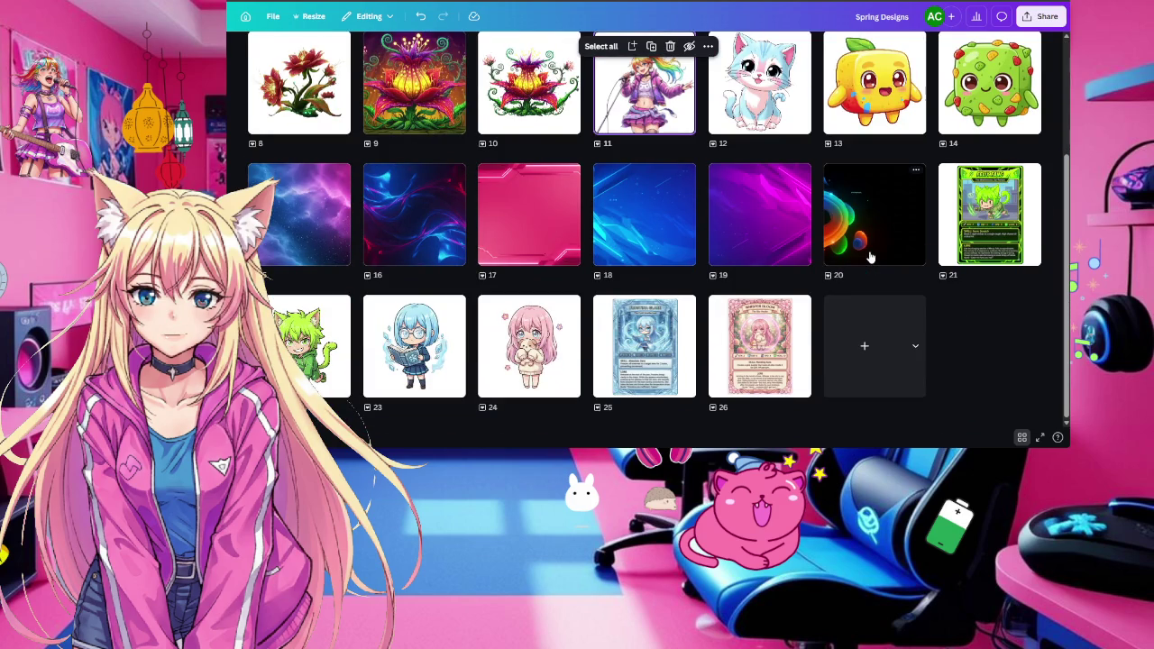
scroll(871, 258, "up", 2)
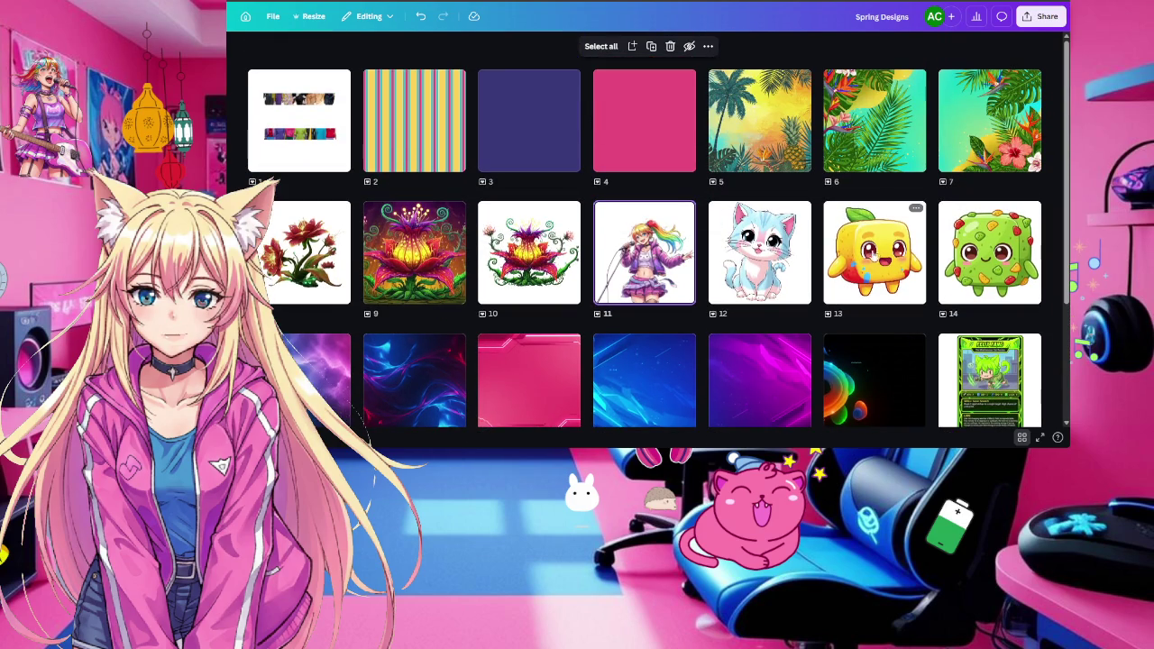
mouse_move(646, 287)
left_click(1042, 17)
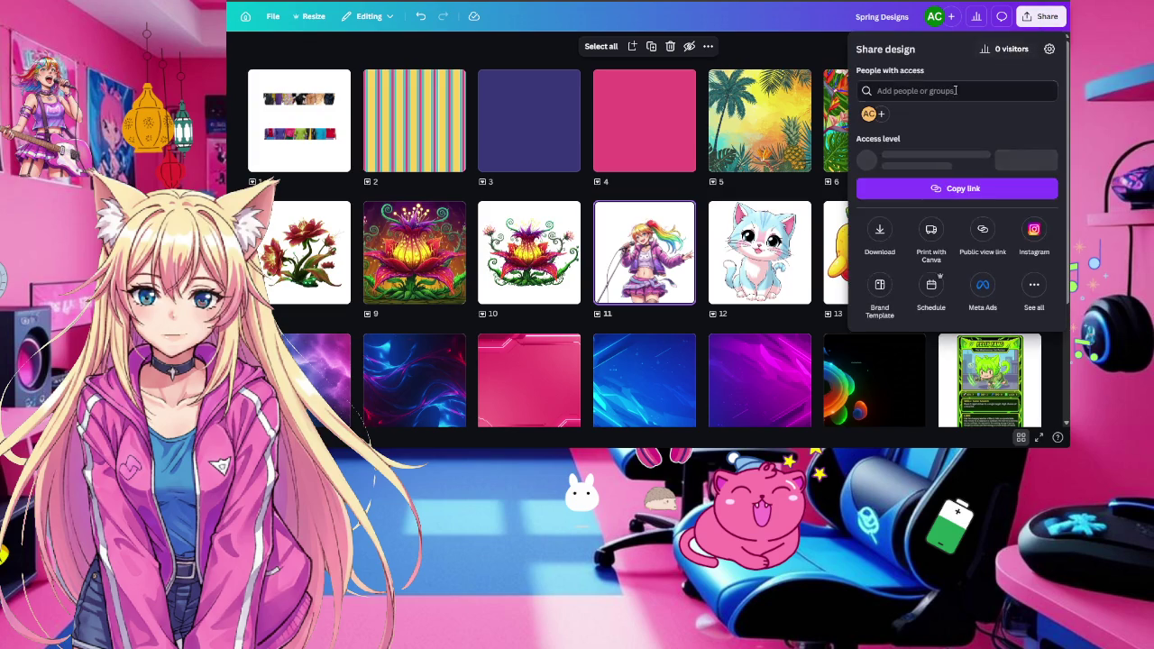
left_click(881, 237)
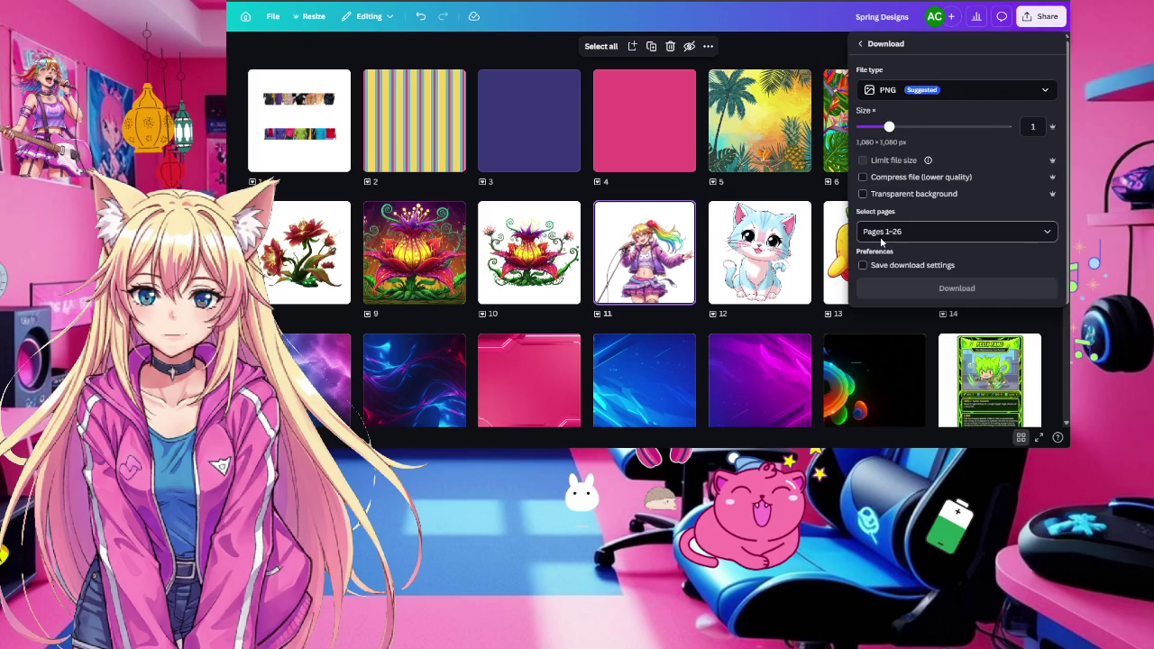
left_click(921, 94)
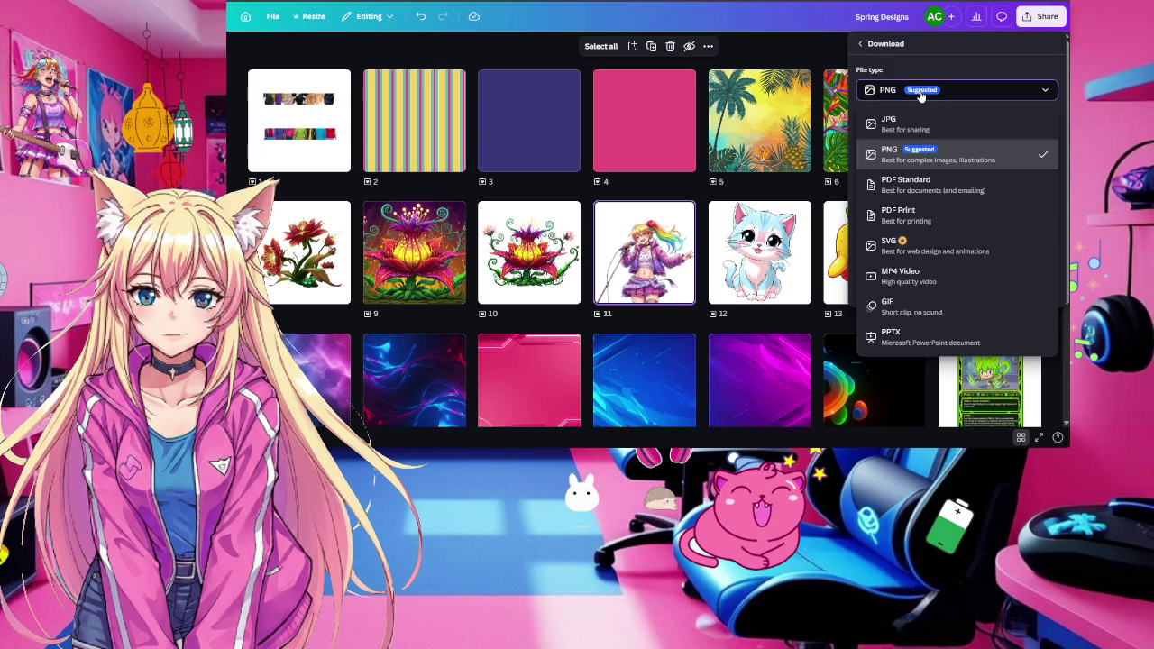
left_click(912, 151)
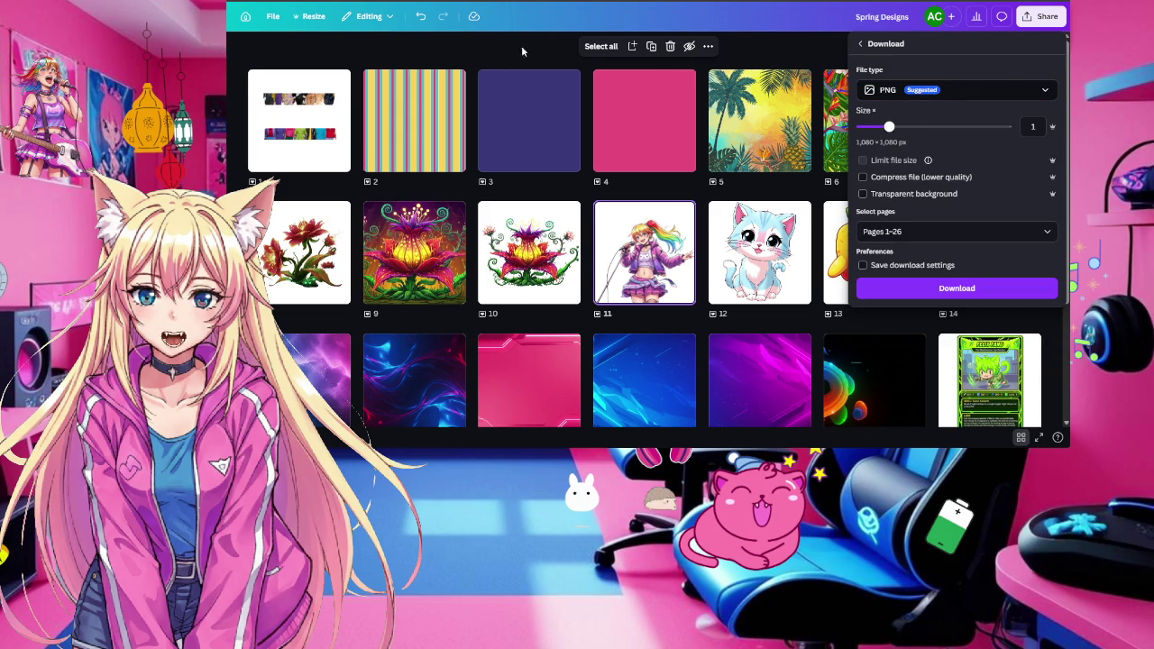
left_click(808, 14)
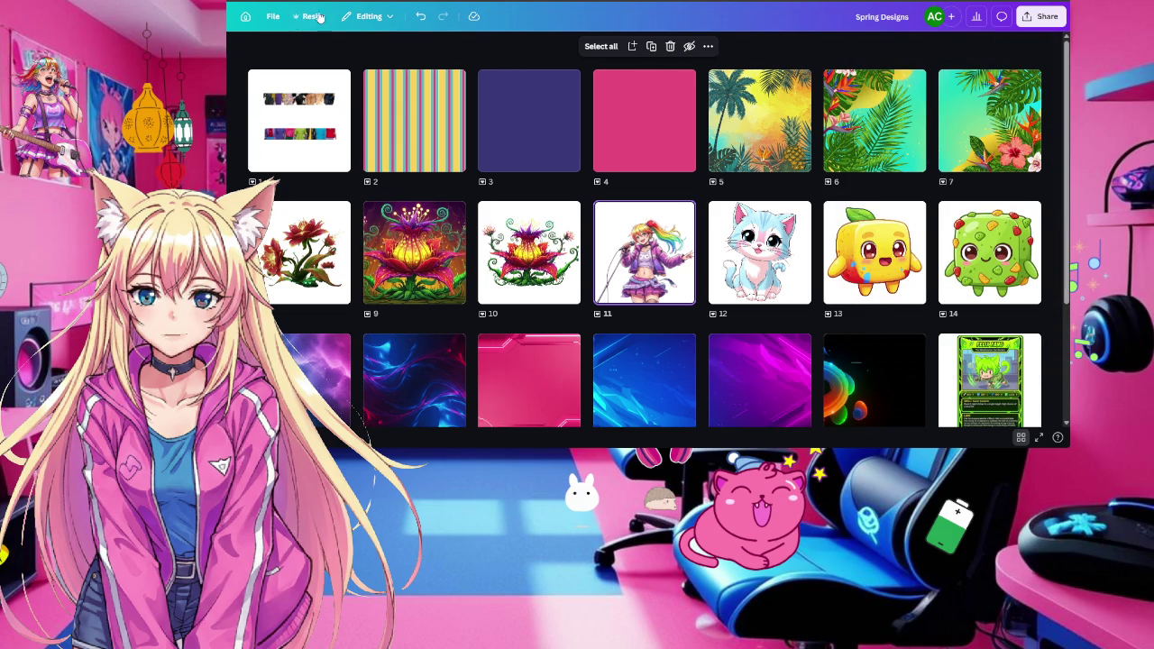
left_click(306, 17)
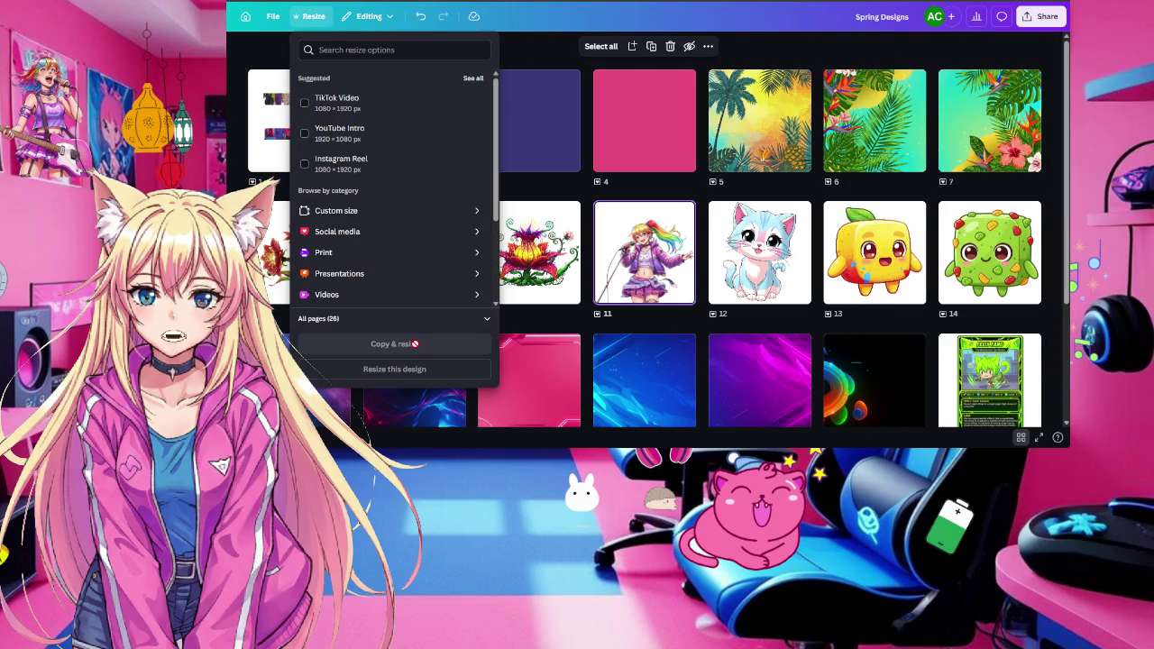
Enter a custom size of 5000 × 5000 px and create the resized copy
scroll(401, 271, "down", 2)
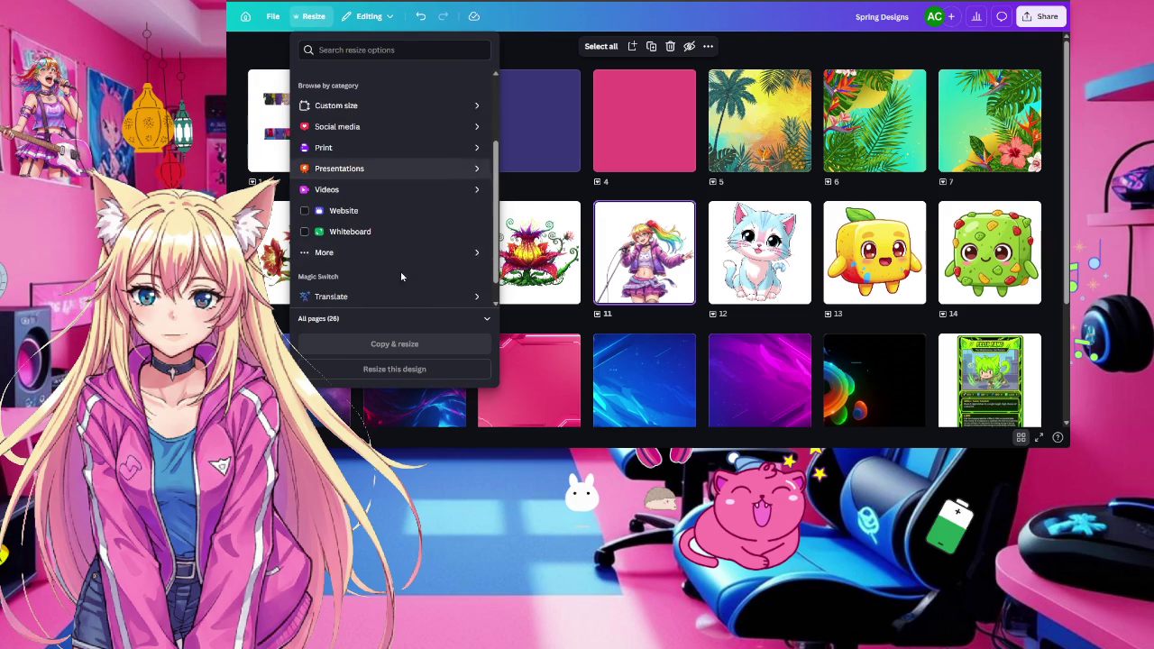
left_click(395, 111)
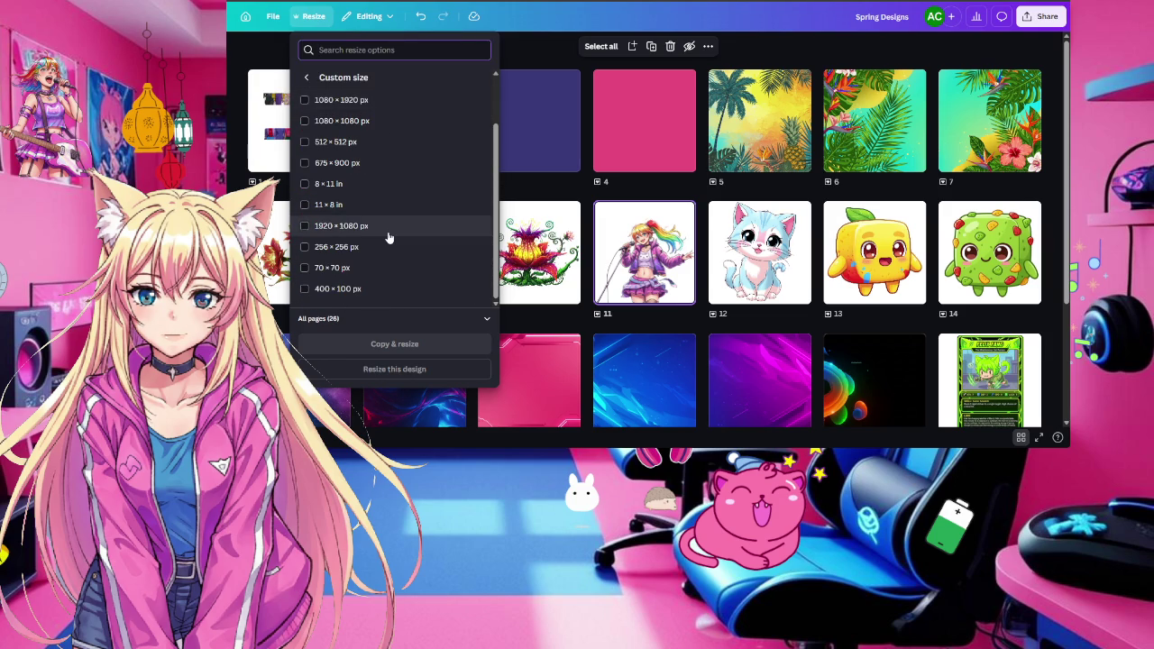
scroll(388, 236, "up", 2)
left_click(339, 115)
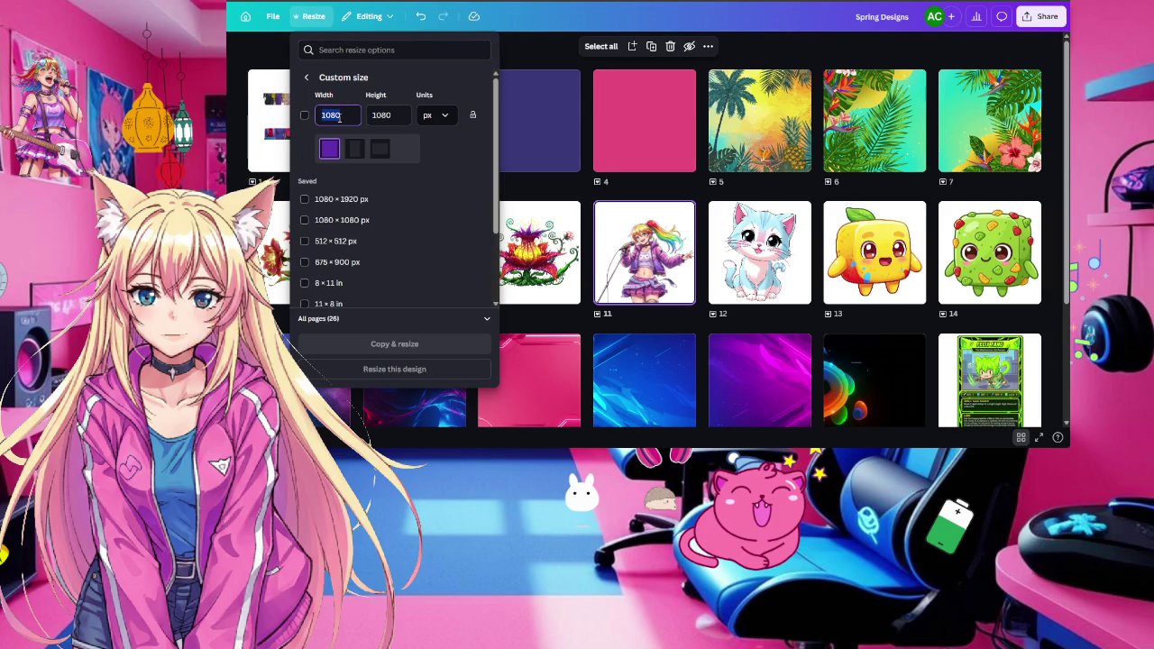
type("2000")
key("BackSpace")
key("BackSpace")
key("BackSpace")
key("BackSpace")
type("5000")
left_click(388, 115)
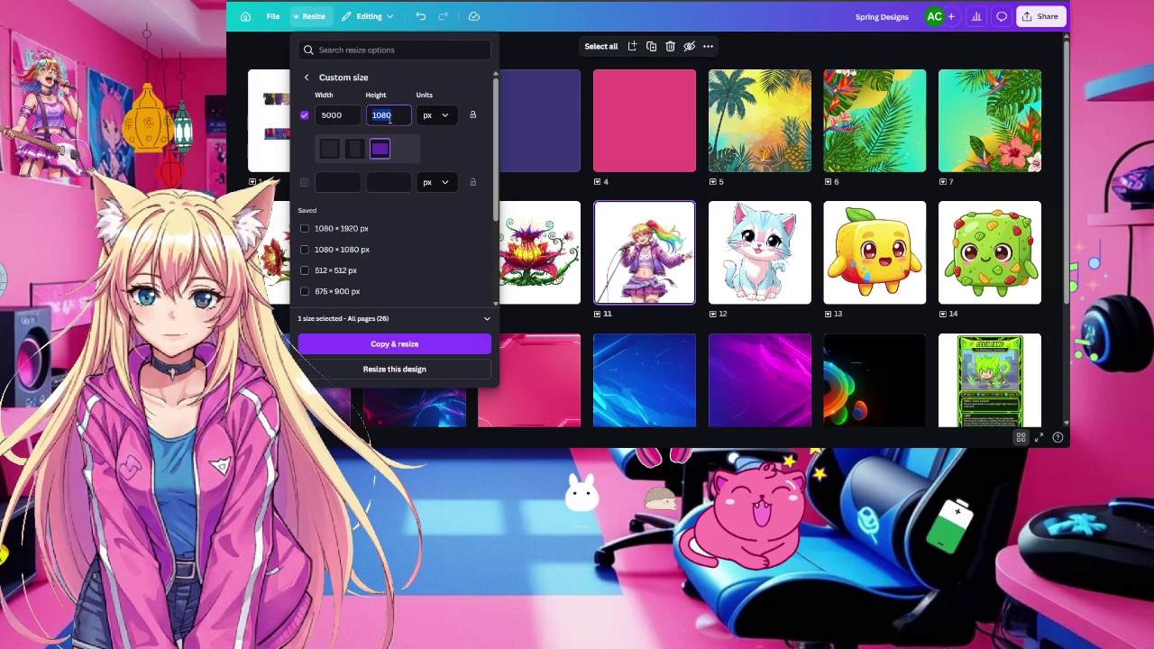
type("5000")
left_click(408, 76)
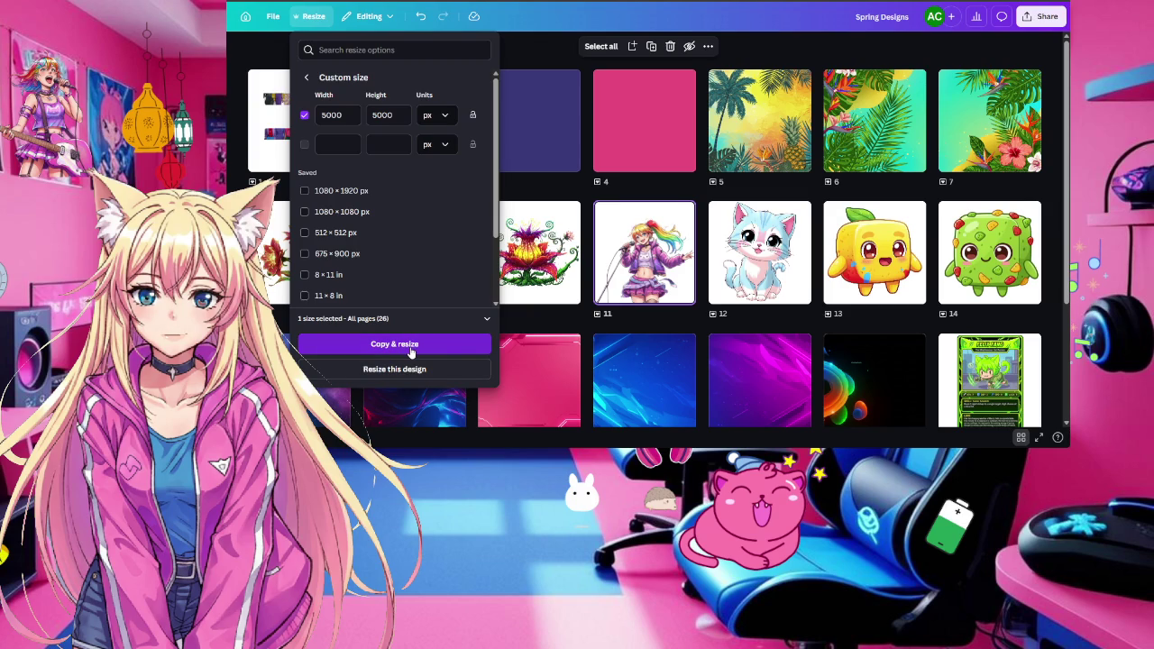
left_click(411, 347)
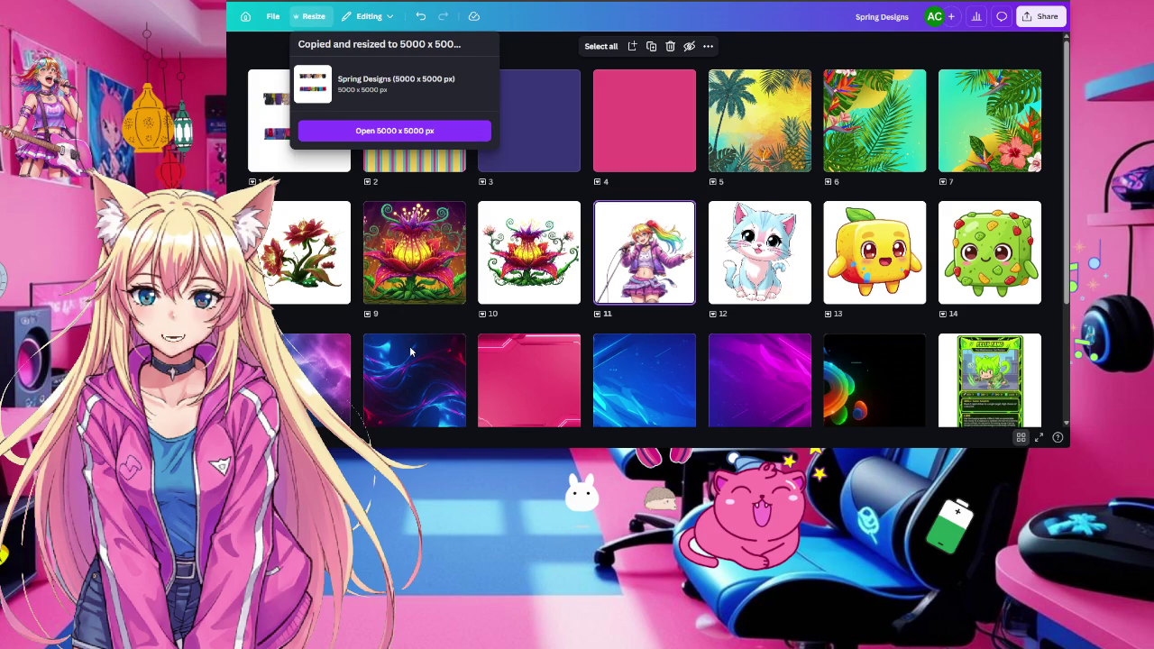
Open the 5000 × 5000 px copy and download its pages as 1.5× PNGs with transparent background
left_click(405, 131)
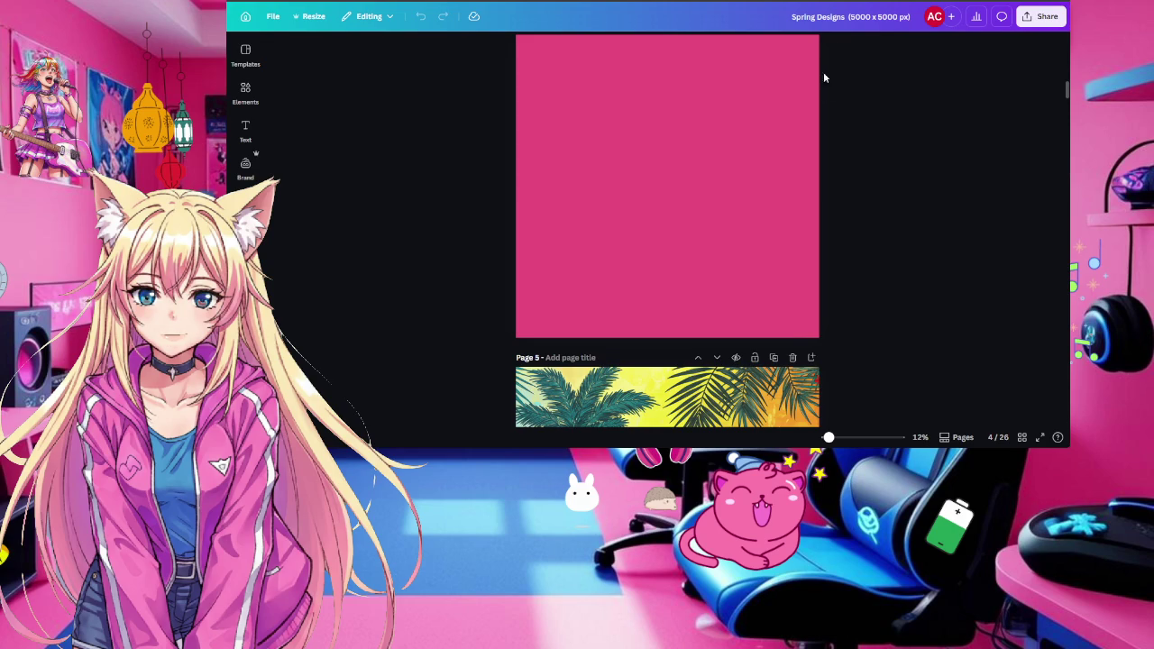
left_click(1041, 18)
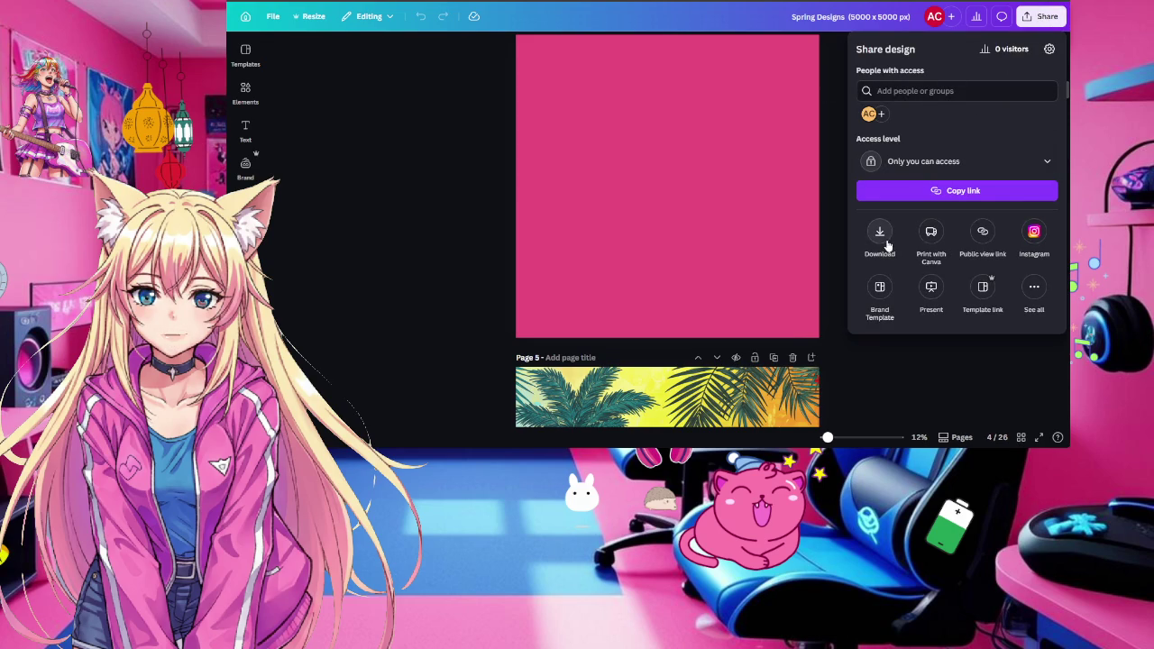
left_click(880, 237)
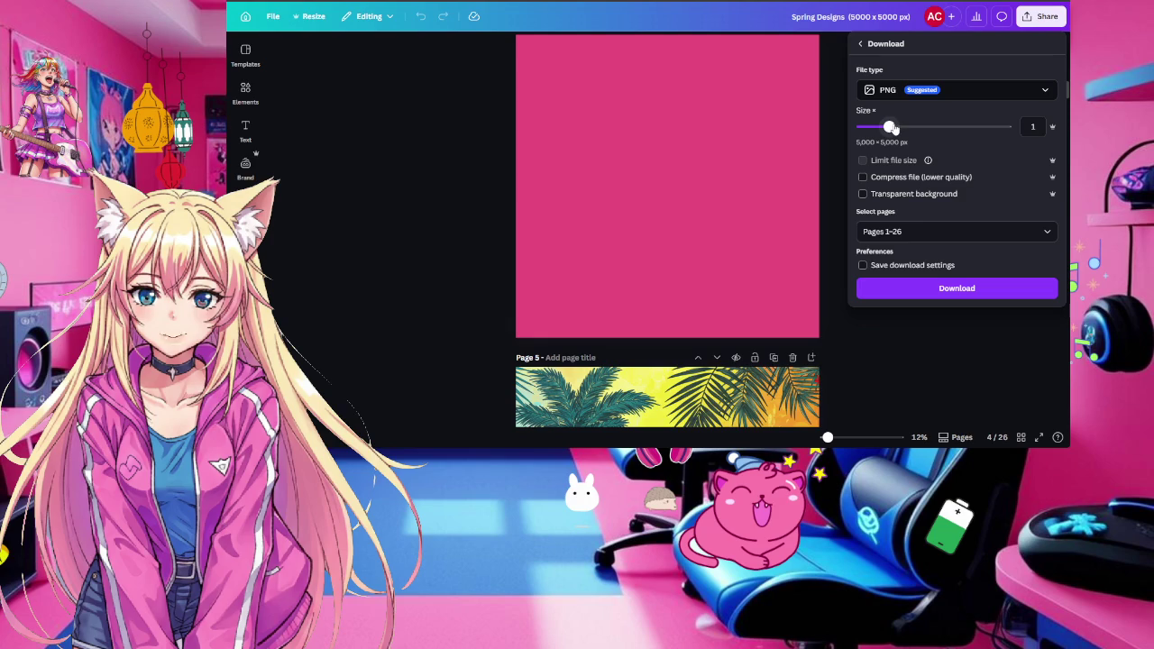
left_click_drag(890, 128, 918, 130)
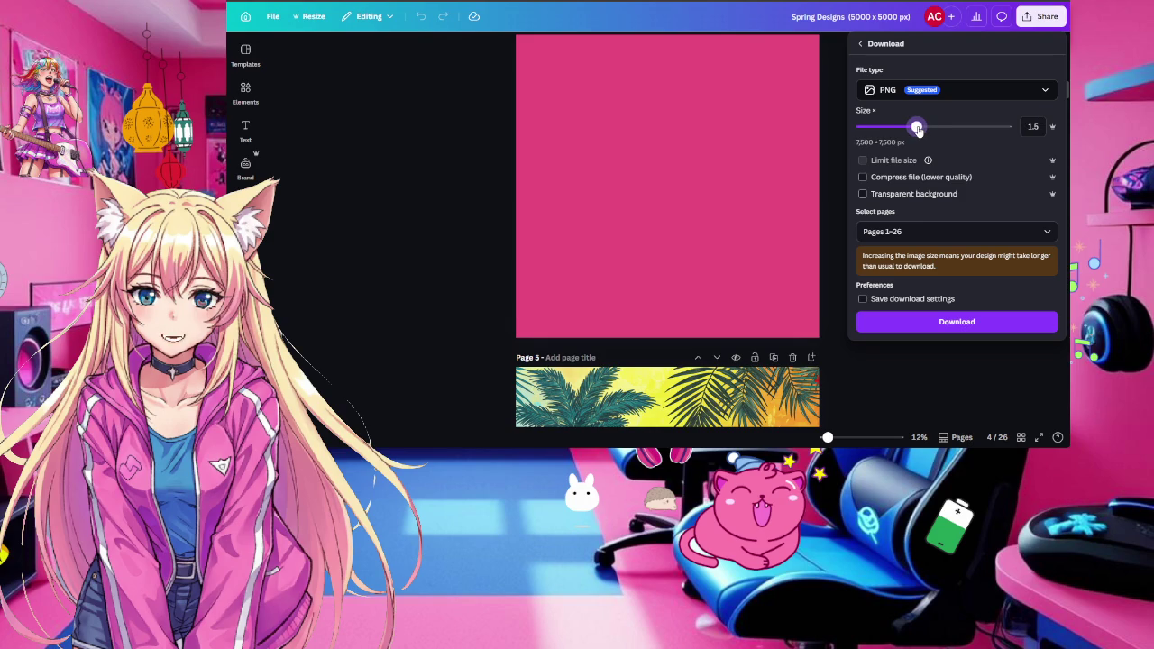
left_click(863, 194)
left_click(974, 322)
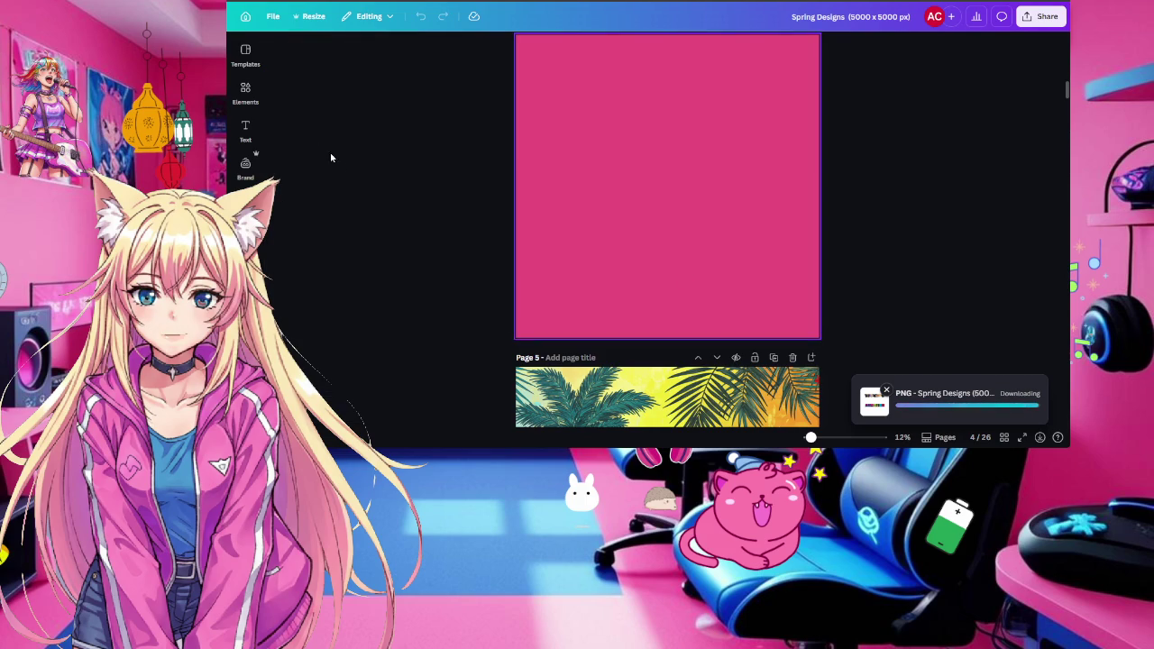
left_click(261, 88)
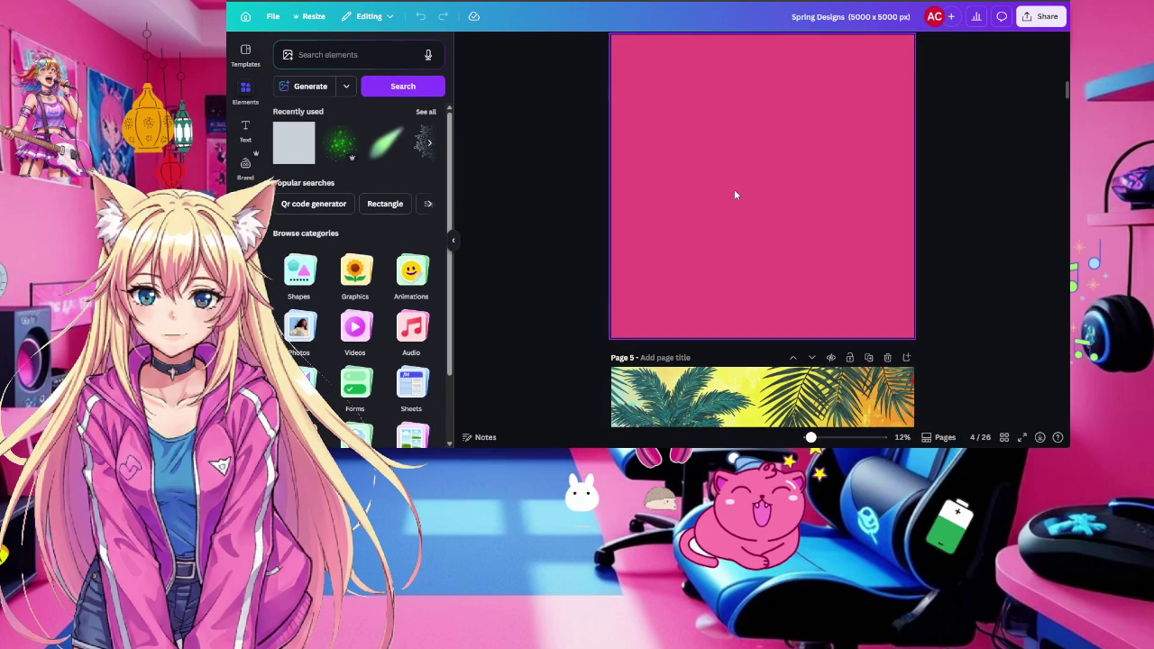
Scroll down through the character pages of the design
scroll(735, 194, "down", 4)
scroll(736, 194, "down", 5)
scroll(735, 193, "down", 5)
scroll(736, 194, "down", 5)
scroll(736, 194, "down", 5)
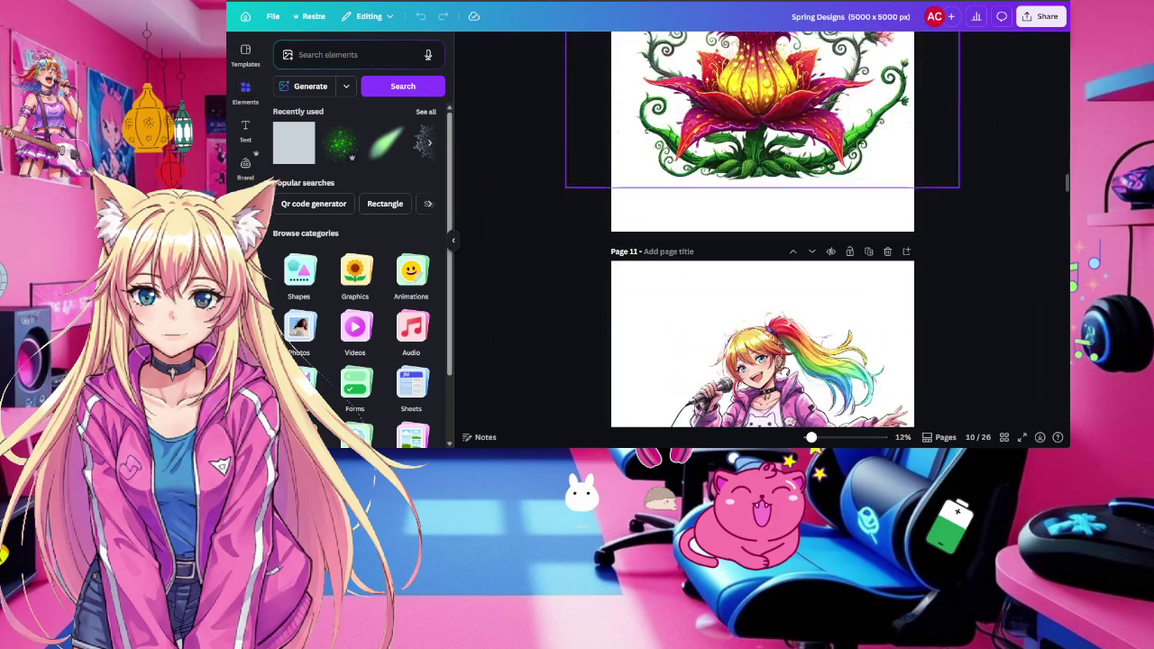
scroll(761, 229, "down", 3)
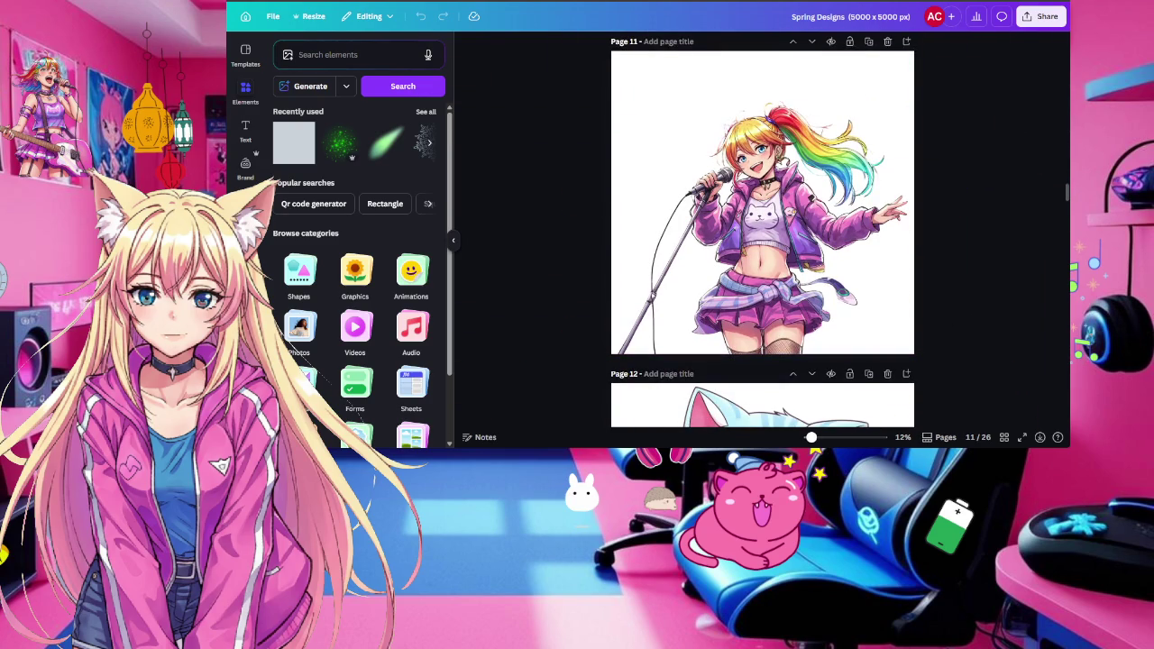
scroll(762, 229, "down", 3)
scroll(762, 229, "down", 3)
scroll(762, 229, "down", 3)
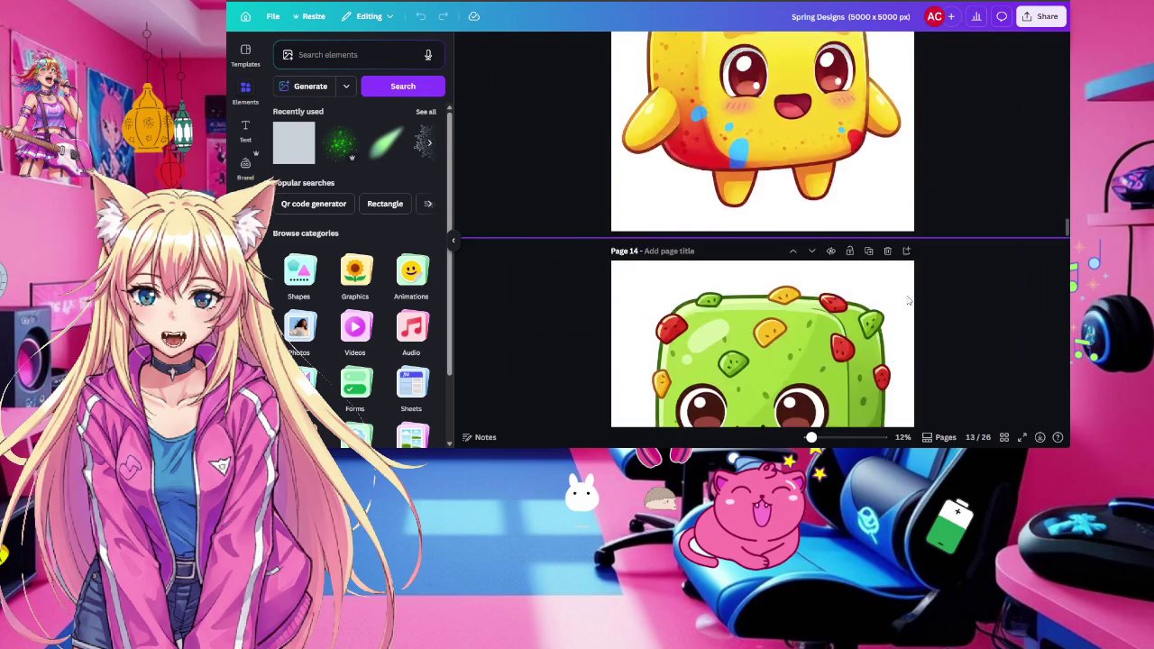
scroll(762, 229, "down", 3)
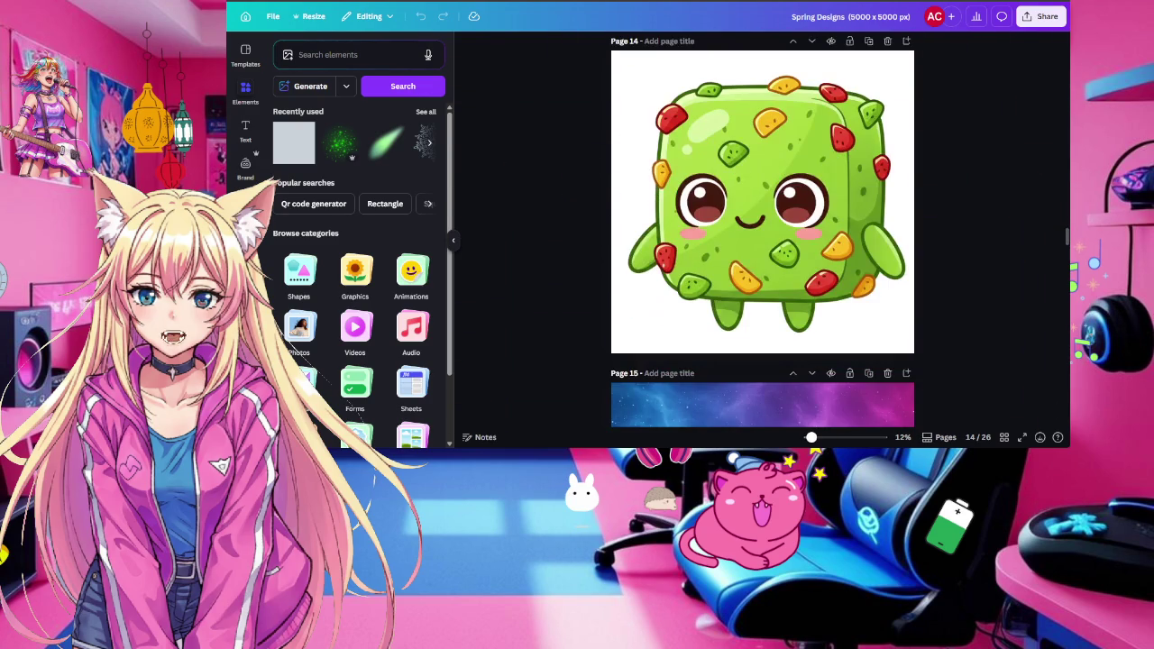
Check the PNG download progress and keep browsing the pages
left_click(1041, 438)
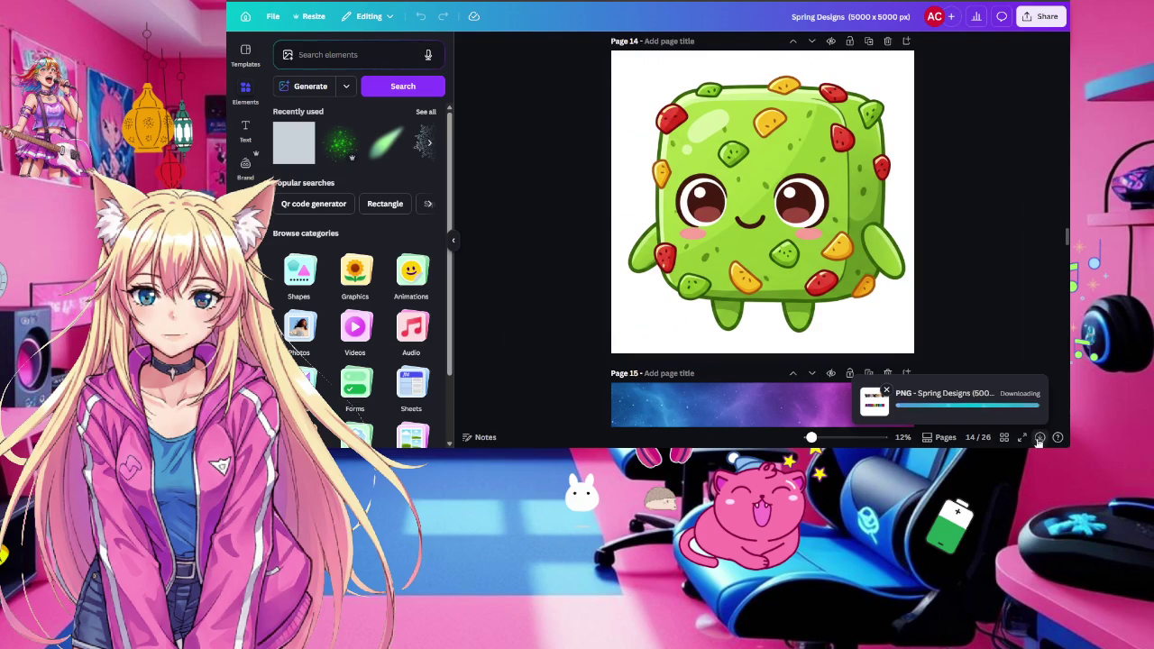
scroll(672, 206, "down", 1)
scroll(672, 205, "down", 5)
scroll(670, 205, "down", 5)
scroll(670, 206, "down", 5)
scroll(670, 206, "down", 5)
scroll(670, 205, "down", 5)
scroll(670, 206, "down", 5)
scroll(670, 206, "down", 5)
scroll(672, 207, "down", 5)
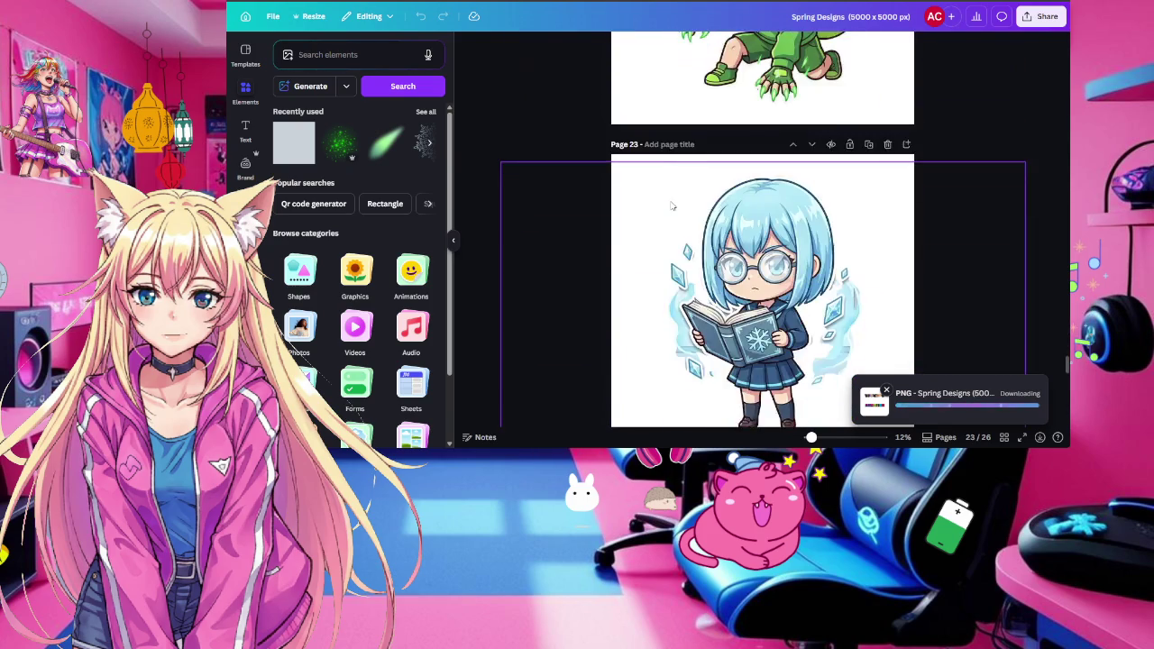
scroll(672, 206, "up", 3)
scroll(672, 207, "up", 1)
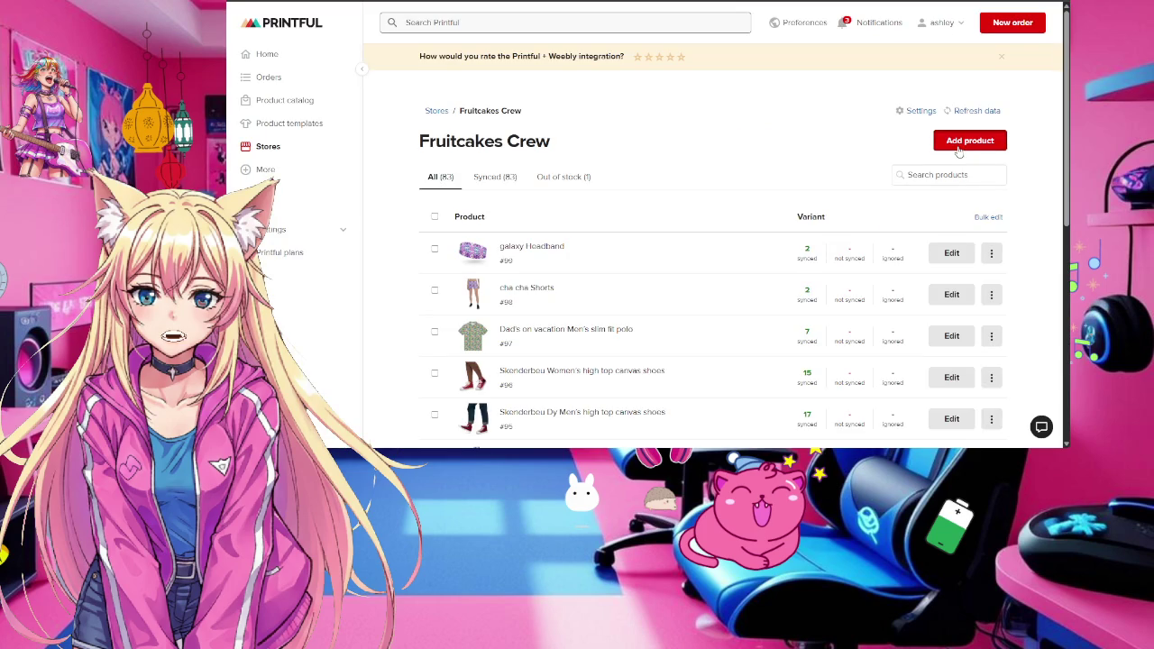
Start a new store product, browse the all-over print catalog, and glance at the collection plan table
left_click(960, 148)
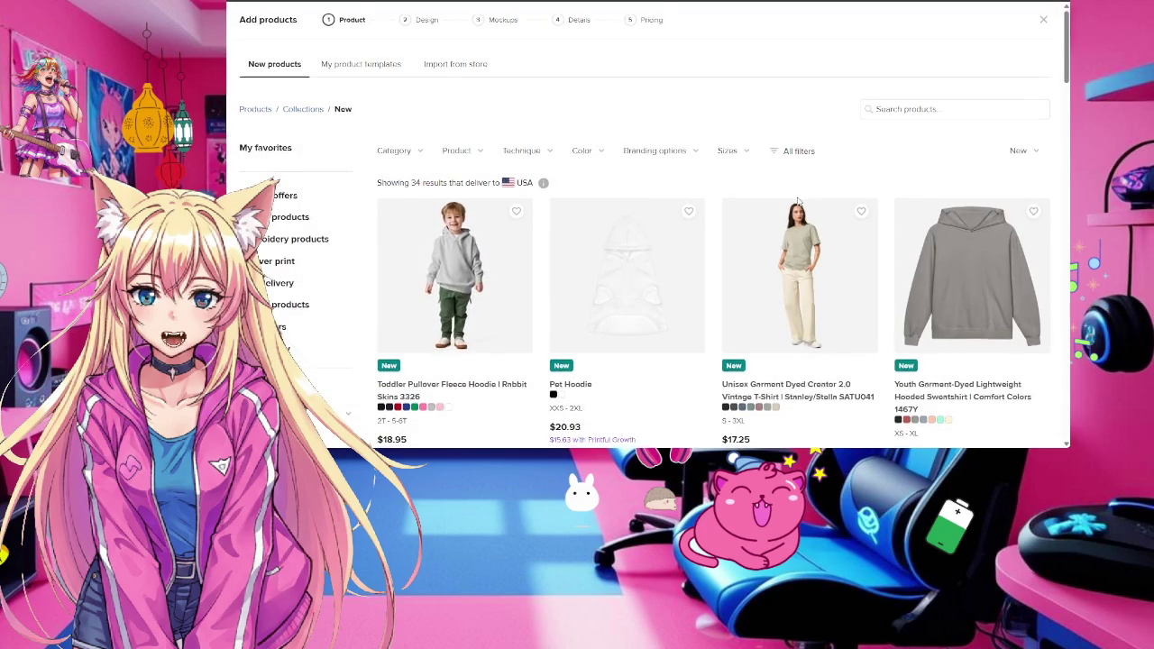
scroll(798, 202, "down", 2)
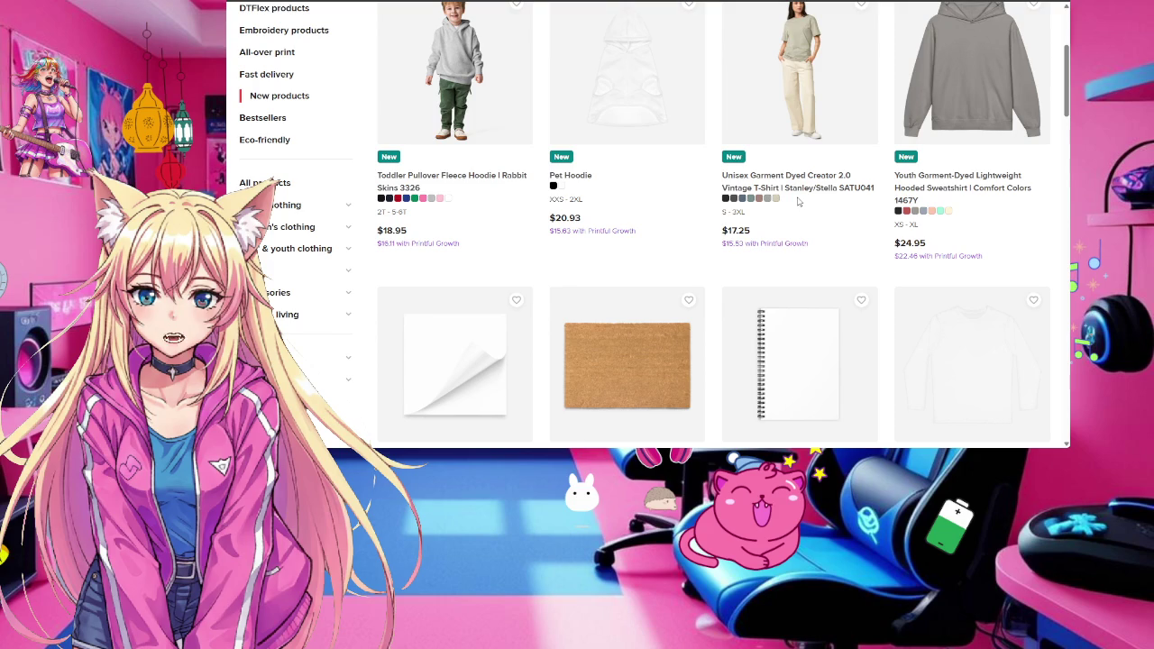
scroll(798, 202, "up", 2)
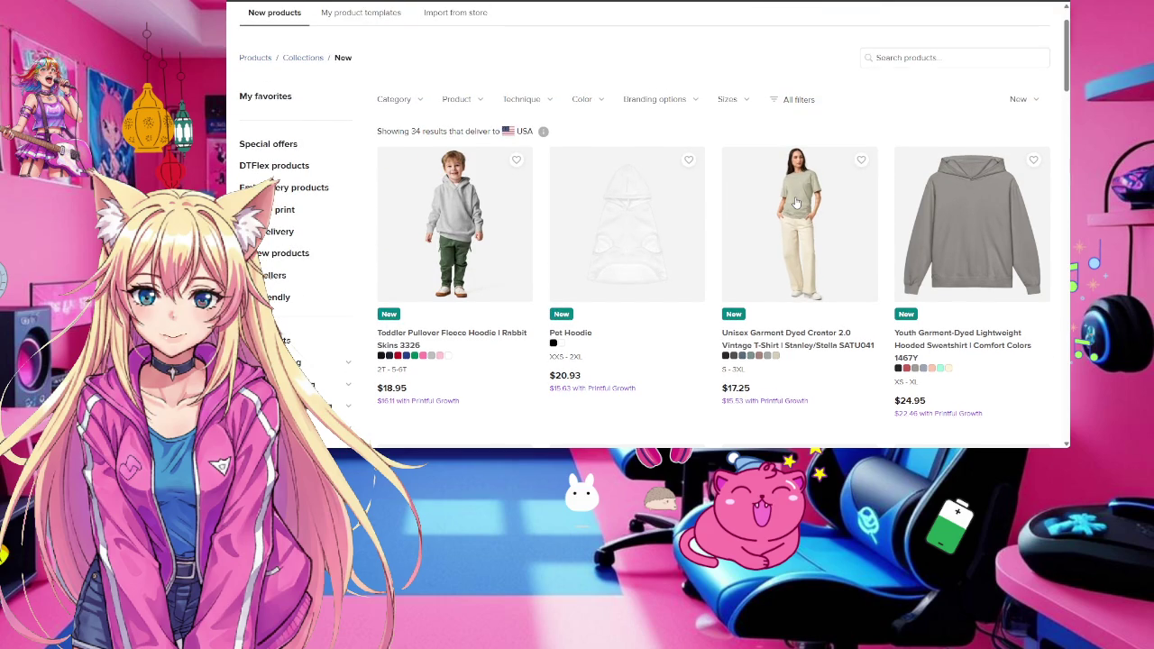
left_click(275, 209)
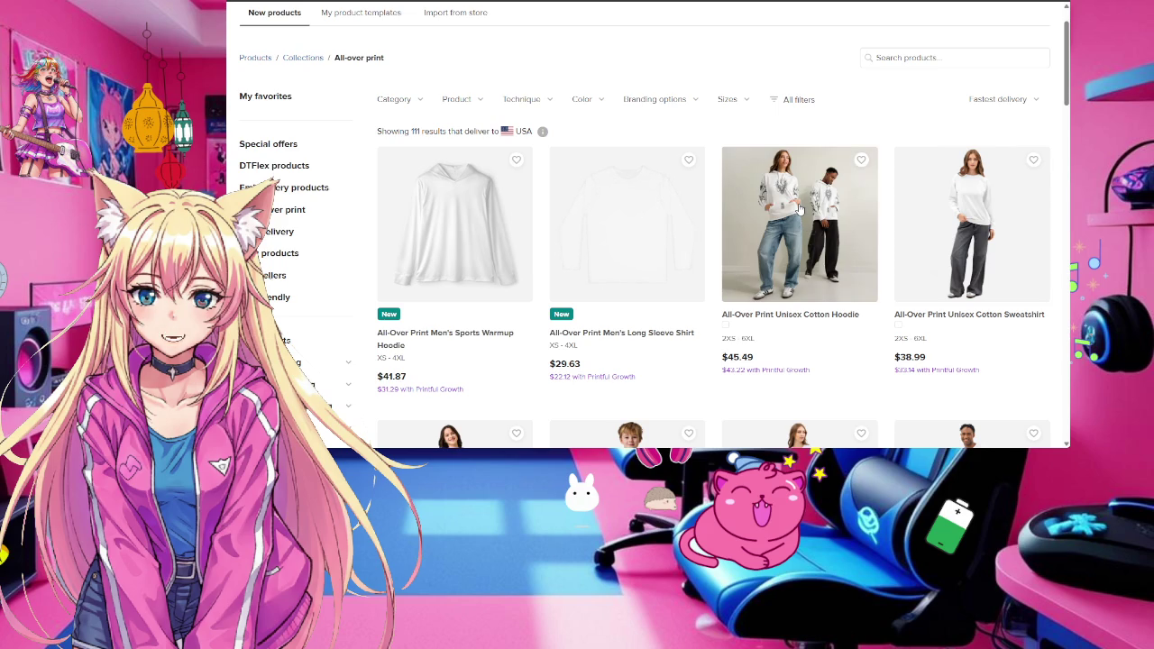
scroll(799, 209, "down", 2)
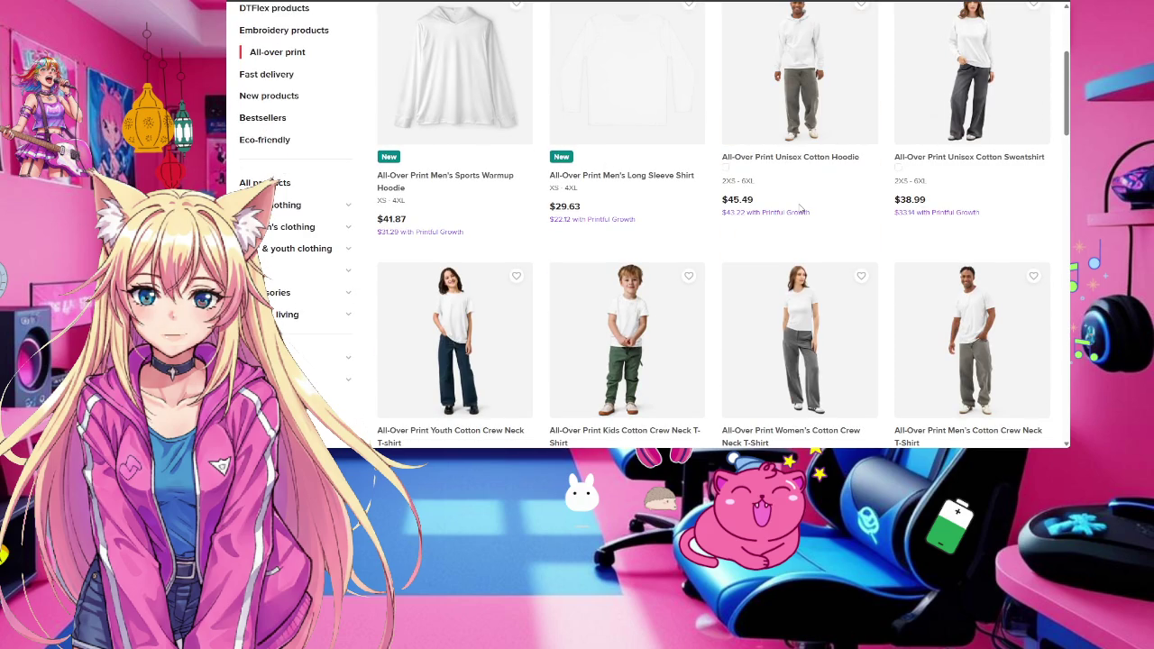
scroll(799, 208, "down", 1)
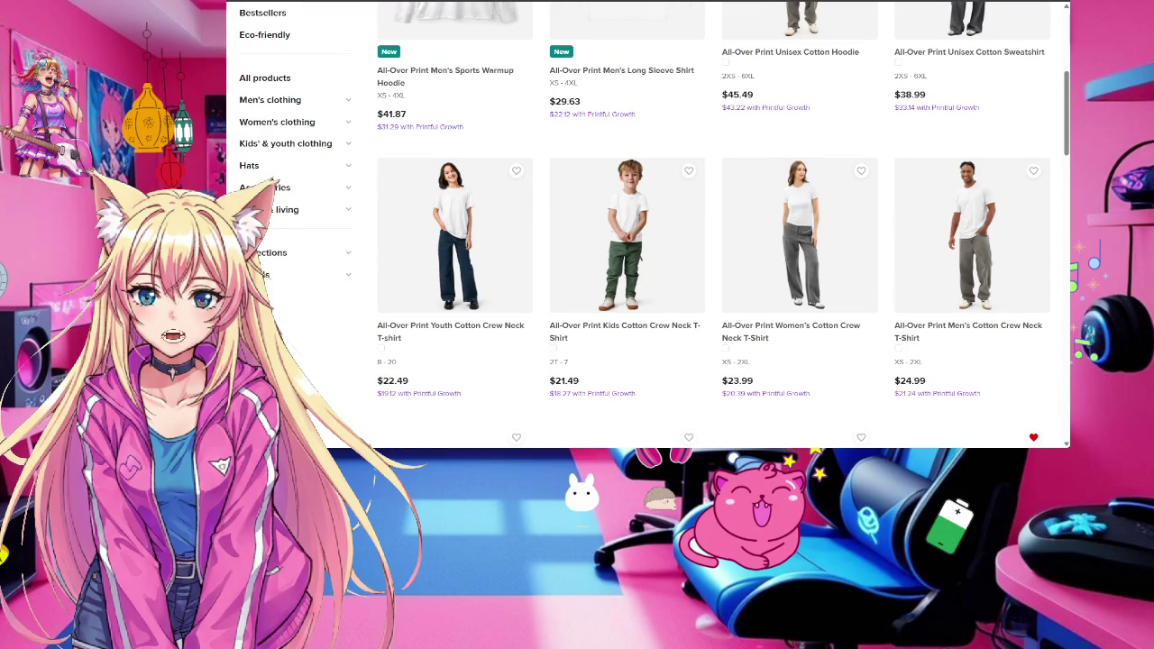
key("ctrl+Tab")
scroll(676, 243, "up", 1)
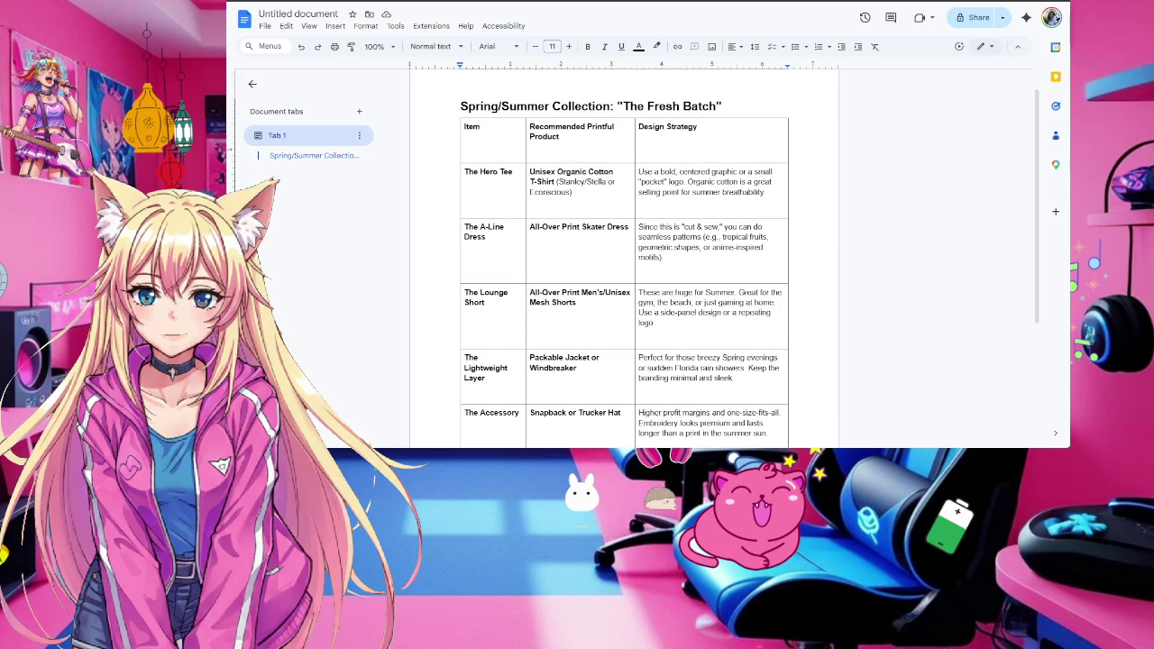
key("ctrl+shift+Tab")
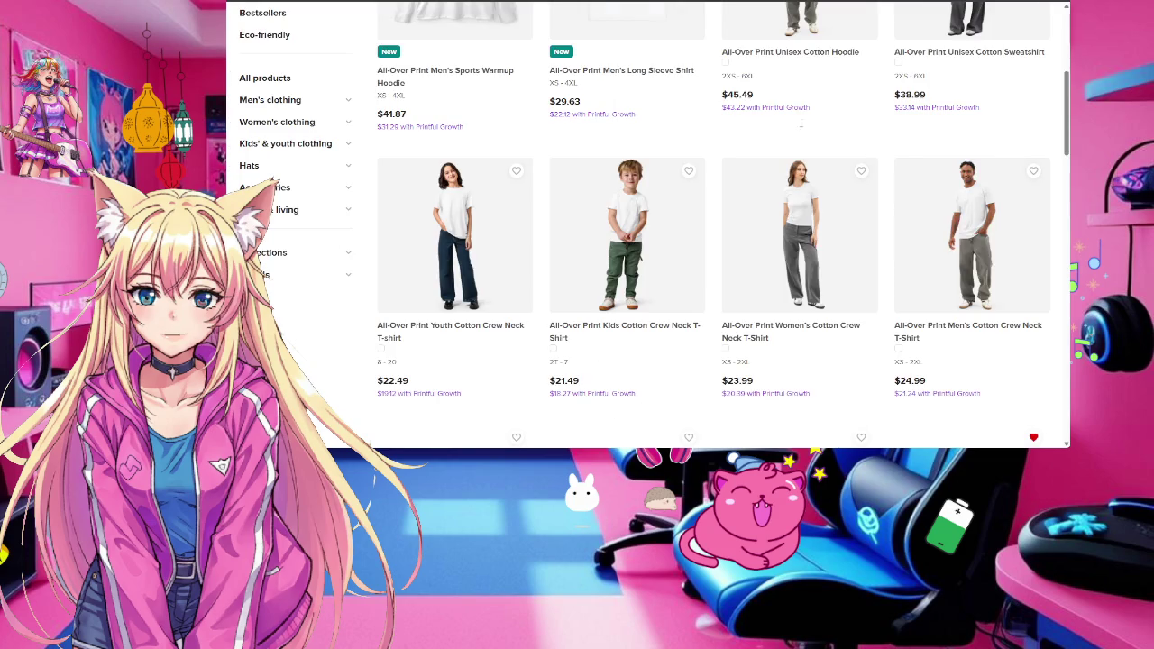
Browse the all-over print catalog and open the Men's Cotton Crew Neck T-Shirt ($24.99) designer
scroll(961, 317, "up", 3)
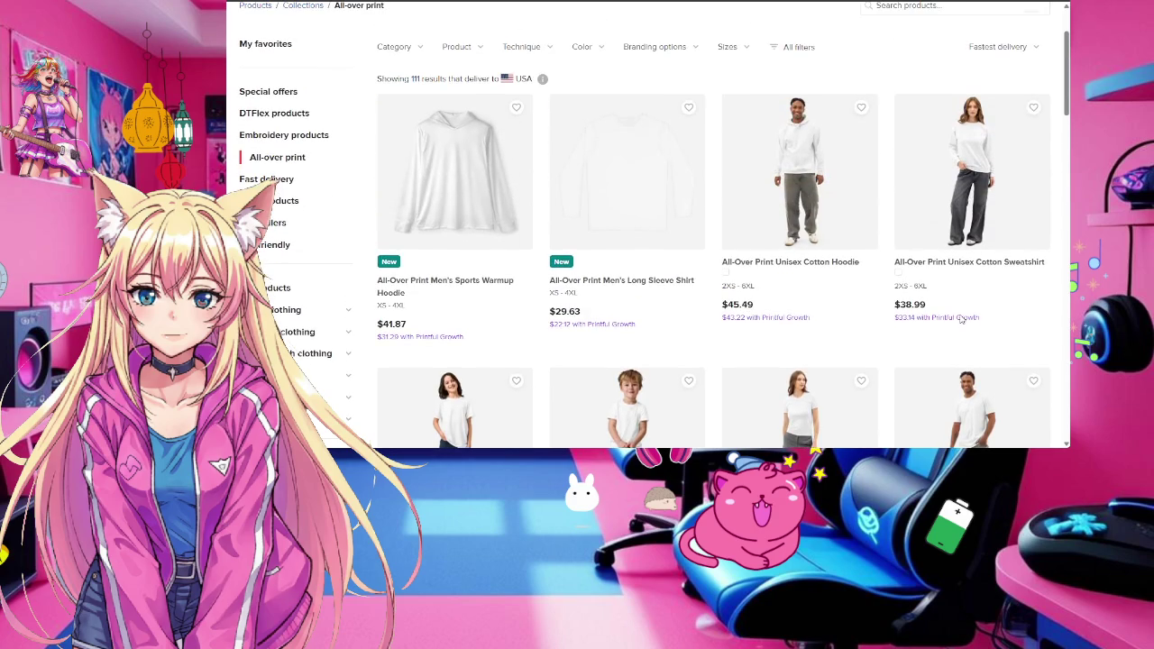
scroll(961, 318, "down", 3)
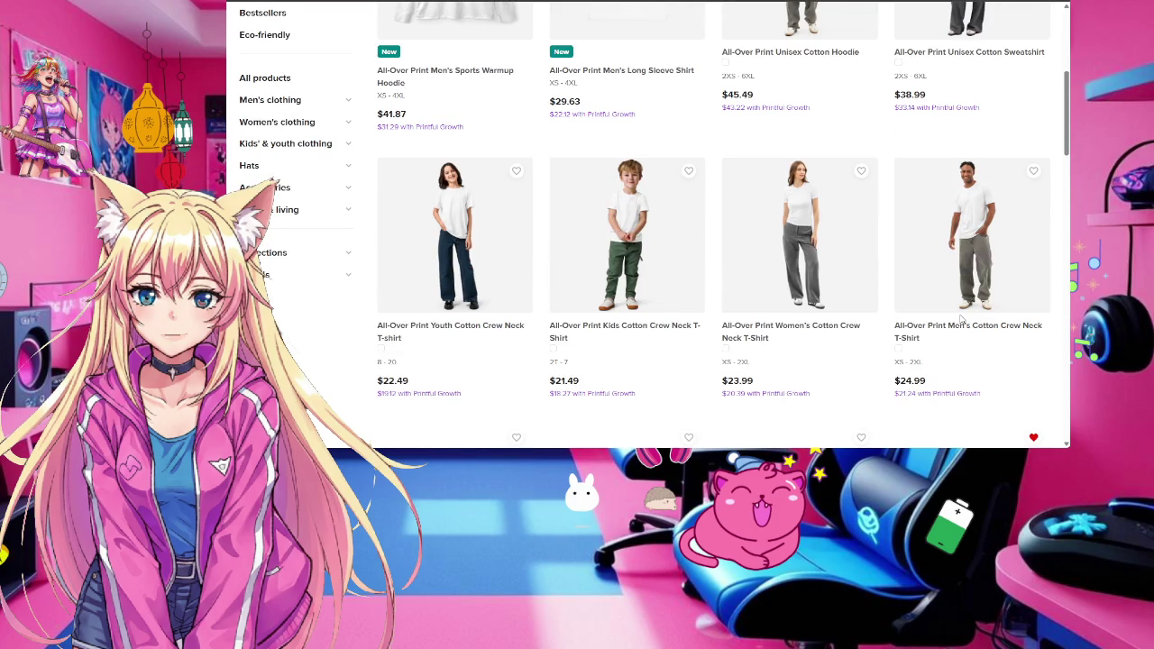
scroll(988, 137, "up", 2)
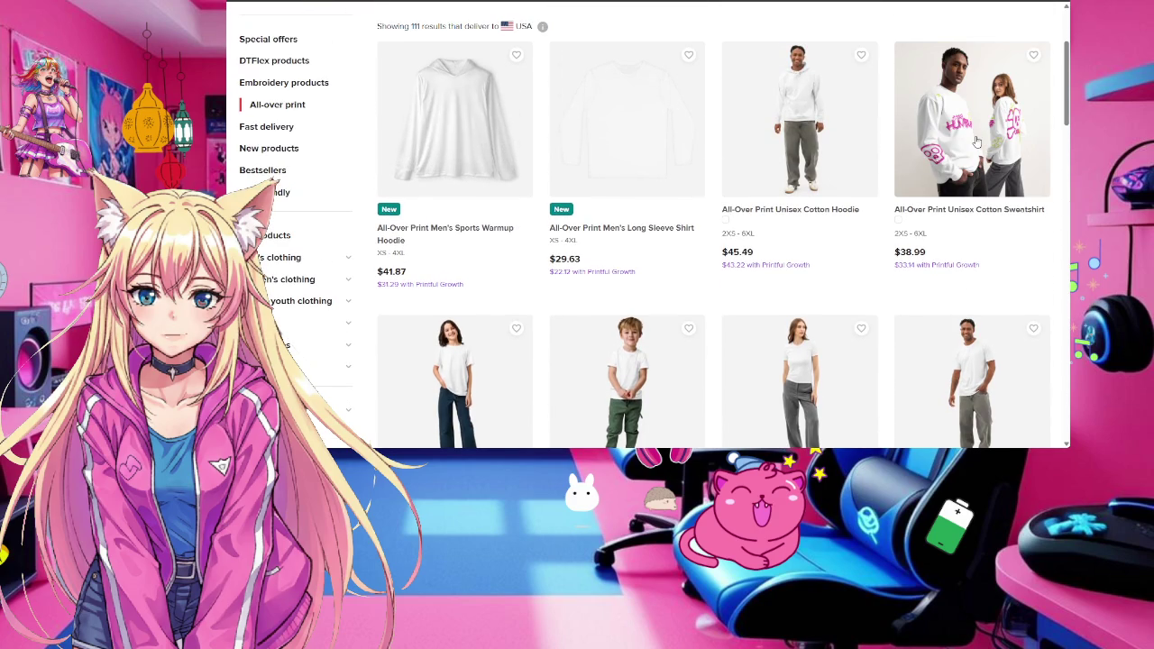
scroll(983, 139, "down", 3)
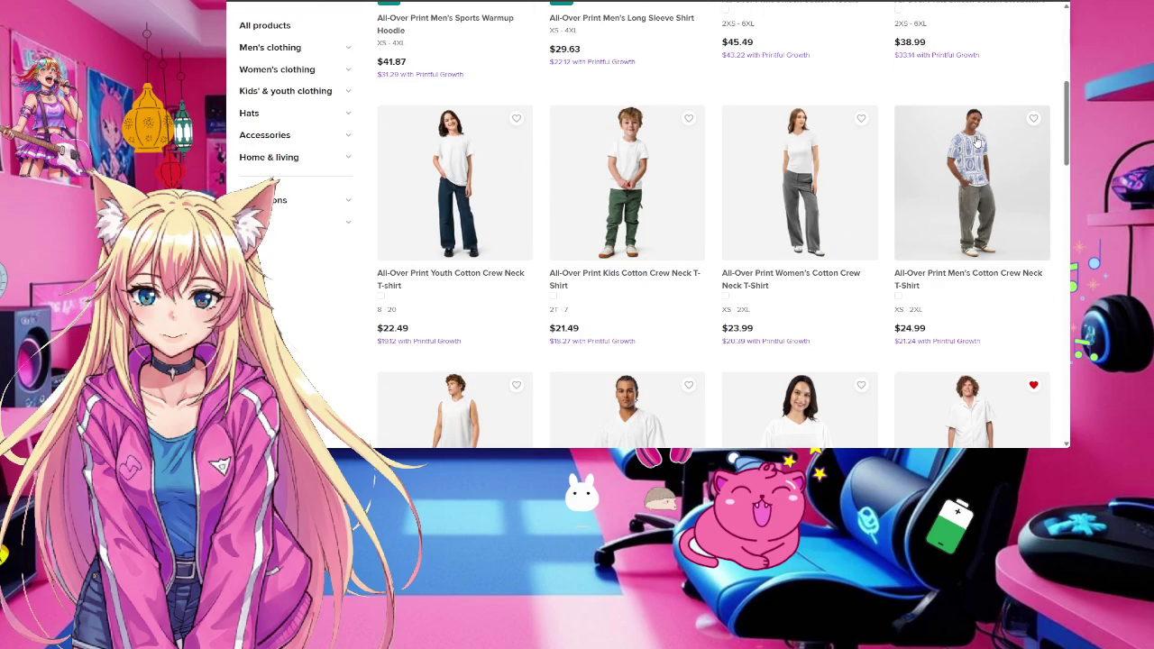
scroll(976, 140, "down", 3)
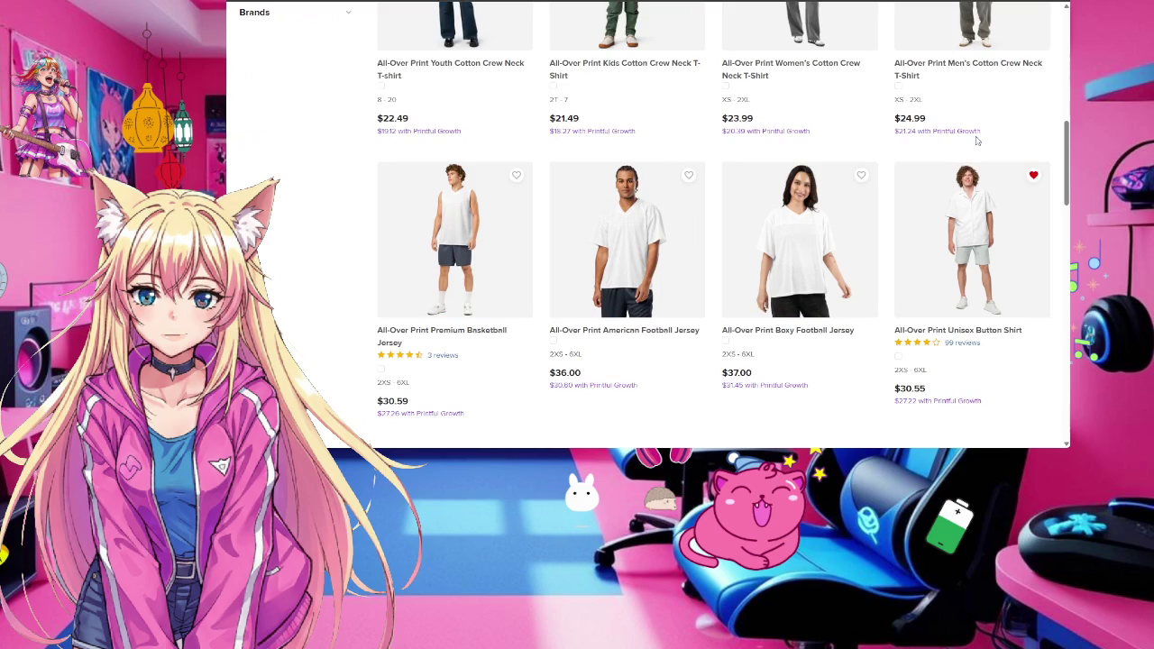
scroll(976, 140, "down", 8)
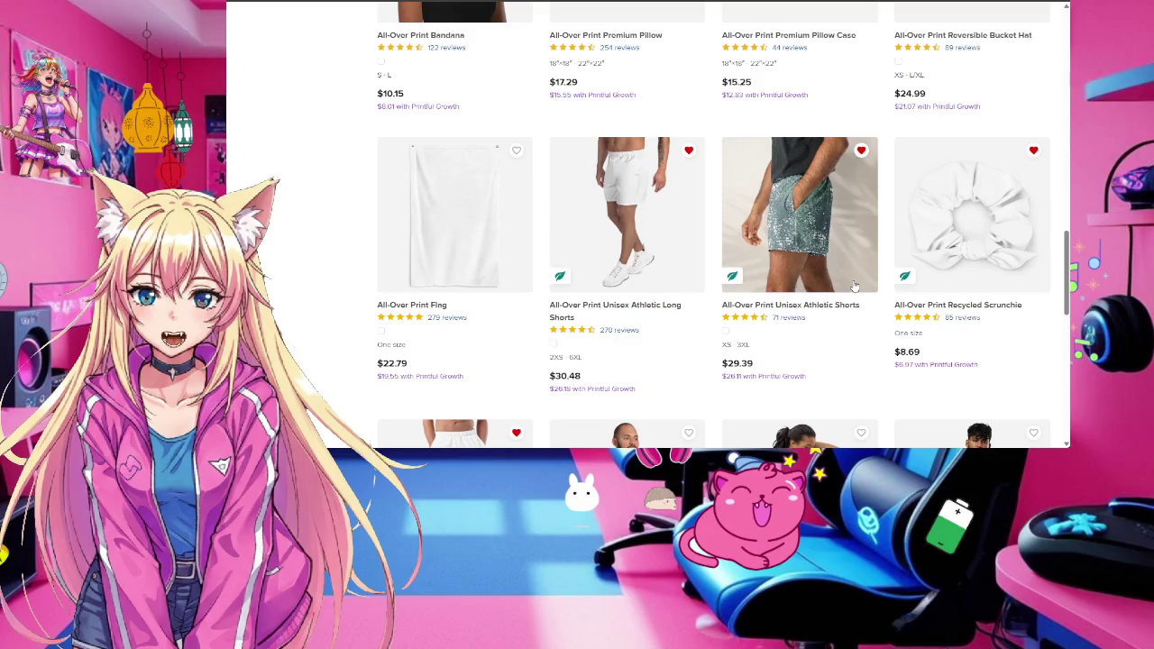
scroll(857, 285, "down", 2)
scroll(857, 286, "down", 2)
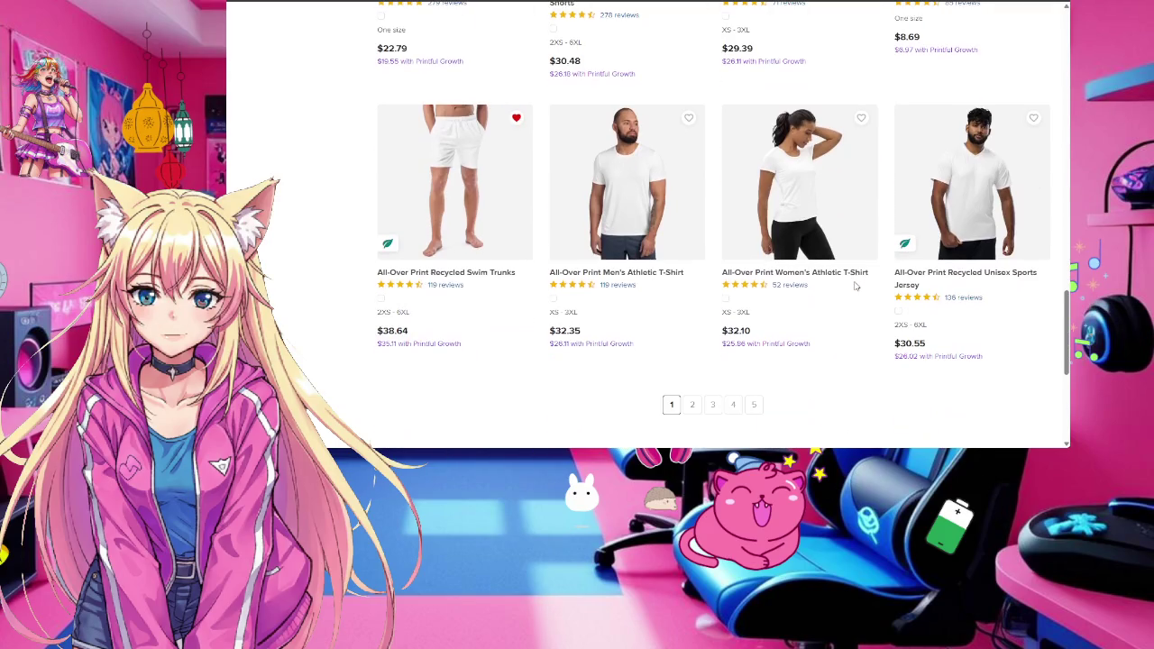
scroll(856, 286, "up", 2)
scroll(856, 286, "up", 3)
scroll(855, 285, "up", 3)
scroll(855, 286, "up", 3)
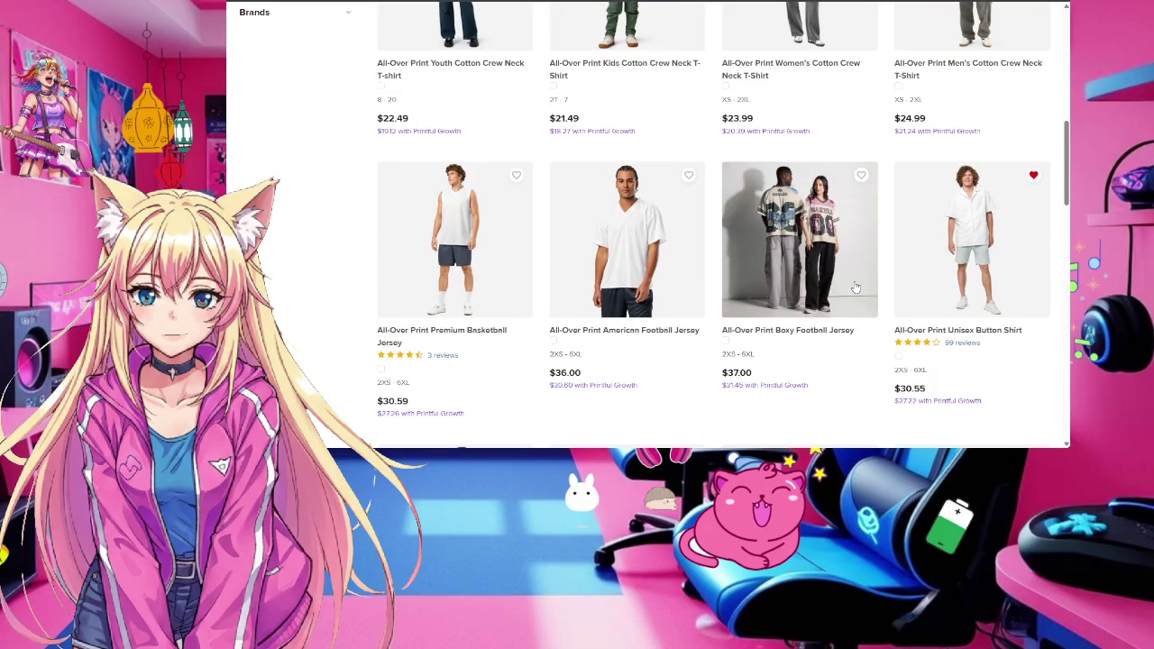
scroll(856, 286, "up", 3)
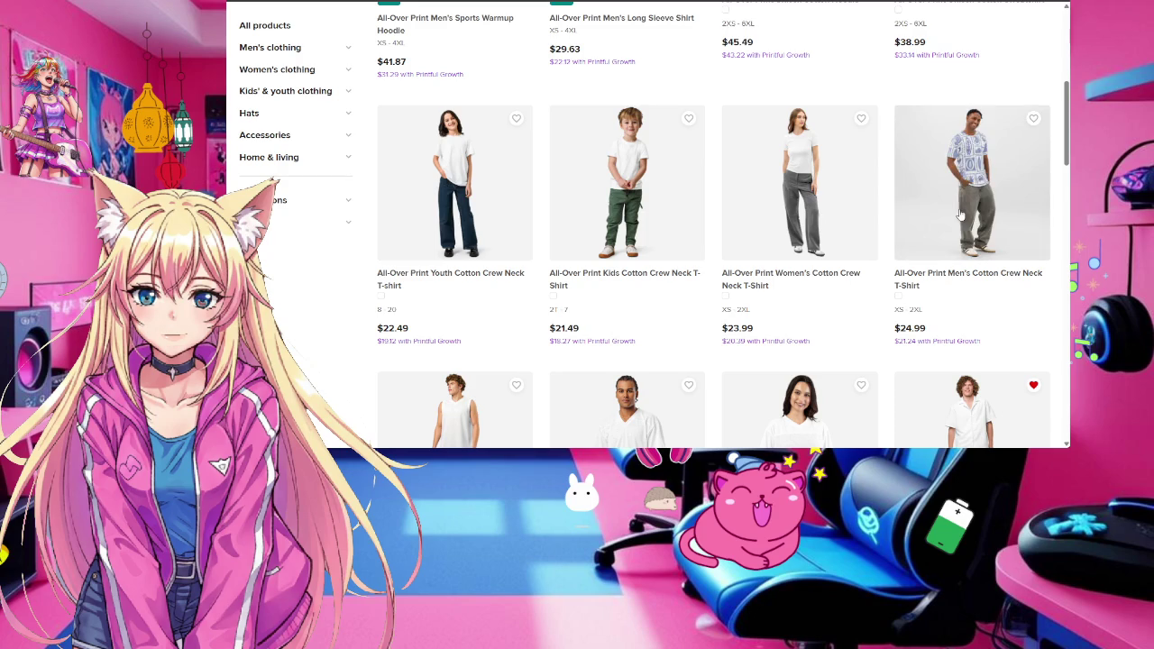
left_click(967, 288)
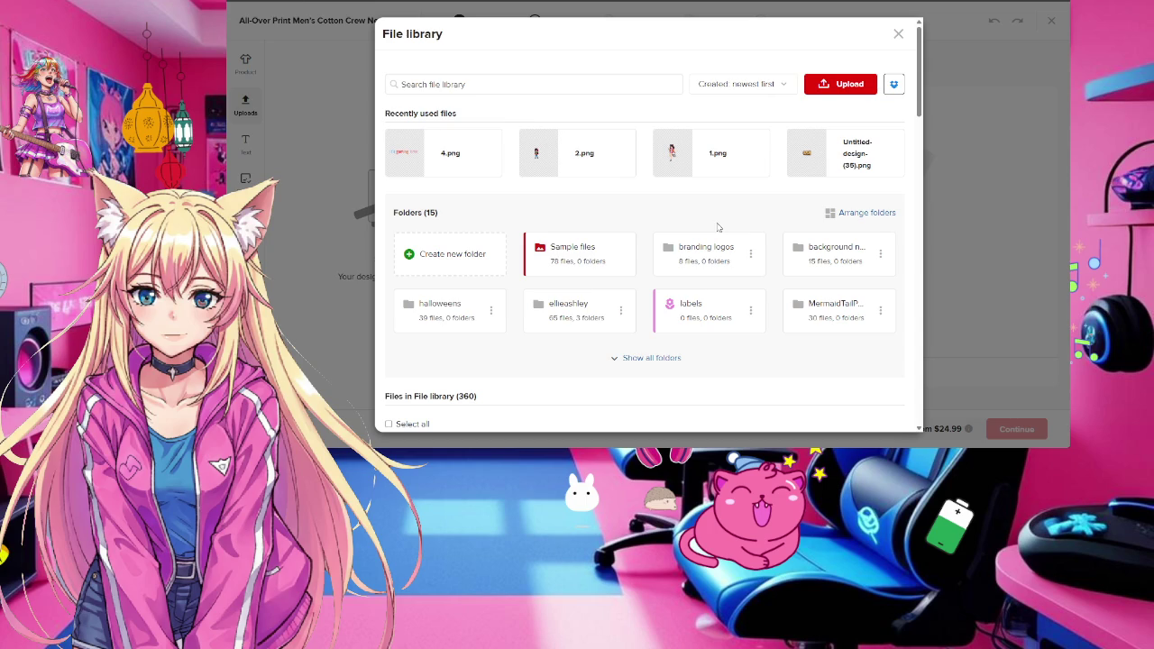
Scroll through the file library while 24.png and 26.png upload
scroll(718, 227, "down", 3)
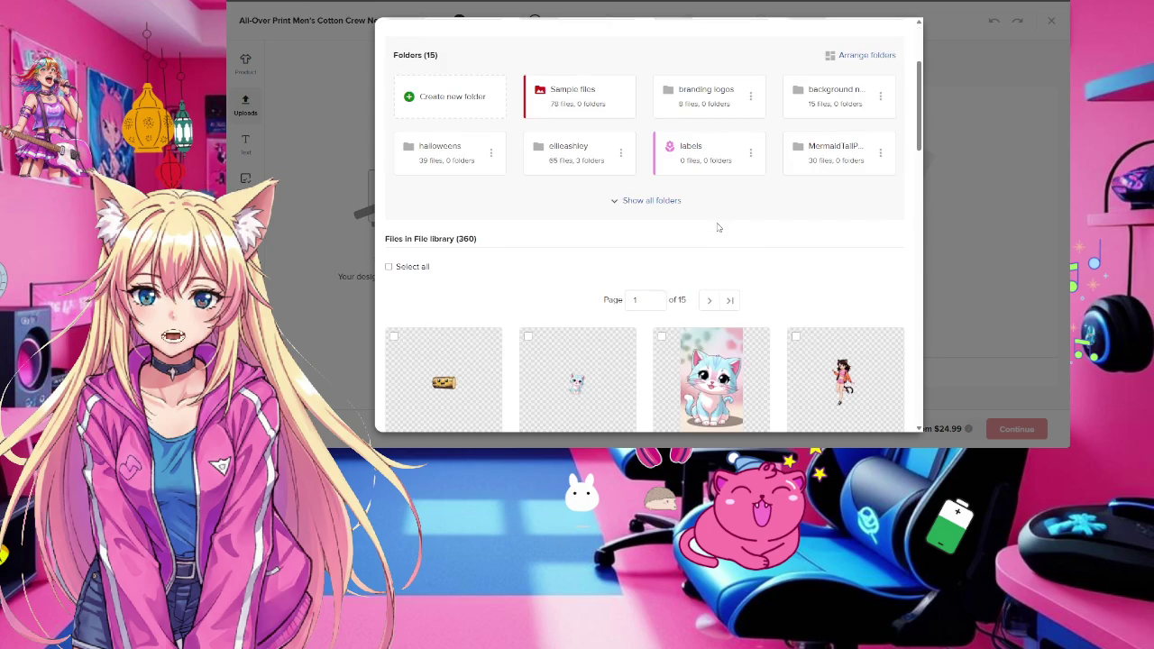
scroll(717, 227, "up", 3)
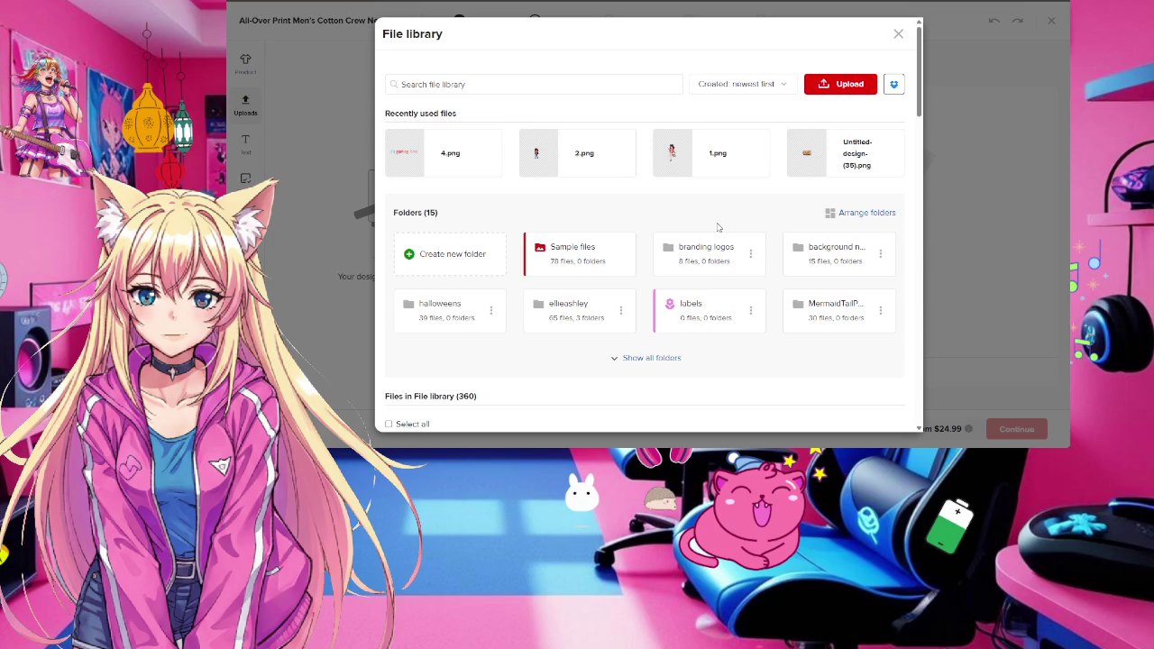
scroll(717, 228, "down", 3)
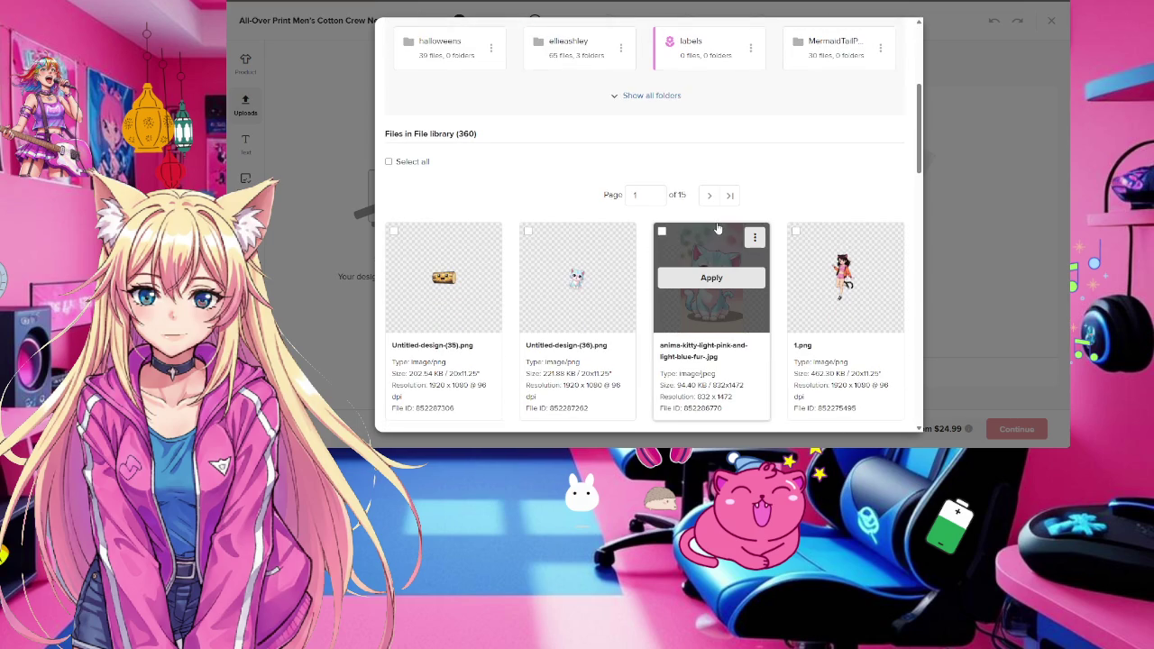
scroll(718, 227, "down", 1)
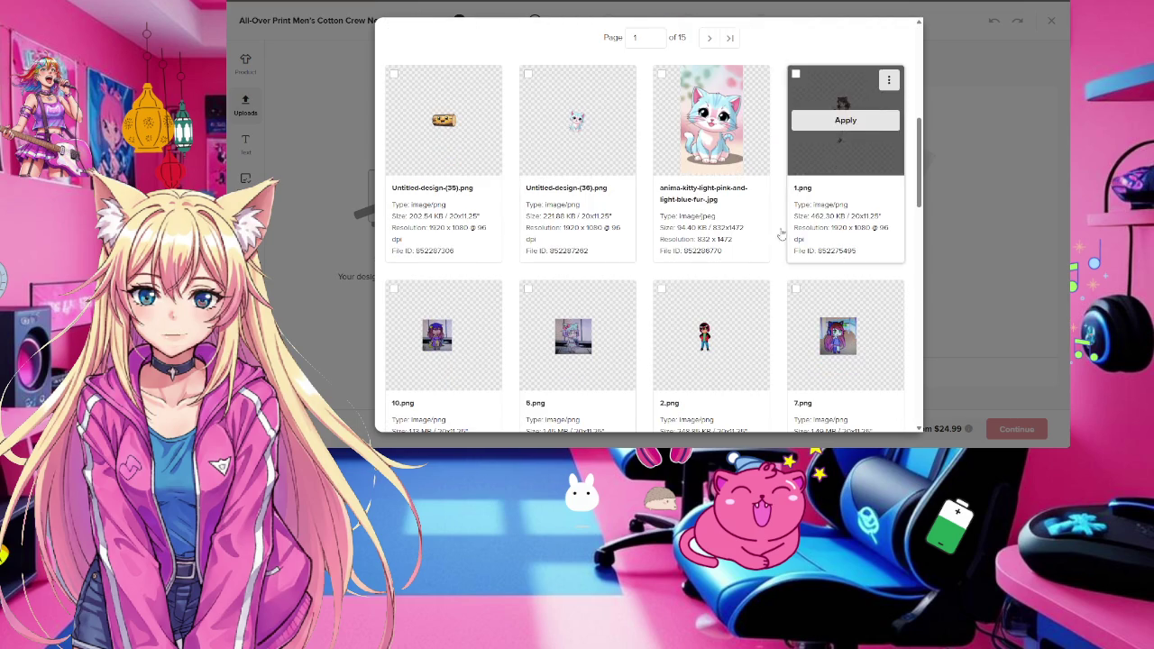
scroll(710, 207, "down", 2)
scroll(709, 207, "down", 2)
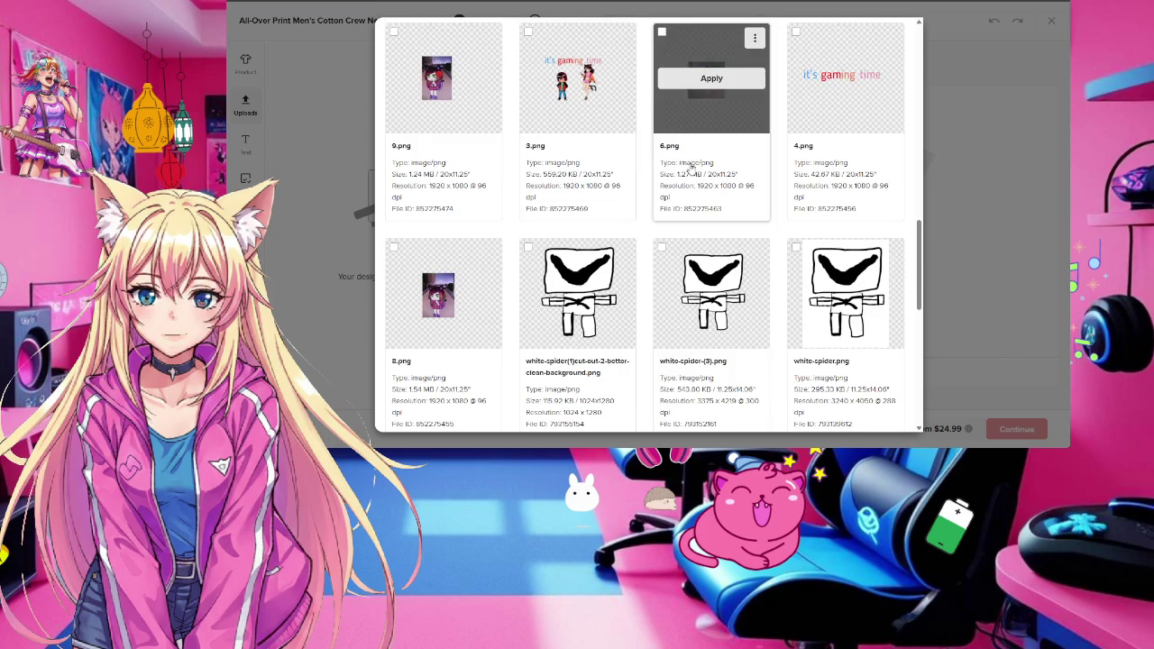
scroll(694, 172, "down", 2)
scroll(691, 168, "down", 2)
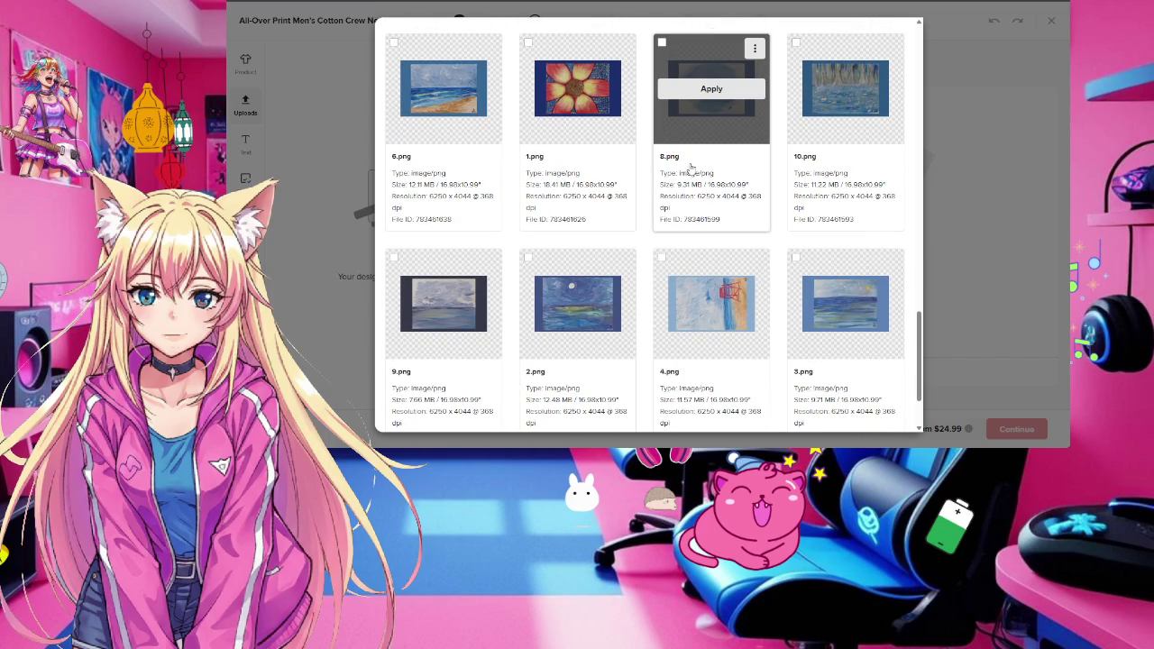
scroll(730, 175, "up", 2)
scroll(730, 175, "up", 2)
scroll(729, 174, "up", 2)
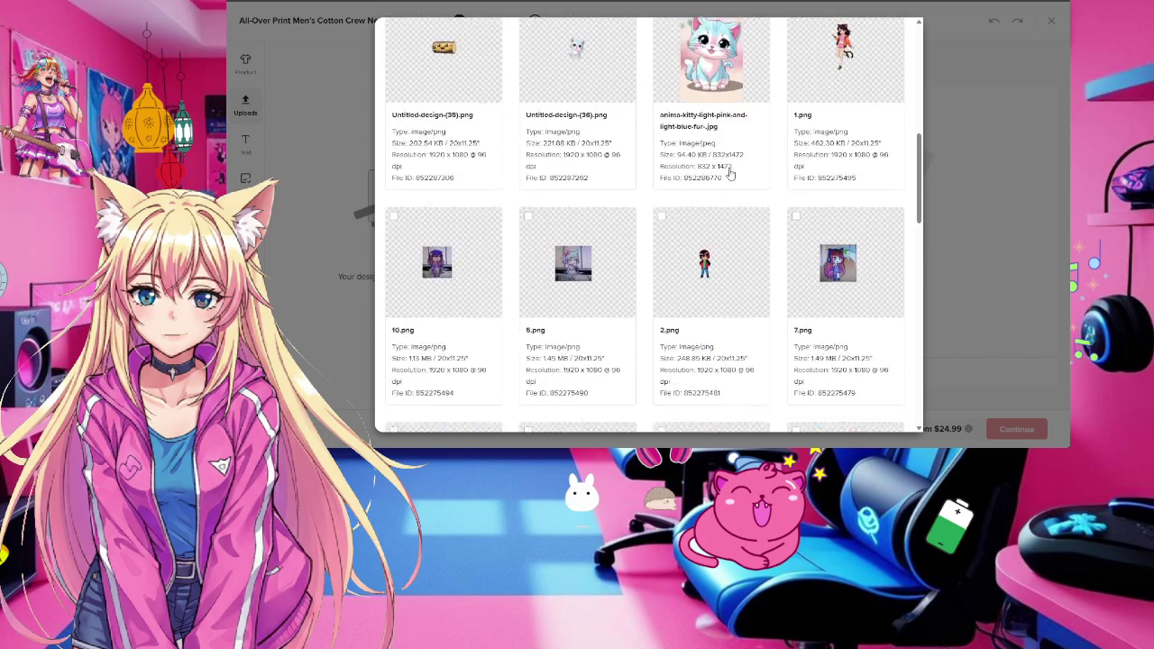
scroll(730, 174, "up", 2)
scroll(731, 174, "up", 3)
scroll(734, 173, "up", 3)
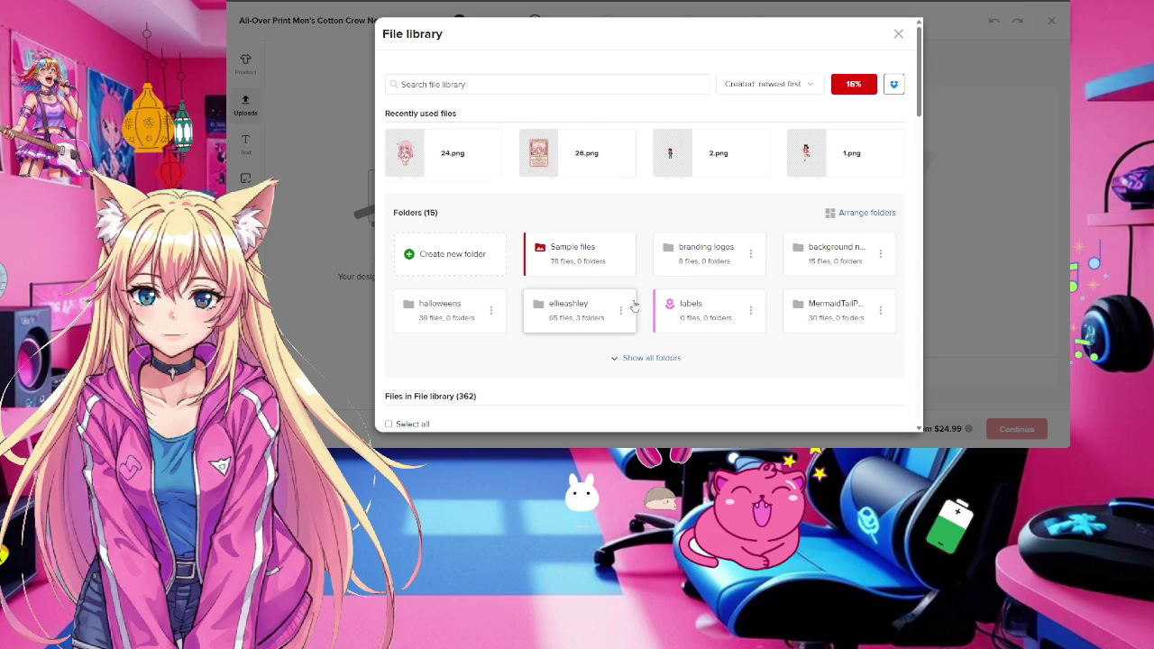
Scroll the file library and briefly expand, then collapse, the folder list
scroll(631, 306, "down", 3)
scroll(634, 305, "down", 2)
scroll(634, 304, "down", 1)
scroll(634, 305, "down", 3)
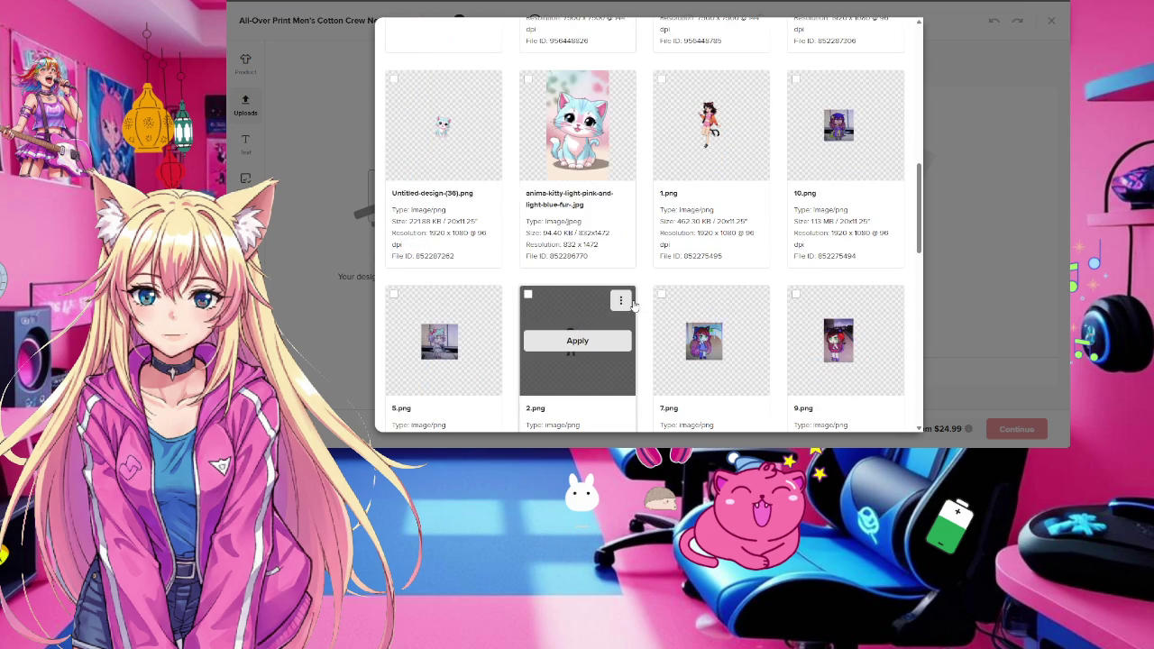
scroll(634, 305, "up", 3)
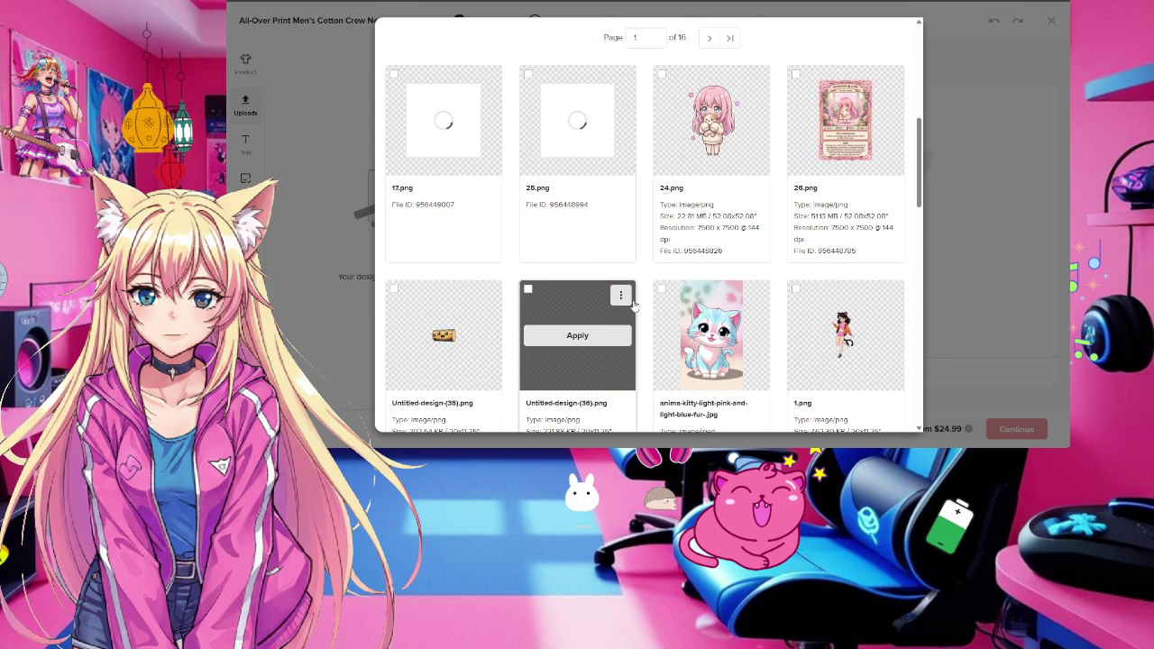
scroll(634, 305, "up", 3)
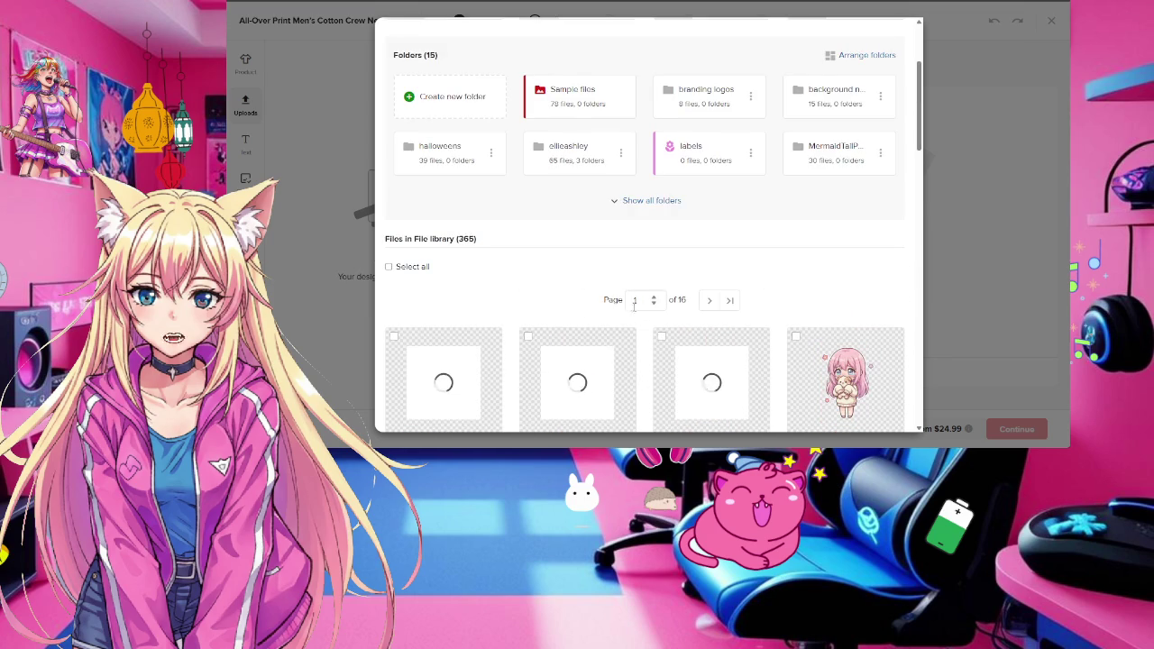
left_click(642, 200)
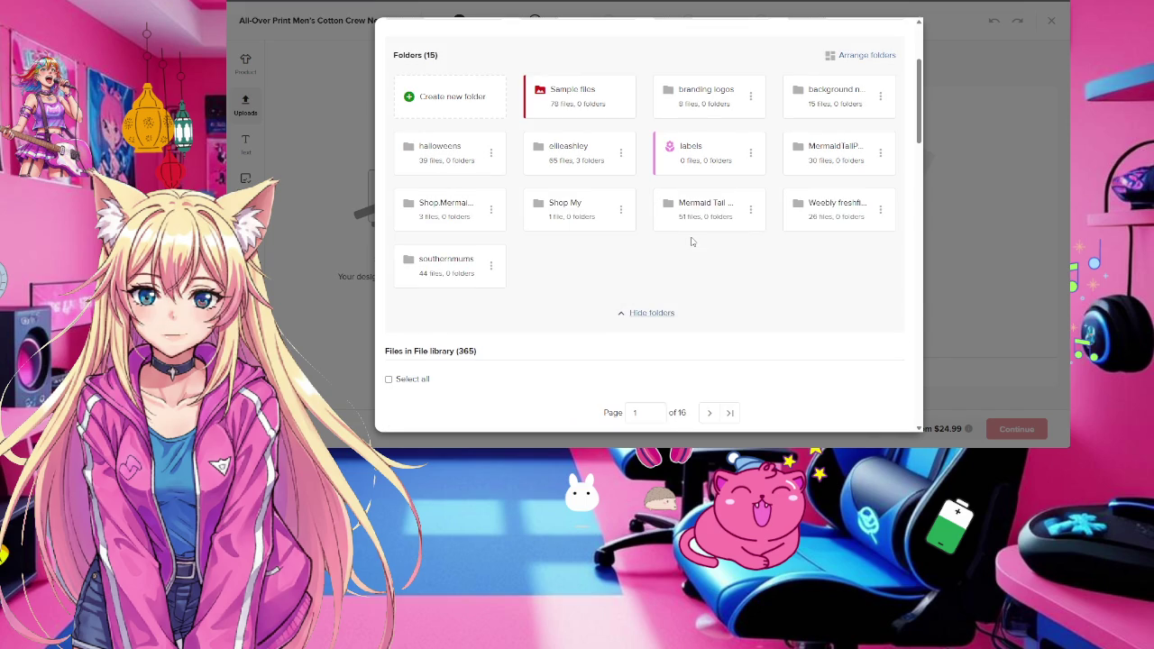
left_click(661, 316)
Scroll the file grid until the upload finishes at 372 files, 22.png and 16.png newest
scroll(661, 317, "down", 3)
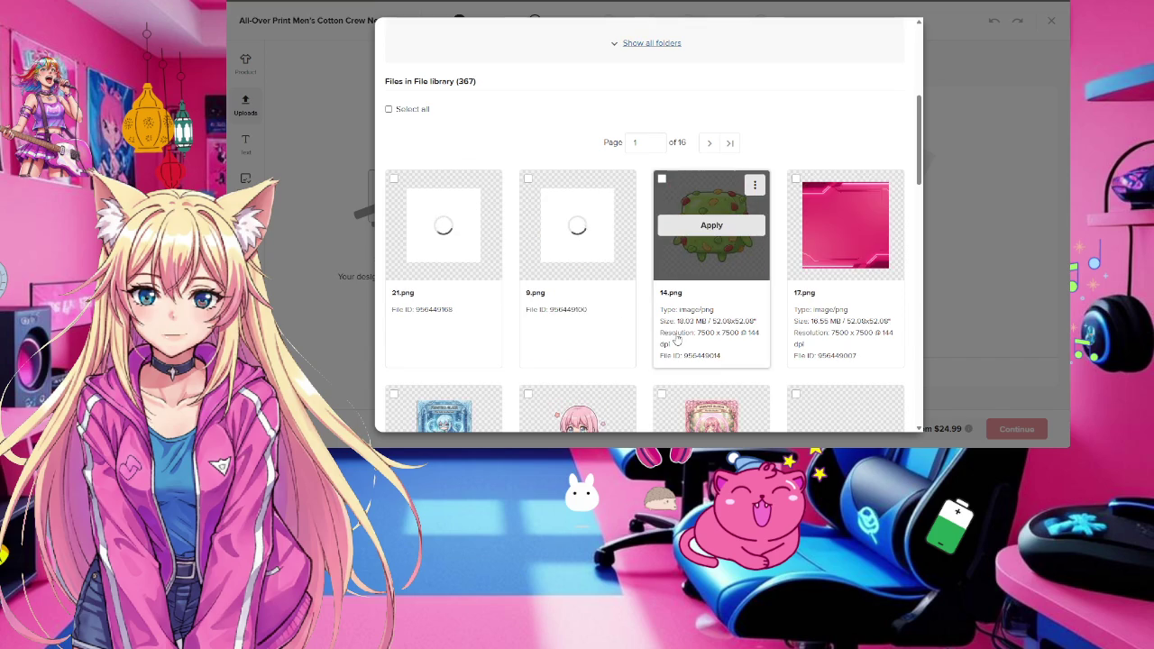
scroll(678, 338, "down", 2)
mouse_move(712, 272)
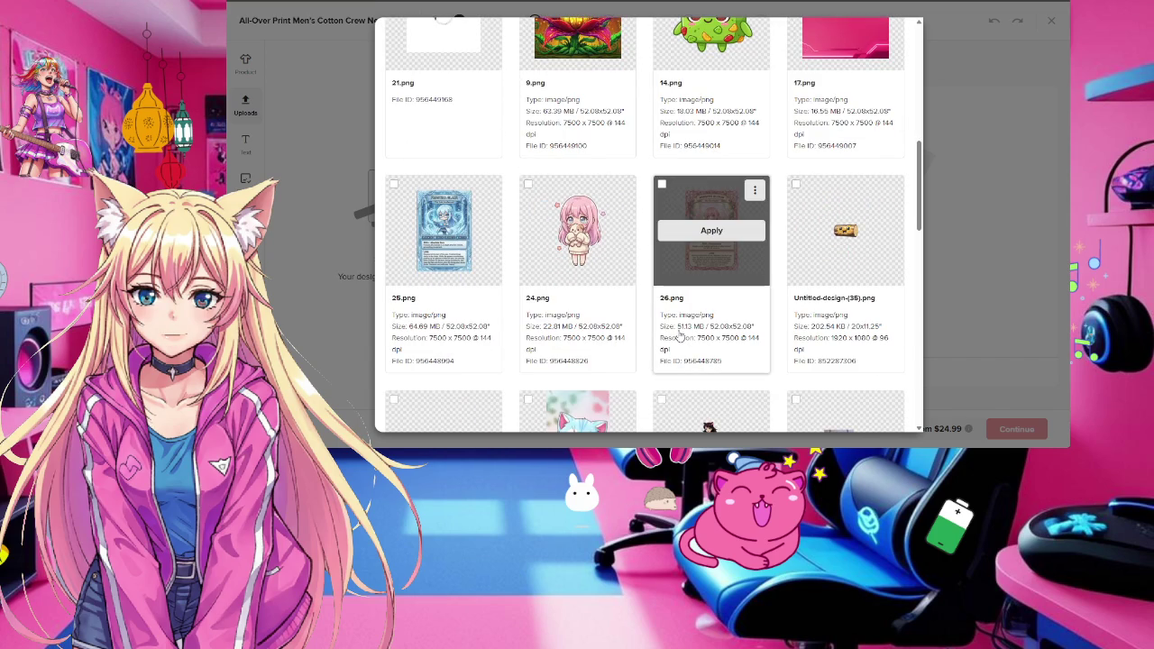
scroll(680, 335, "down", 2)
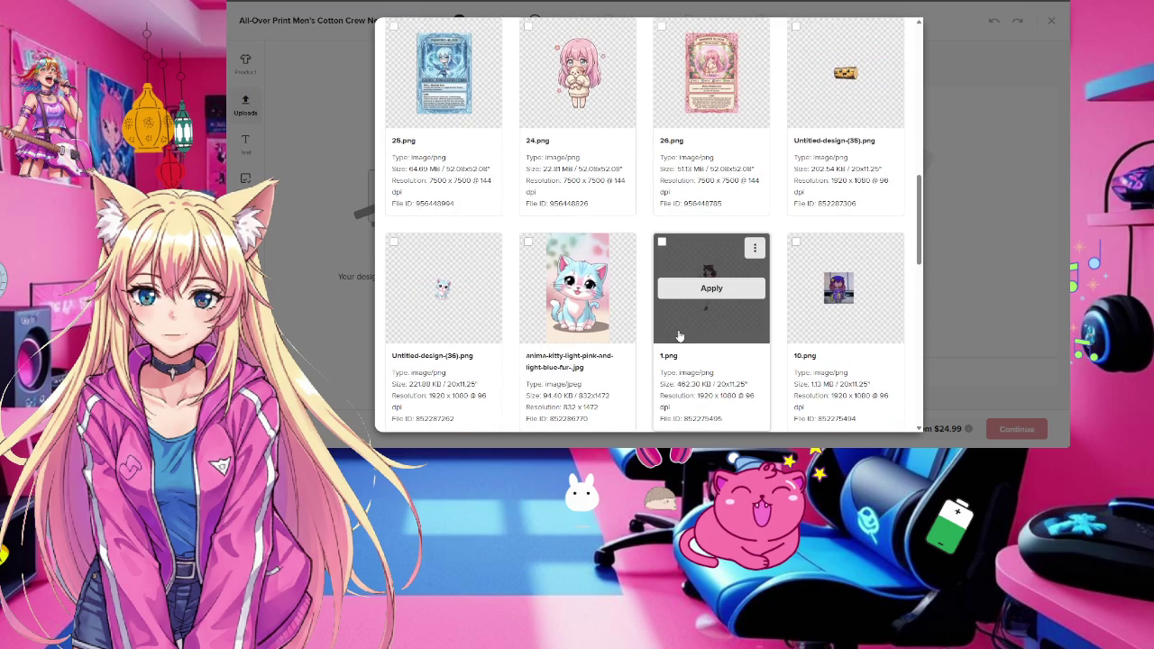
scroll(680, 336, "up", 3)
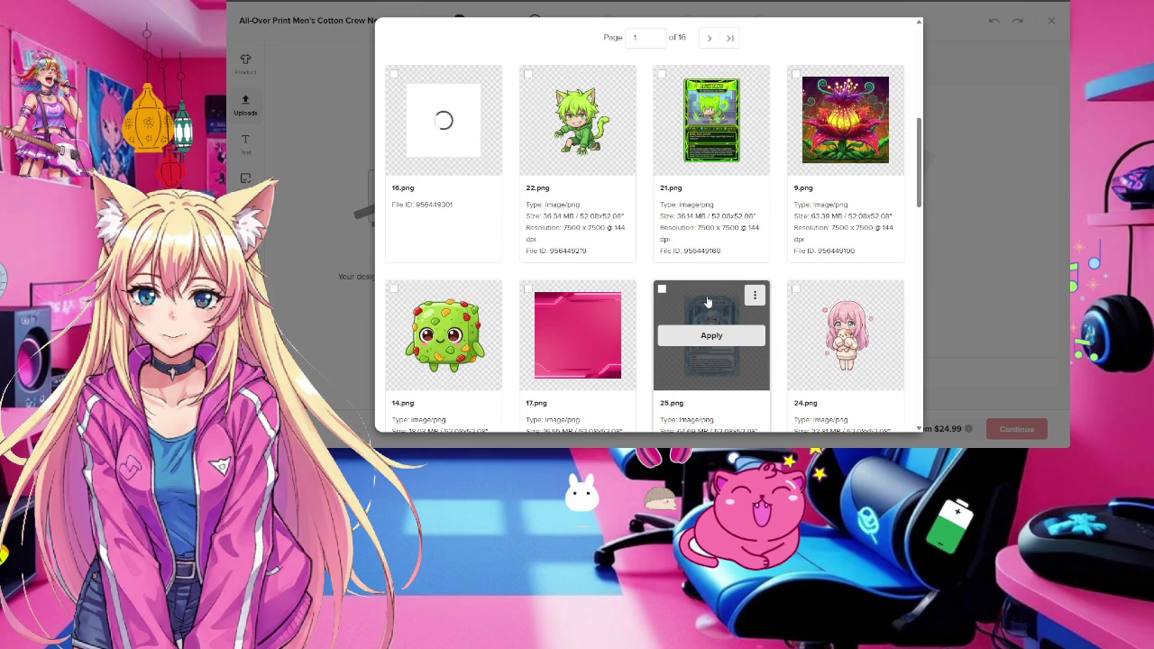
scroll(743, 295, "down", 2)
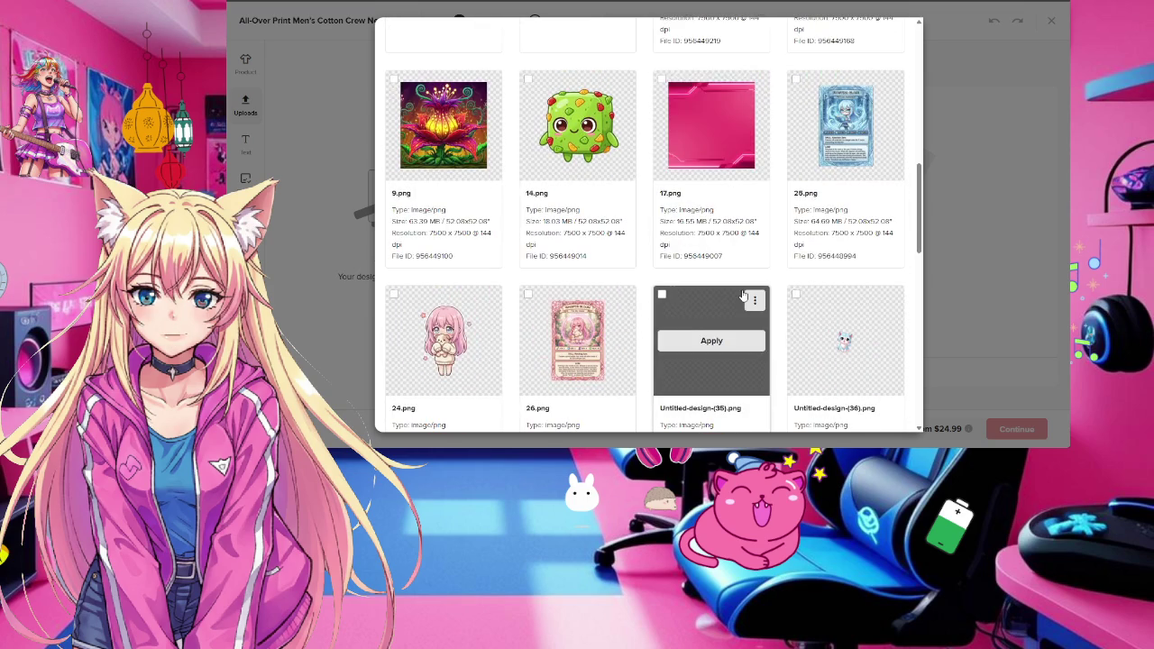
scroll(743, 294, "down", 2)
scroll(744, 295, "up", 5)
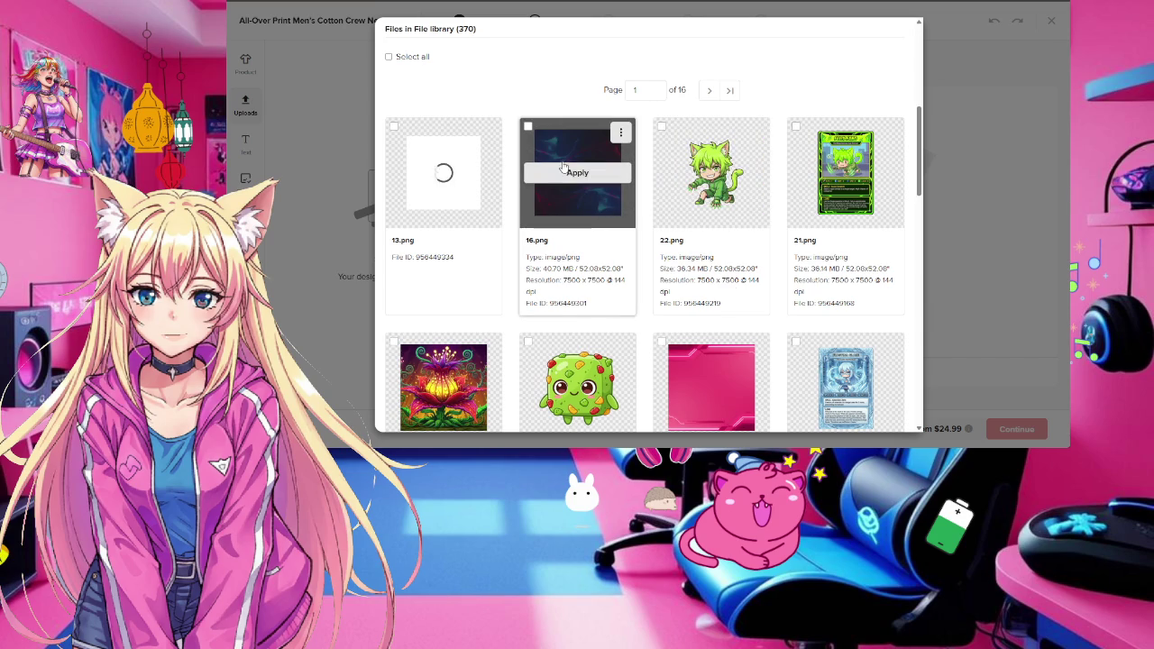
scroll(720, 386, "up", 3)
scroll(721, 386, "up", 2)
scroll(717, 383, "up", 2)
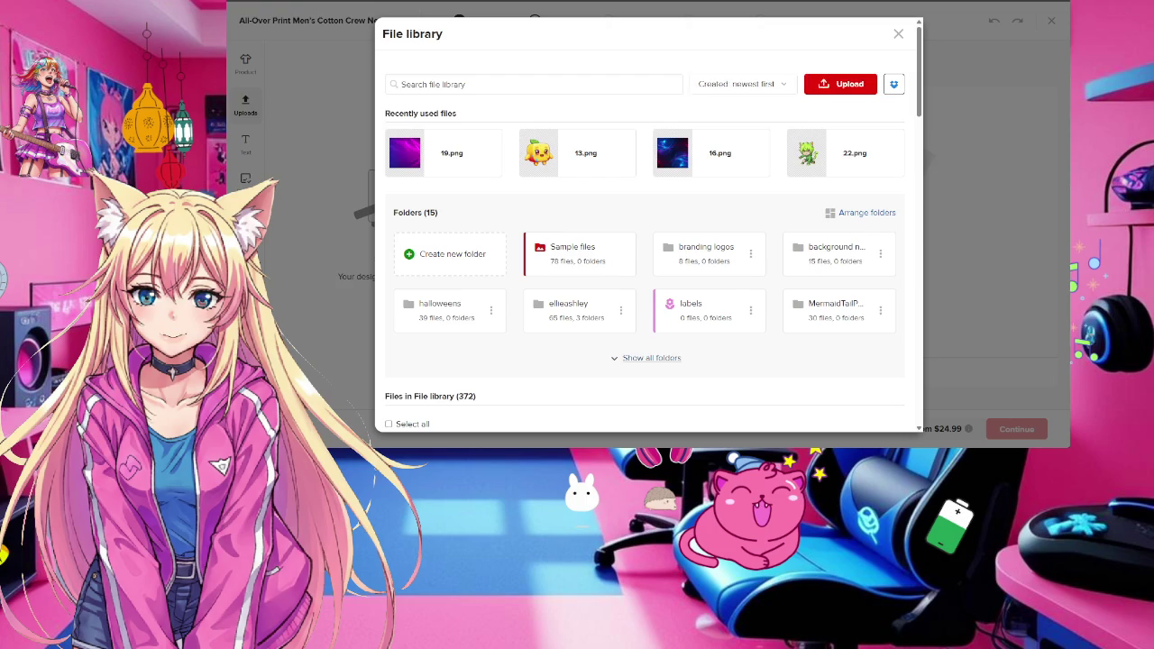
Open and immediately close a new browser tab while the upload continues
key("ctrl+t")
key("ctrl+w")
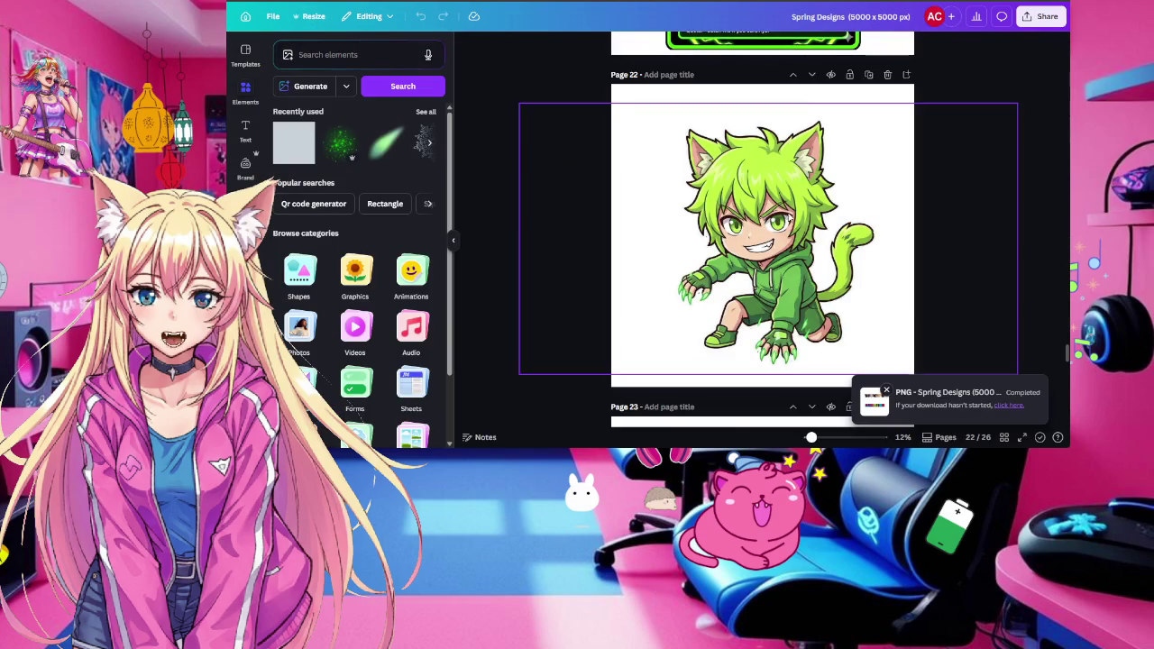
Scroll down through the opened 5000 × 5000 px Spring Designs copy
scroll(797, 222, "down", 3)
Duplicate the green cat-boy page 22
scroll(797, 223, "down", 3)
scroll(797, 223, "down", 3)
scroll(797, 223, "down", 3)
scroll(797, 222, "down", 2)
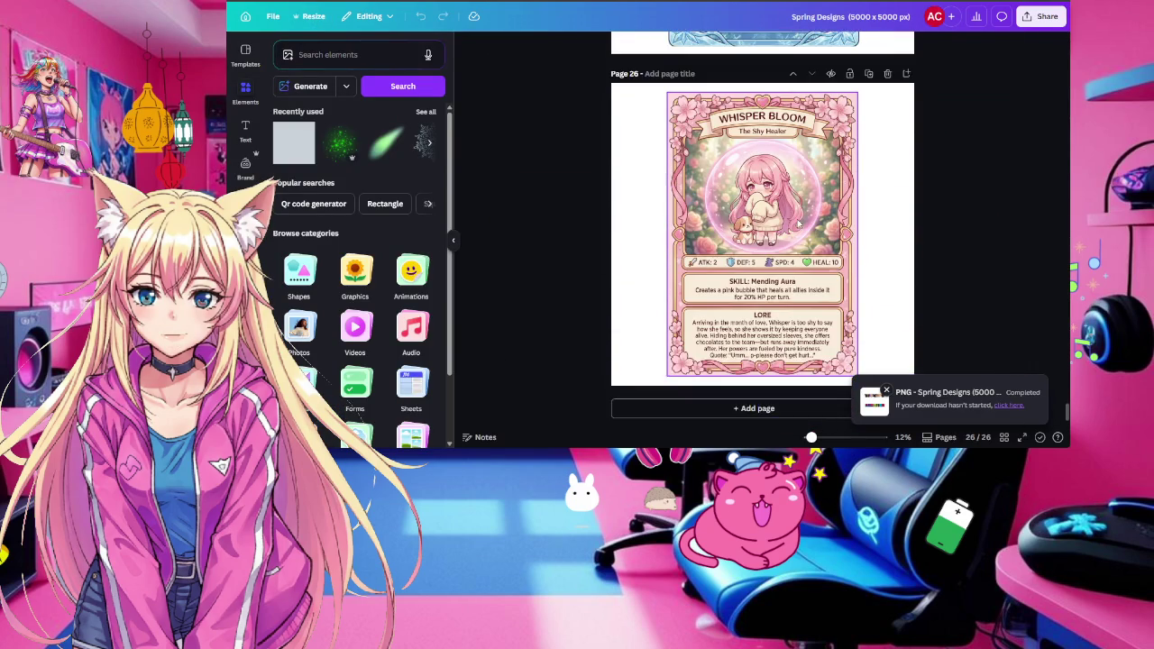
scroll(797, 223, "up", 3)
scroll(797, 222, "up", 3)
scroll(797, 222, "up", 3)
scroll(797, 223, "up", 3)
scroll(797, 223, "up", 2)
left_click(869, 160)
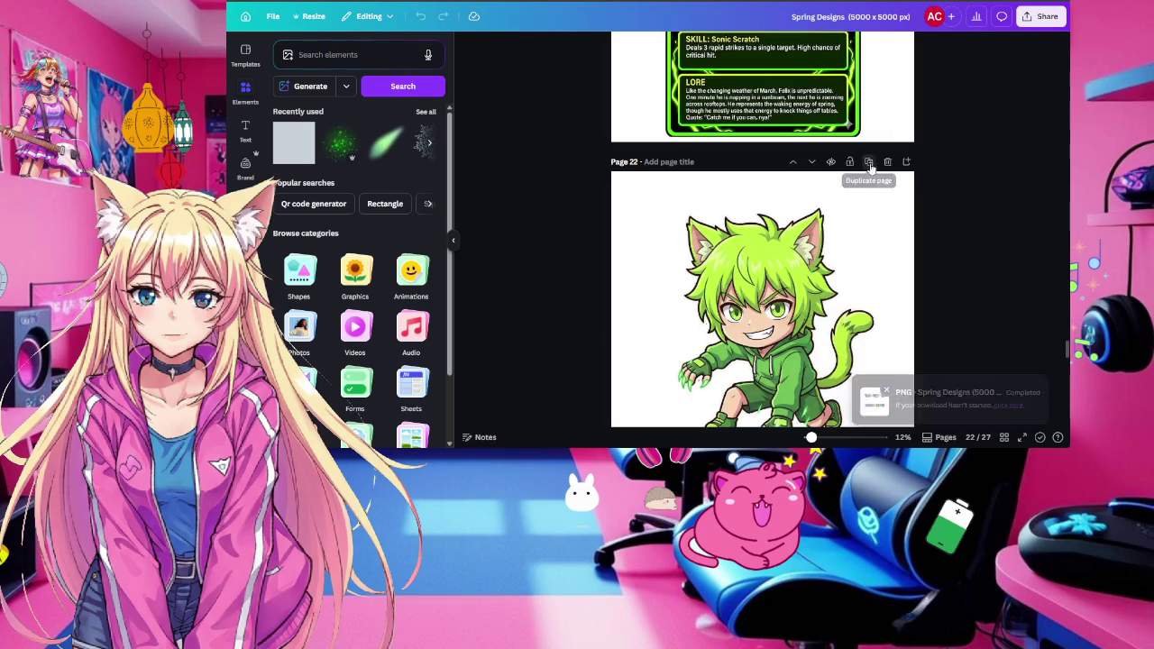
Shrink the cat image on the copy and nudge it slightly right and down
scroll(809, 292, "down", 2)
left_click(912, 193)
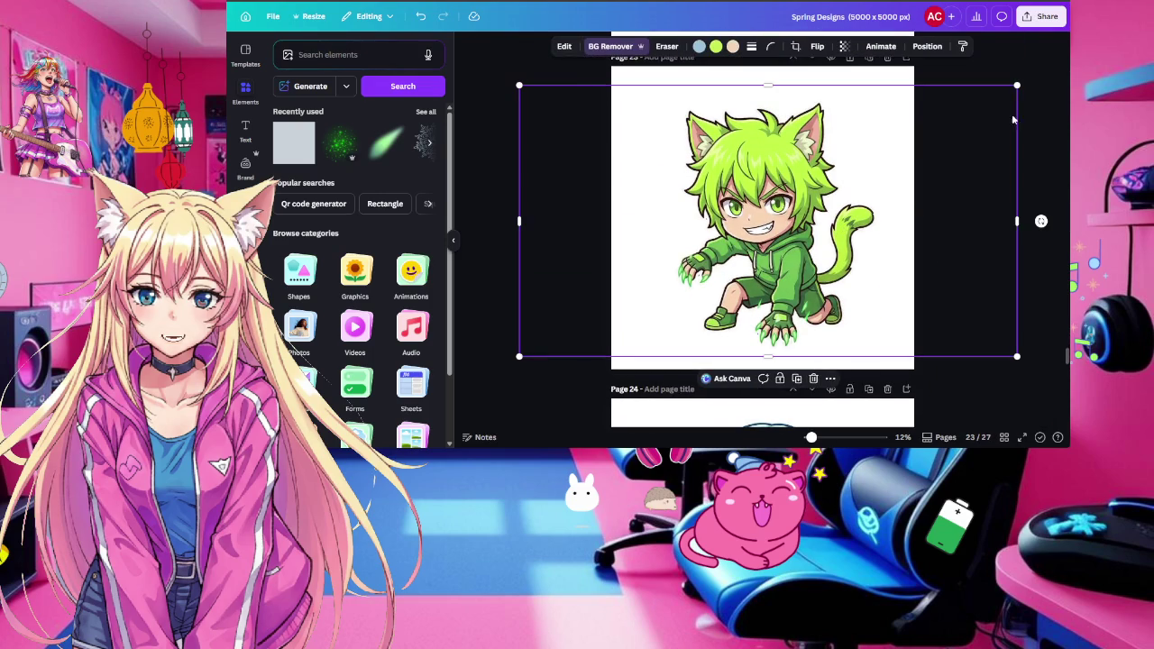
left_click_drag(1015, 83, 973, 123)
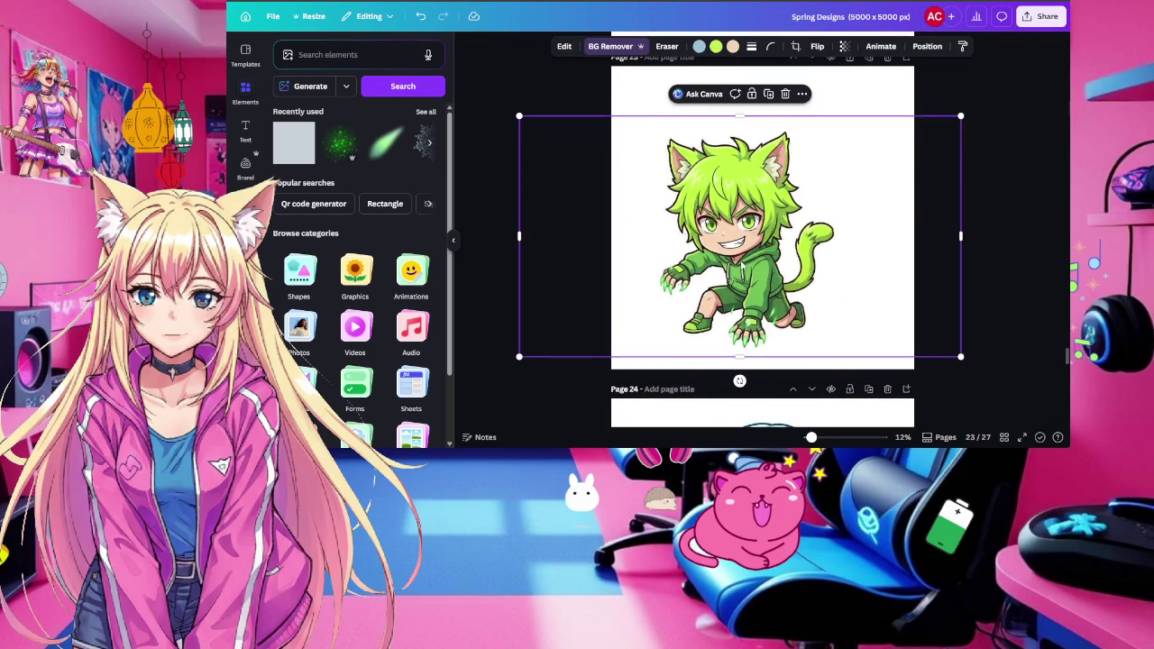
left_click_drag(741, 267, 757, 280)
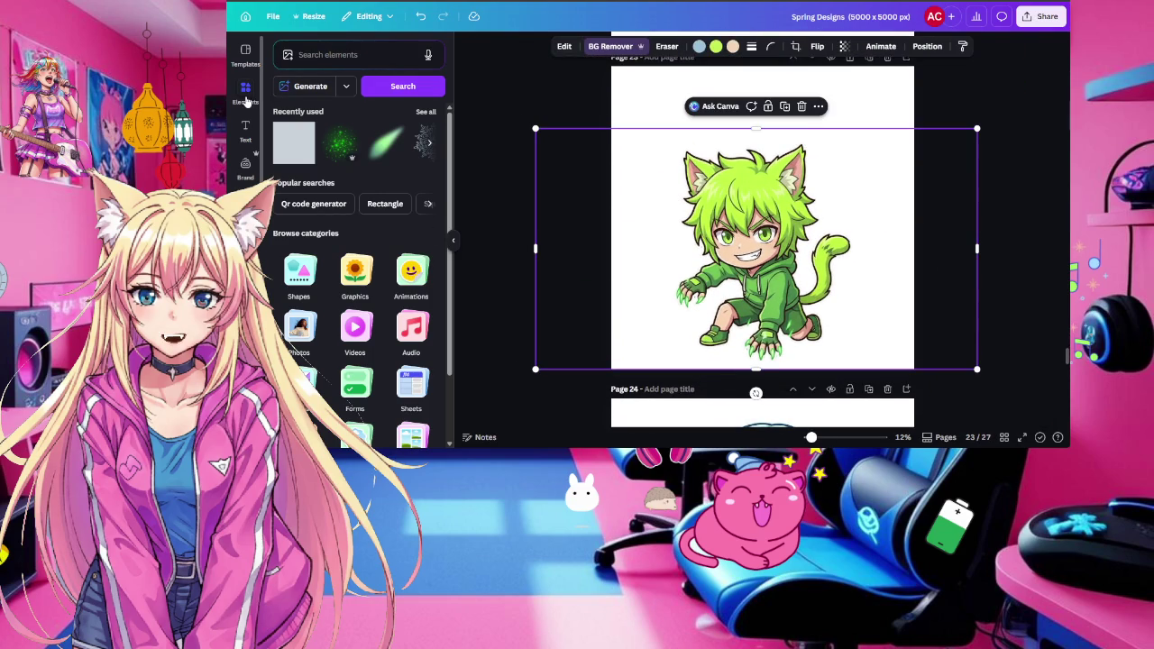
Search Elements for 'st patricks day' graphics and shrink the cat further to 6,827 × 3,721
left_click(359, 54)
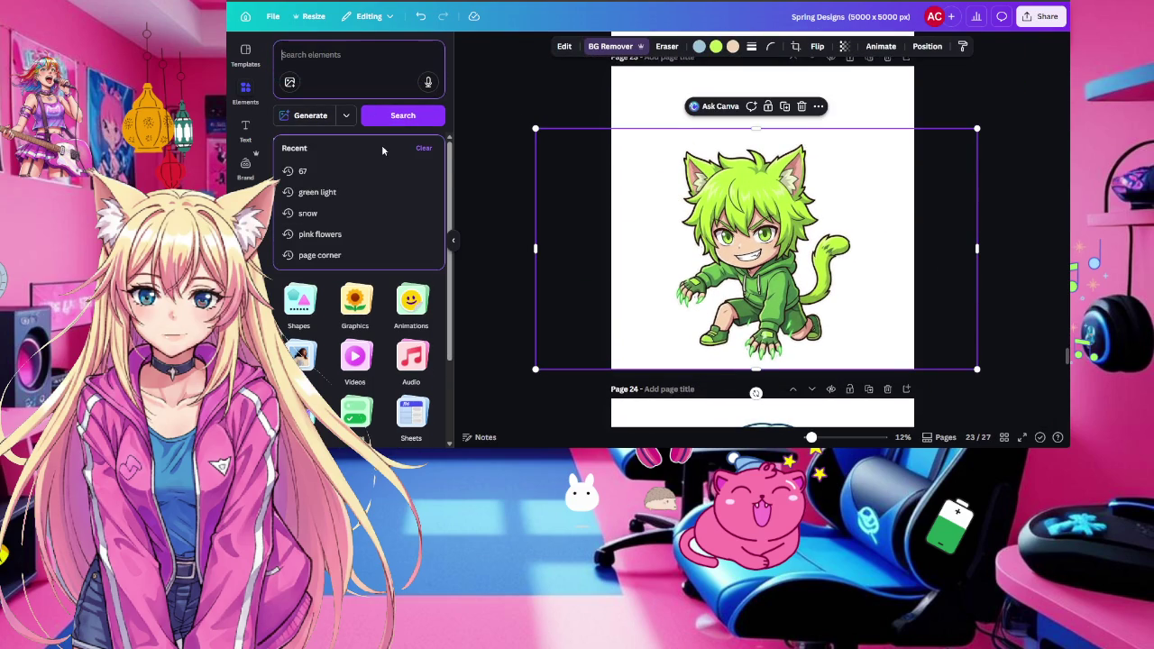
type("st")
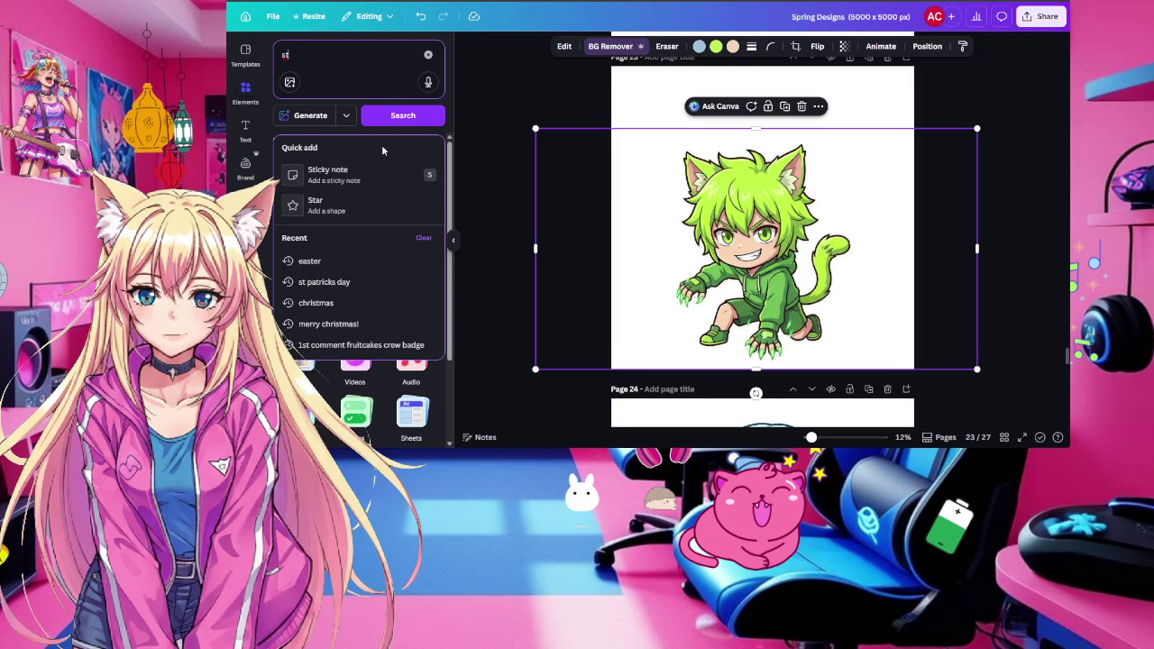
left_click(343, 281)
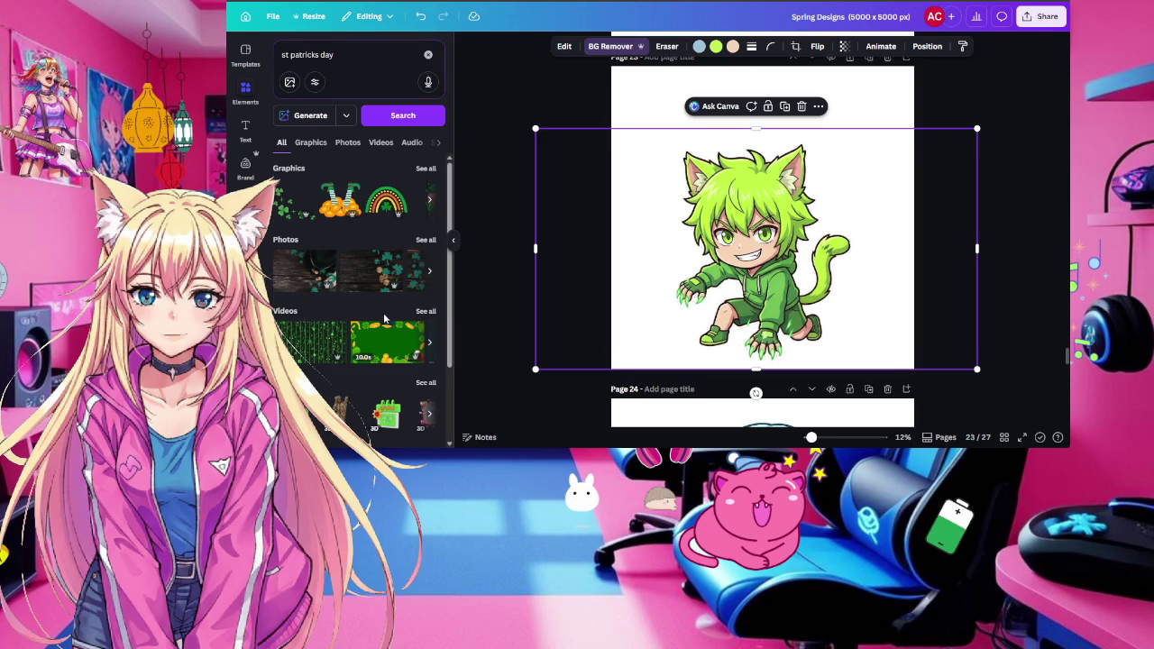
left_click(424, 170)
mouse_move(357, 257)
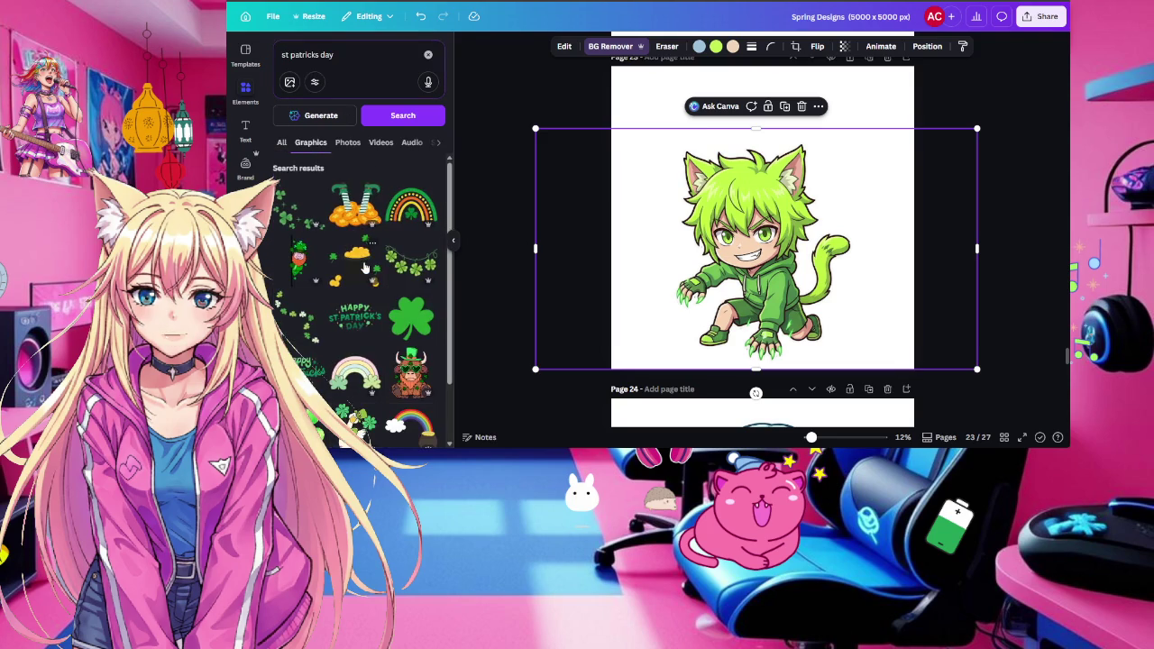
left_click_drag(790, 205, 793, 202)
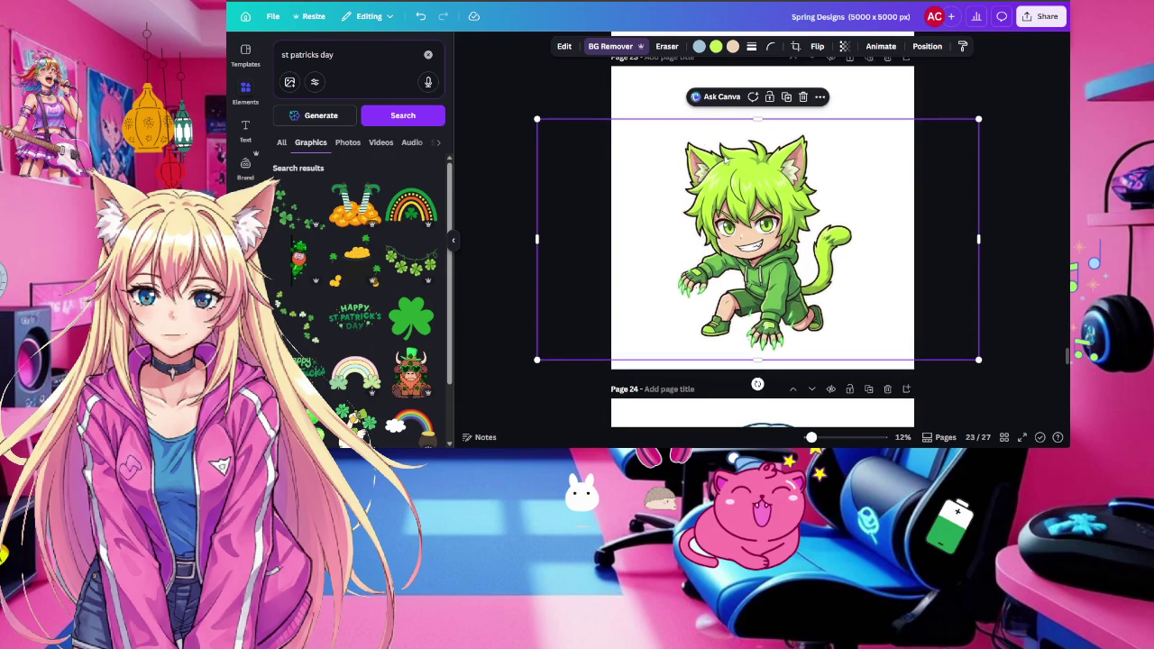
left_click_drag(535, 118, 650, 181)
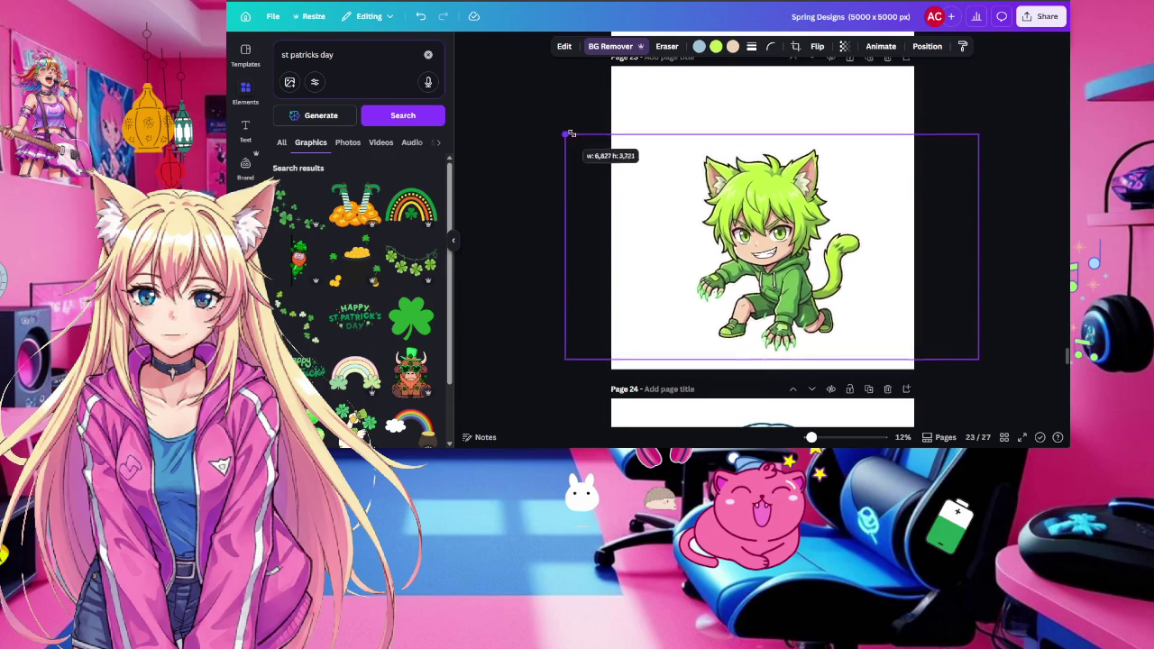
Bring the blue-haired girl from page 24 and the pink-haired girl from page 25 onto page 23
left_click_drag(793, 271, 727, 270)
scroll(784, 211, "down", 3)
scroll(783, 211, "down", 3)
left_click(784, 211)
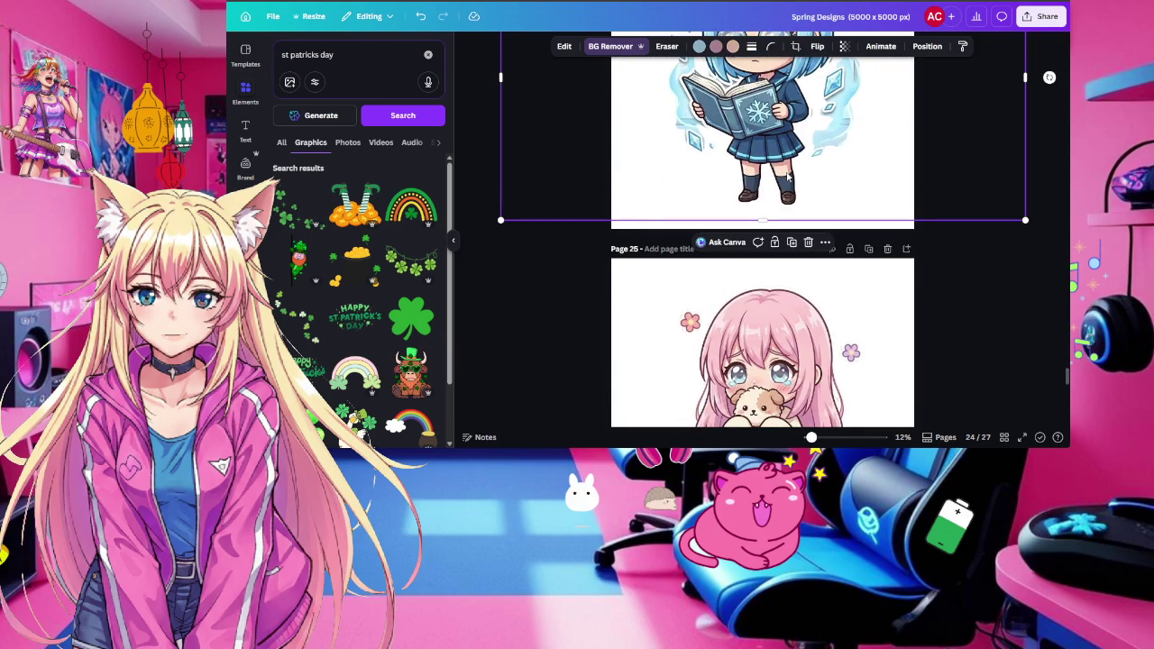
scroll(787, 177, "up", 5)
left_click(854, 126)
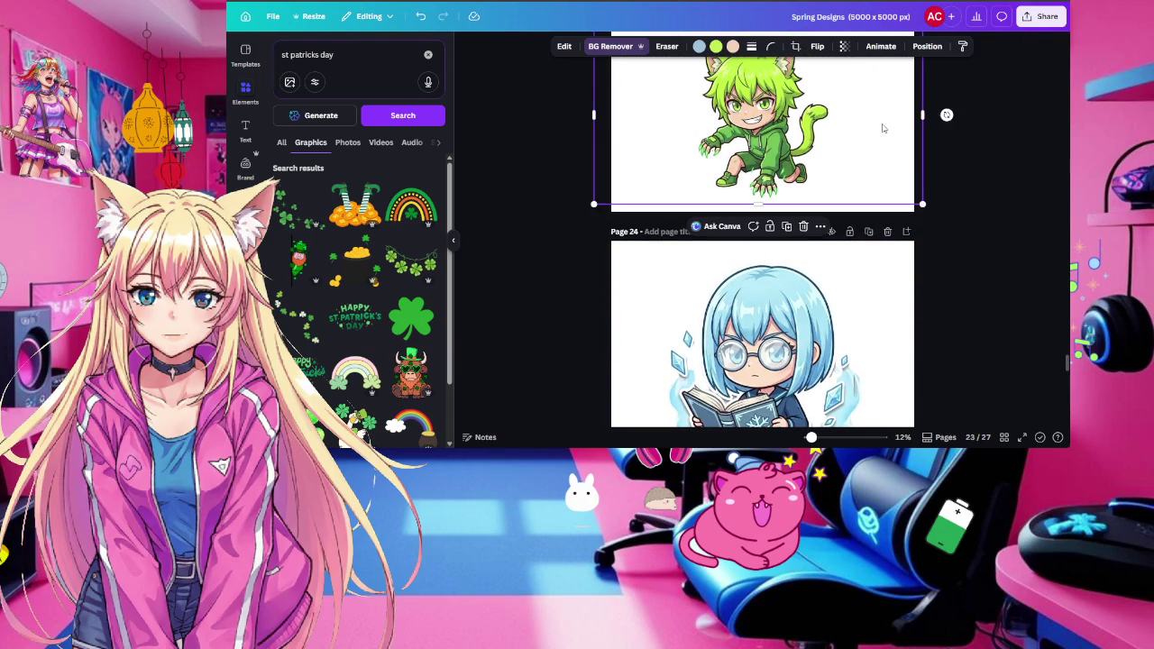
scroll(883, 129, "down", 5)
left_click(850, 168)
scroll(850, 168, "down", 2)
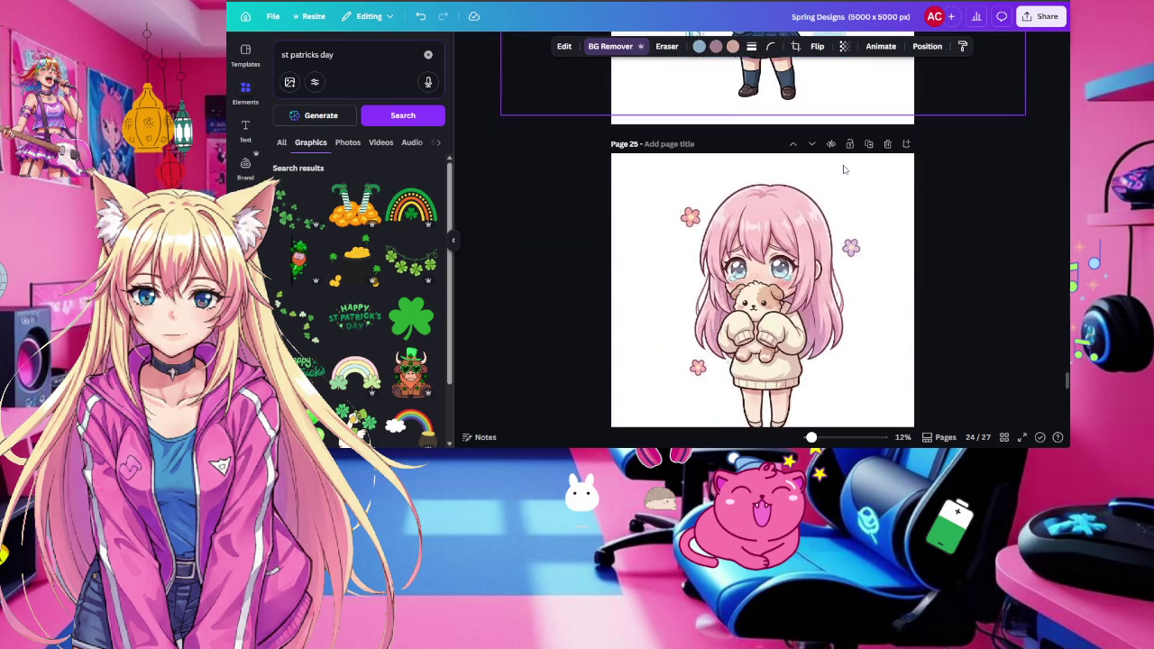
left_click(772, 233)
scroll(772, 233, "up", 5)
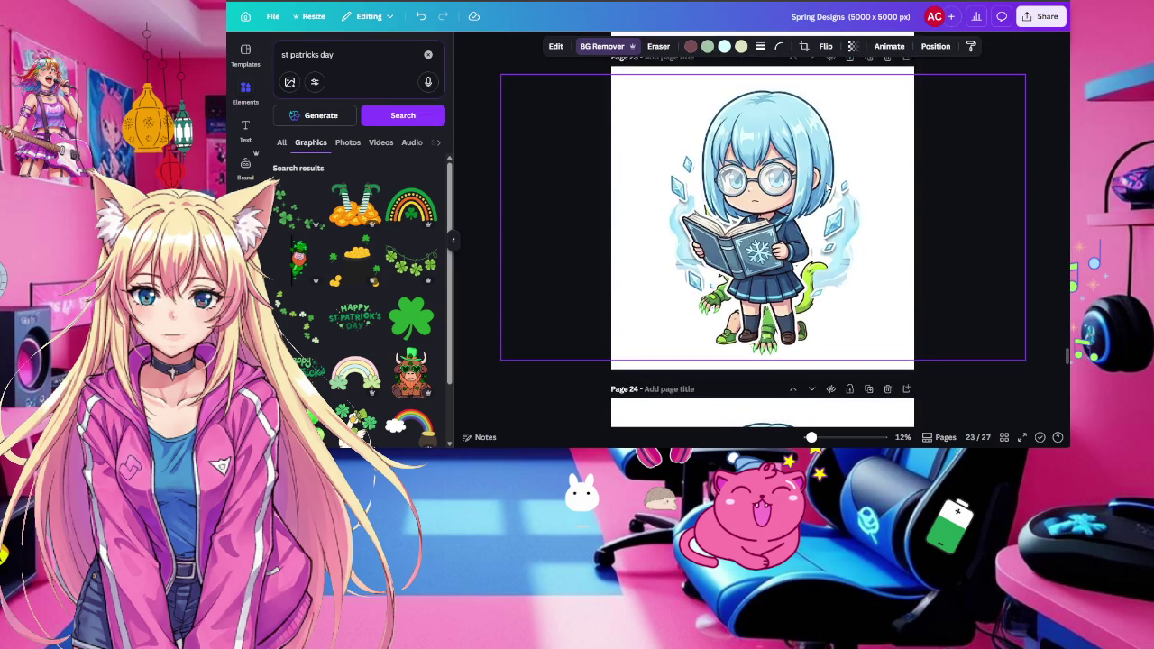
left_click(828, 186)
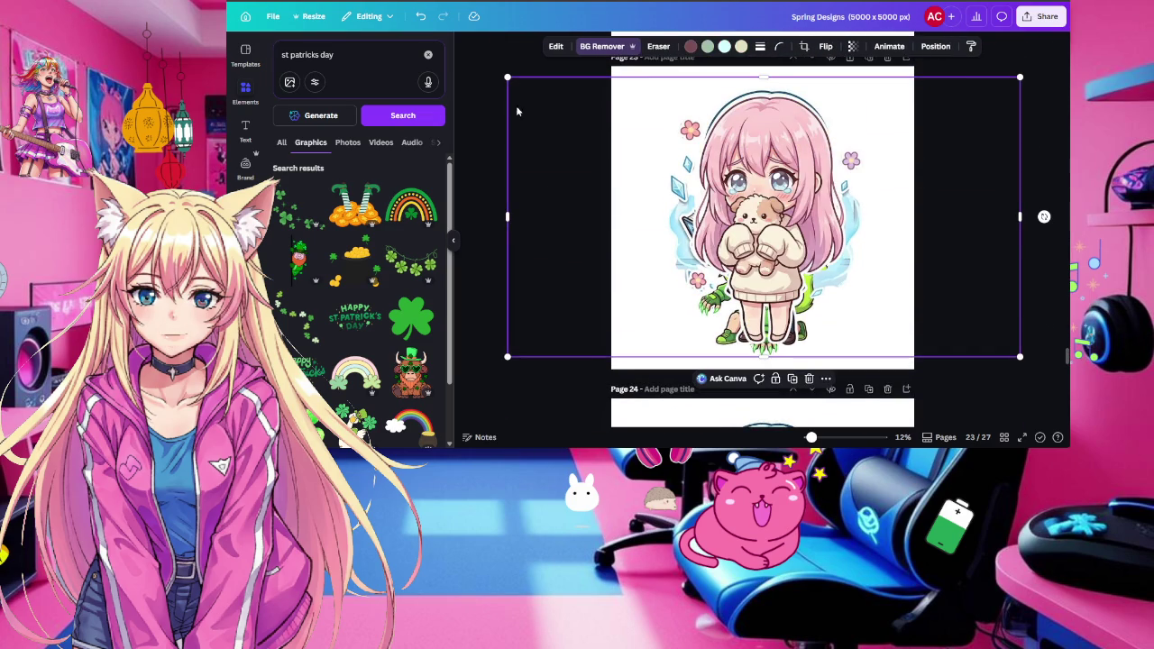
Shrink the pink-haired girl toward the lower right, and shrink the blue-haired girl into the top-left
left_click_drag(507, 77, 686, 176)
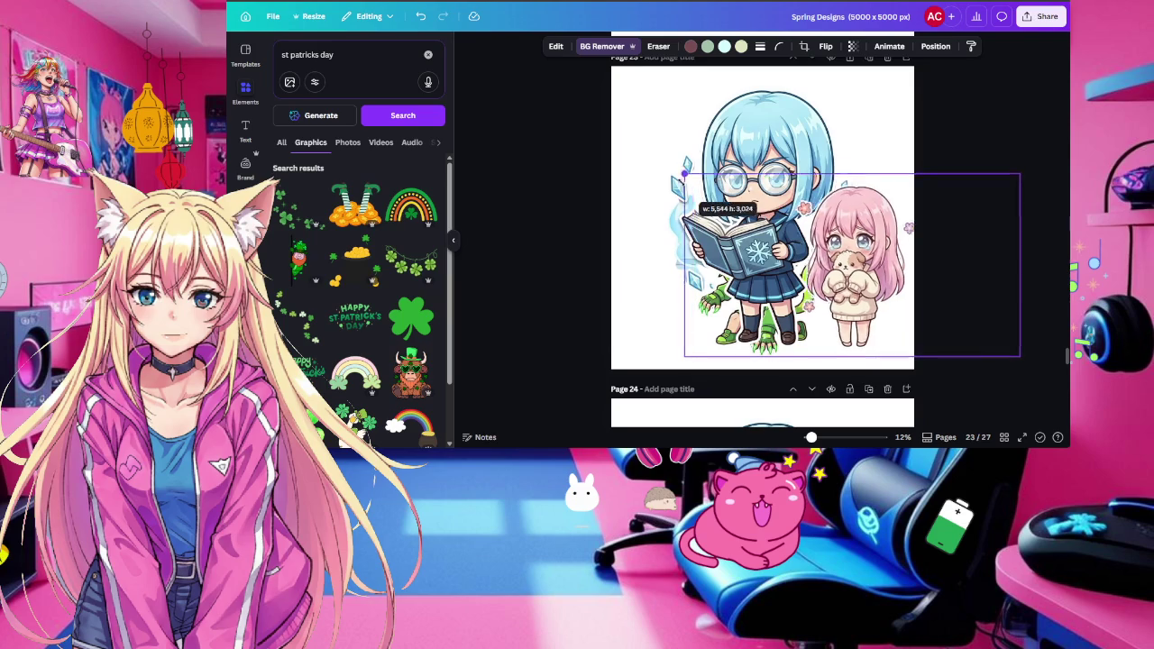
left_click(998, 111)
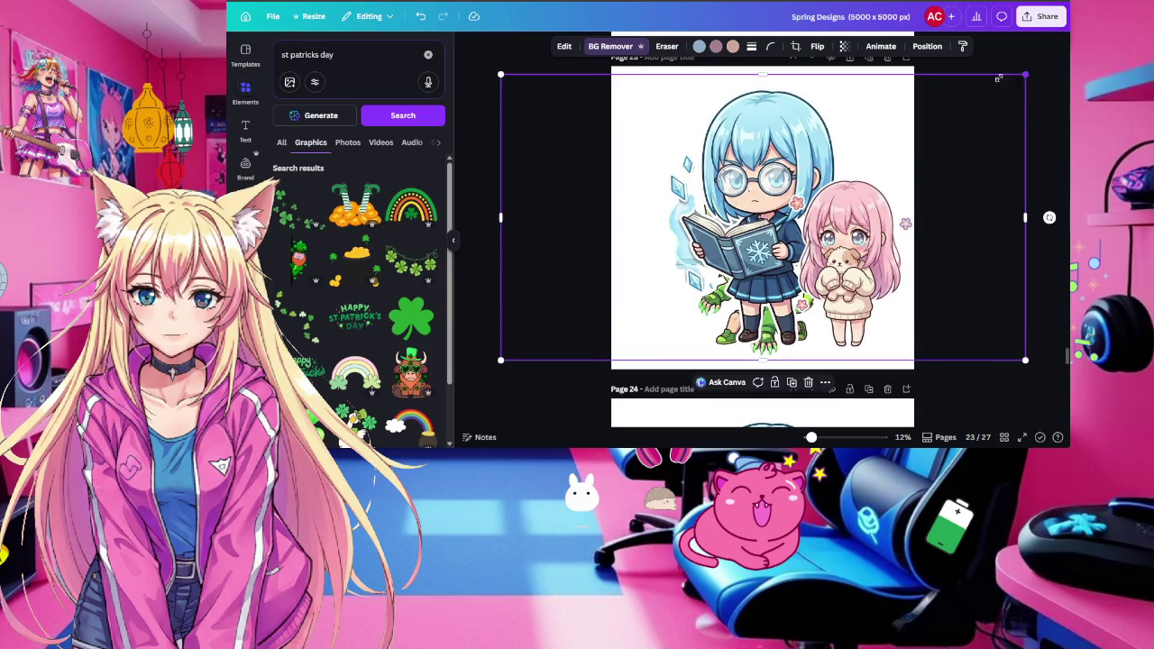
left_click_drag(1012, 80, 825, 185)
mouse_move(671, 226)
left_mouse_down()
mouse_move(753, 122)
mouse_move(700, 127)
left_mouse_up()
Bring the green cat boy forward in front of both girls
left_click(796, 269)
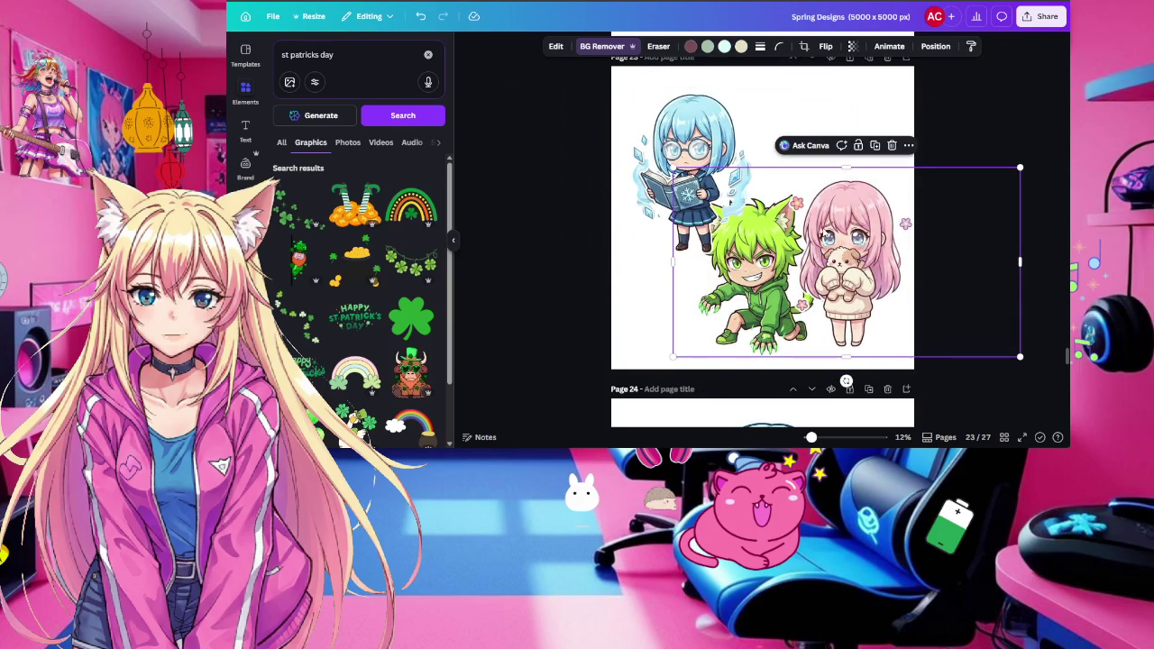
left_click(935, 46)
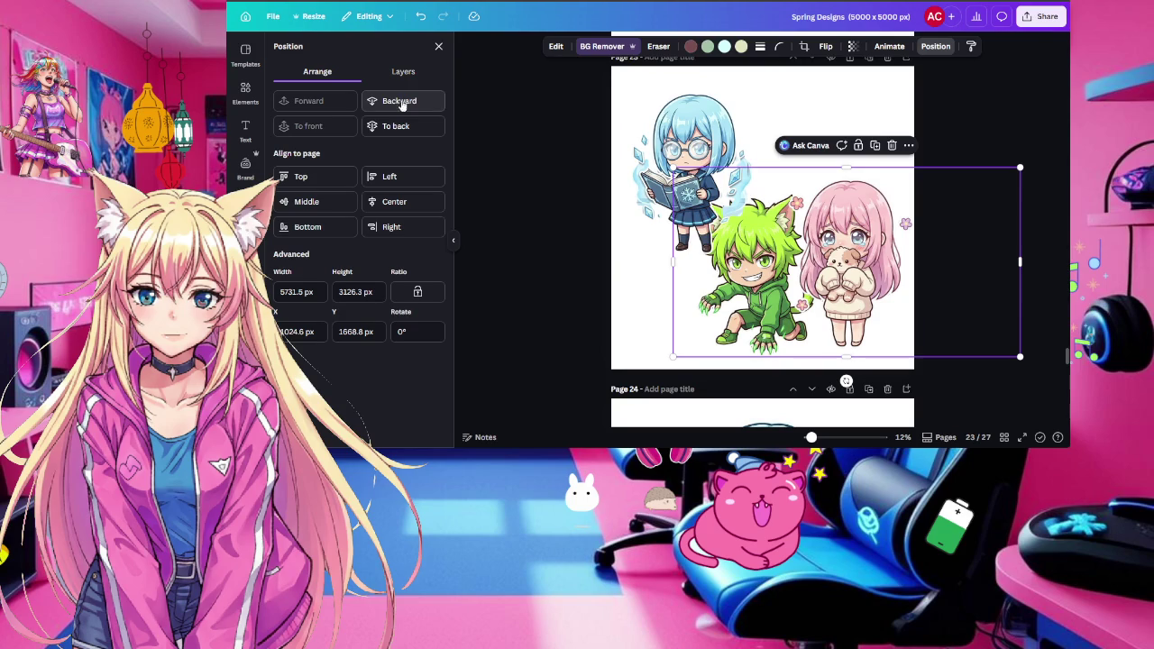
left_click(646, 309)
left_click(323, 102)
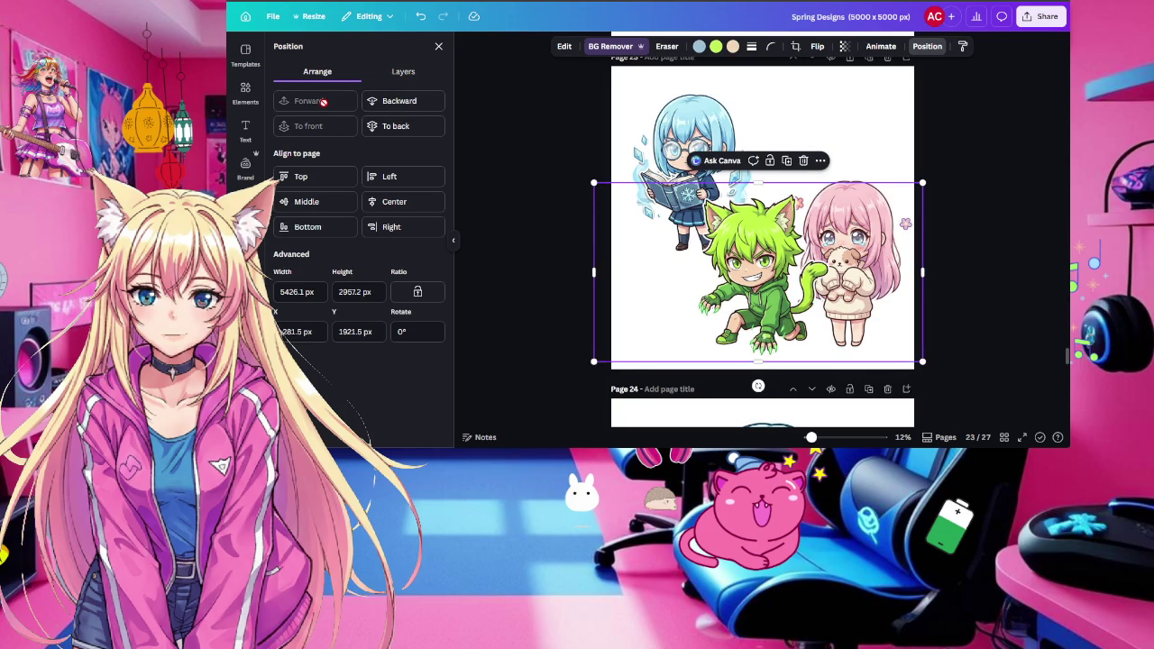
key("Escape")
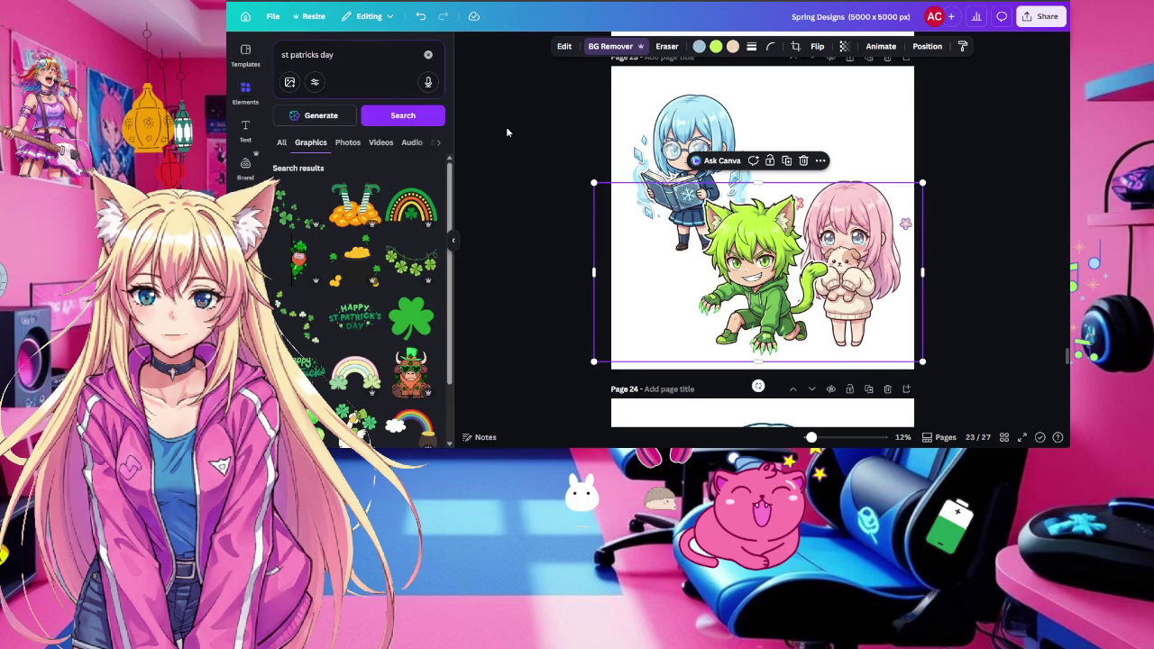
Reposition and enlarge the green cat boy between the girls
left_click_drag(526, 83, 856, 263)
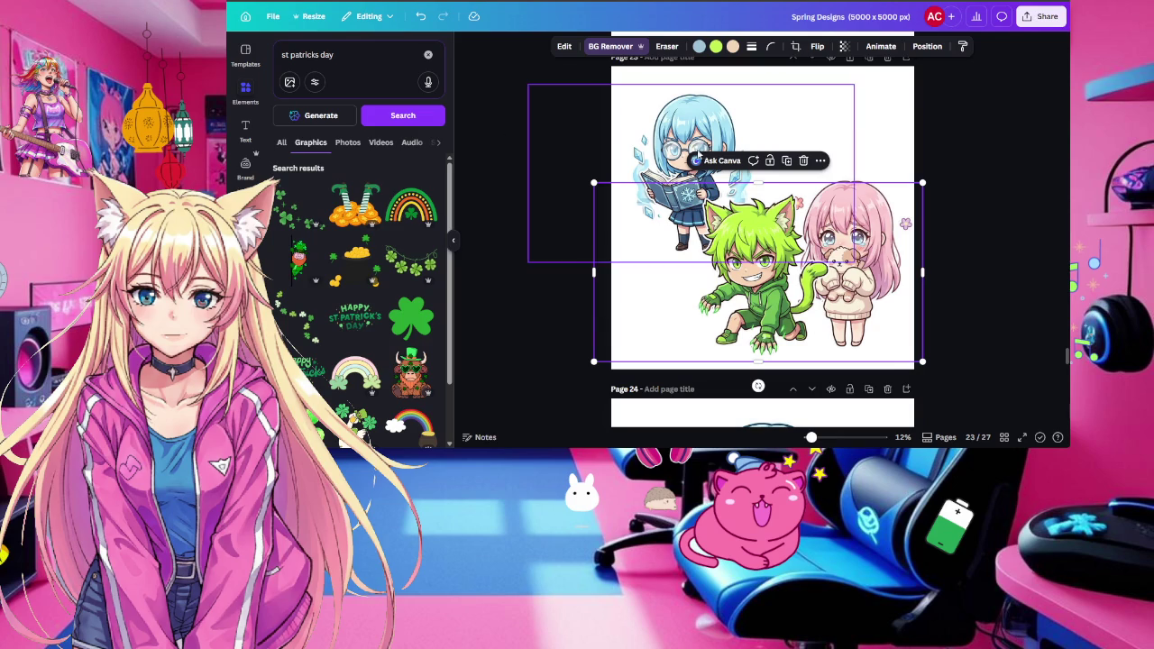
left_click_drag(765, 272, 752, 271)
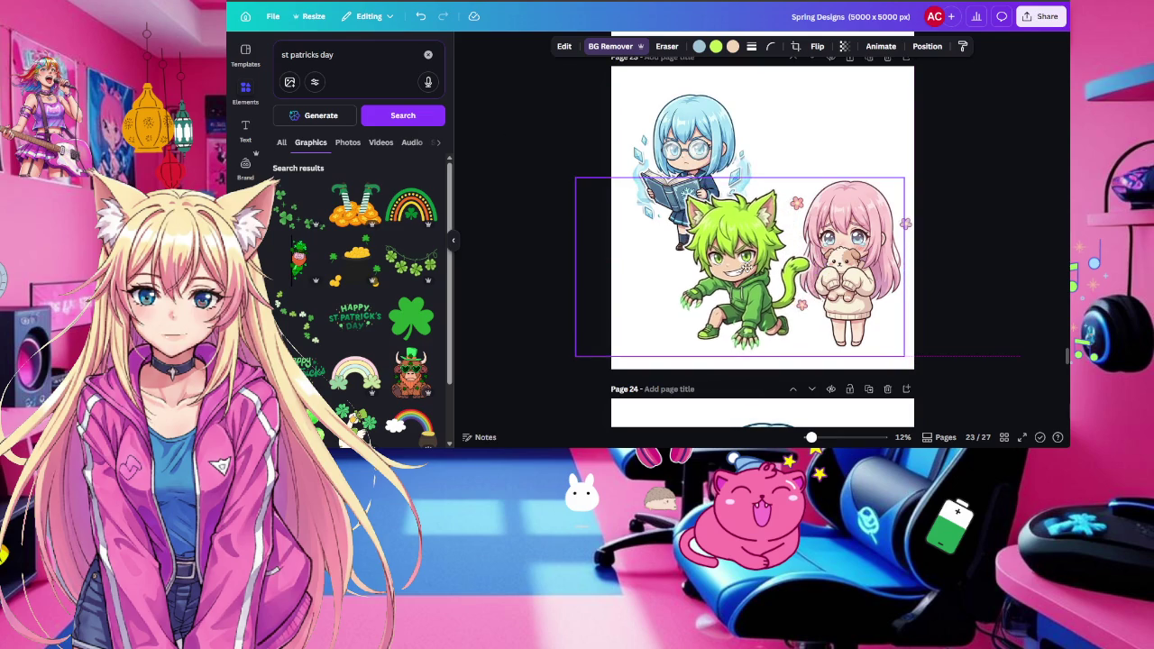
left_click_drag(780, 191, 875, 131)
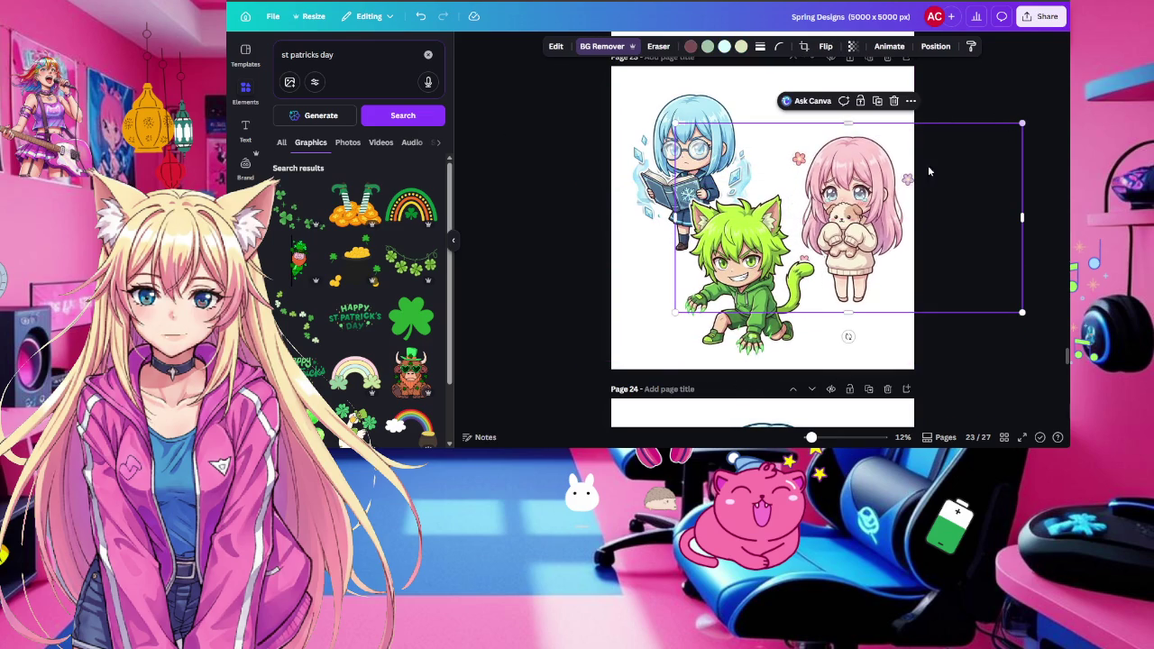
left_click(601, 197)
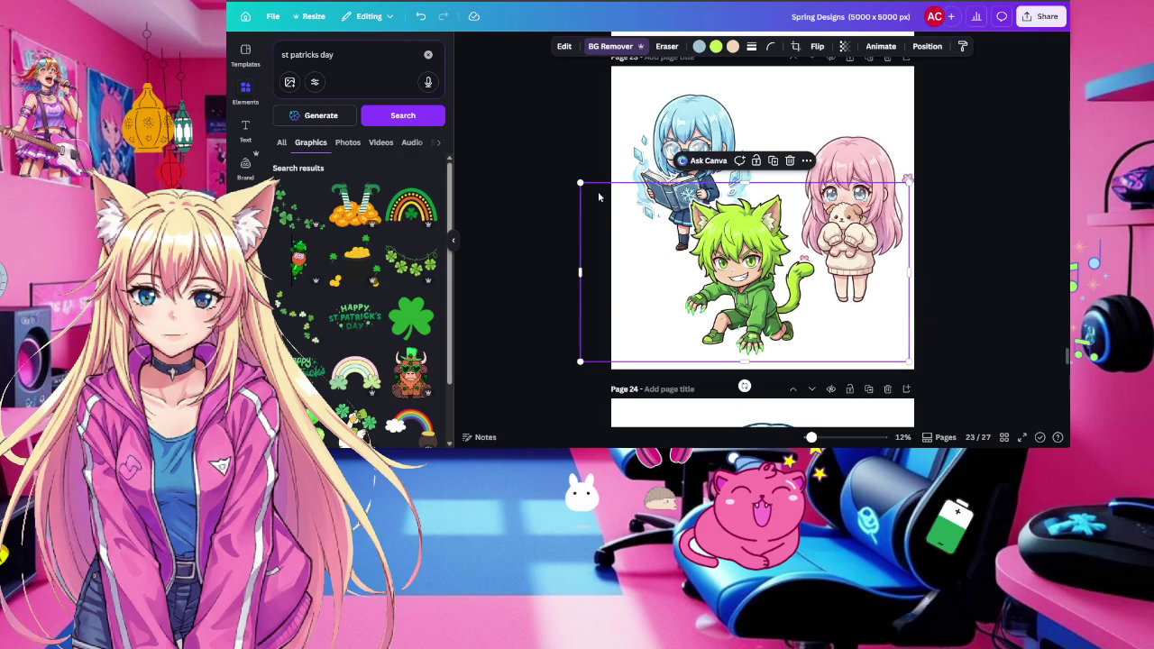
left_click_drag(580, 182, 543, 163)
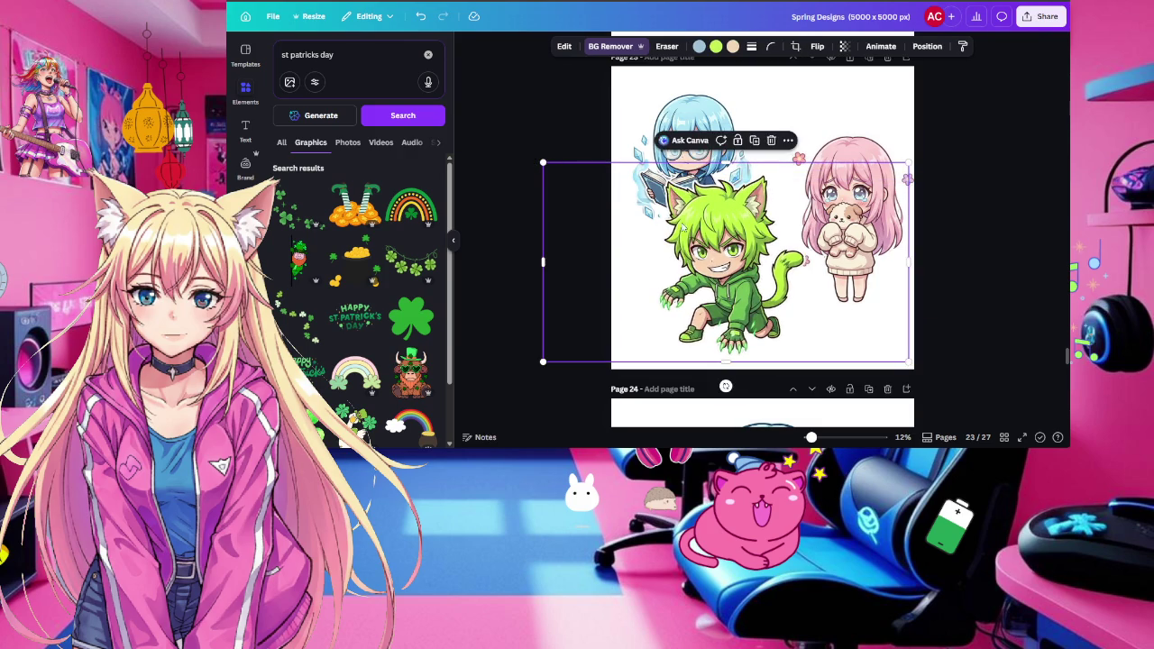
left_click_drag(725, 262, 752, 261)
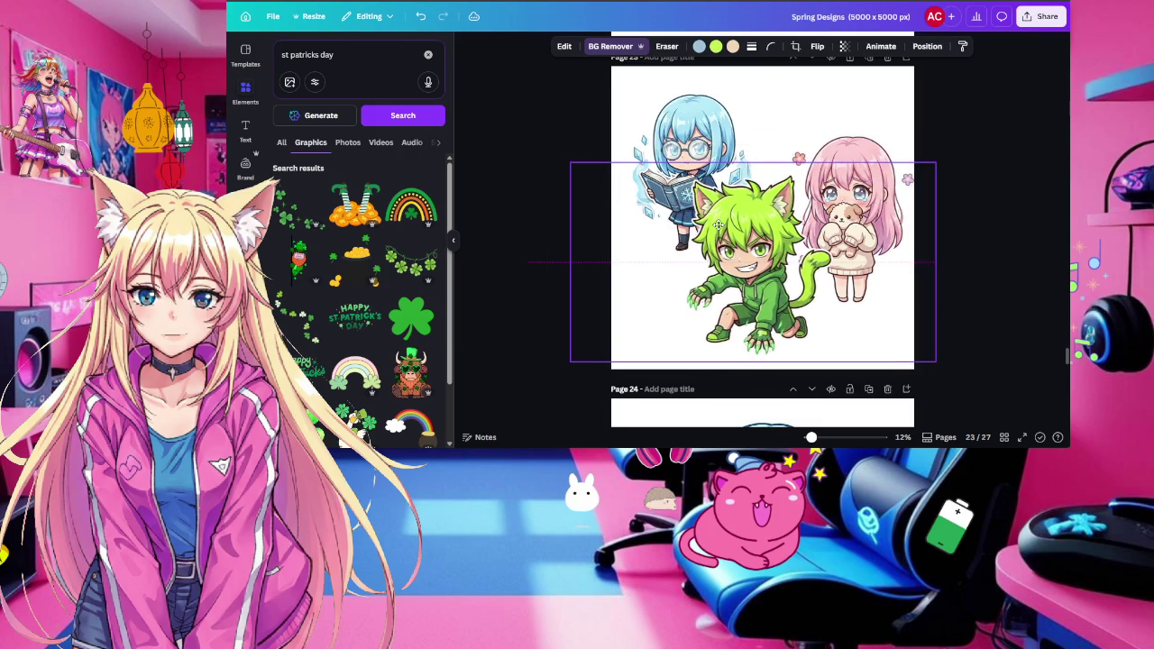
Add a shamrock graphic and the Happy St Patrick's Day text graphic
left_click(291, 219)
scroll(357, 275, "down", 2)
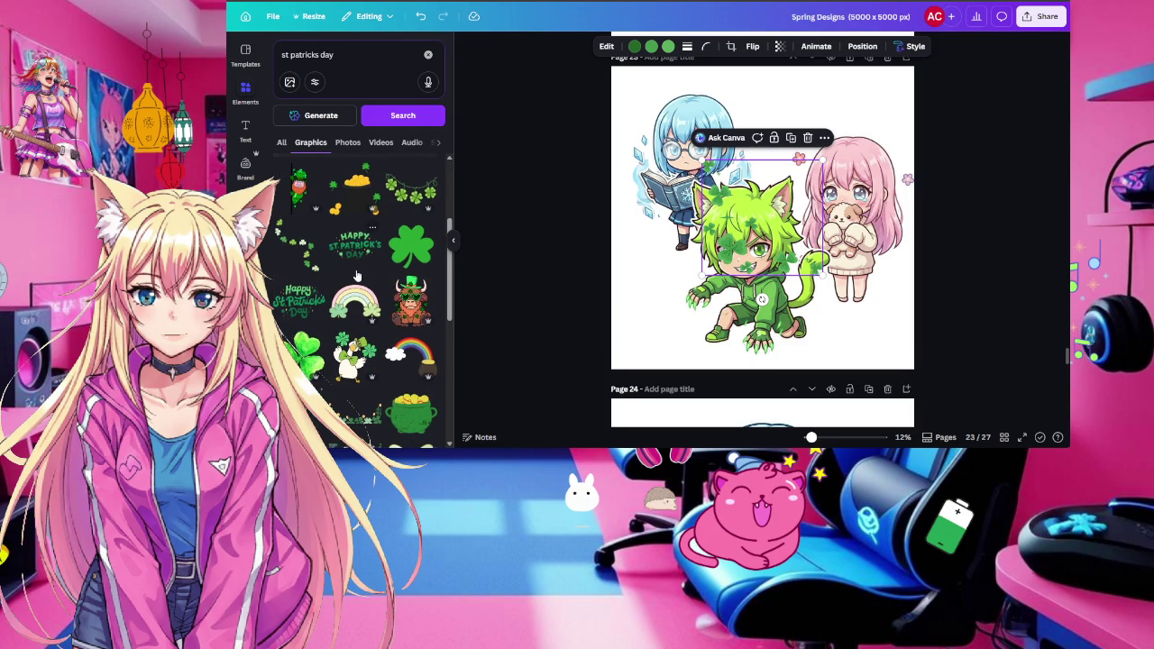
left_click(353, 250)
Add the green wave and Feeling Lucky graphics from further down the results
scroll(357, 276, "down", 3)
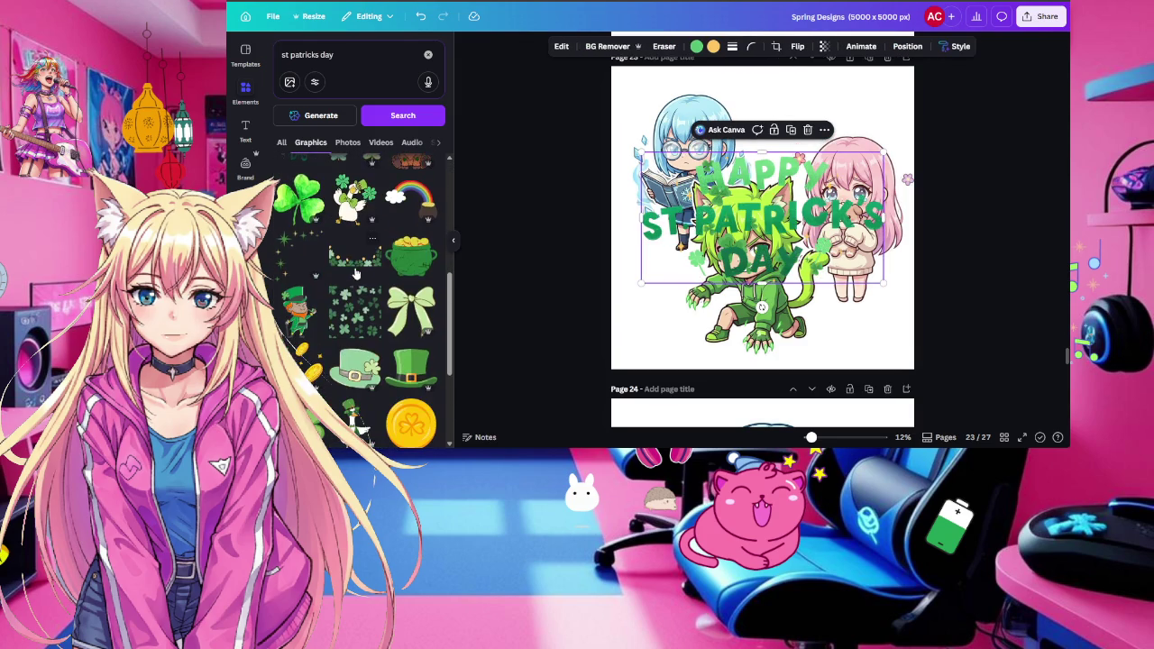
scroll(356, 274, "down", 2)
scroll(361, 269, "down", 2)
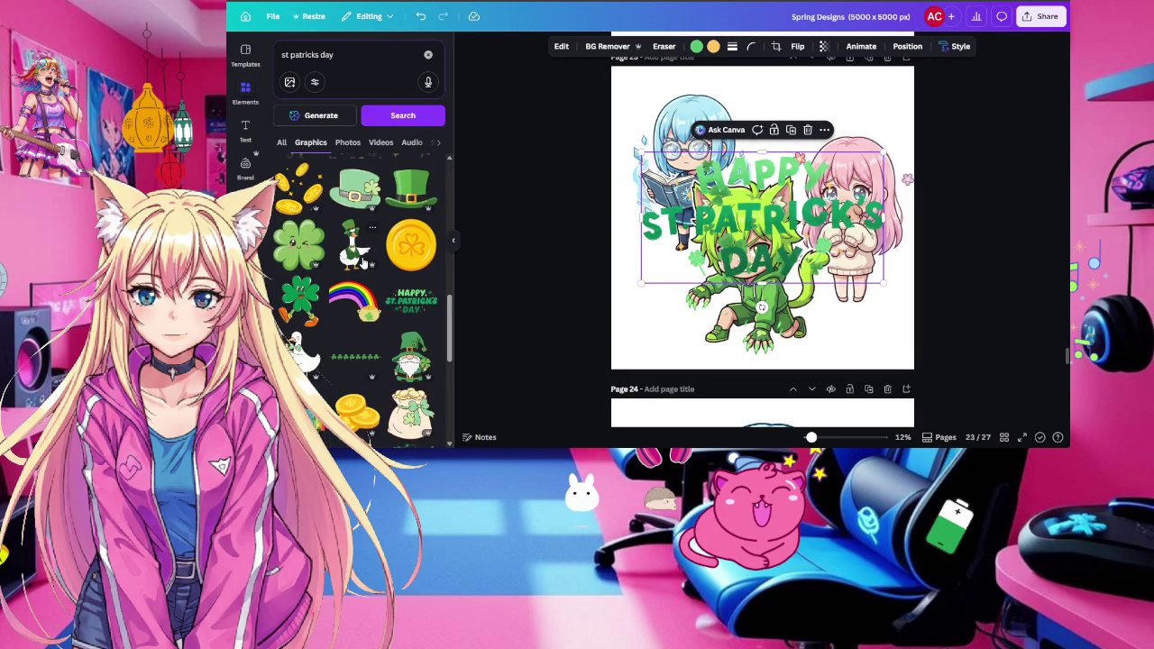
scroll(364, 262, "down", 2)
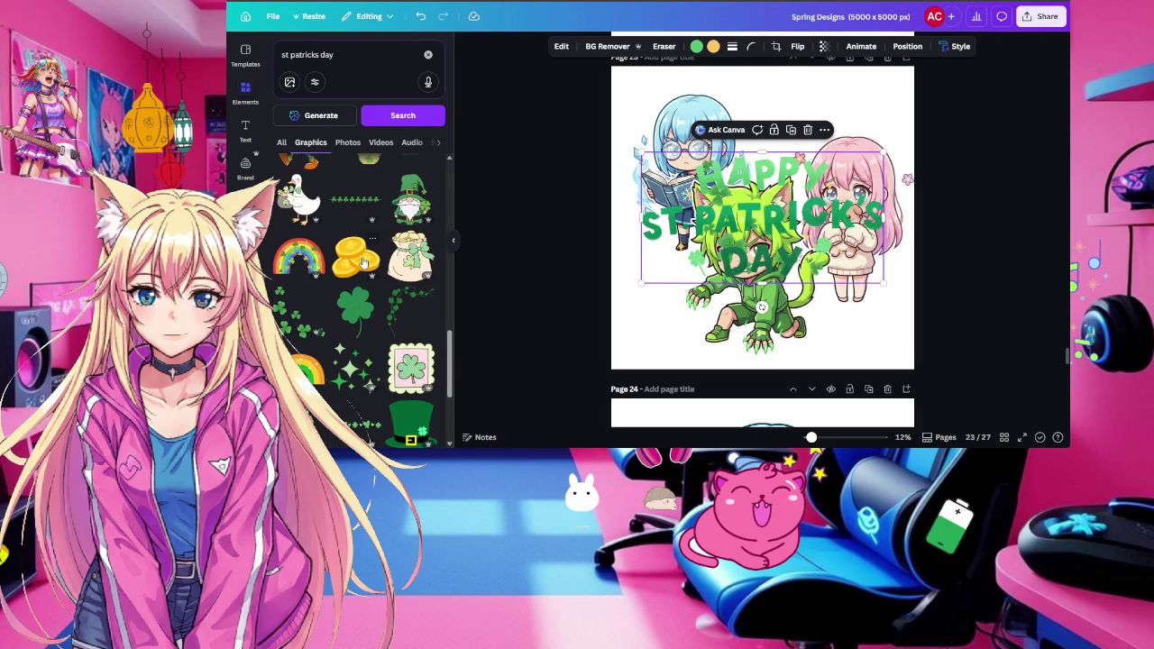
scroll(365, 262, "down", 2)
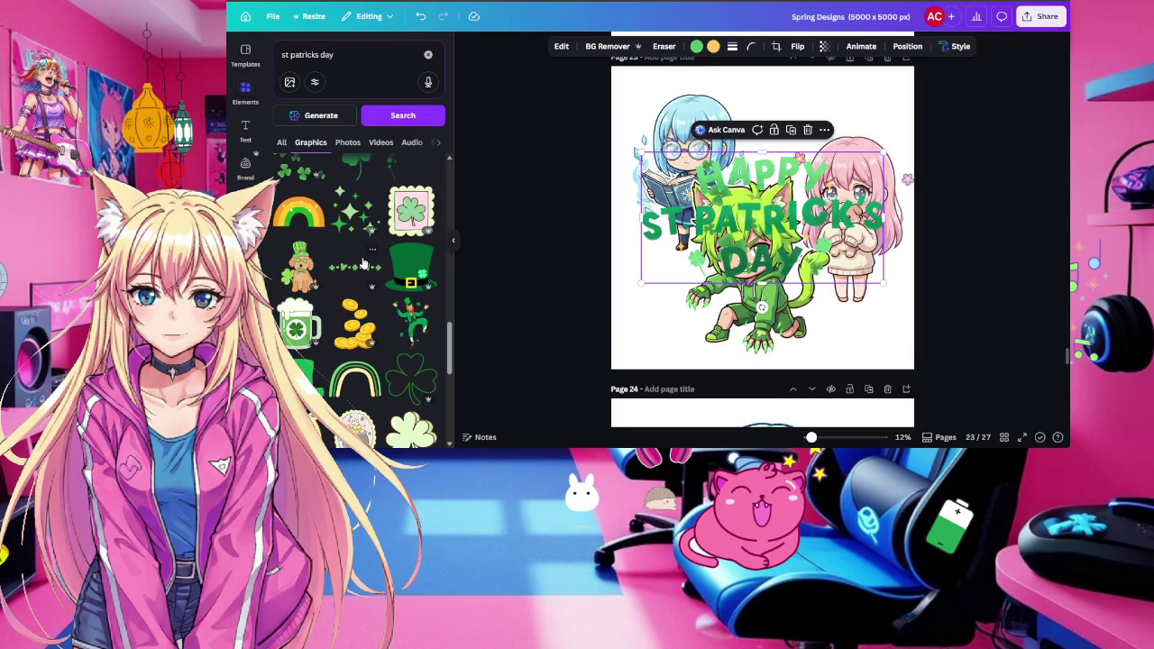
scroll(365, 262, "down", 2)
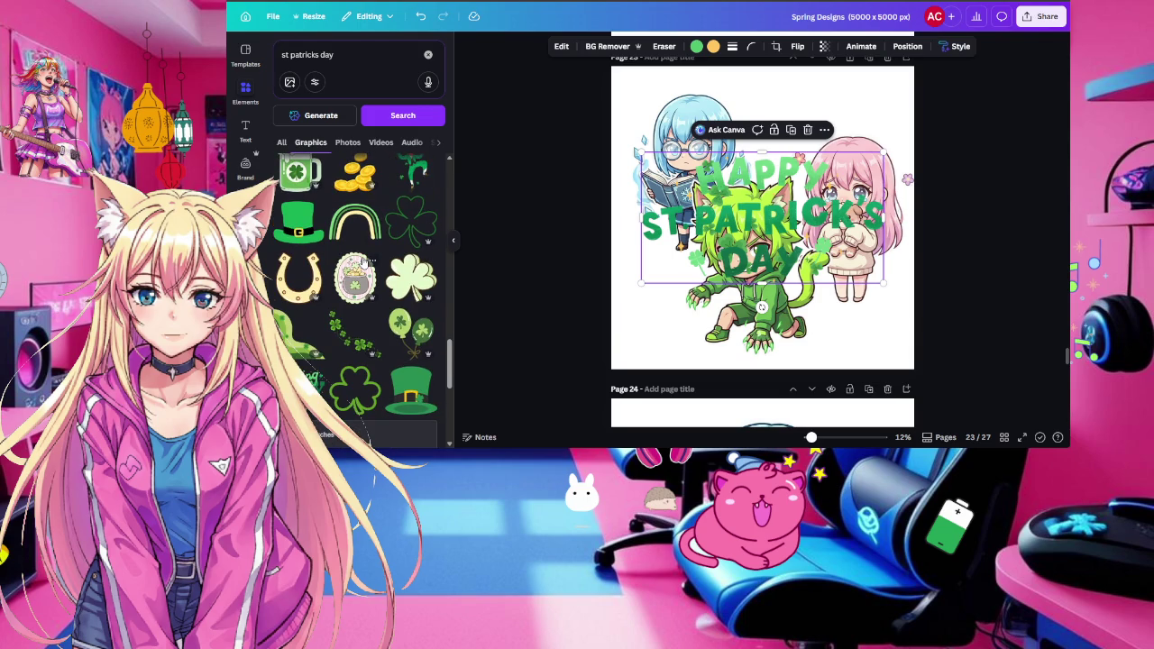
left_click(286, 341)
left_click(307, 360)
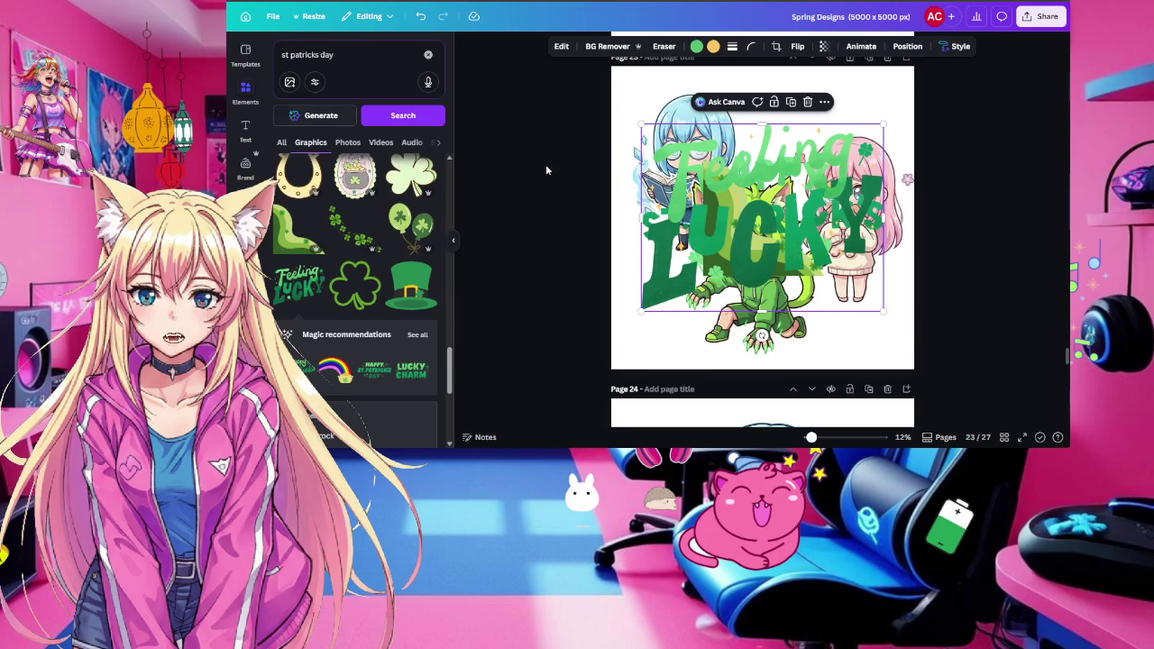
scroll(532, 160, "up", 1)
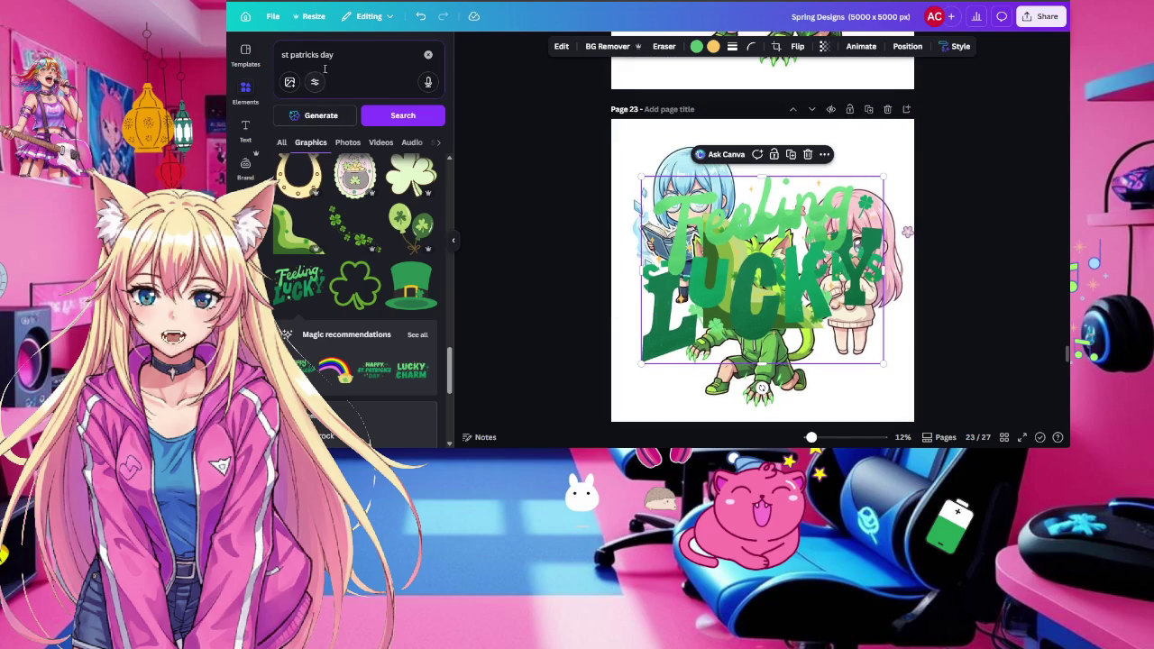
Add the purple 'room' graphic and stretch it over page 23 with the doorway at right
triple_click(282, 65)
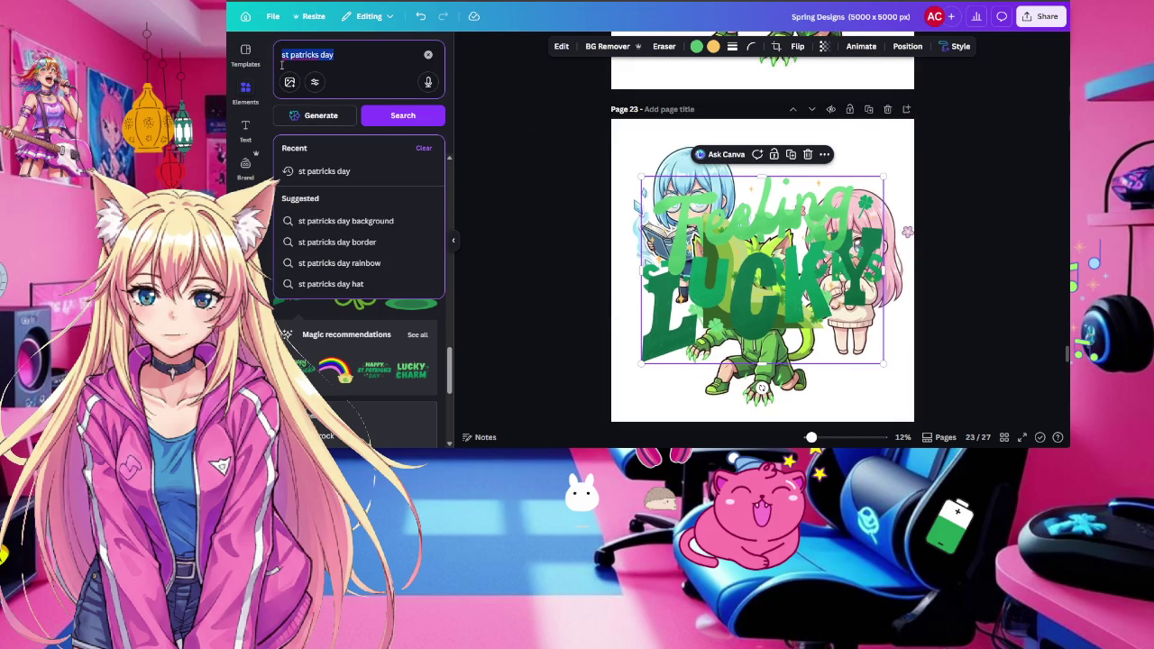
type("room")
key("Return")
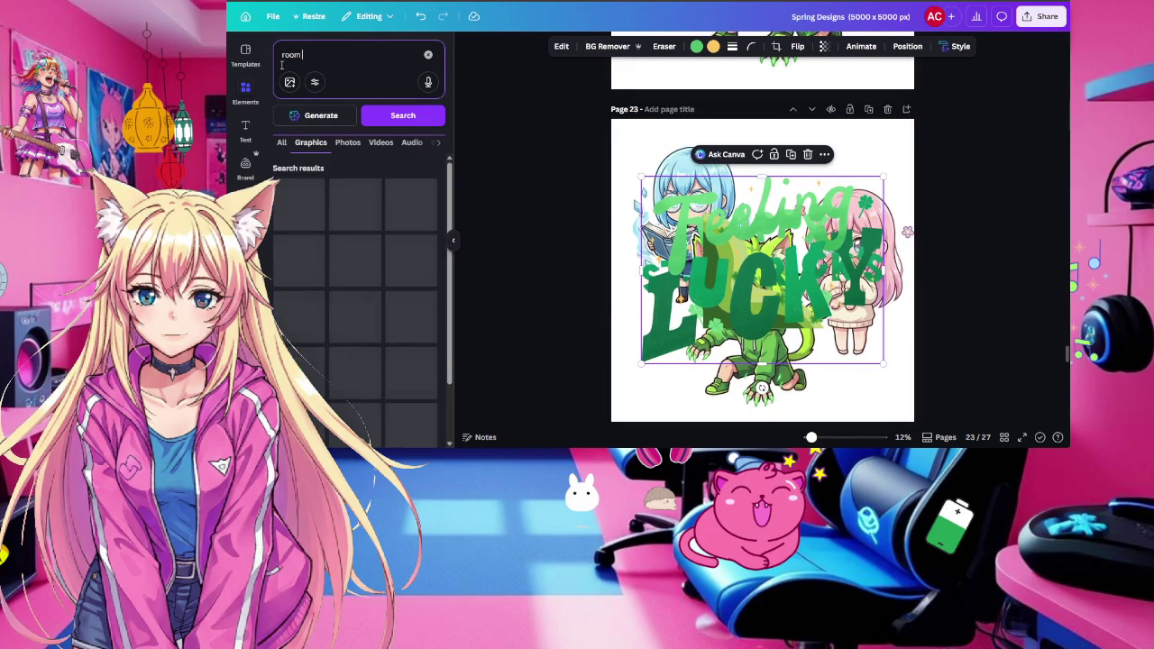
mouse_move(356, 203)
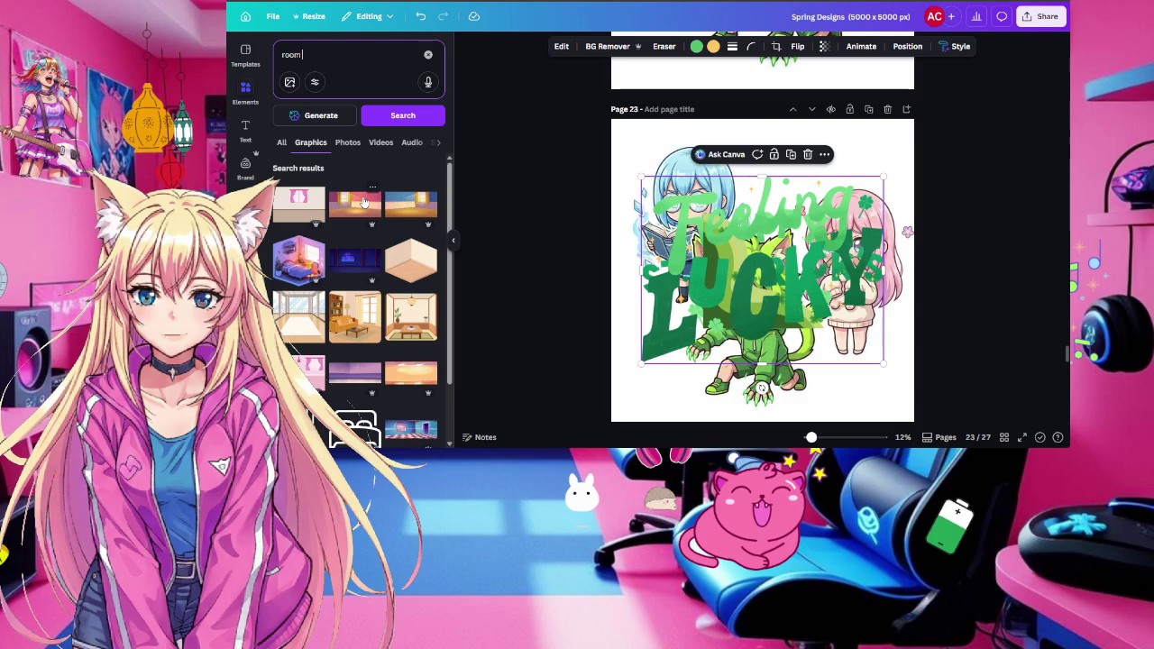
scroll(364, 203, "down", 1)
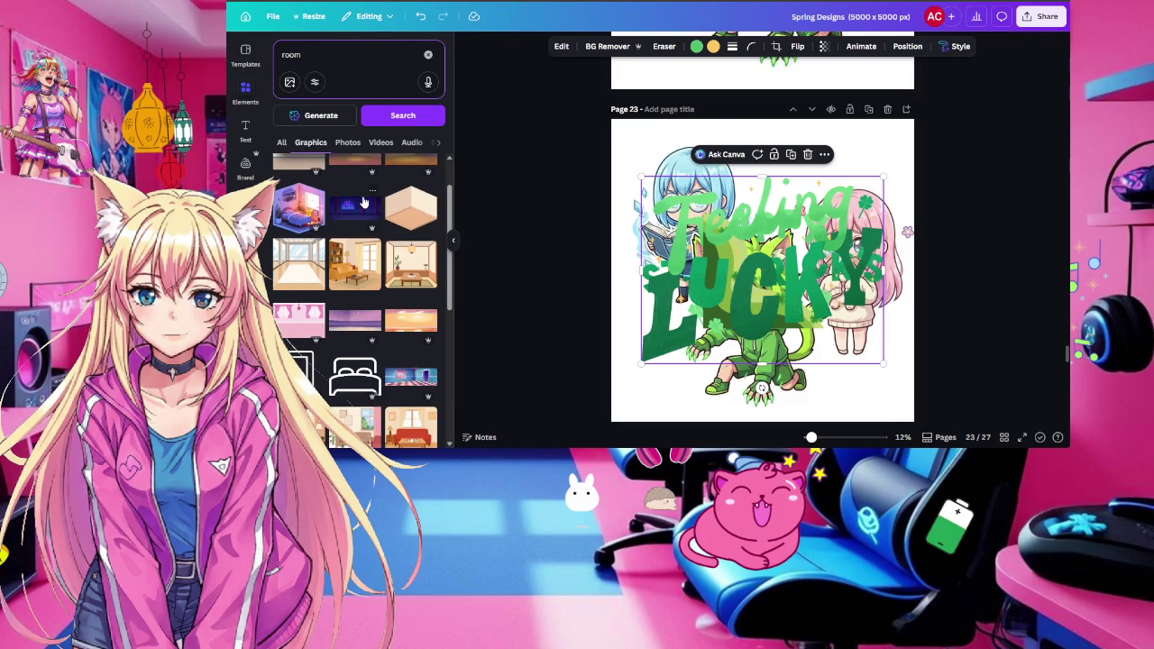
scroll(364, 203, "down", 2)
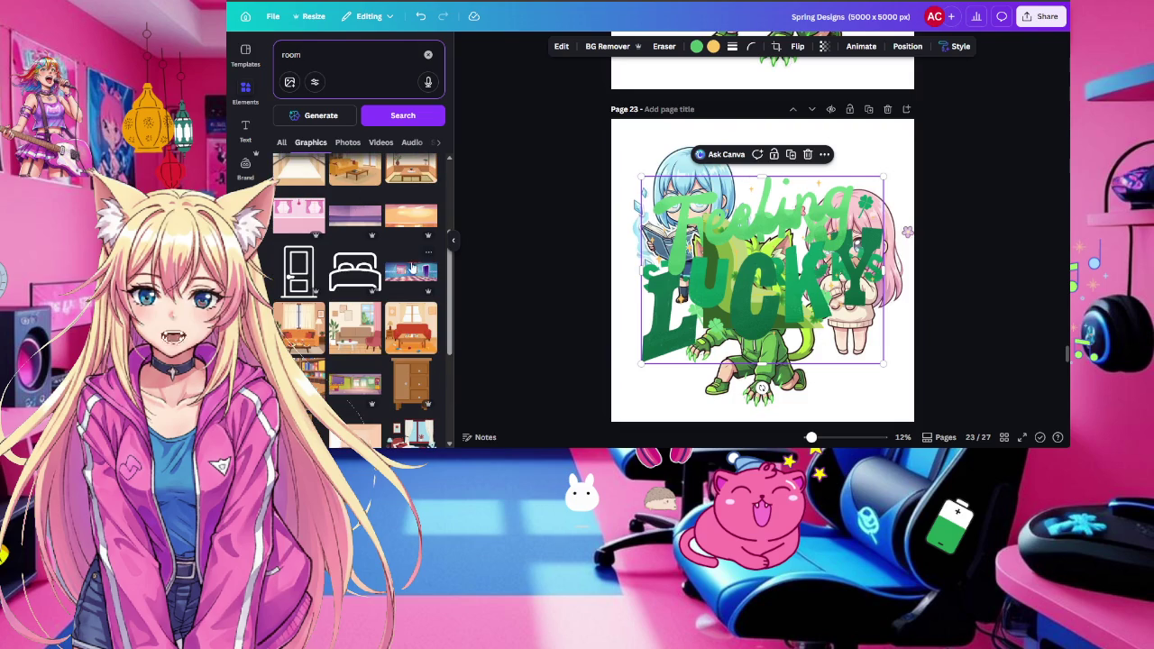
left_click(365, 205)
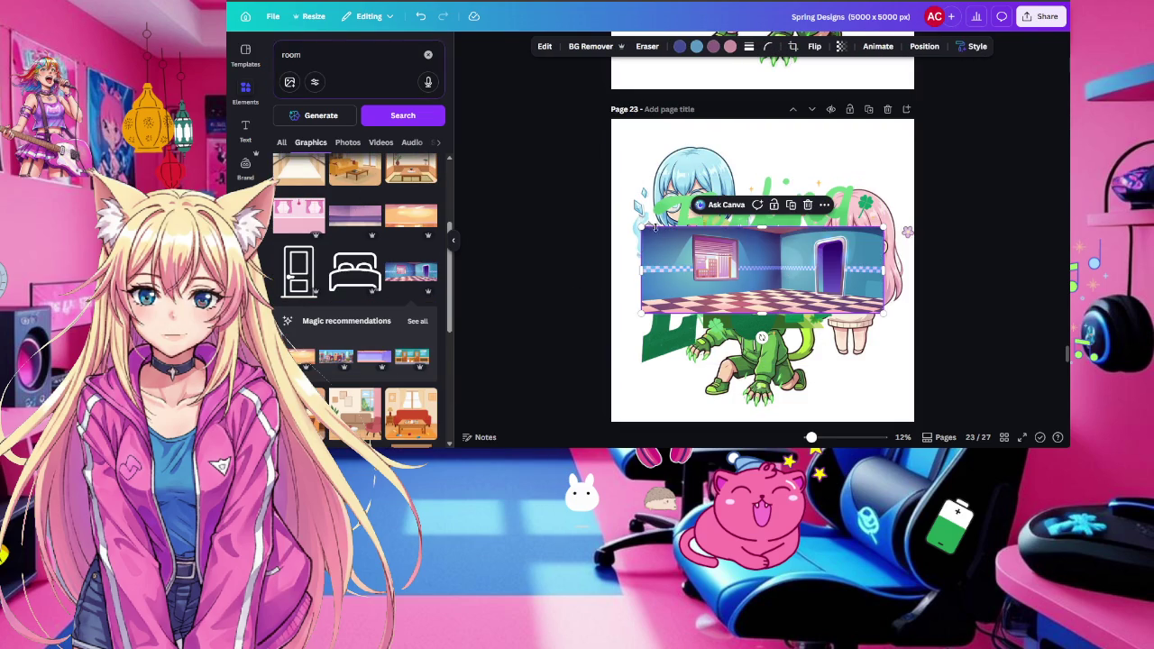
left_click_drag(642, 229, 456, 106)
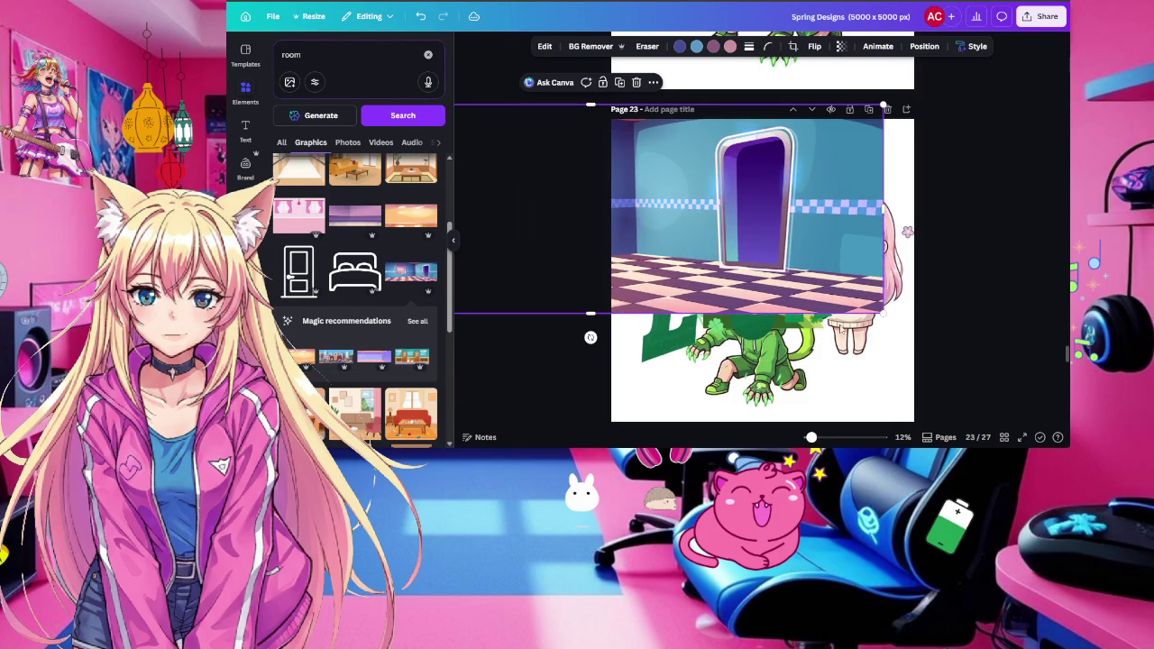
left_click_drag(874, 312, 762, 270)
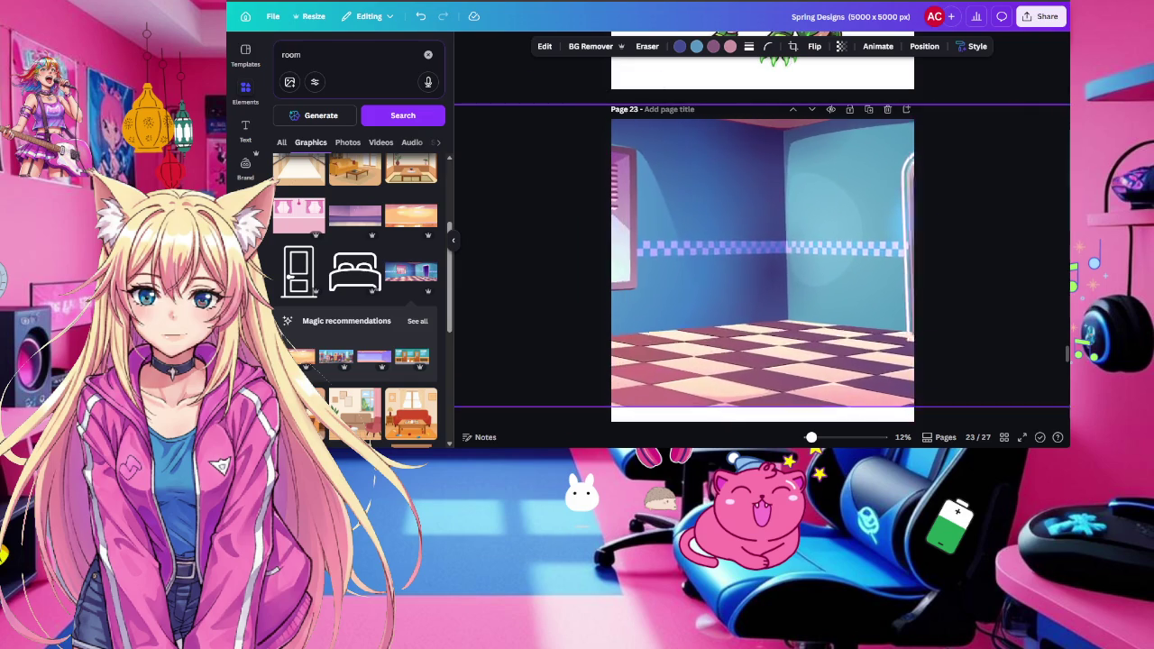
mouse_move(872, 321)
left_mouse_down()
mouse_move(748, 319)
mouse_move(897, 328)
mouse_move(774, 324)
left_mouse_up()
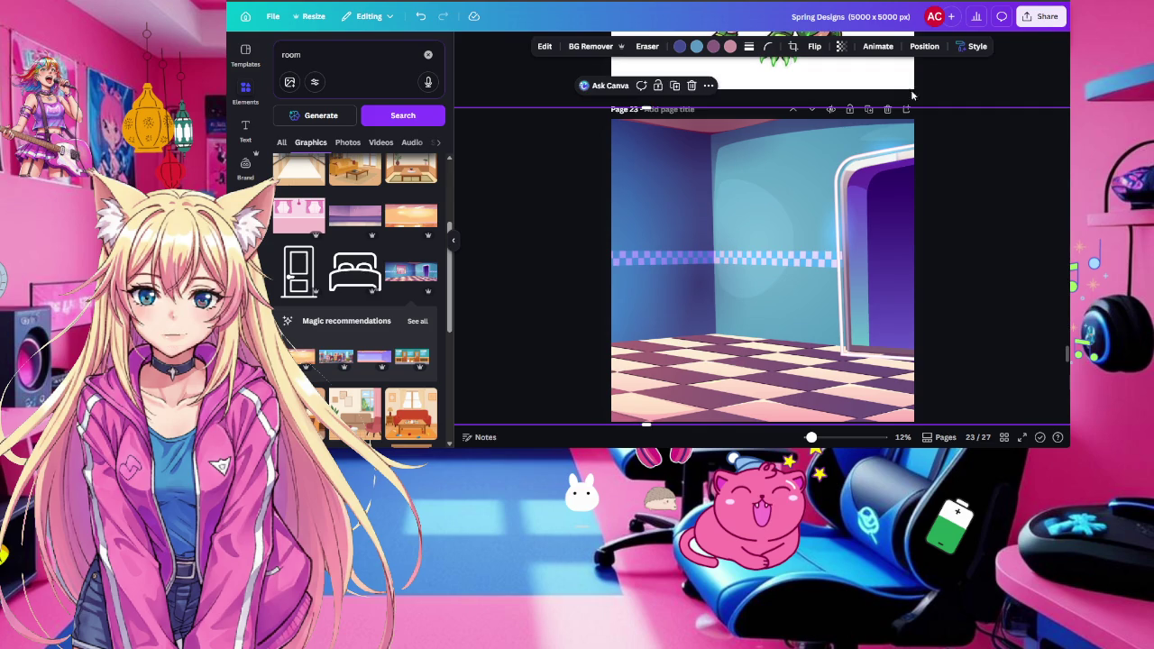
Send the room to the back, shrink Feeling Lucky toward the top, and nudge the blue-haired girl
right_click(853, 198)
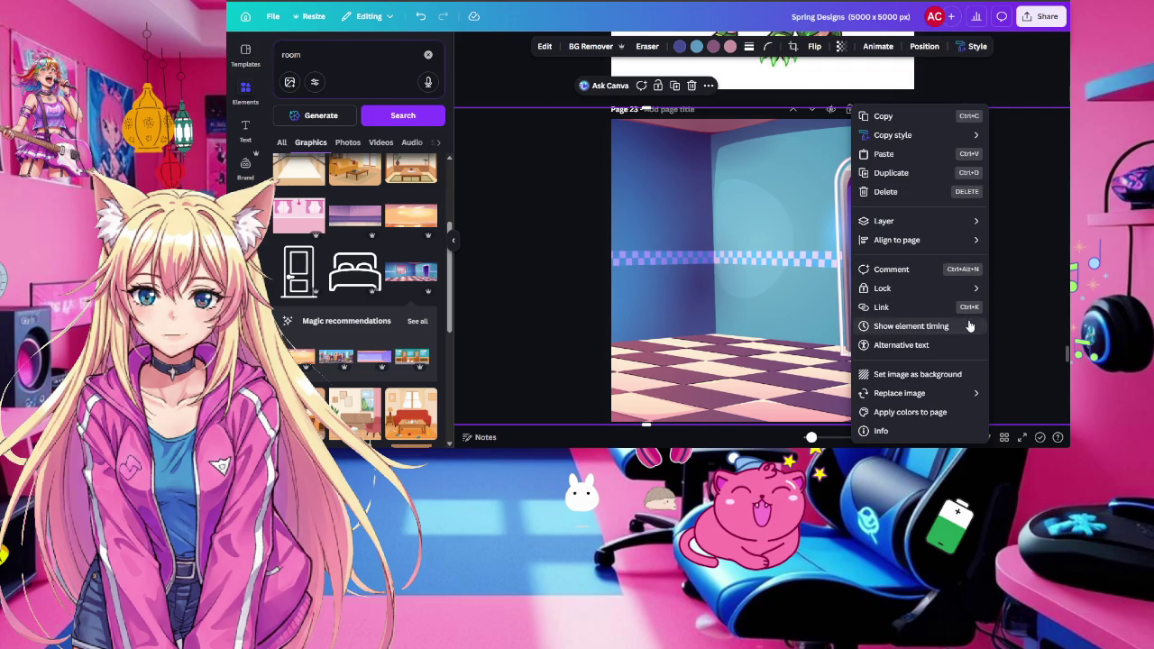
mouse_move(884, 221)
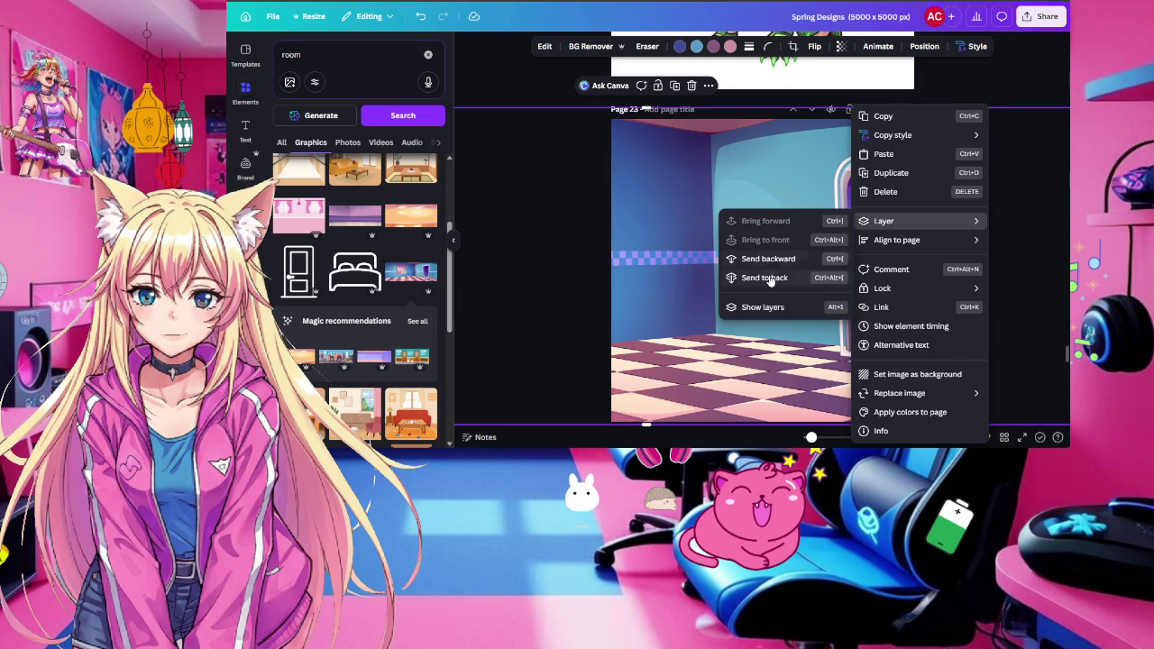
left_click(764, 278)
left_click(761, 388)
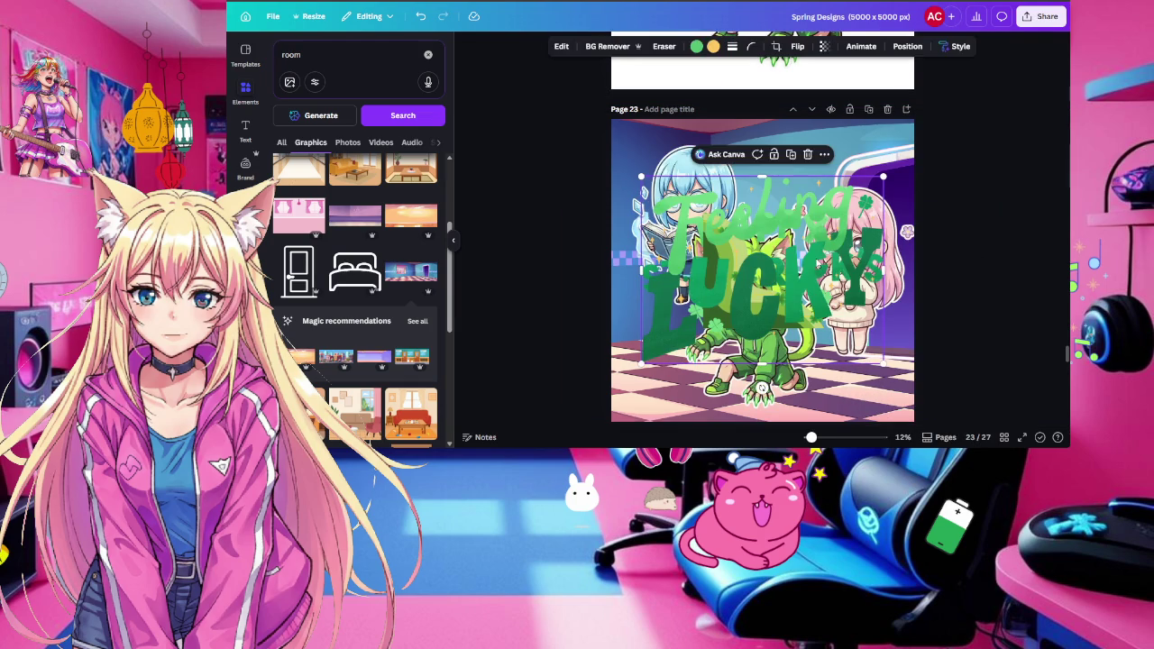
left_click_drag(882, 174, 780, 258)
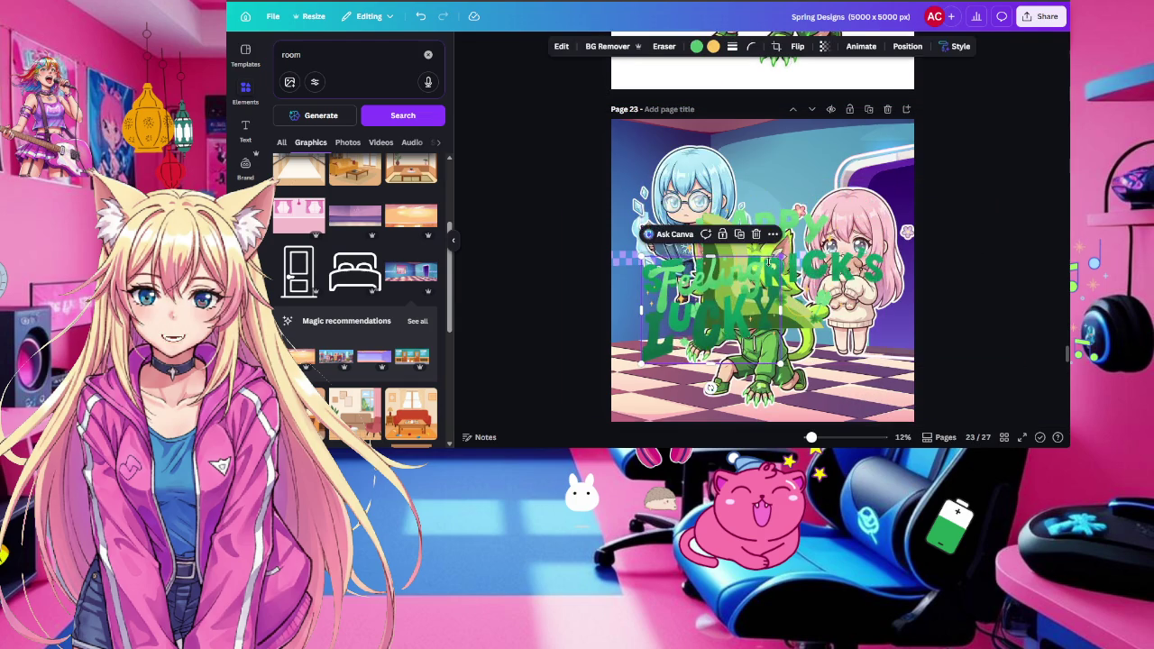
left_click_drag(699, 356, 790, 205)
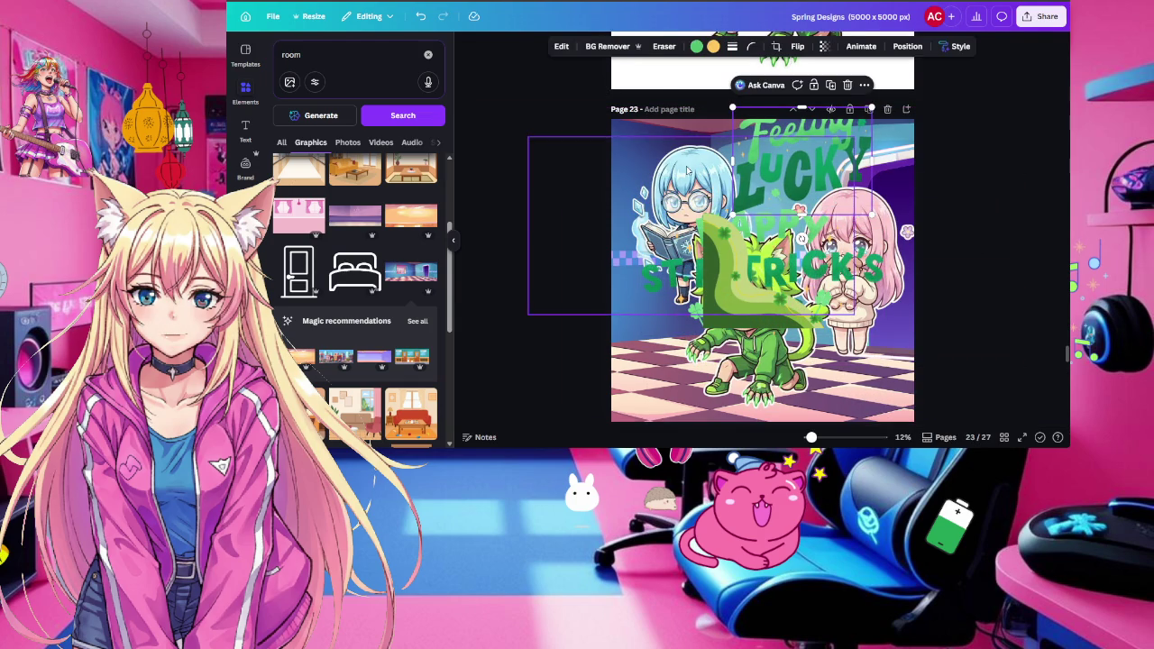
left_click(687, 167)
left_click_drag(687, 166, 671, 200)
Move the green wave to the bottom-left and shrink the Happy St Patrick's Day text at top
left_click(717, 275)
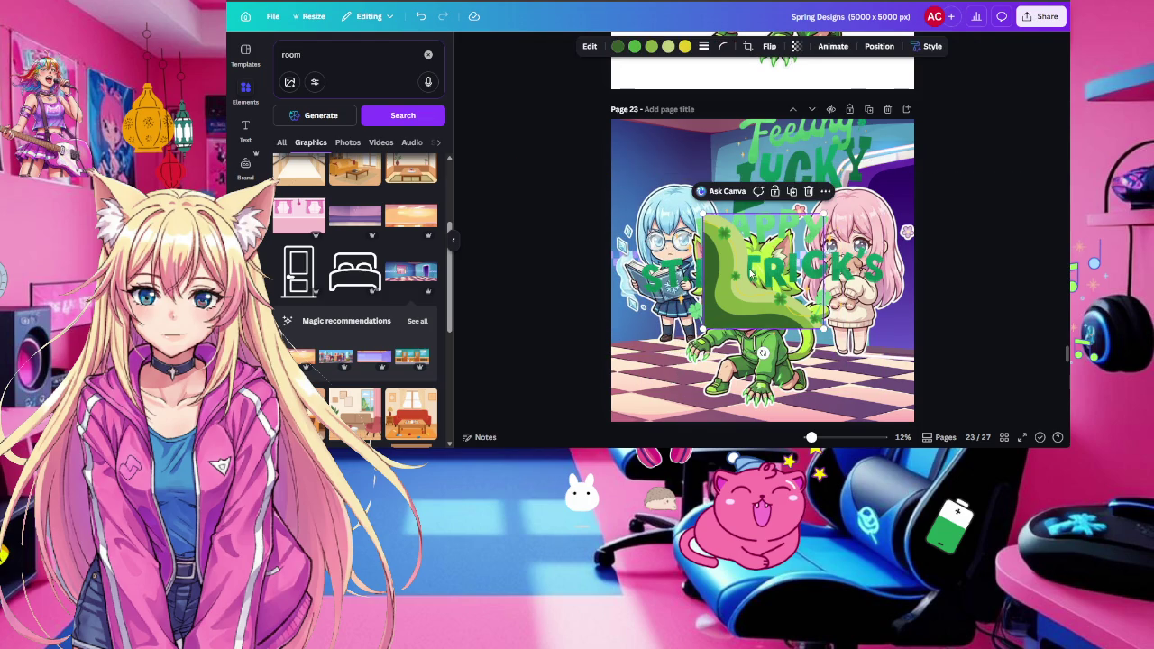
left_click_drag(717, 275, 604, 371)
left_click(774, 295)
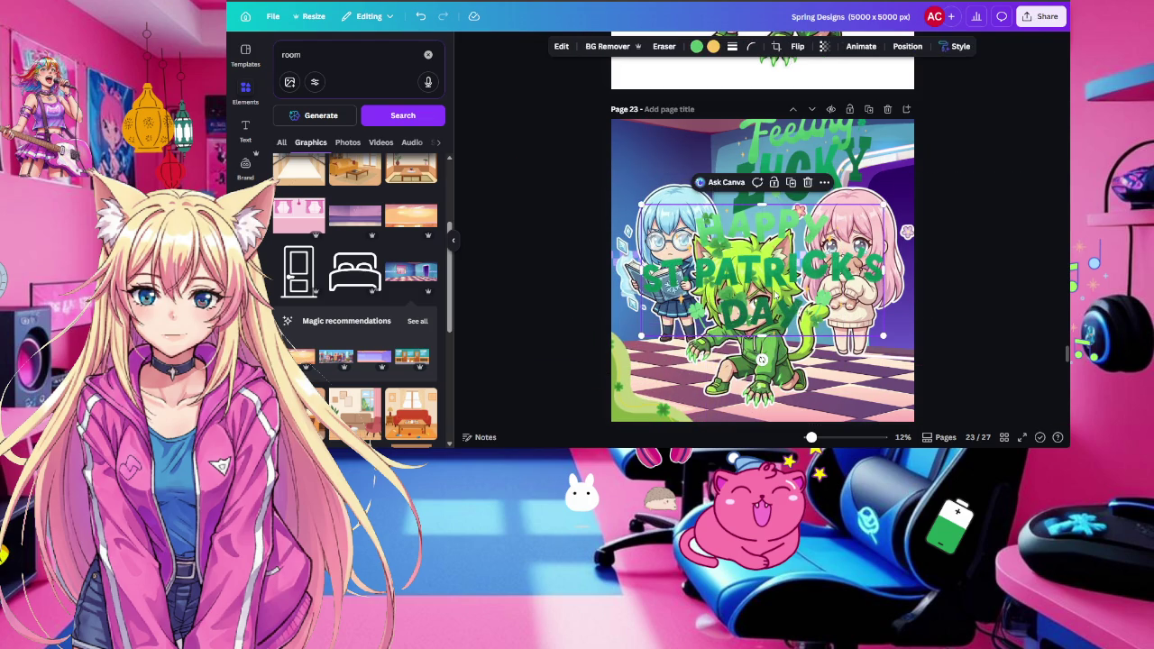
left_click_drag(774, 295, 726, 206)
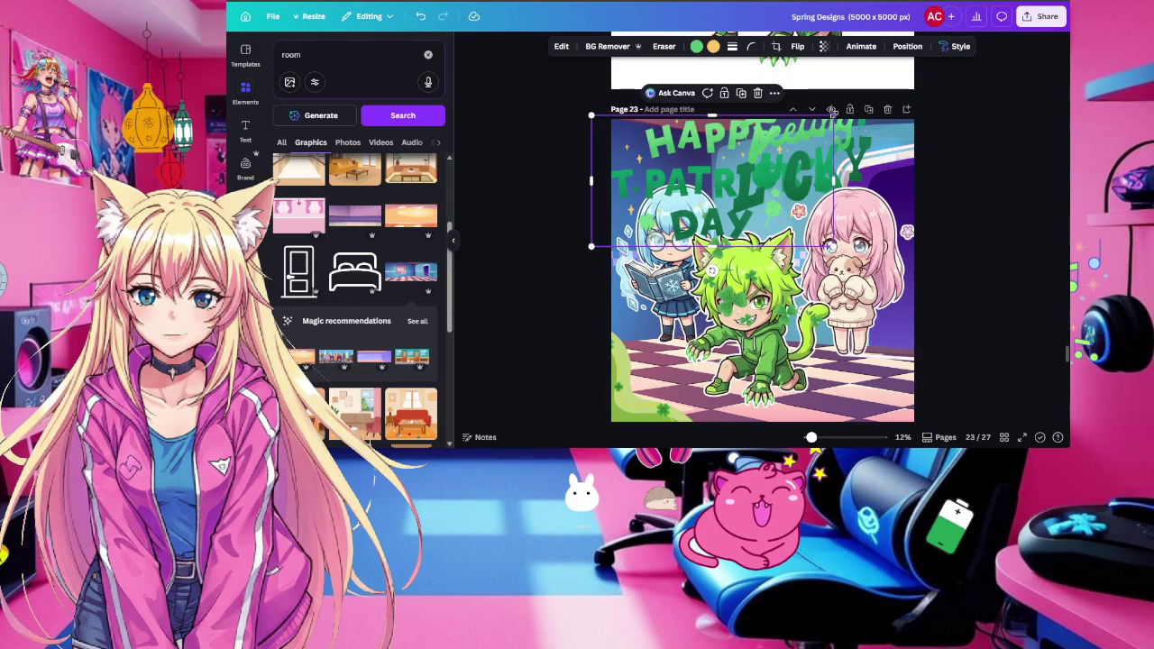
mouse_move(832, 116)
left_mouse_down()
mouse_move(631, 214)
mouse_move(658, 144)
left_mouse_up()
Shrink the Feeling Lucky title, then move the clover cluster top-right and rotate it
left_click(794, 192)
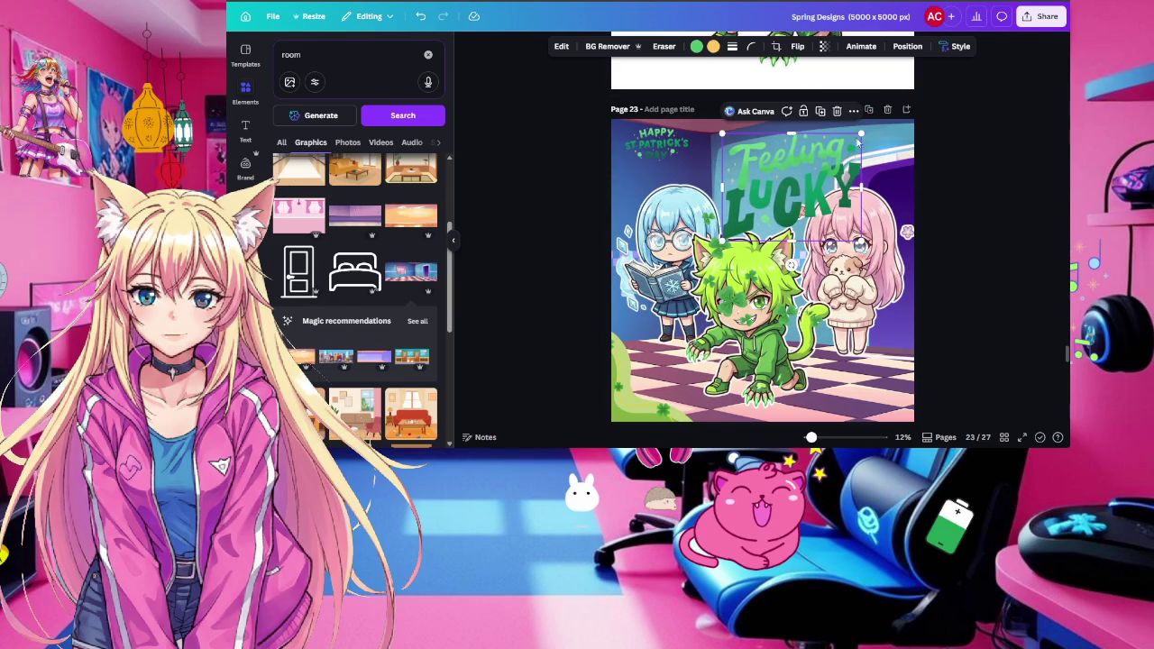
mouse_move(868, 125)
left_mouse_down()
mouse_move(786, 191)
mouse_move(822, 207)
left_mouse_up()
left_click_drag(766, 271, 817, 137)
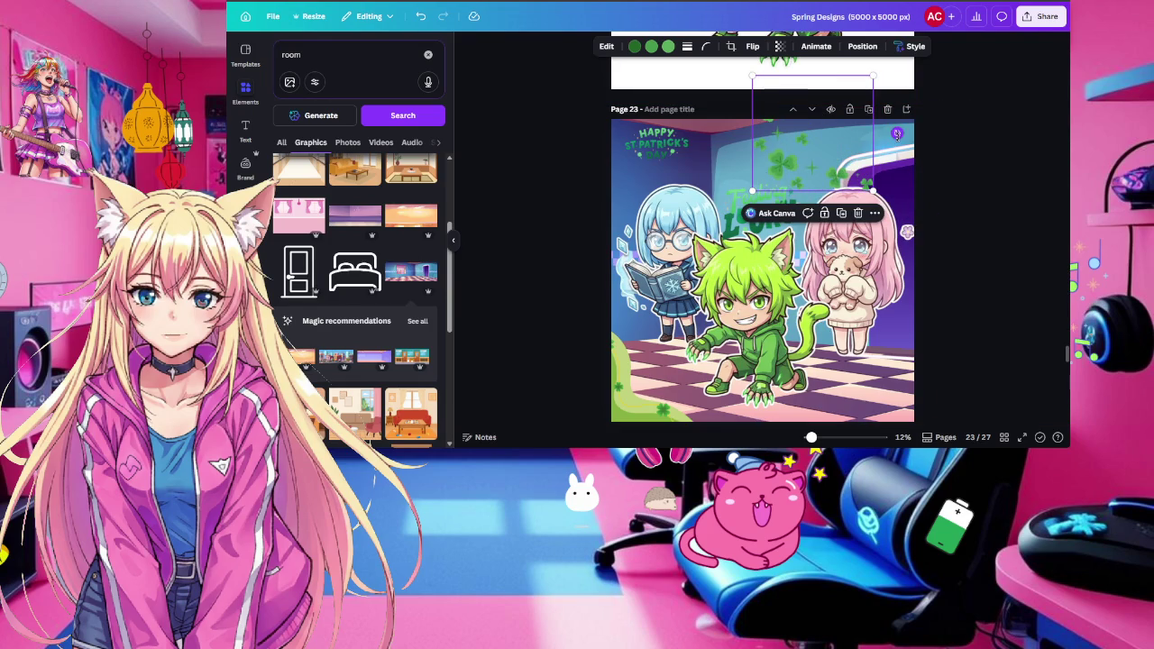
left_click_drag(897, 133, 901, 54)
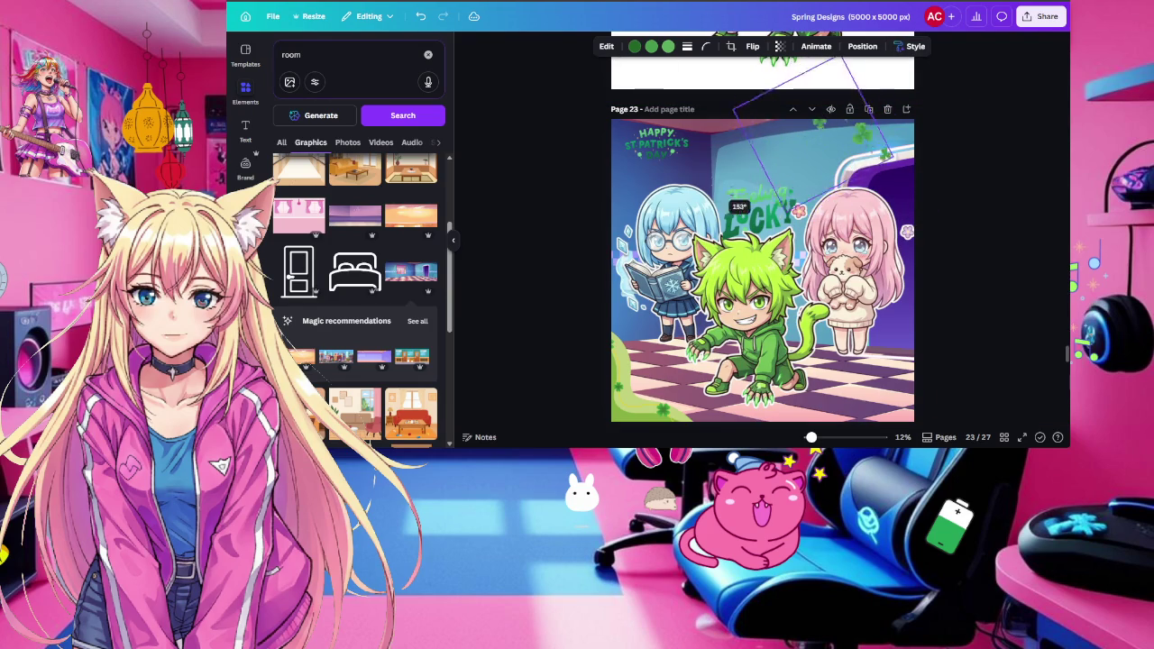
left_click_drag(904, 54, 799, 128)
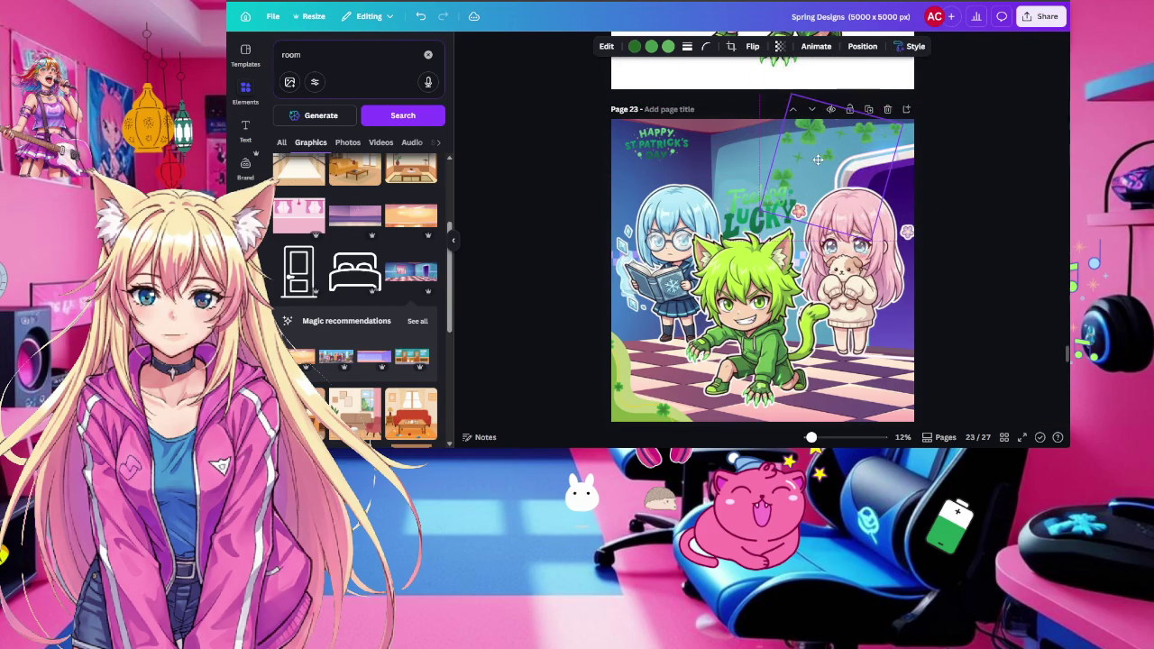
Move Feeling Lucky down to the bottom-right and make the pink-haired girl slightly smaller
left_click(753, 205)
mouse_move(753, 205)
left_mouse_down()
mouse_move(811, 306)
mouse_move(811, 383)
left_mouse_up()
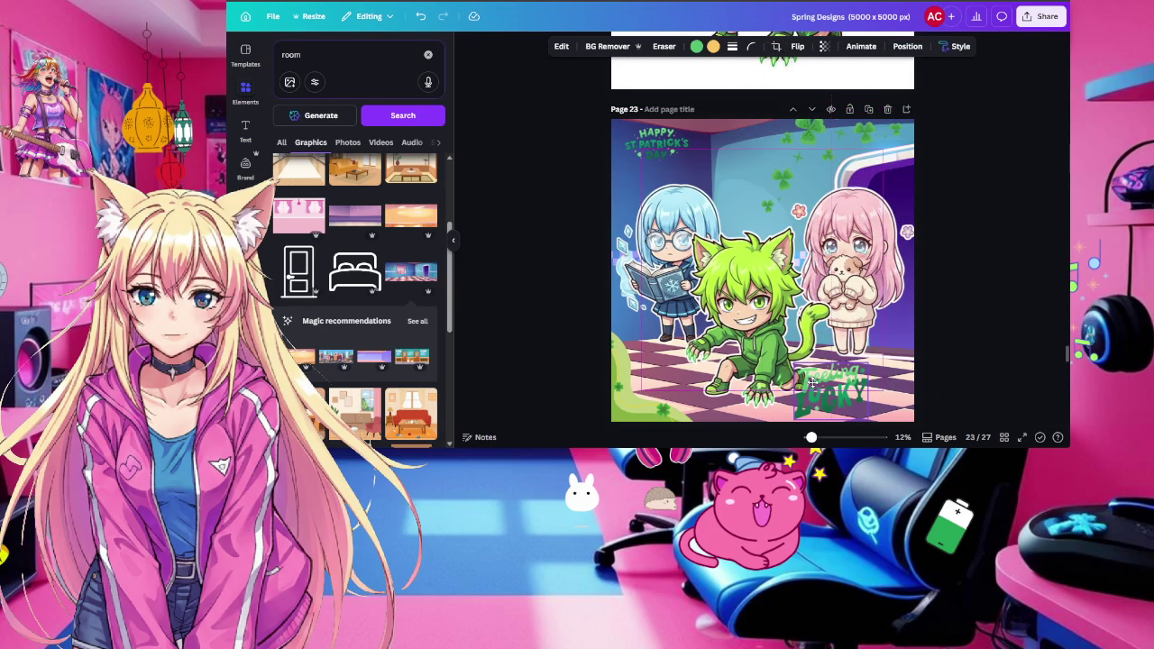
left_click(864, 248)
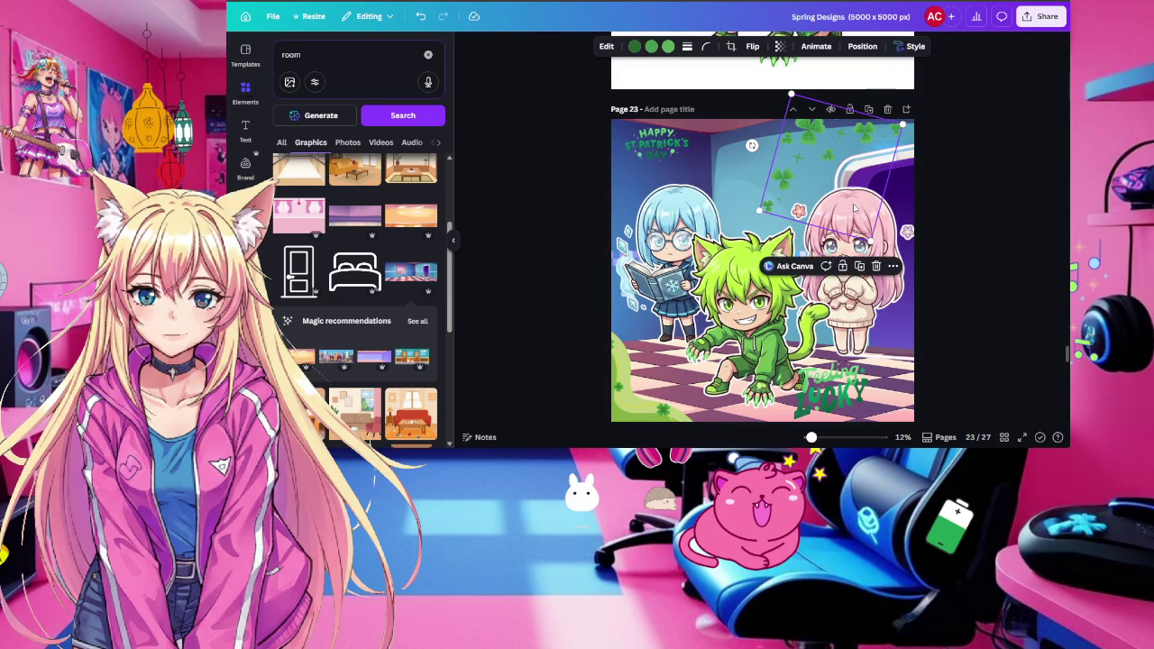
left_click(889, 209)
mouse_move(1023, 173)
left_mouse_down()
mouse_move(981, 201)
mouse_move(1008, 232)
left_mouse_up()
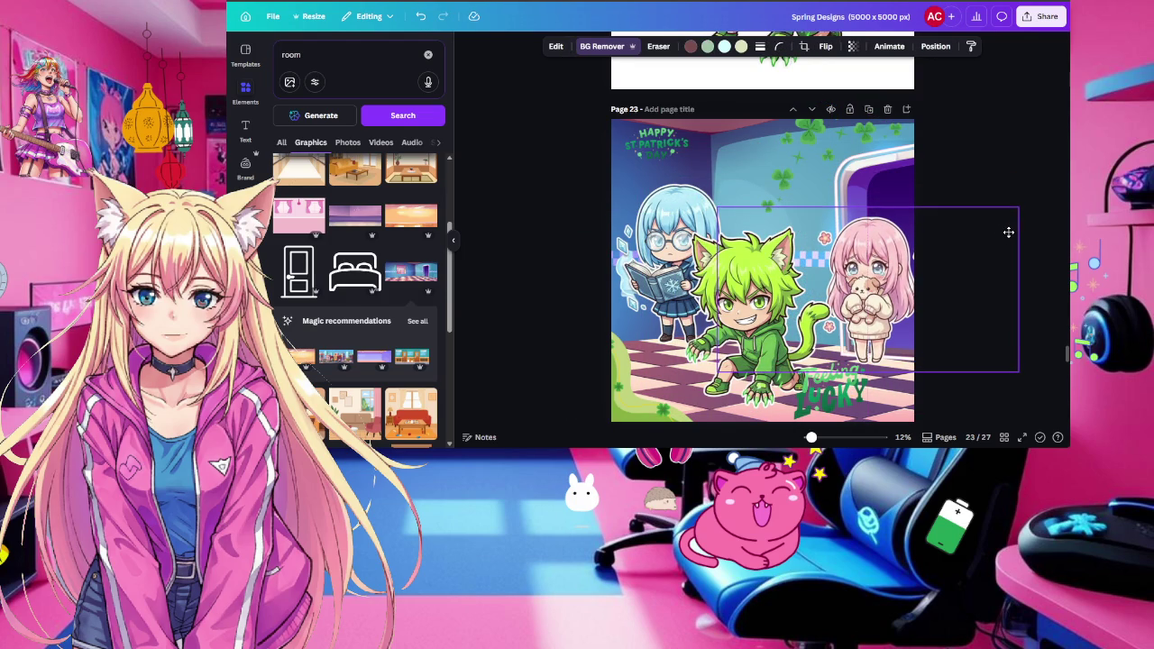
left_click_drag(1009, 232, 1012, 232)
left_click(1018, 190)
left_click(826, 388)
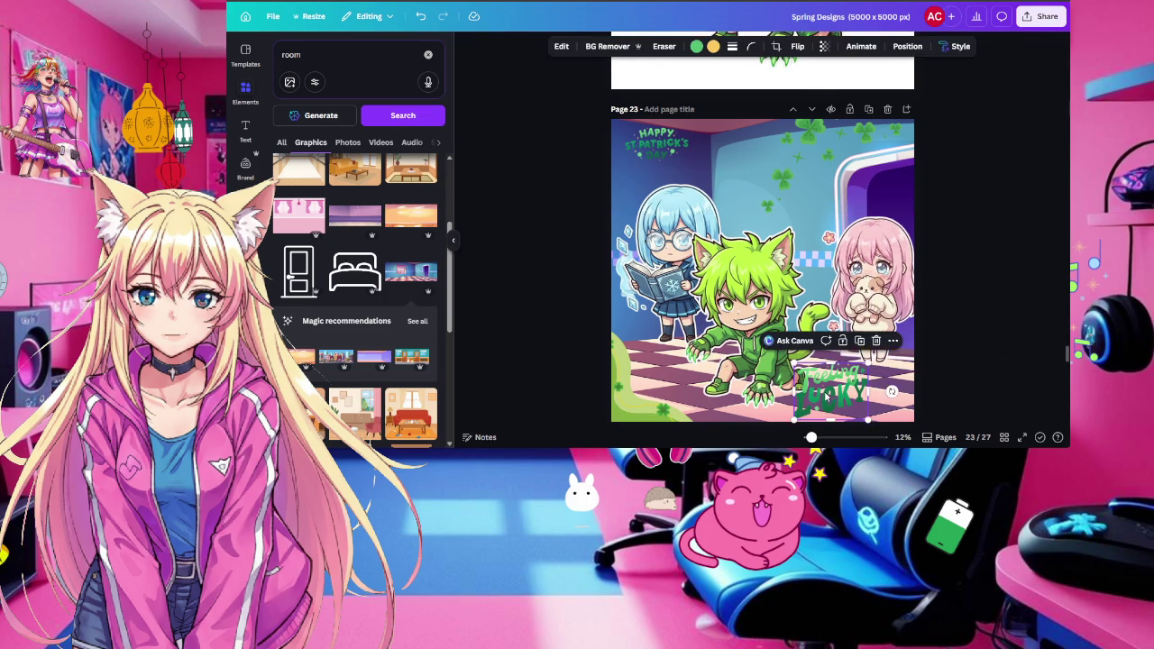
Move the green cat character lower right, and Feeling Lucky up to the wall, enlarged and tilted
right_click(826, 388)
mouse_move(857, 221)
left_click(548, 257)
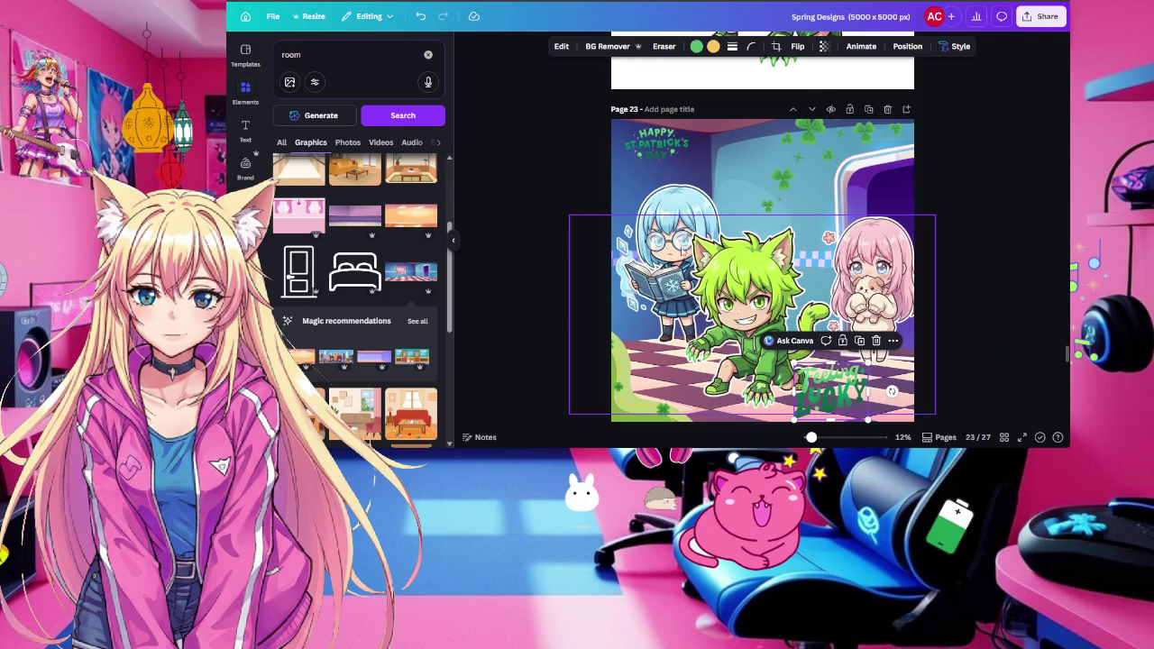
left_click(679, 199)
left_click_drag(680, 202, 677, 201)
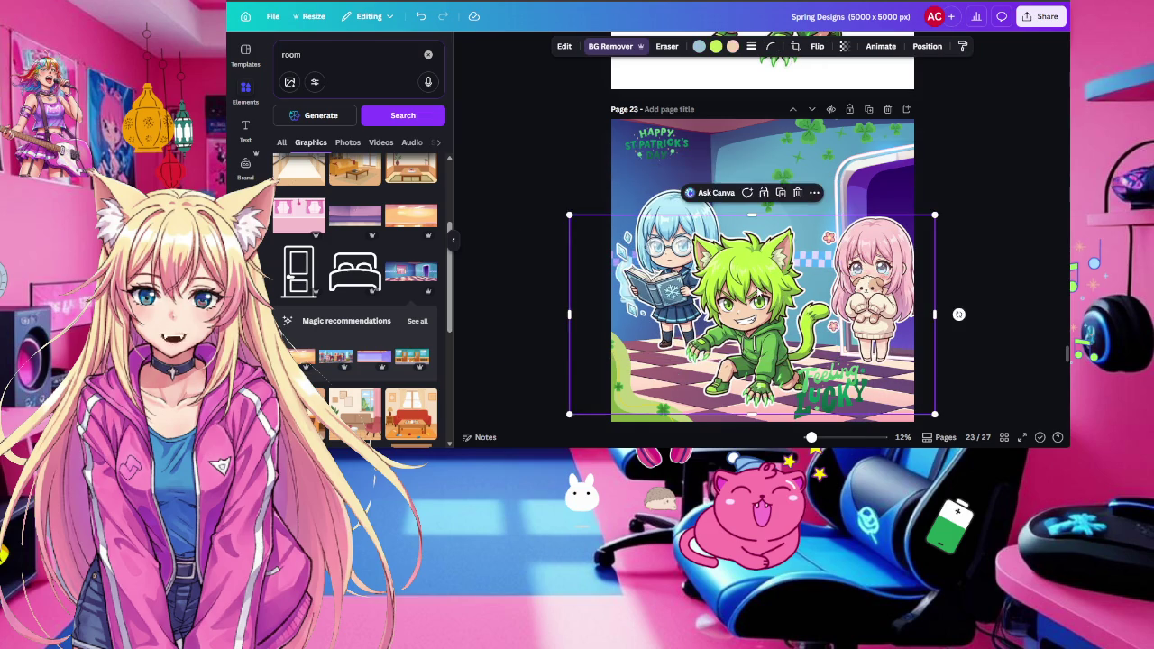
left_click_drag(677, 201, 770, 245)
left_click(837, 370)
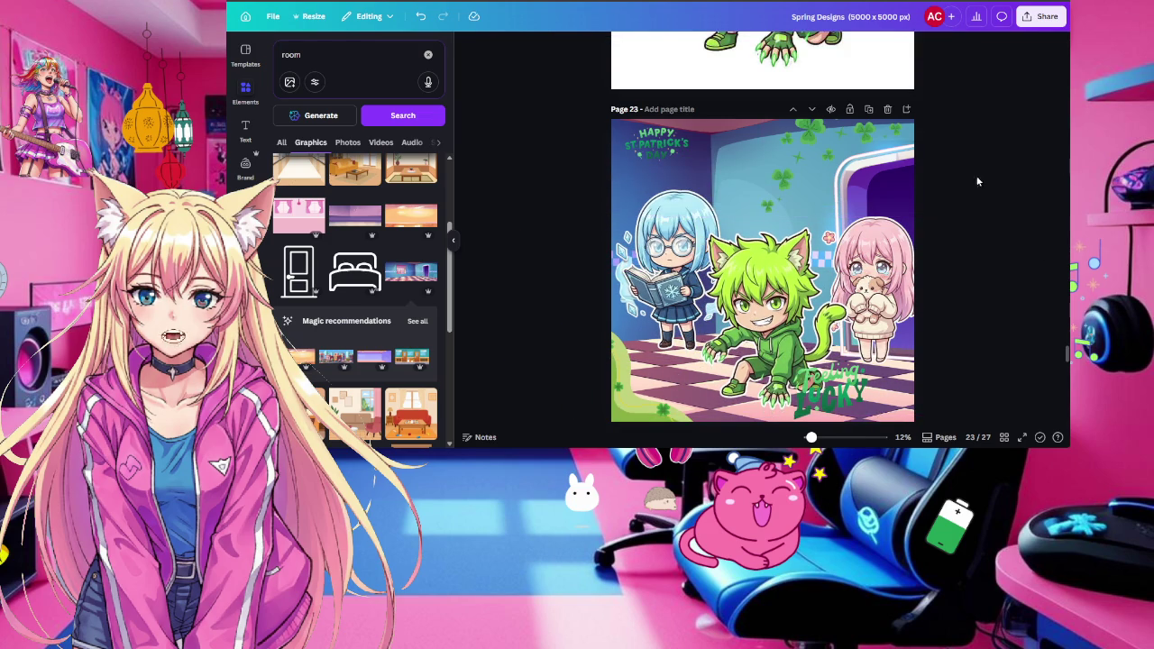
mouse_move(837, 369)
left_mouse_down()
mouse_move(740, 200)
mouse_move(812, 143)
left_mouse_up()
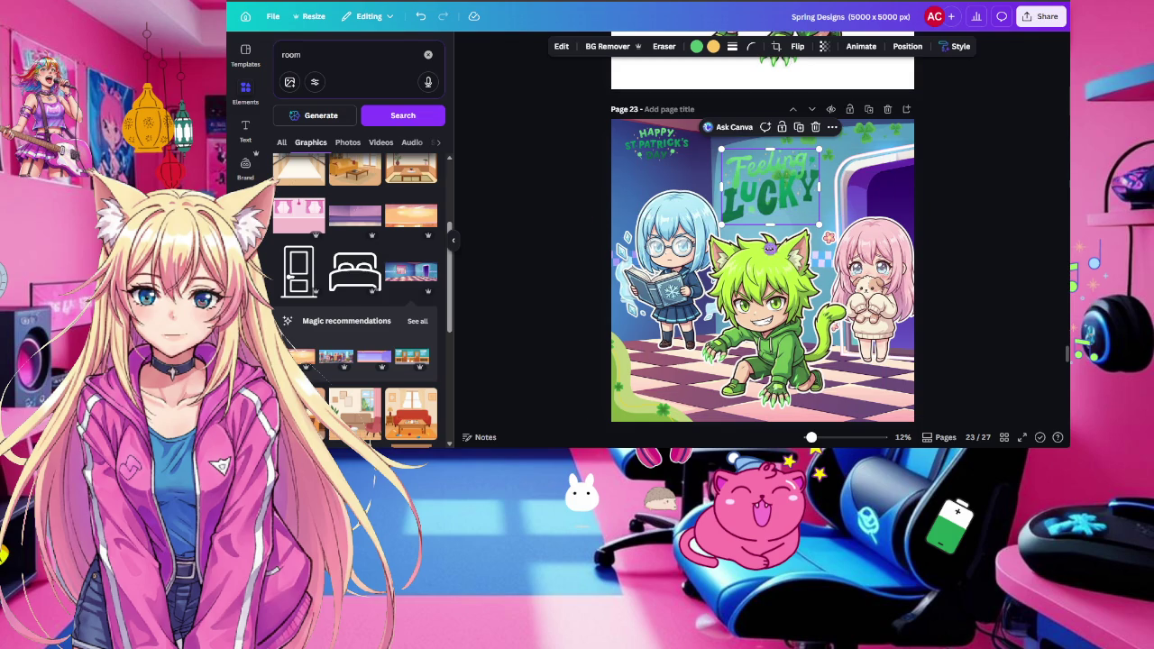
left_click_drag(768, 245, 786, 238)
Shrink the clover cluster into page 23's top-right corner
left_click(787, 233)
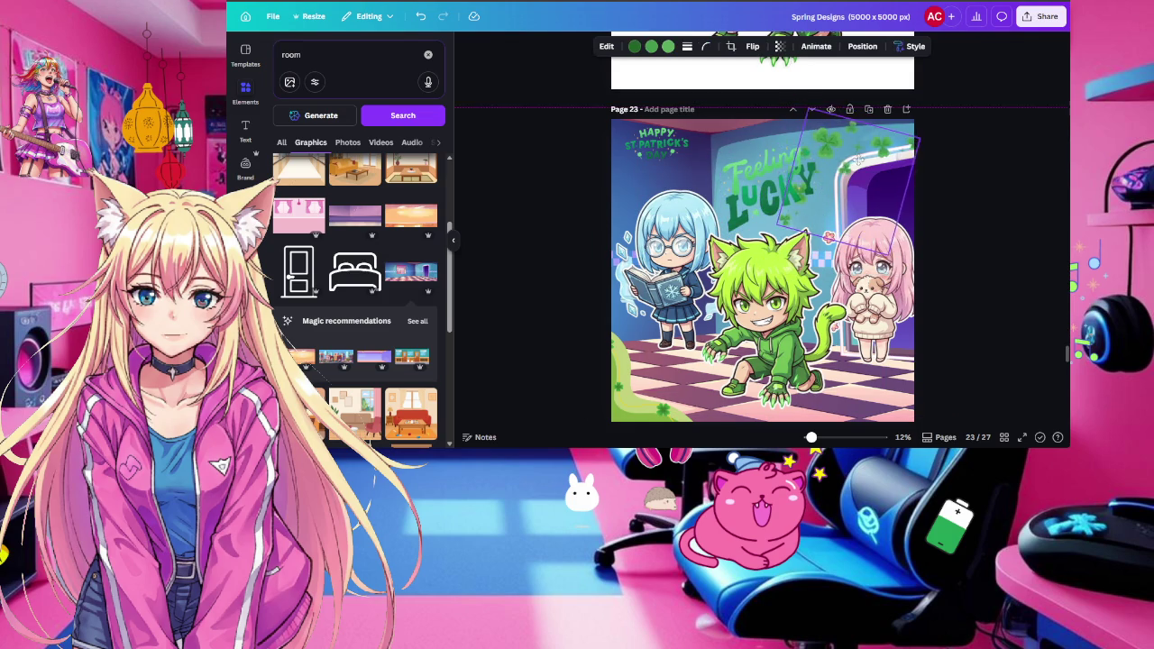
left_click_drag(787, 219, 859, 147)
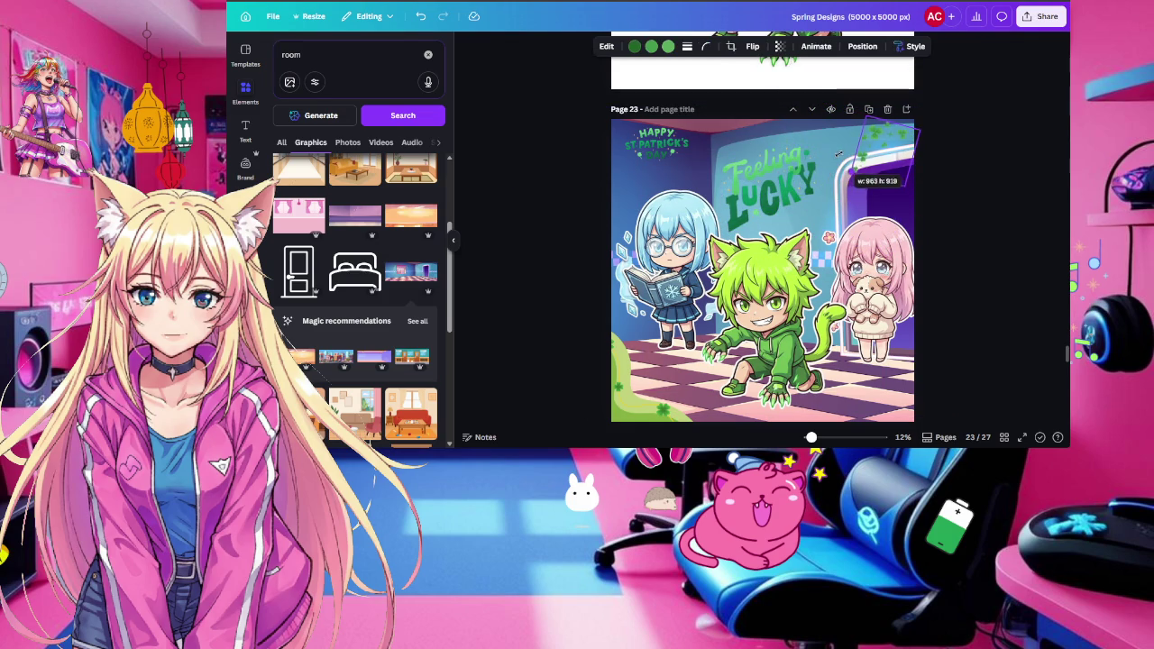
left_click(949, 161)
Move the Happy St. Patrick's Day text graphic onto page 22
left_click(654, 149)
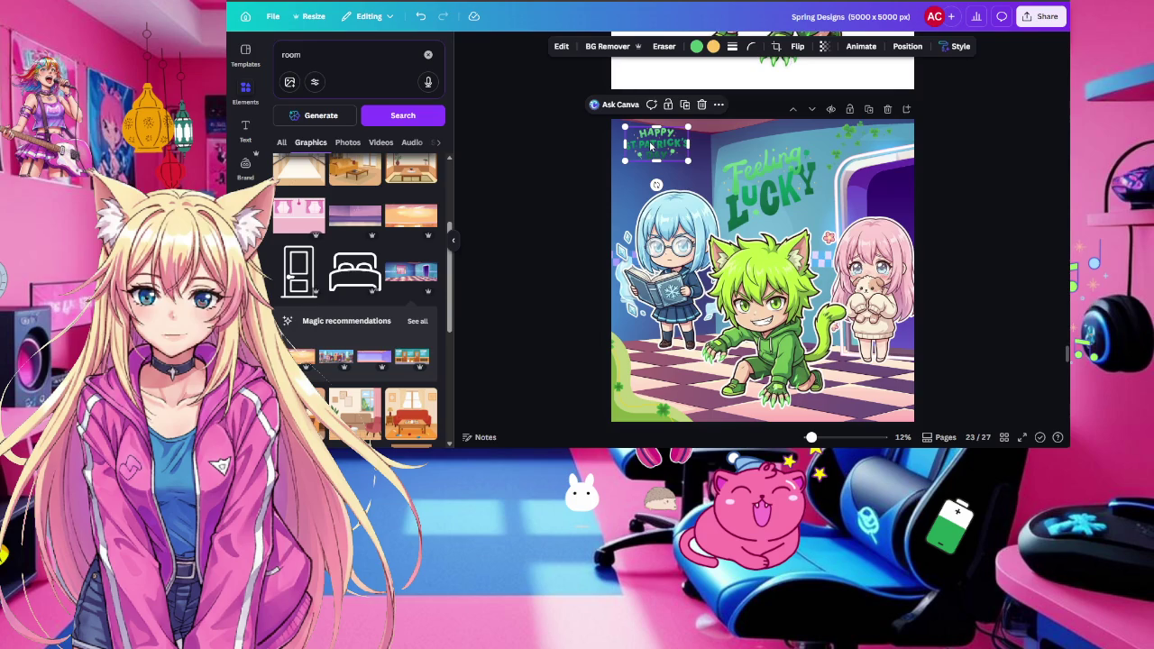
left_click_drag(654, 146, 726, 64)
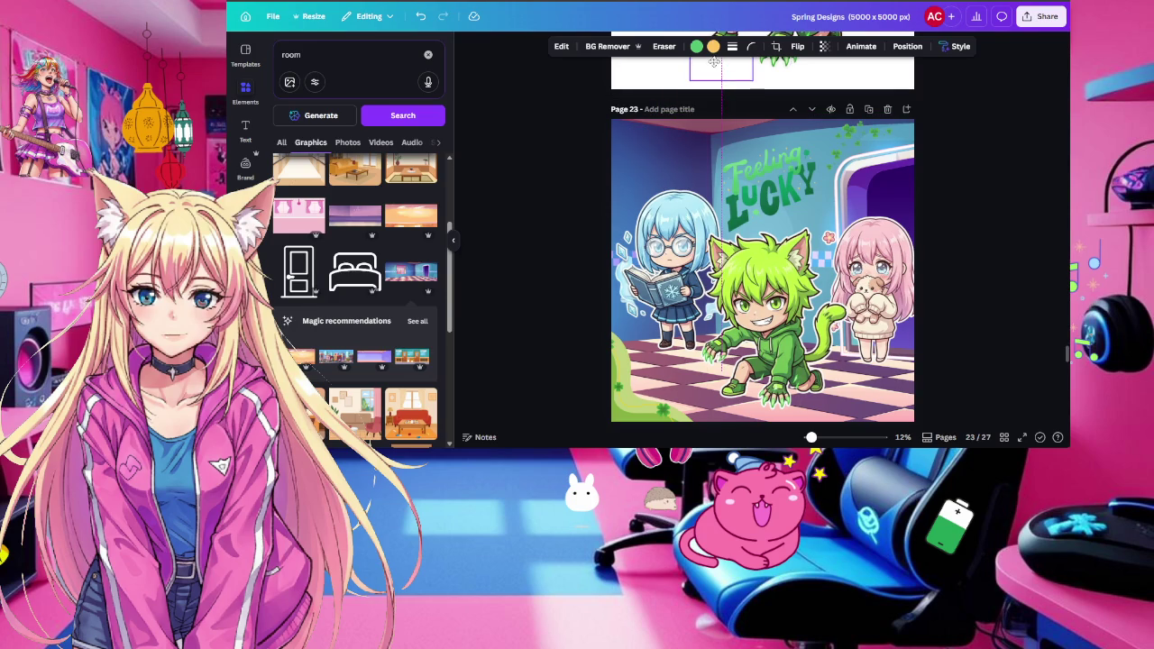
left_click(1002, 202)
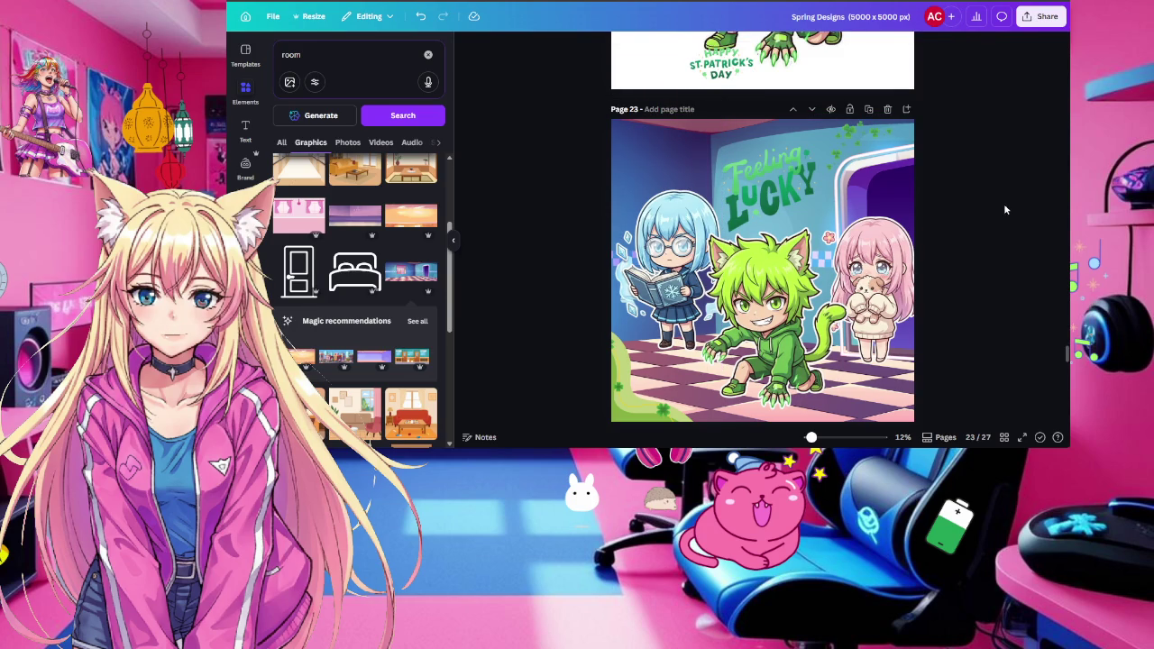
Rearrange the characters so the pink-haired girl sits on the left
left_click(902, 225)
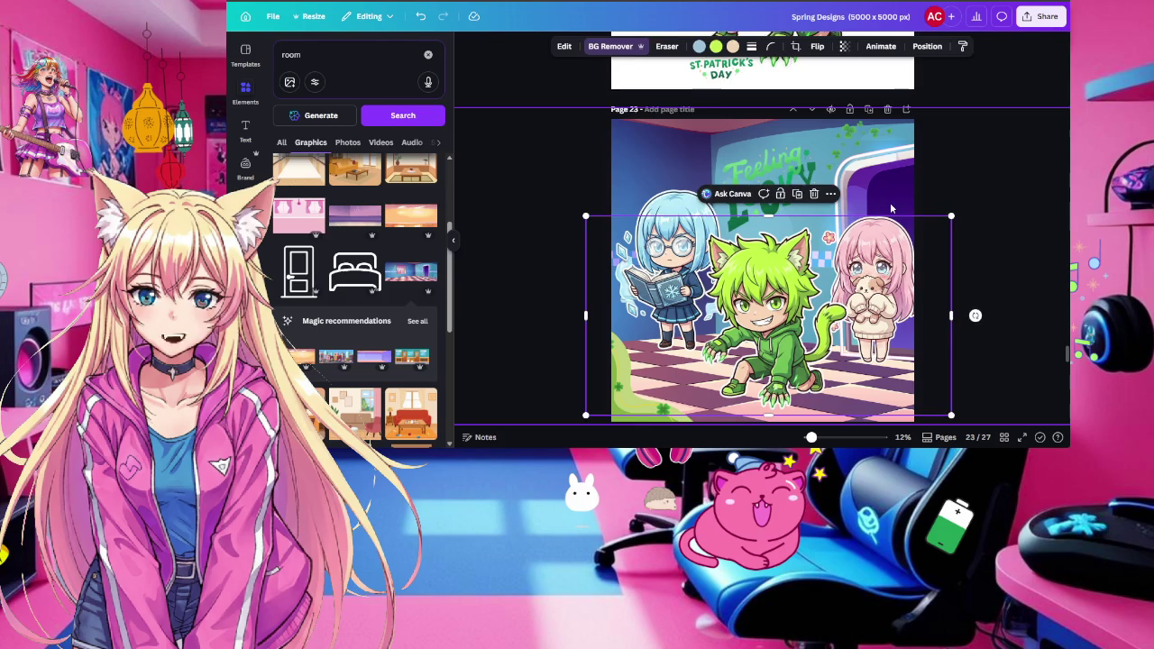
mouse_move(888, 218)
left_mouse_down()
mouse_move(699, 212)
mouse_move(876, 218)
left_mouse_up()
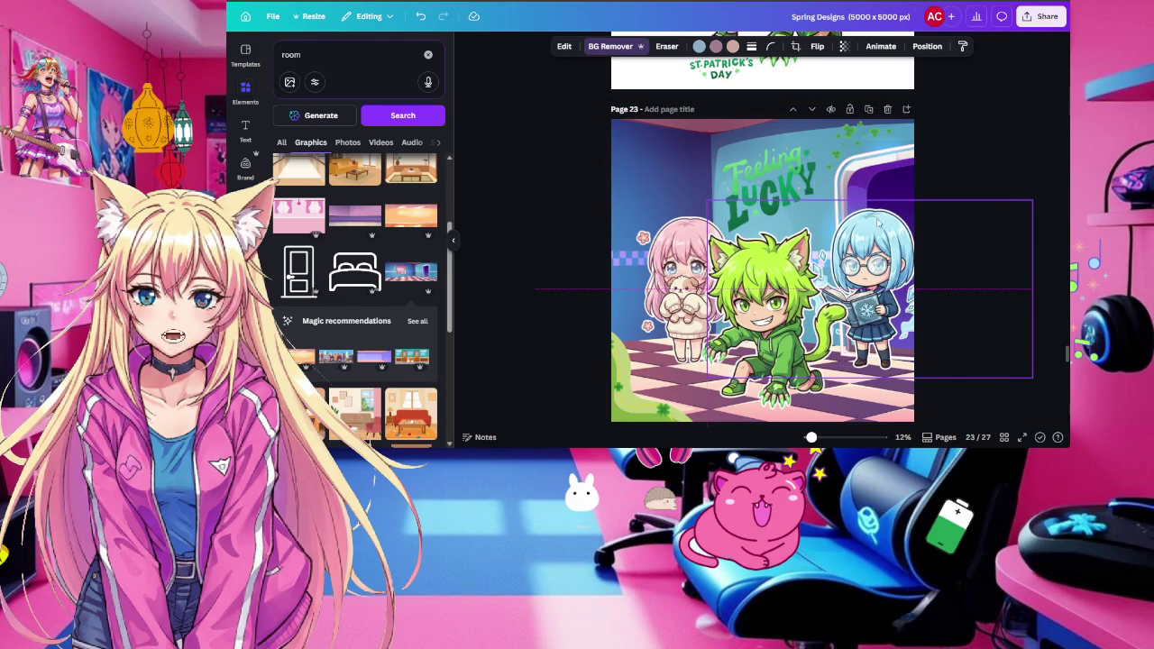
mouse_move(689, 241)
left_mouse_down()
mouse_move(673, 231)
mouse_move(688, 239)
left_mouse_up()
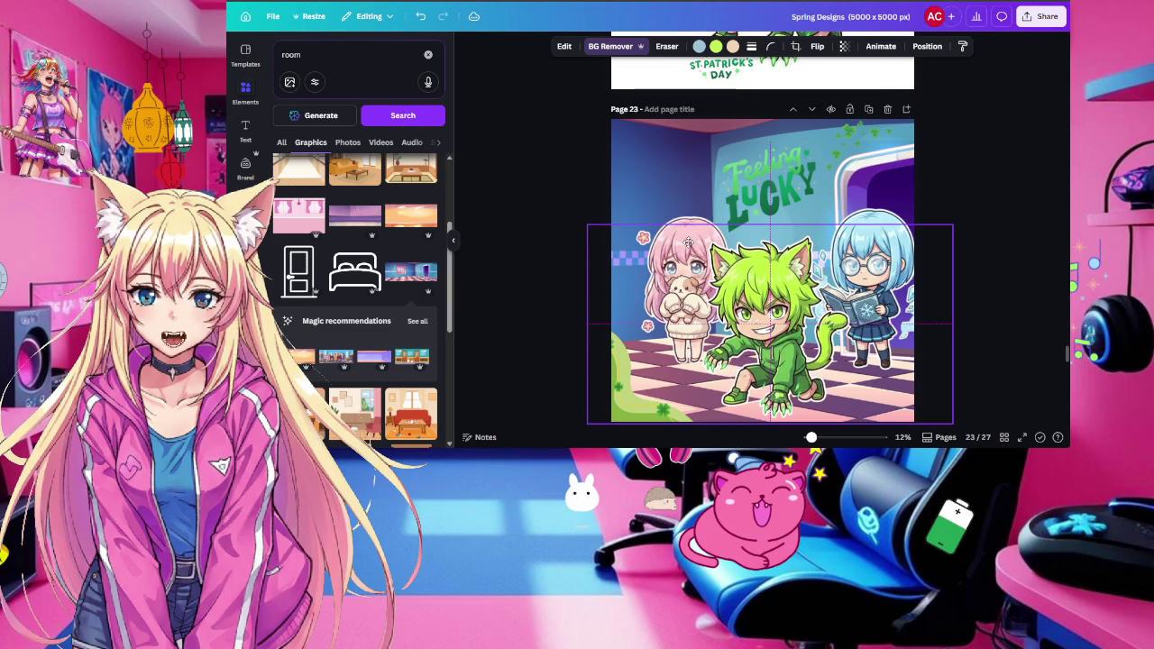
left_click(1012, 179)
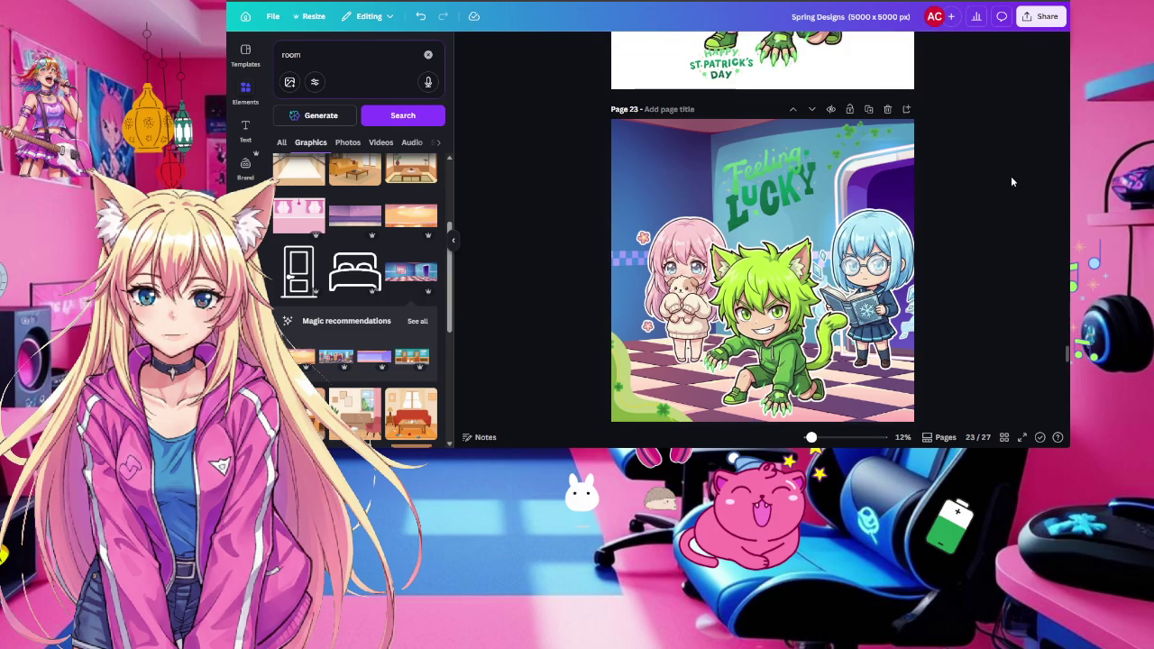
left_click_drag(684, 226, 675, 214)
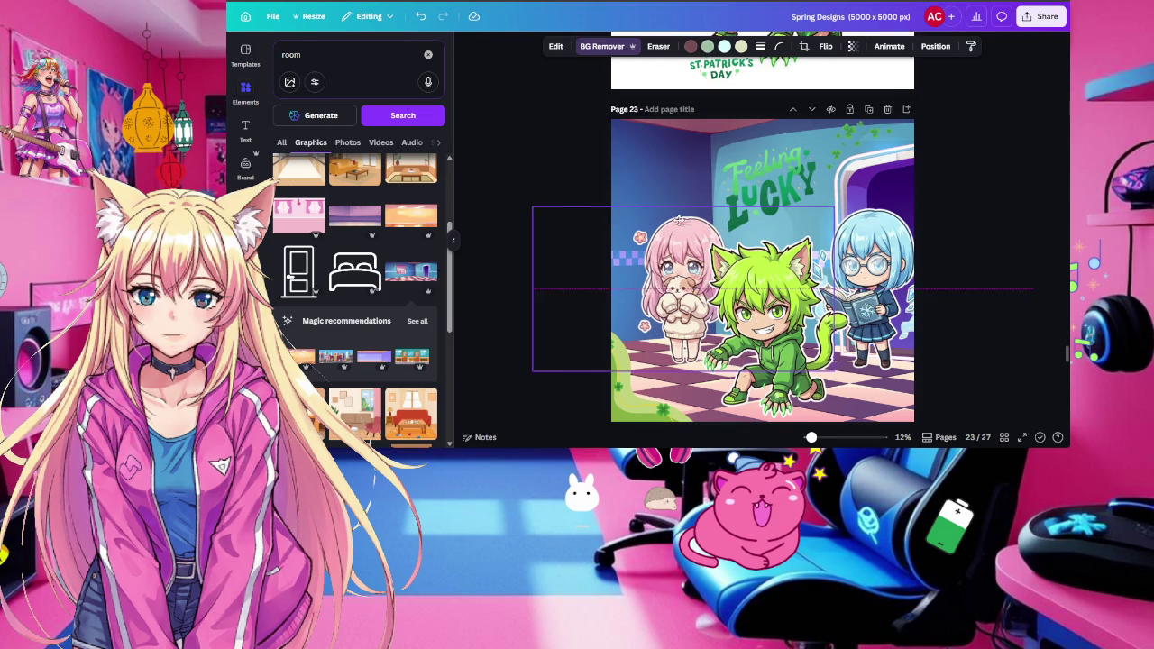
left_click_drag(675, 213, 665, 212)
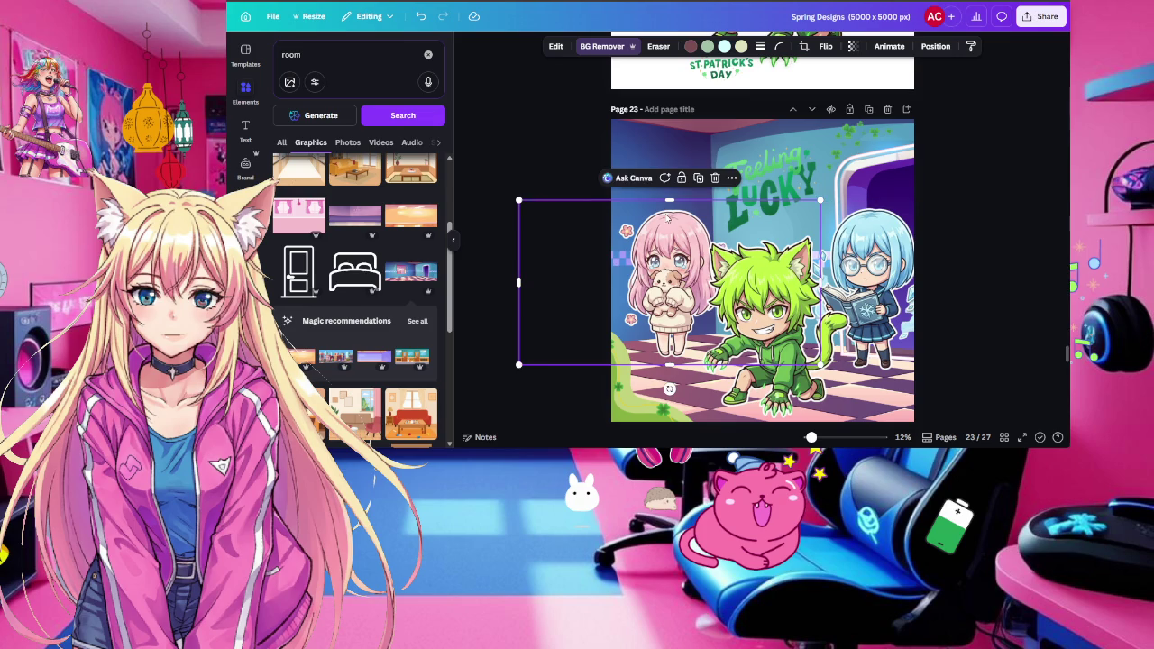
left_click(961, 172)
Enlarge the character group from its top-left corner and tilt it a few degrees
left_click(620, 258)
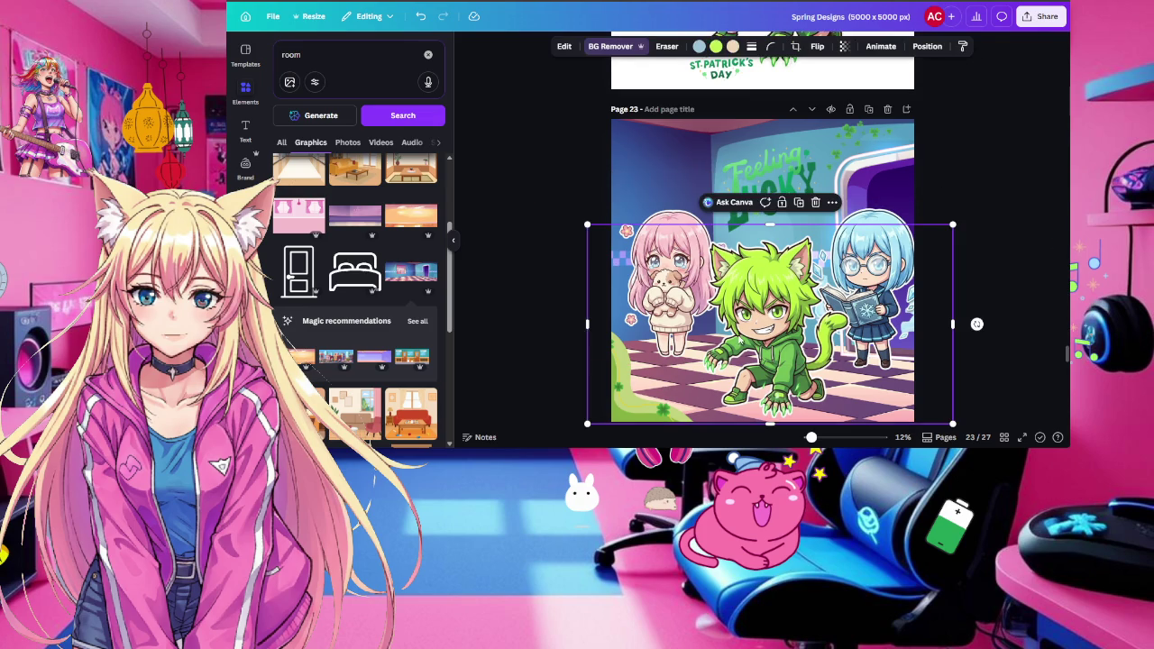
left_click_drag(587, 224, 549, 206)
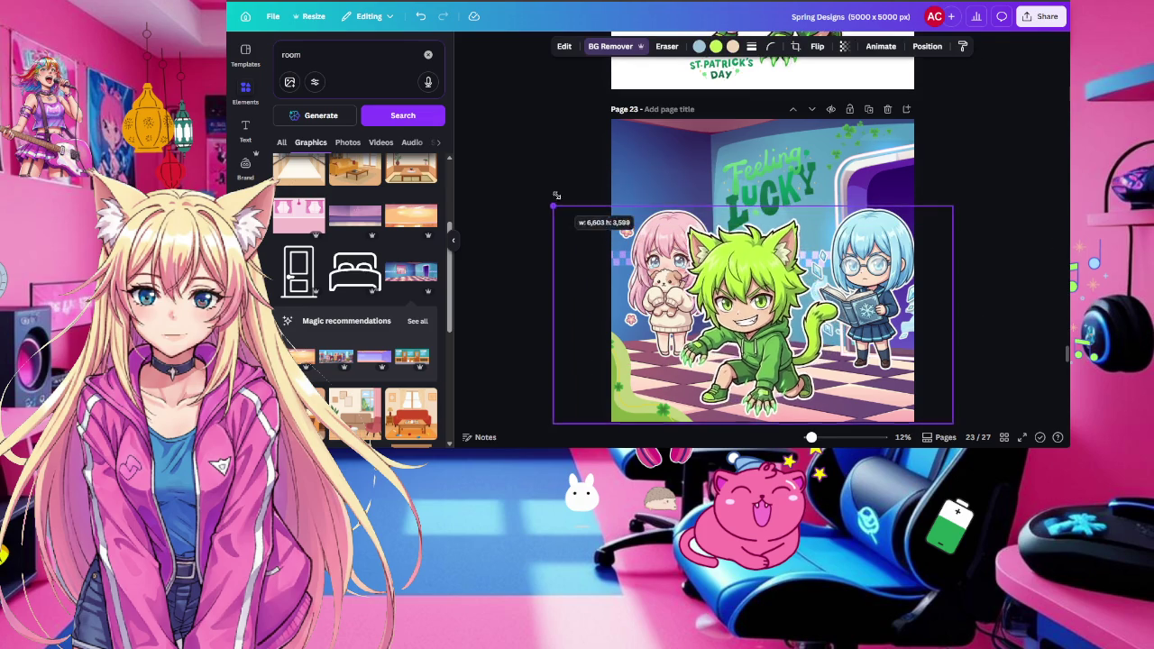
left_click_drag(741, 254, 754, 263)
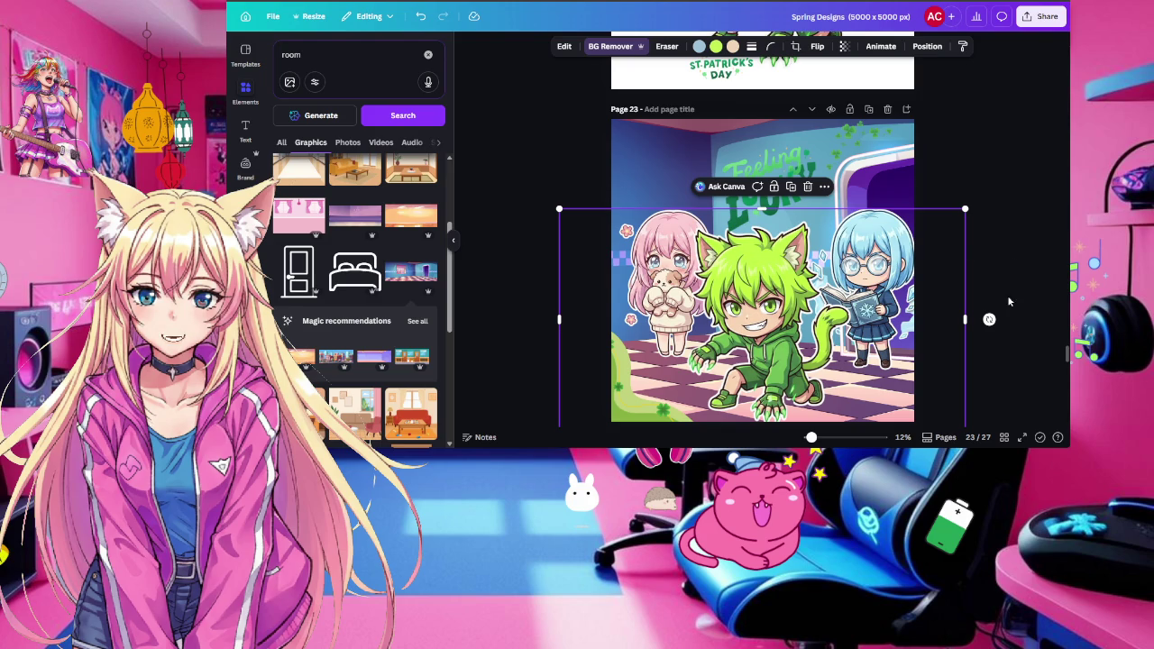
left_click_drag(990, 318, 988, 333)
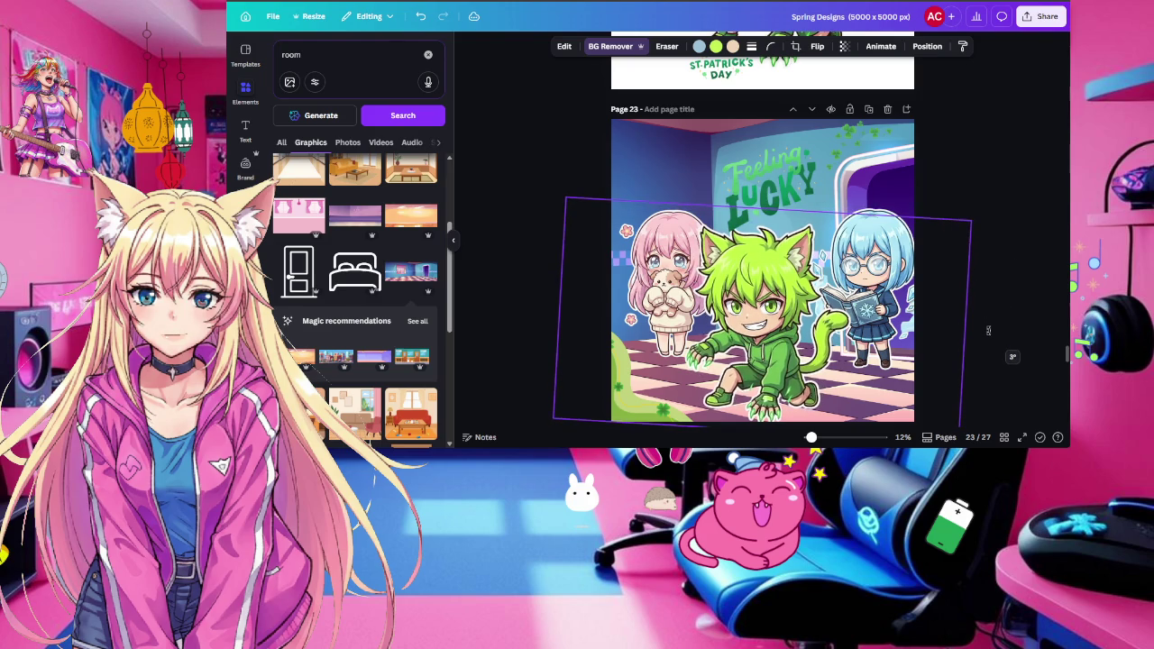
left_click_drag(929, 330, 927, 323)
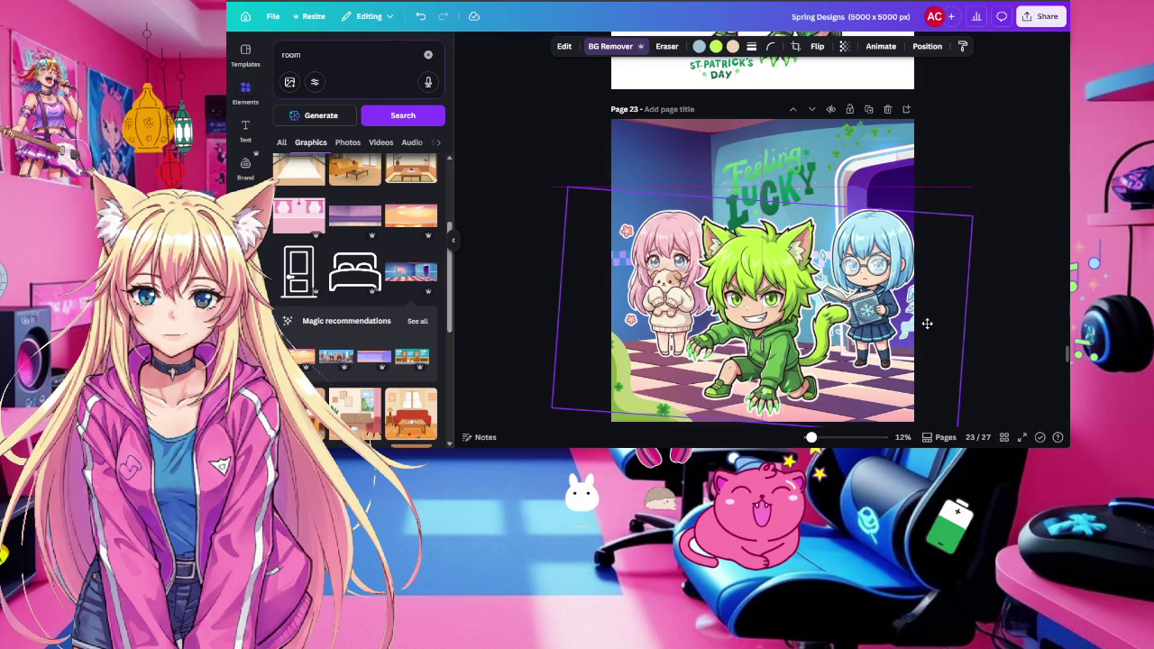
left_click(1012, 139)
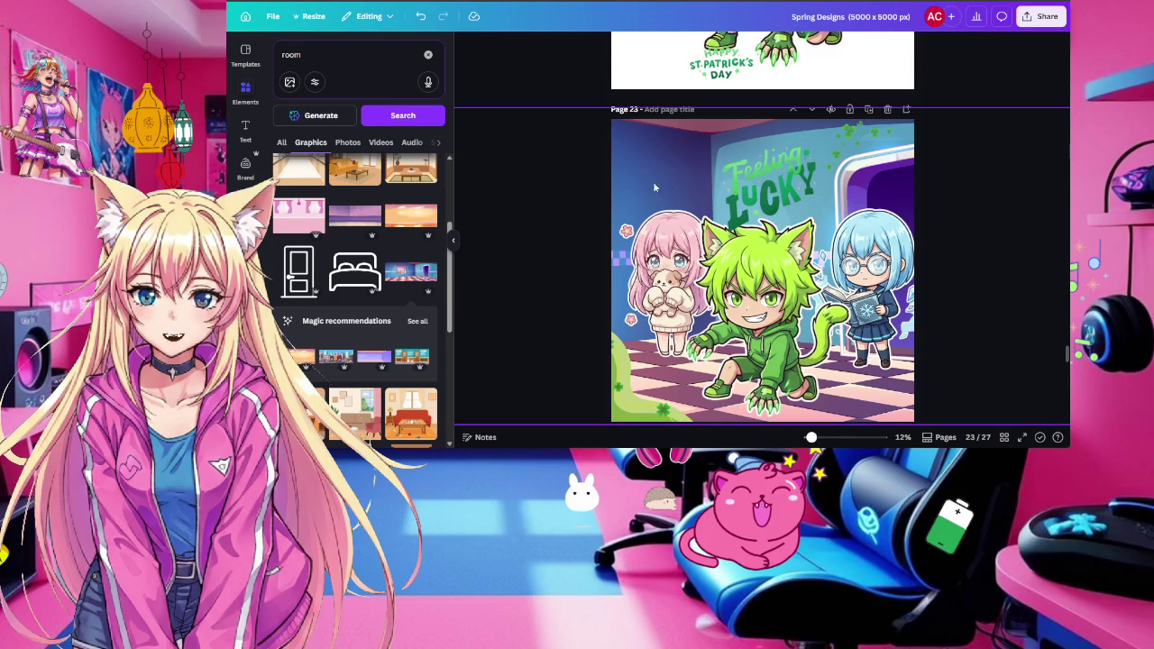
left_click(872, 150)
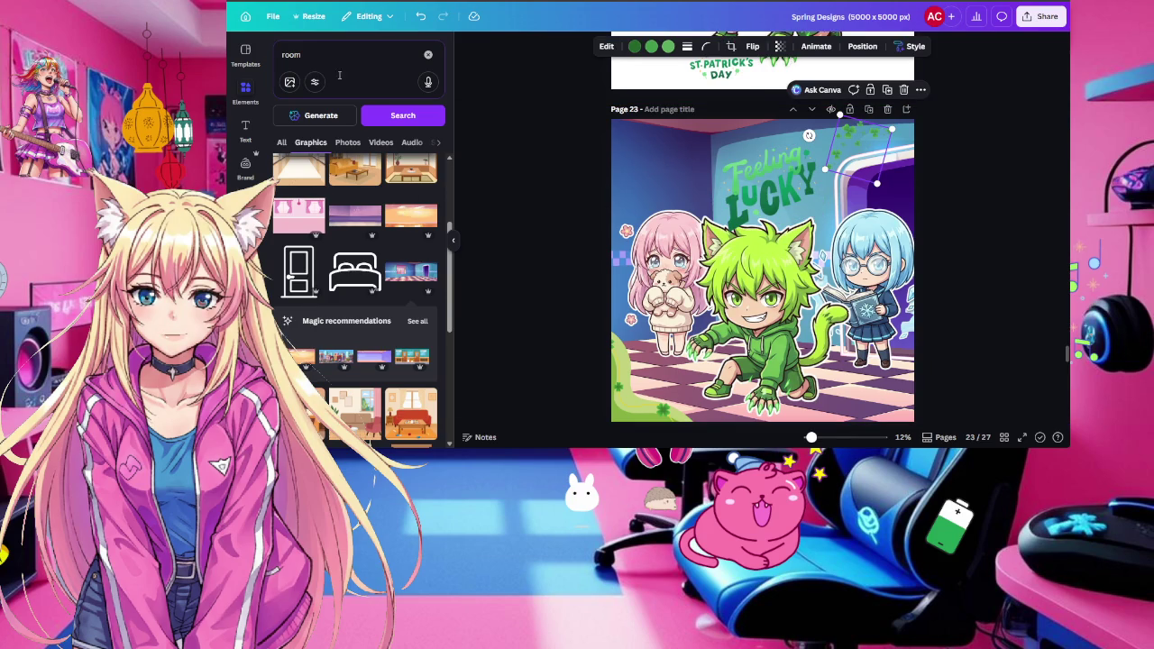
Add the green sparkle and clover elements from Recently used
left_click(428, 54)
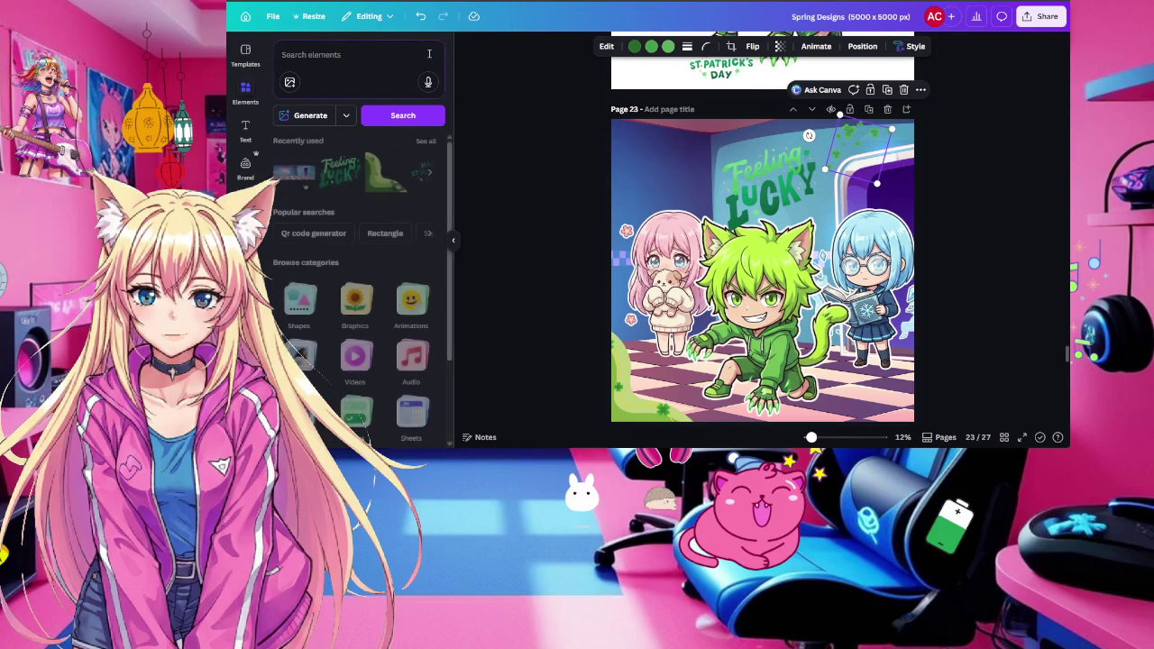
left_click(427, 141)
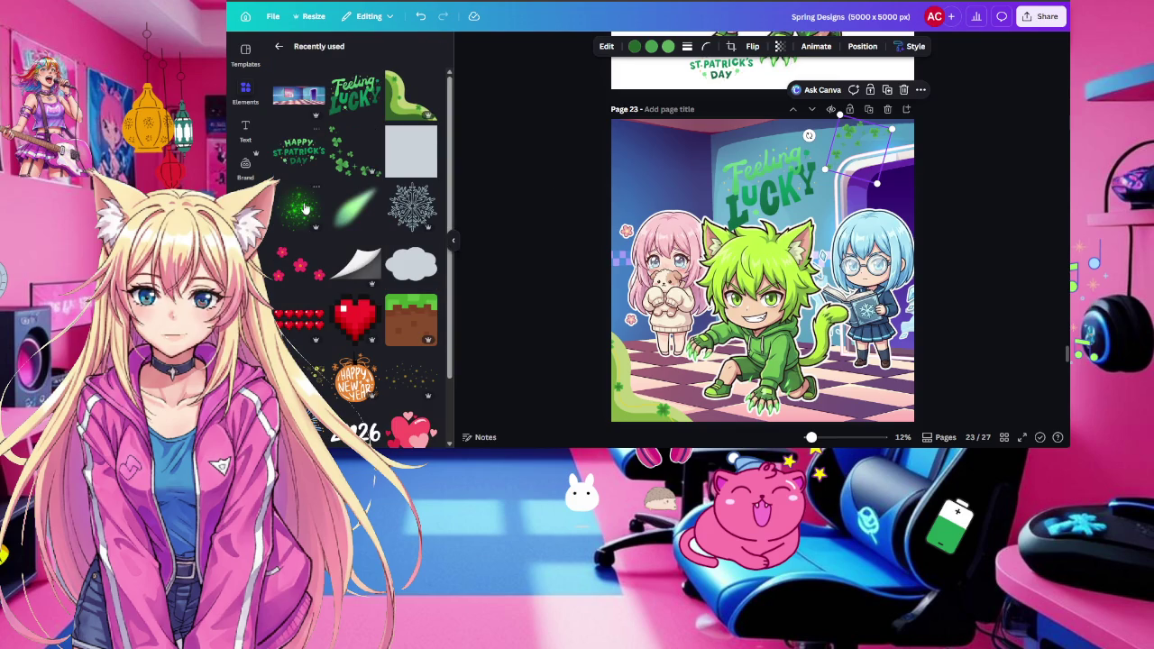
left_click(301, 214)
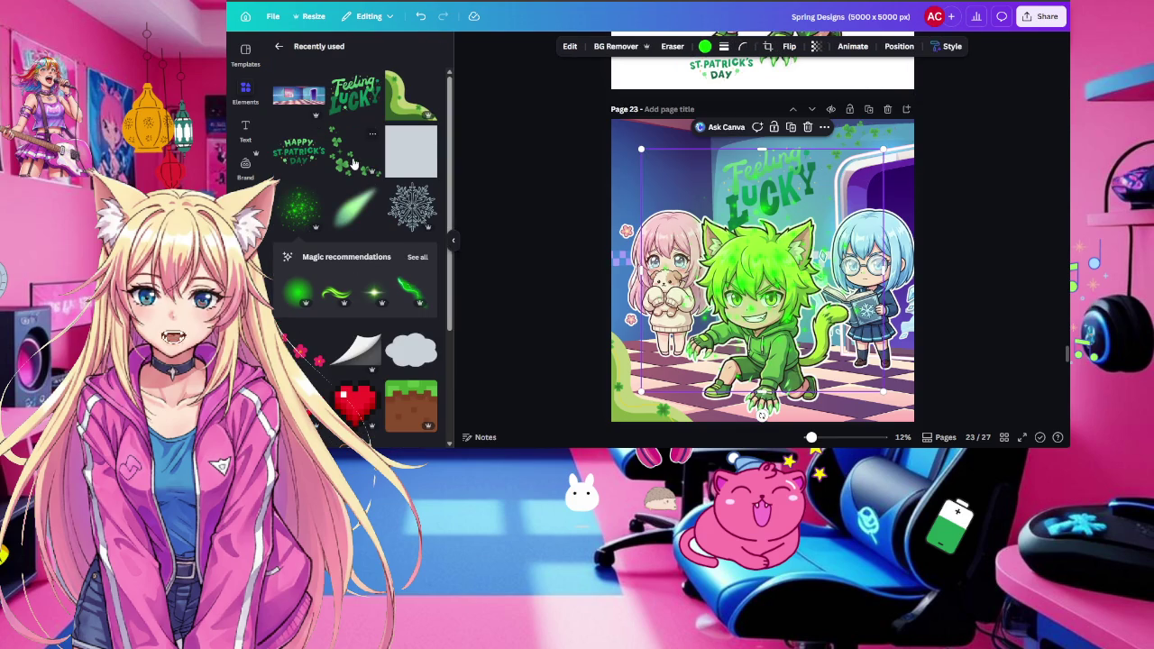
left_click(353, 163)
Add a bunting garland from the St. Patrick's recommendations at page 23's top-left
left_click(416, 202)
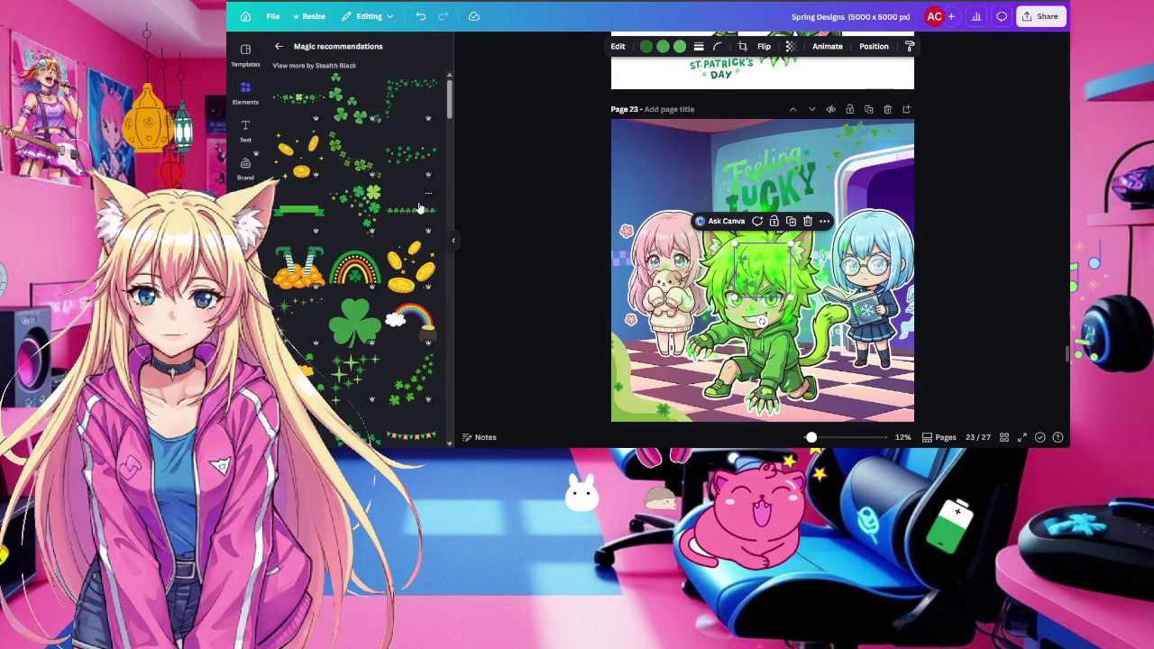
scroll(390, 274, "down", 5)
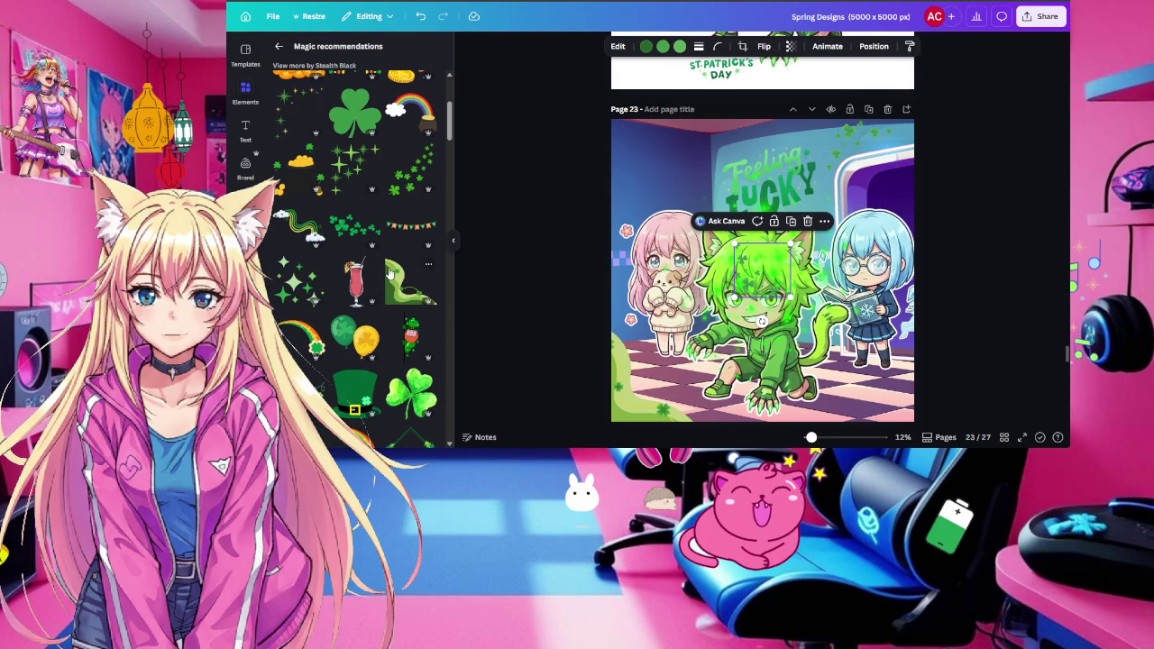
left_click(400, 228)
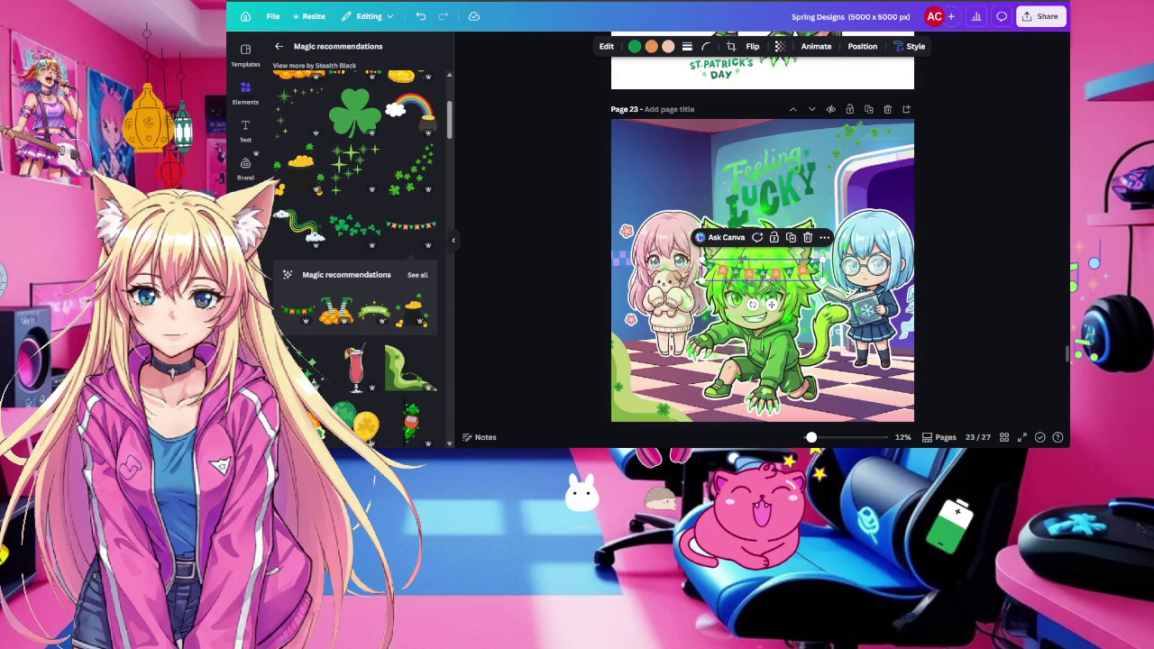
left_click_drag(750, 257, 654, 147)
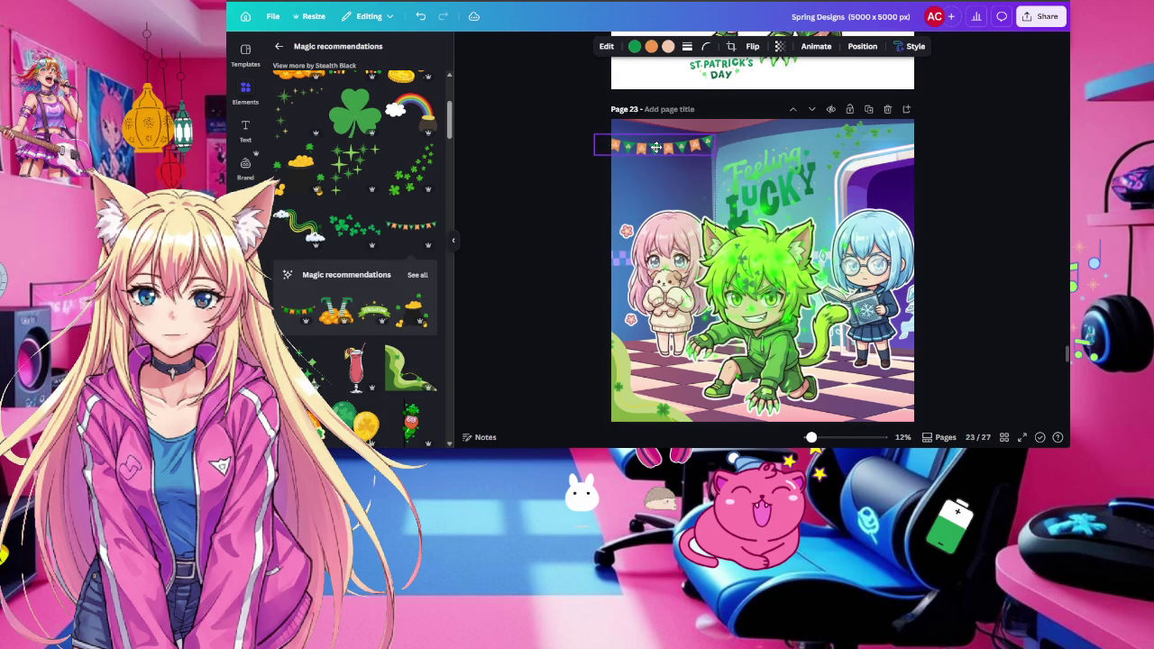
left_click(989, 231)
Shrink the green glow to 698 by 698 and tuck it into the bottom-left corner
left_click(757, 214)
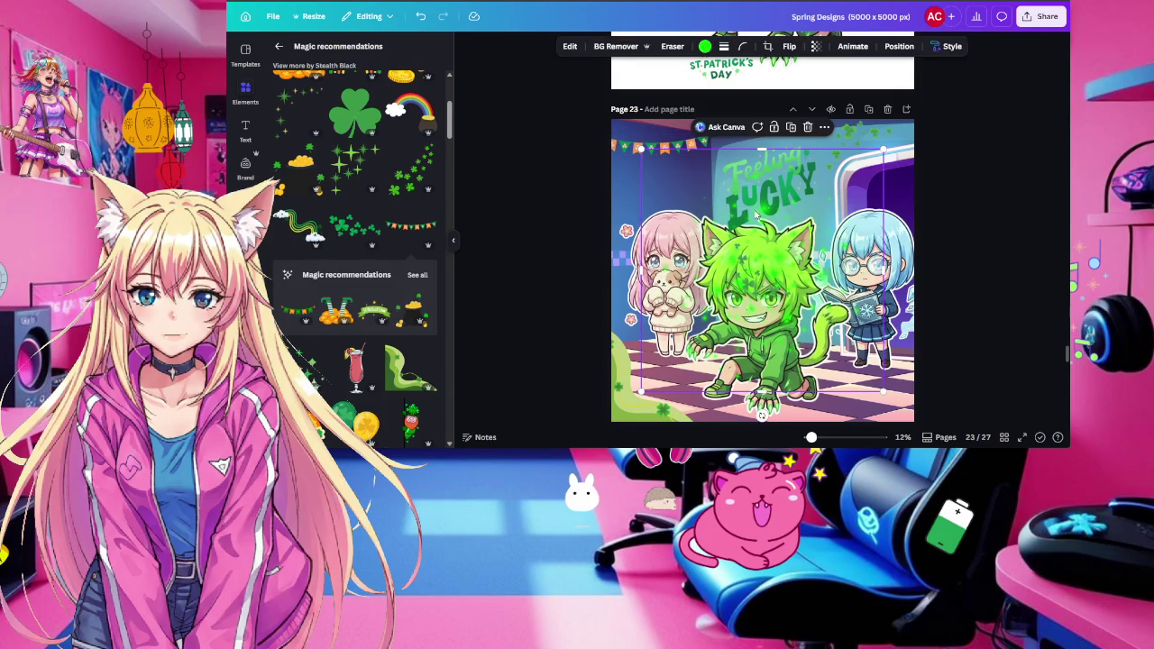
left_click_drag(759, 214, 821, 222)
key("ctrl+z")
left_click_drag(861, 142, 669, 343)
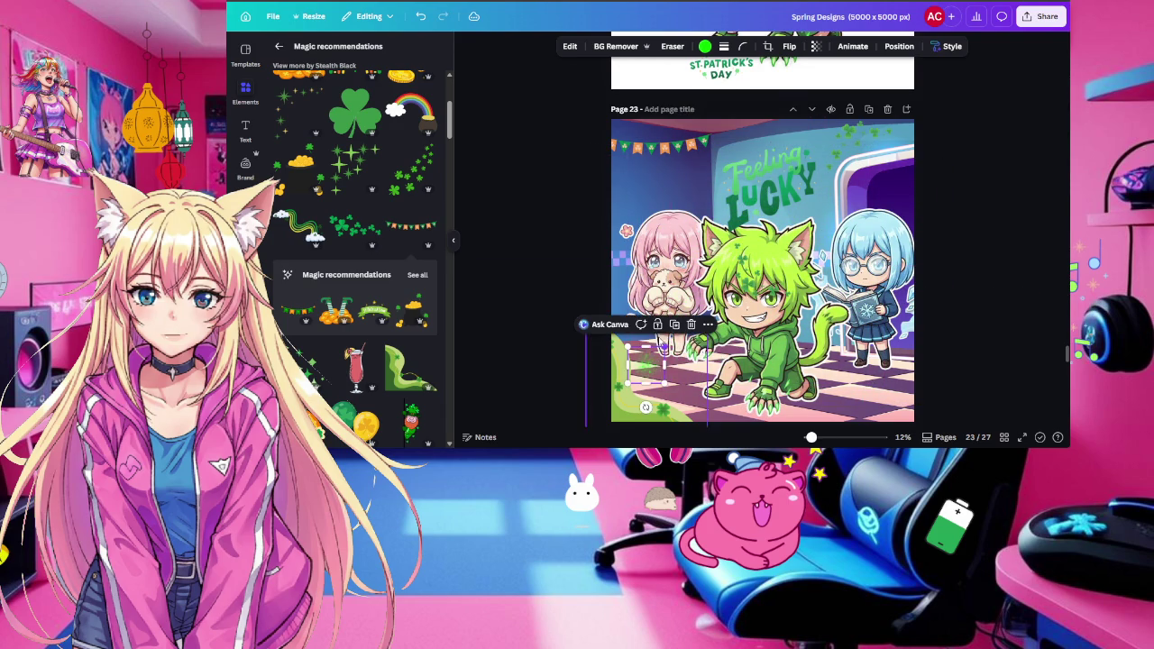
mouse_move(644, 364)
left_mouse_down()
mouse_move(644, 402)
mouse_move(600, 319)
left_mouse_up()
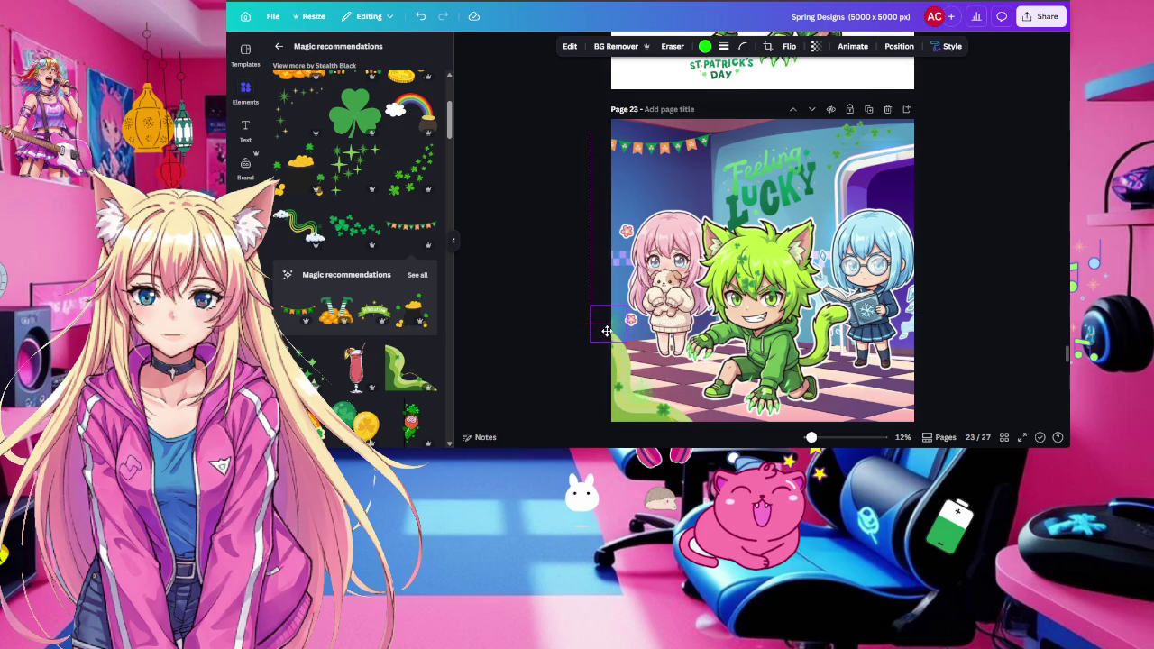
left_click(535, 343)
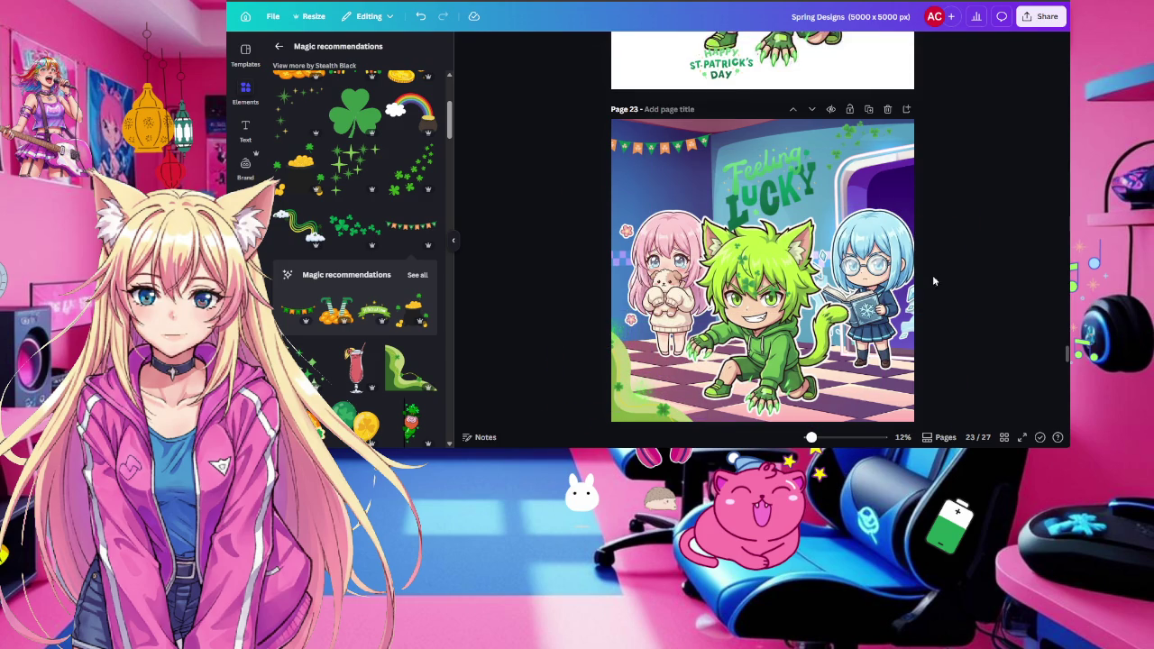
left_click(607, 339)
left_click_drag(608, 339, 625, 391)
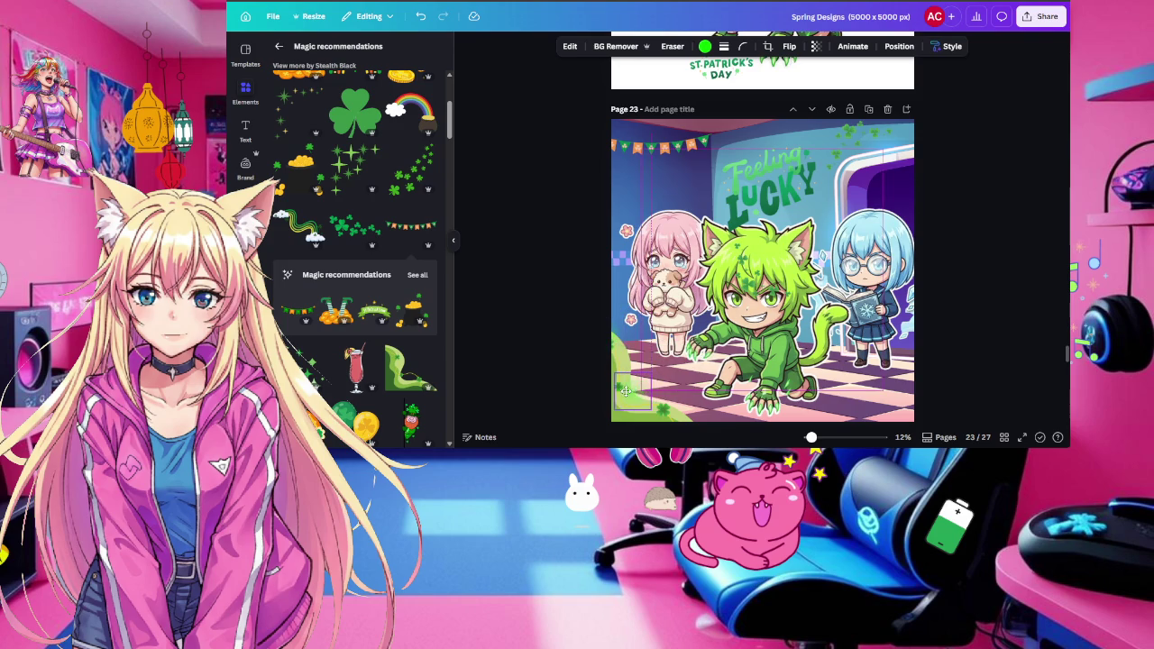
left_click(564, 377)
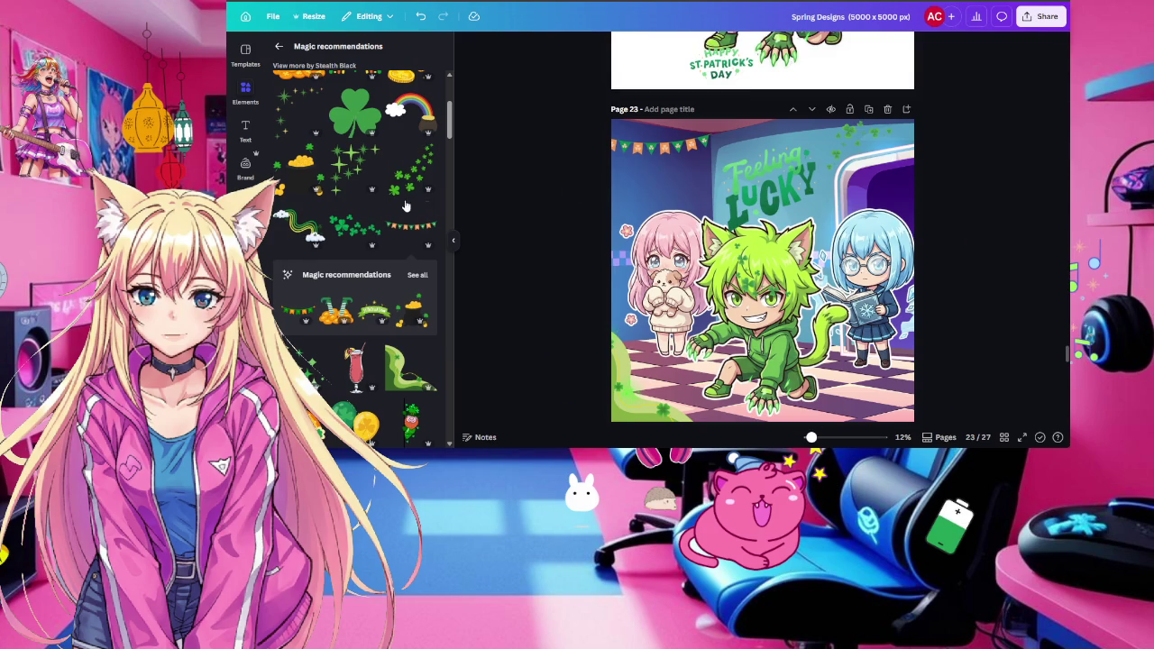
Add the green sparkle from Magic recommendations and place it above the pink-haired girl
left_click(340, 169)
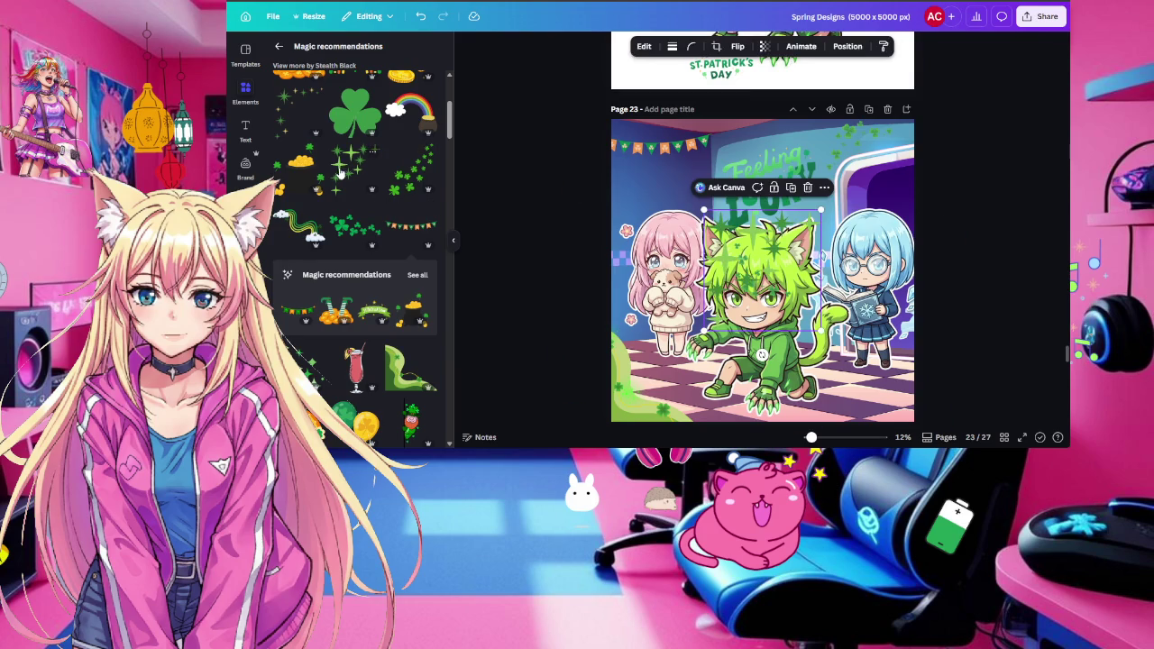
scroll(354, 262, "down", 3)
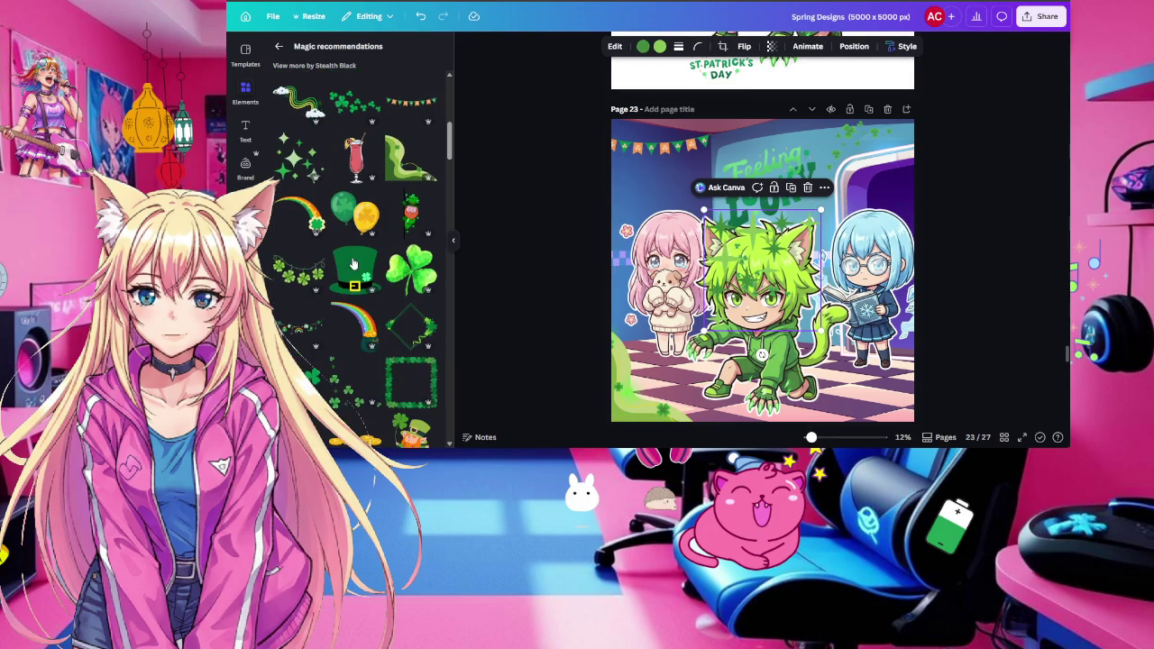
mouse_move(354, 281)
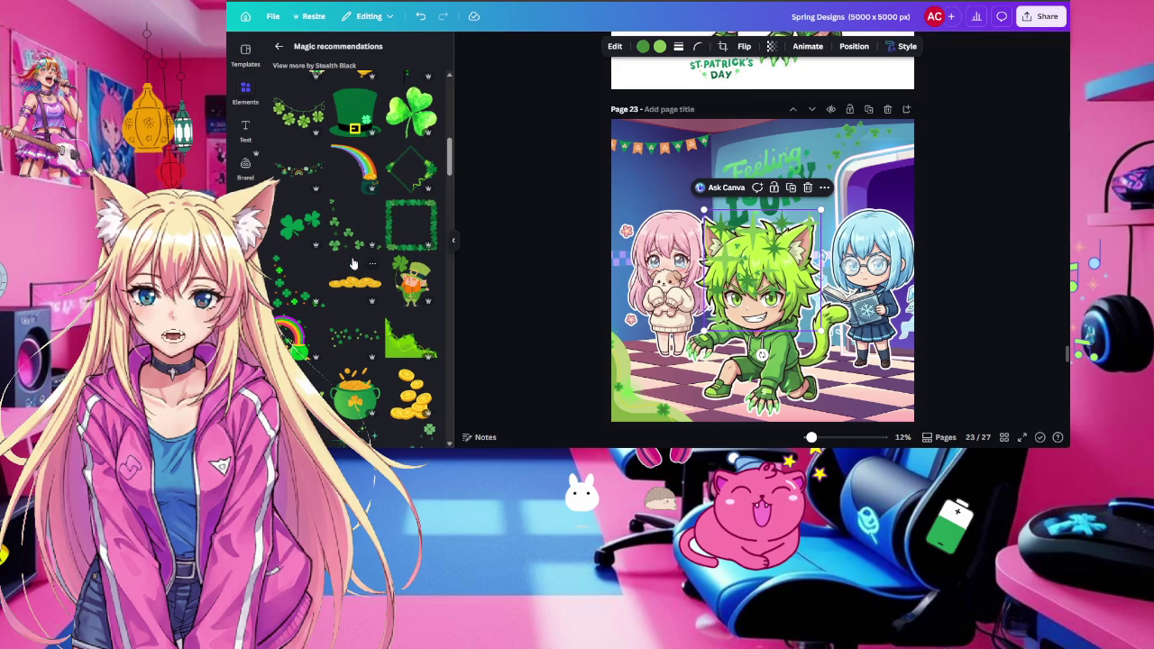
scroll(353, 263, "down", 2)
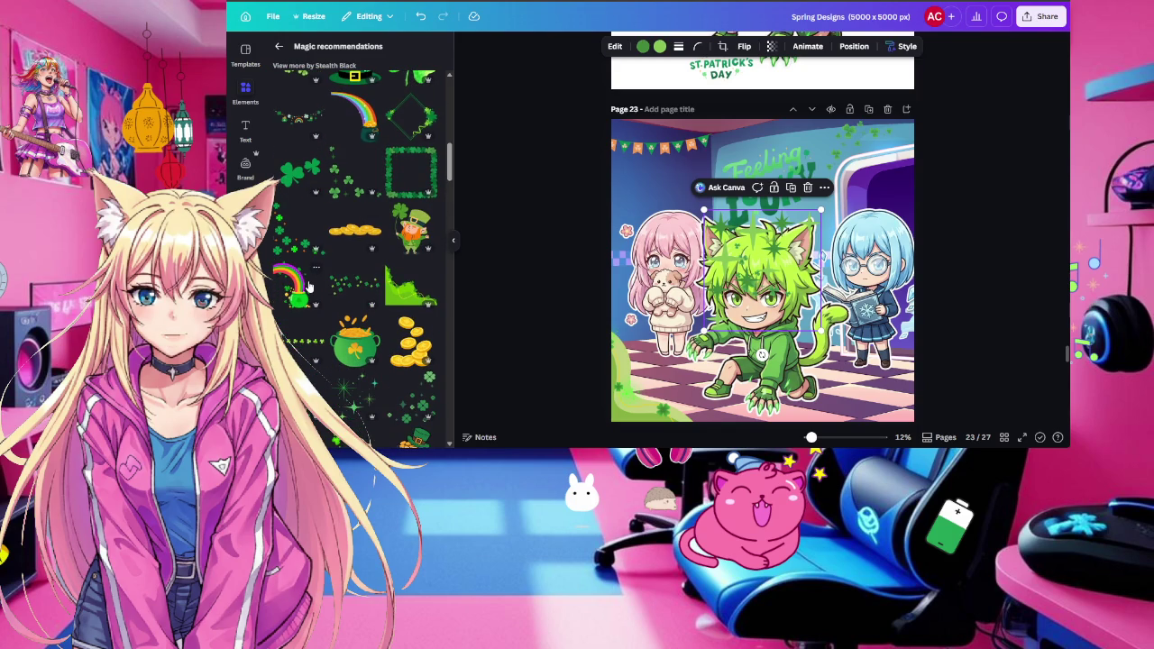
scroll(307, 285, "down", 2)
scroll(307, 285, "down", 2)
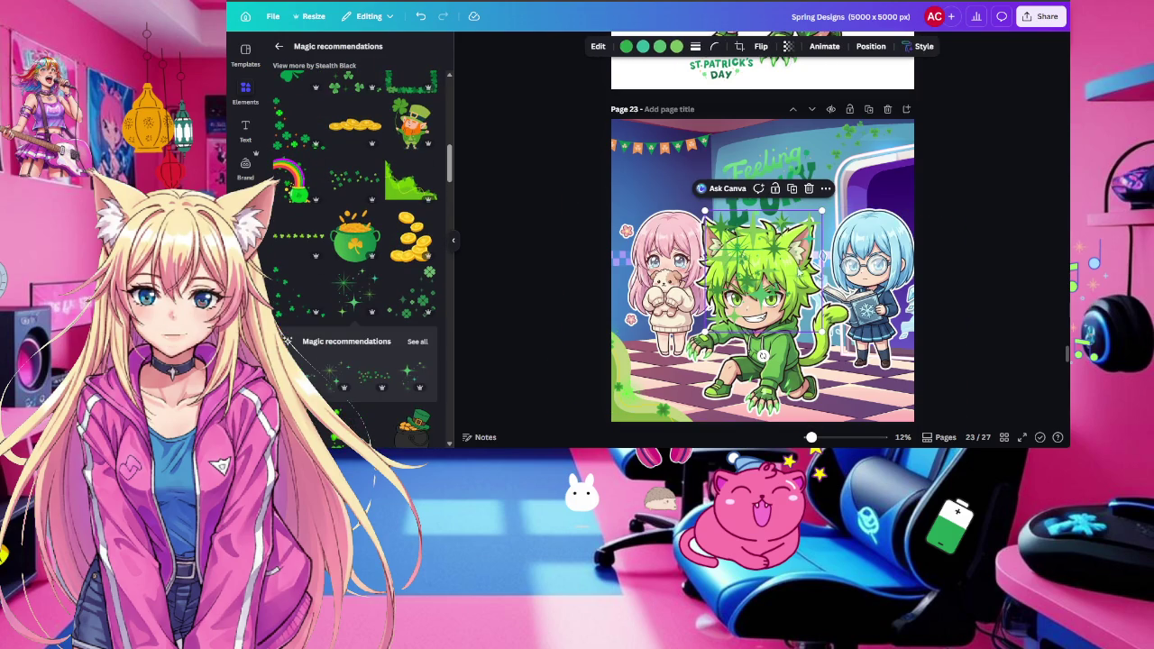
mouse_move(823, 226)
left_mouse_down()
mouse_move(775, 271)
mouse_move(686, 180)
left_mouse_up()
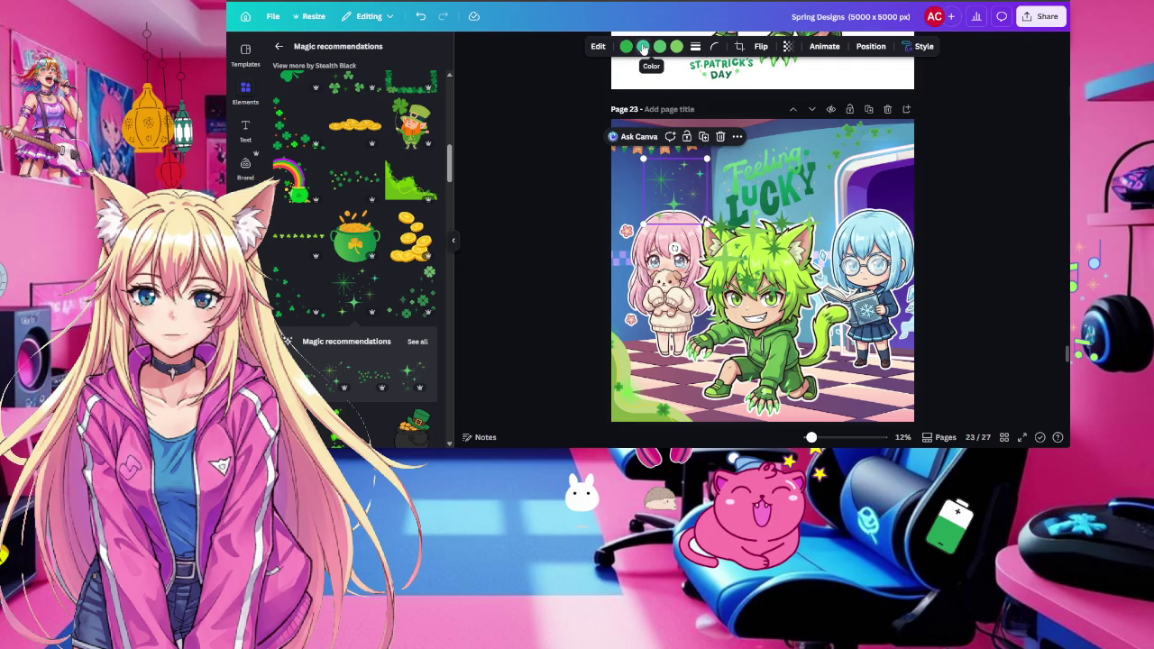
Recolour the sparkle and the top-left star with a mid green sampled from the artwork
left_click(643, 48)
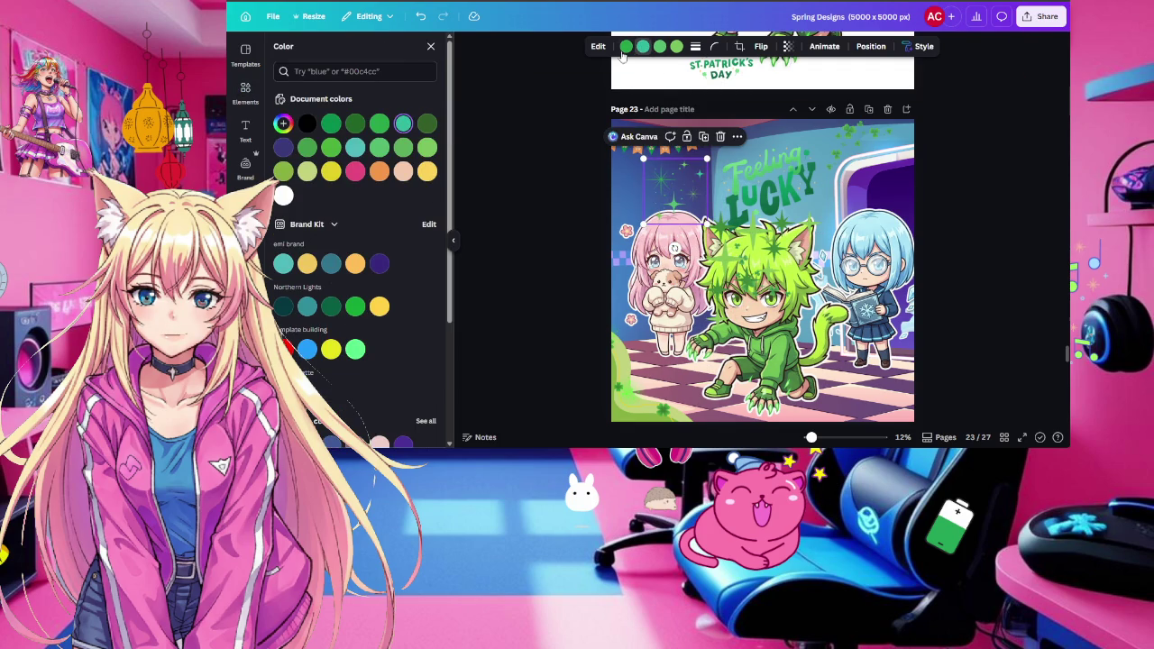
left_click(283, 123)
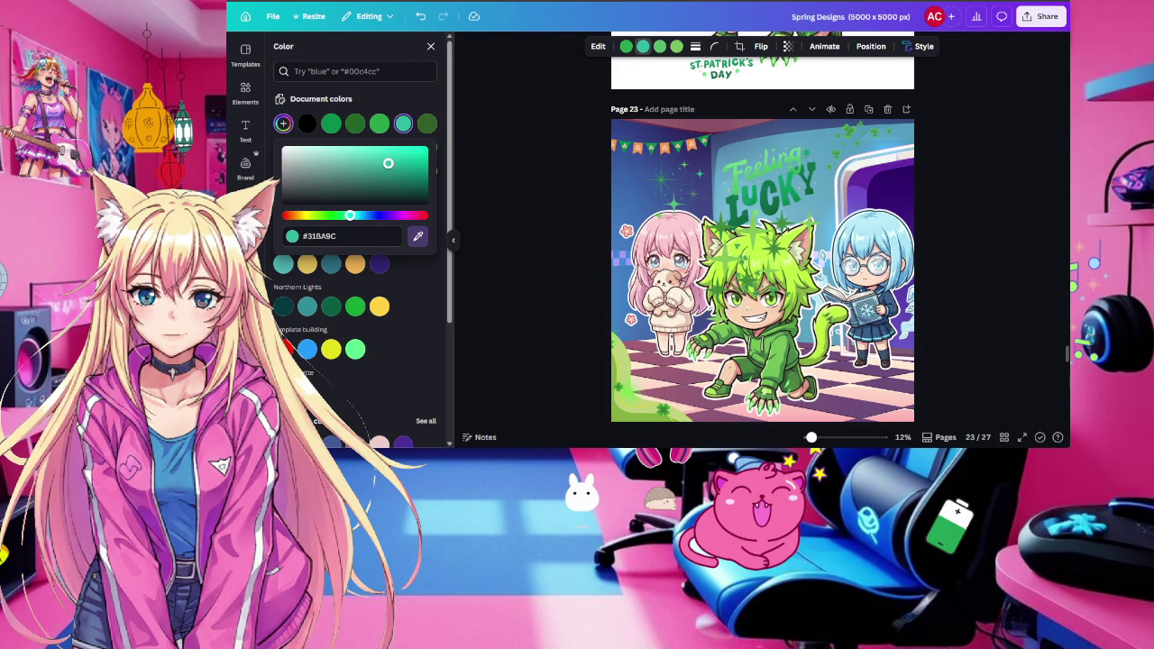
left_click(674, 185)
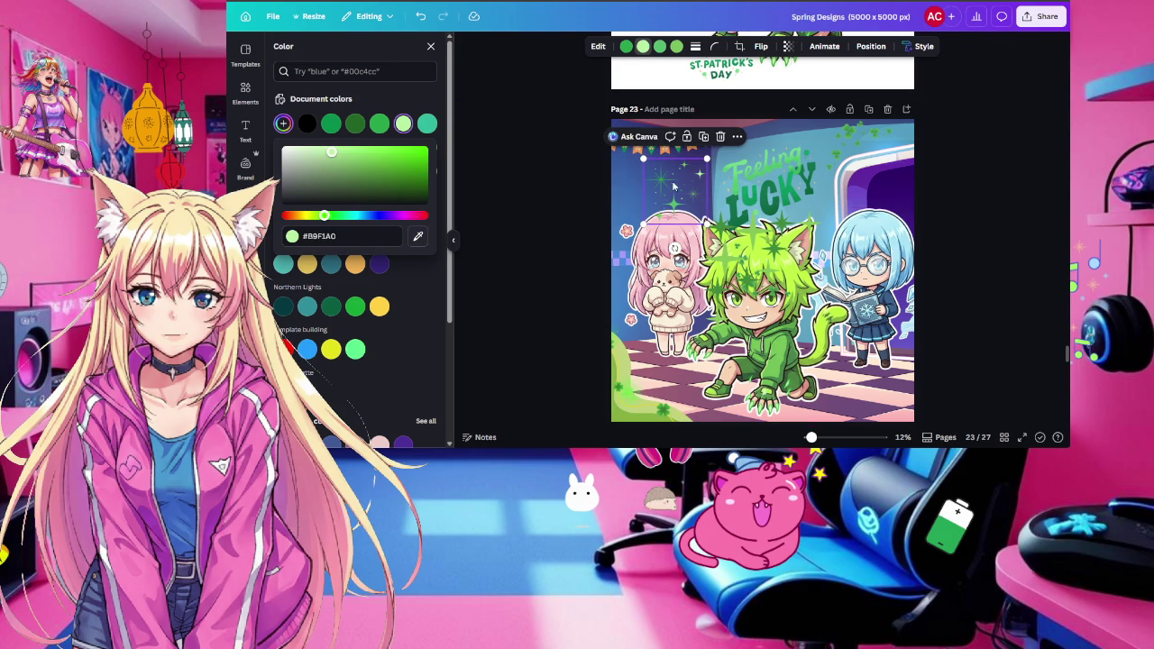
left_click(626, 46)
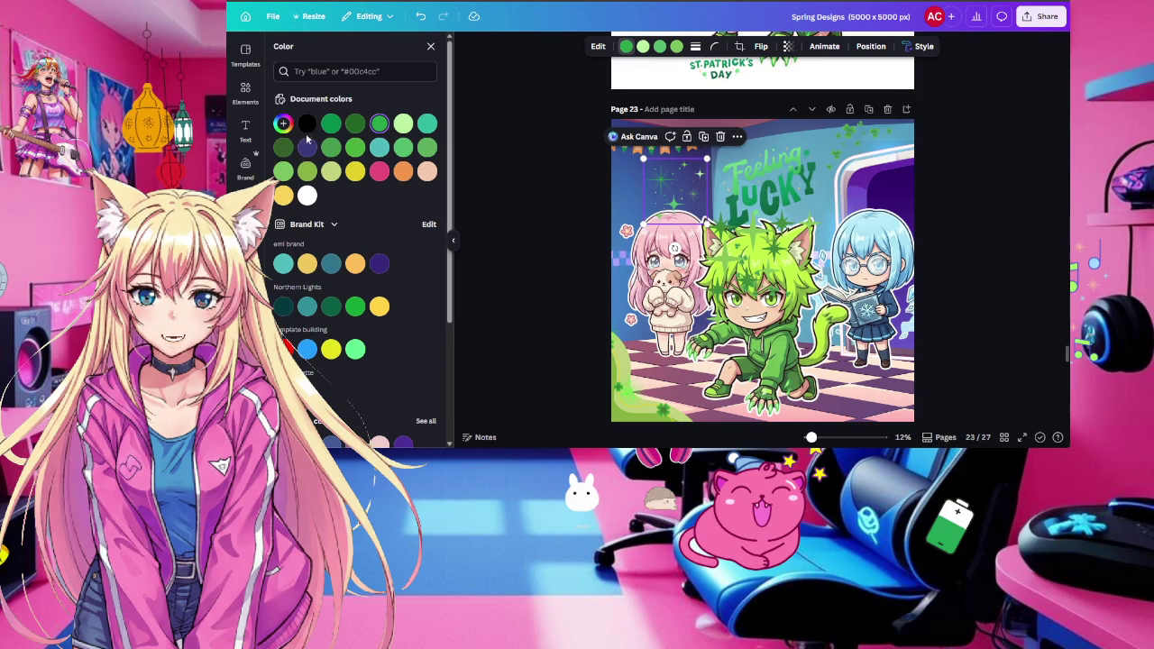
left_click(283, 123)
left_click(418, 235)
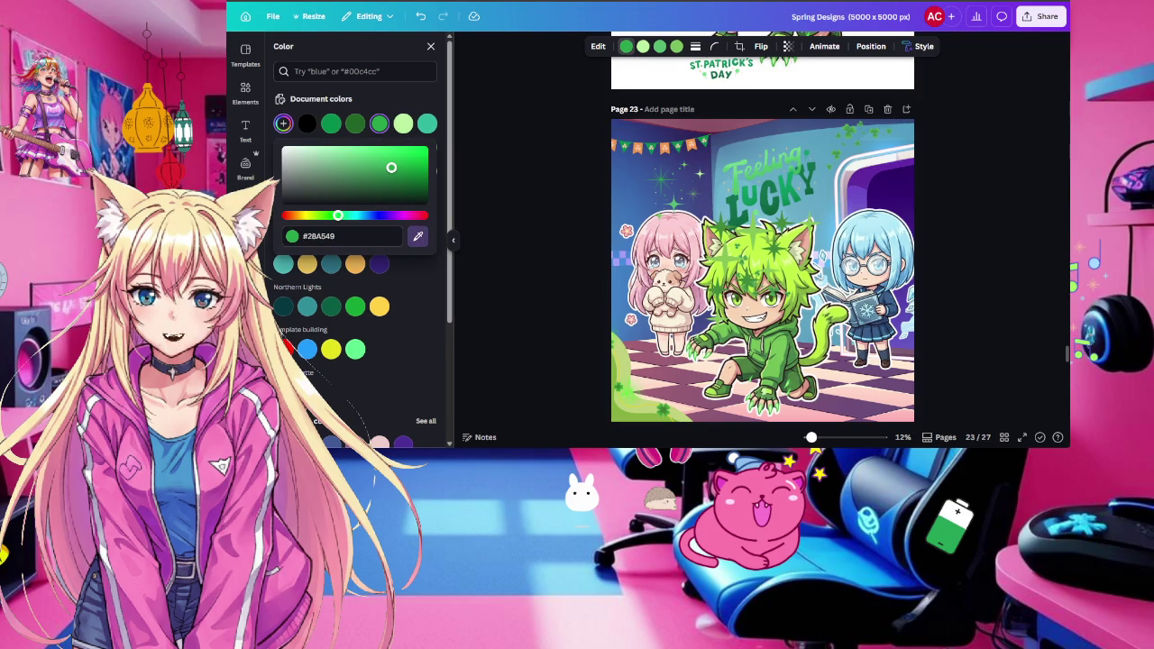
left_click(753, 374)
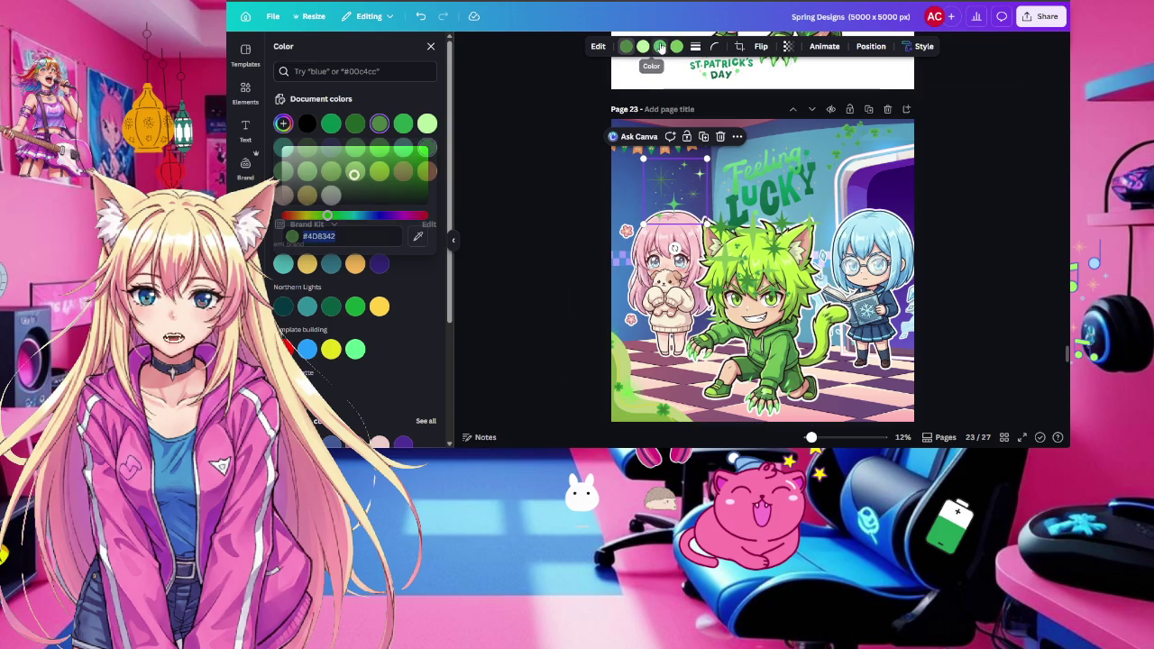
Apply a sampled light green, then another sampled green, to the star, ending at #C0F346
left_click(283, 124)
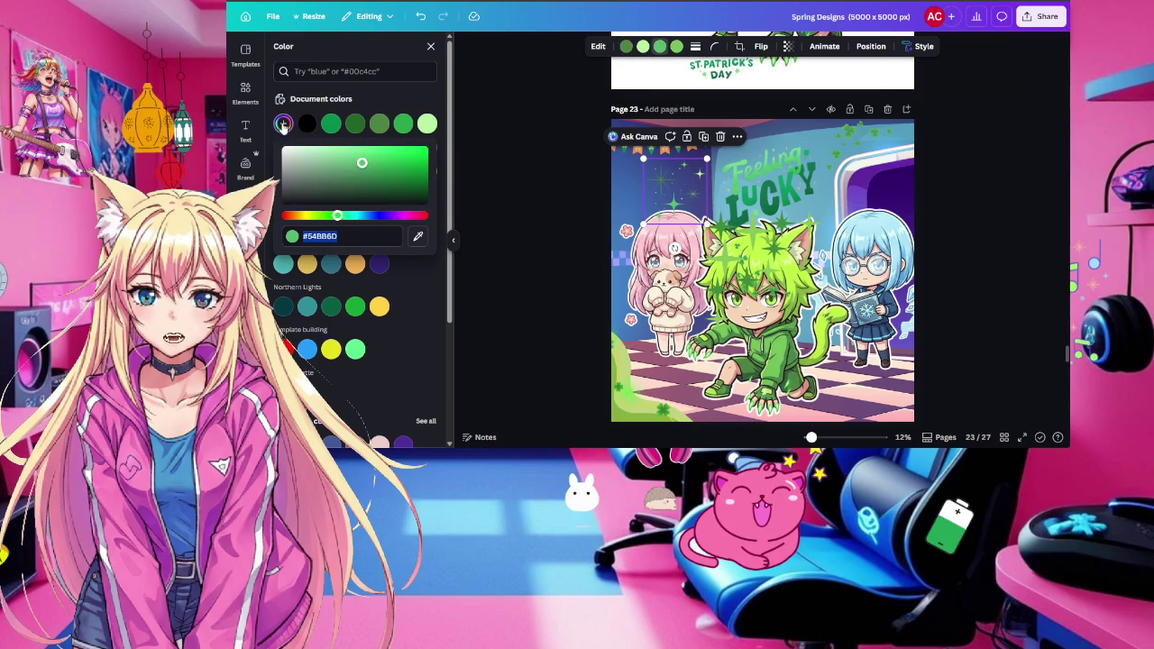
left_click(418, 236)
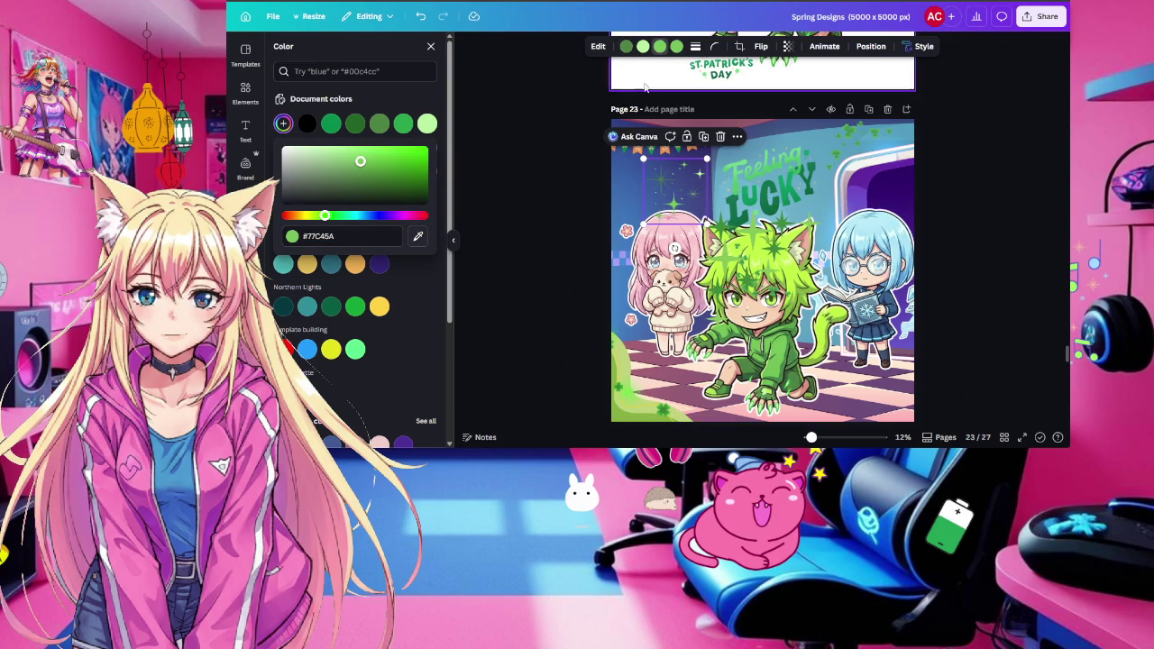
left_click(676, 47)
left_click(283, 124)
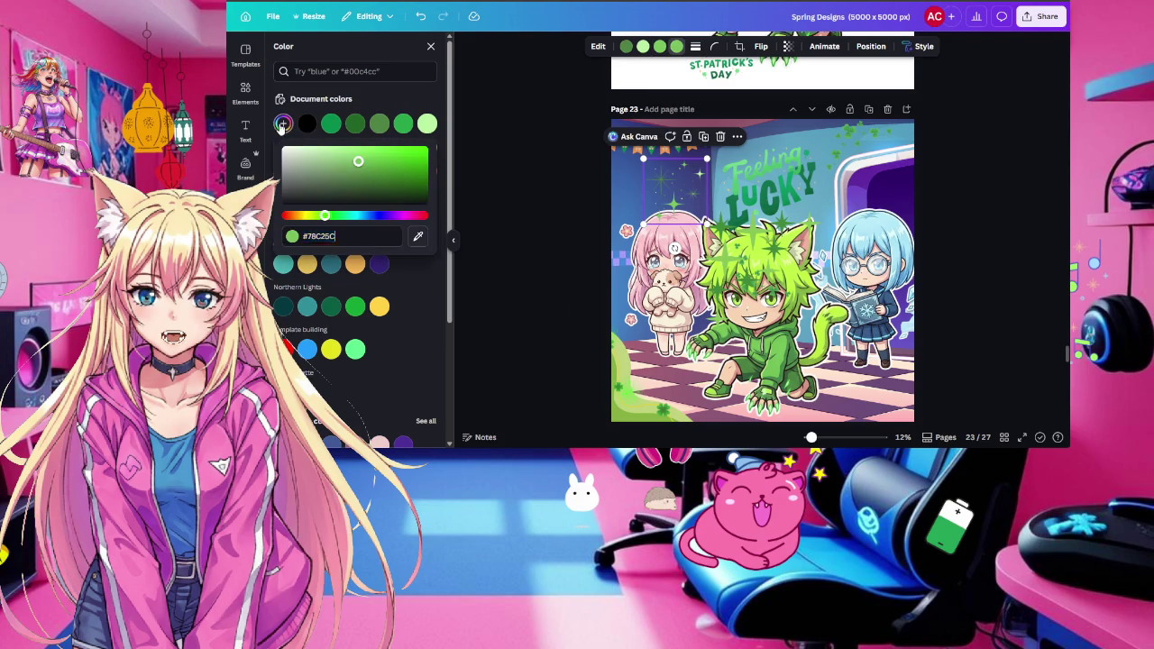
left_click(418, 238)
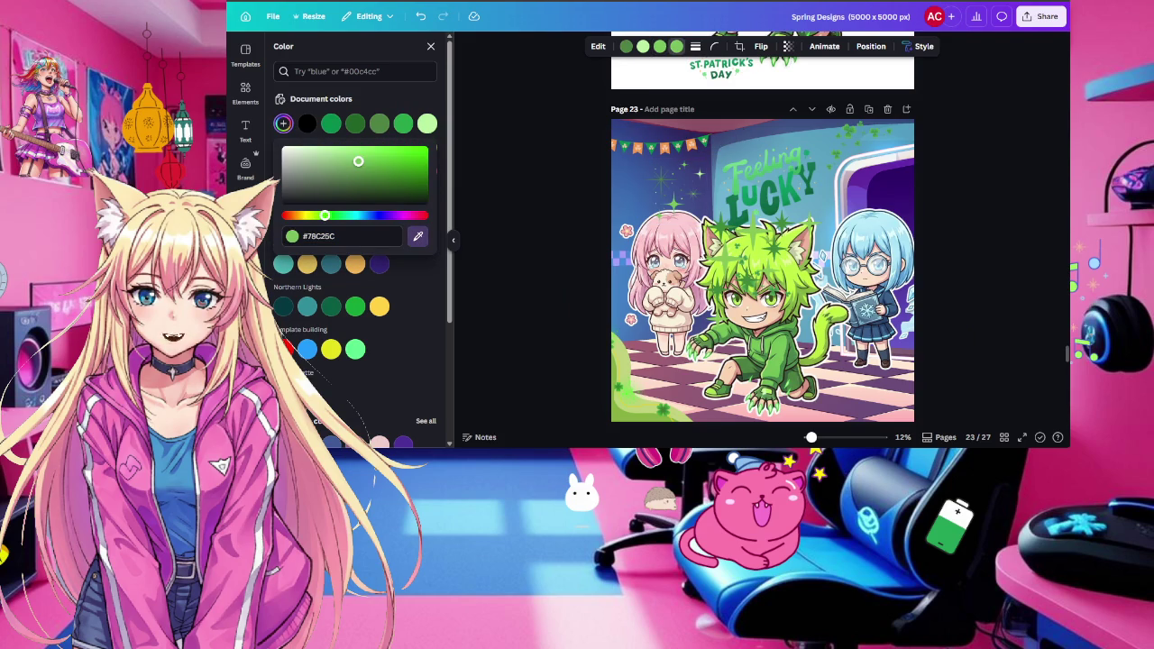
left_click(751, 183)
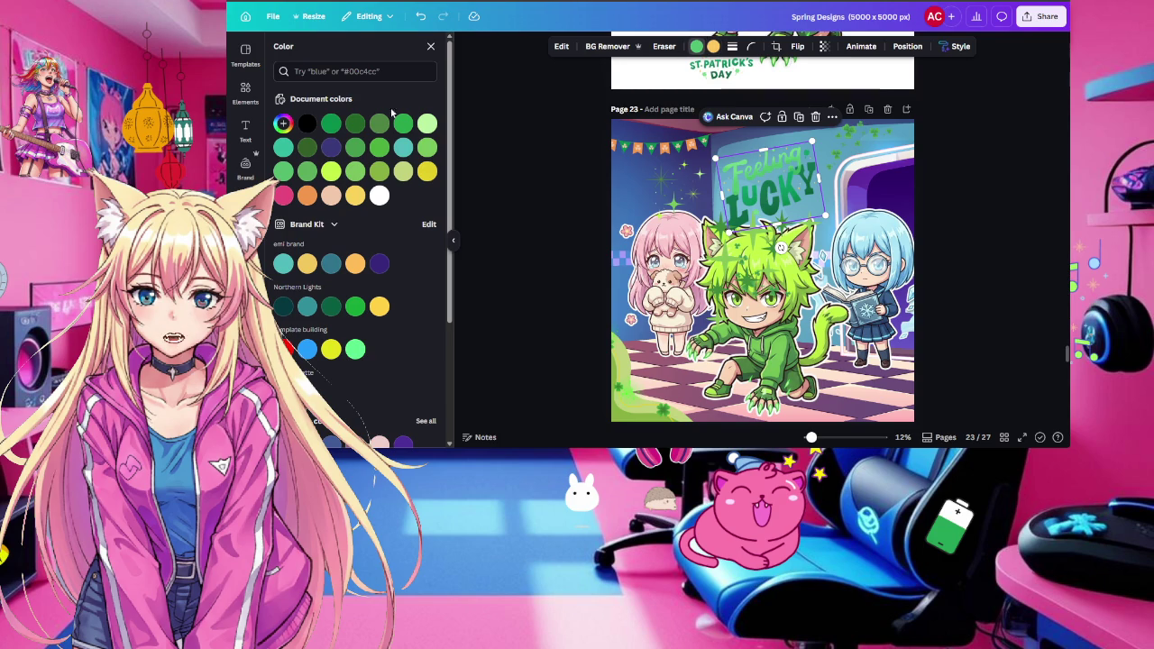
Recolour the Feeling LUCKY lettering to dark green #407442 sampled from the artwork
left_click(282, 126)
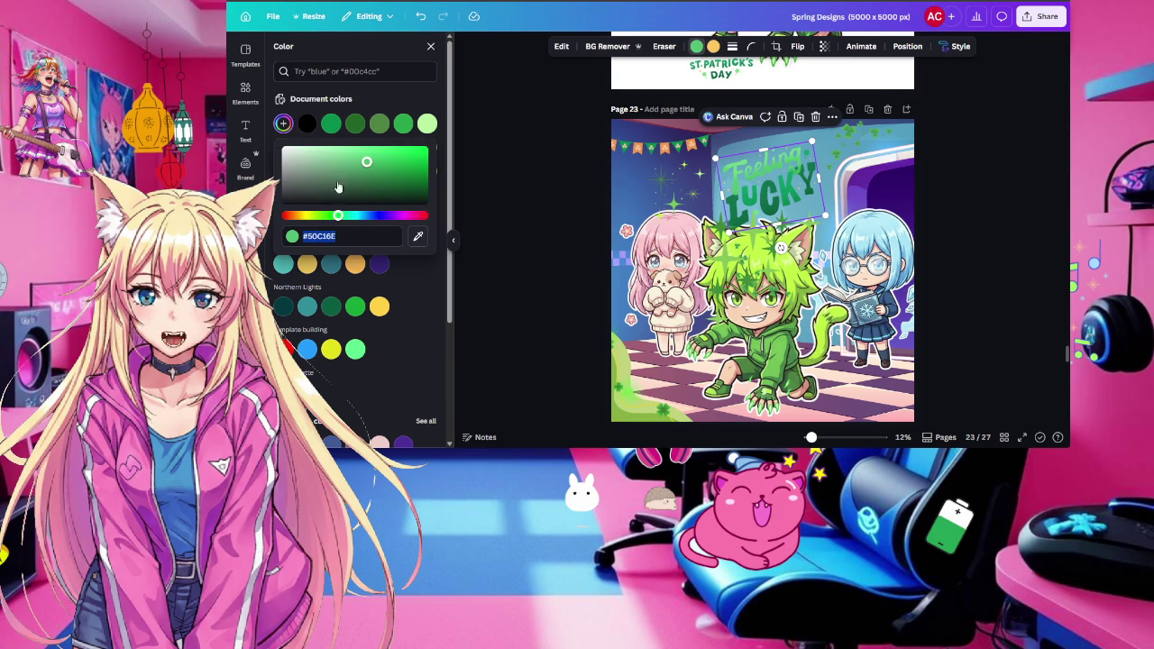
left_click(418, 236)
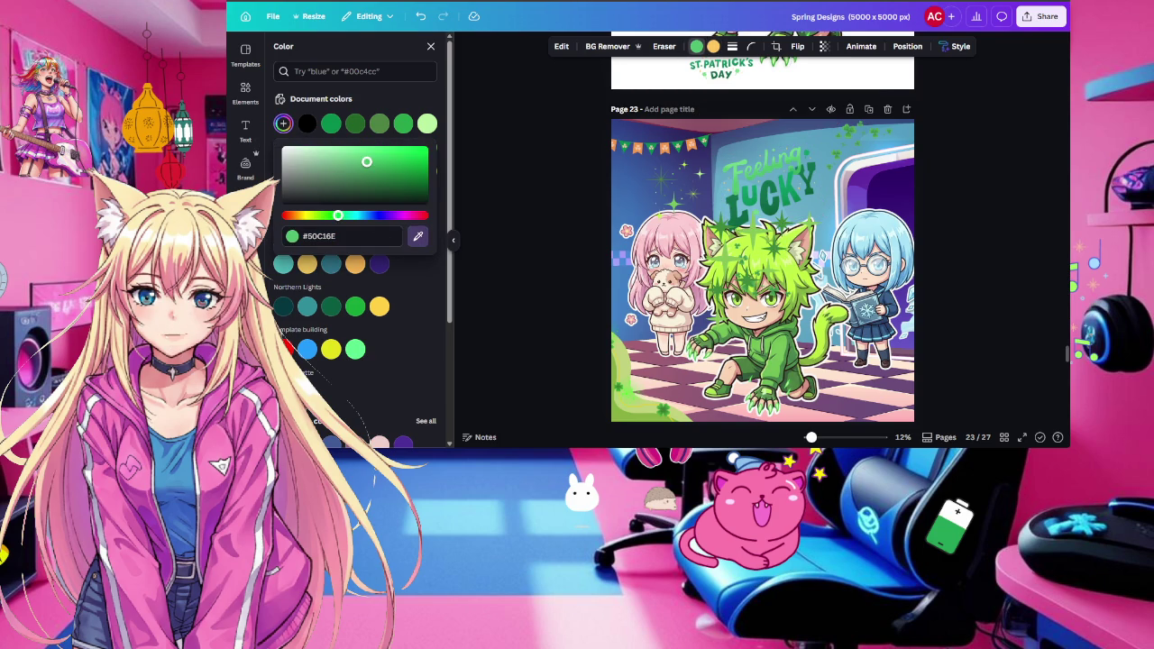
left_click(779, 355)
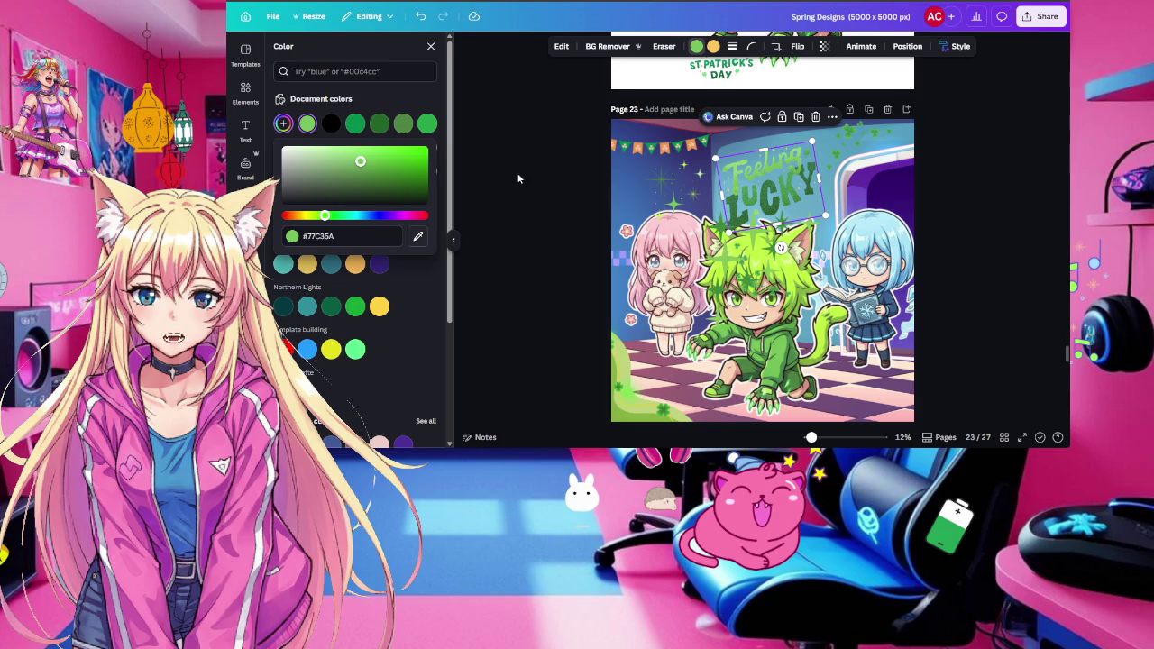
left_click(418, 235)
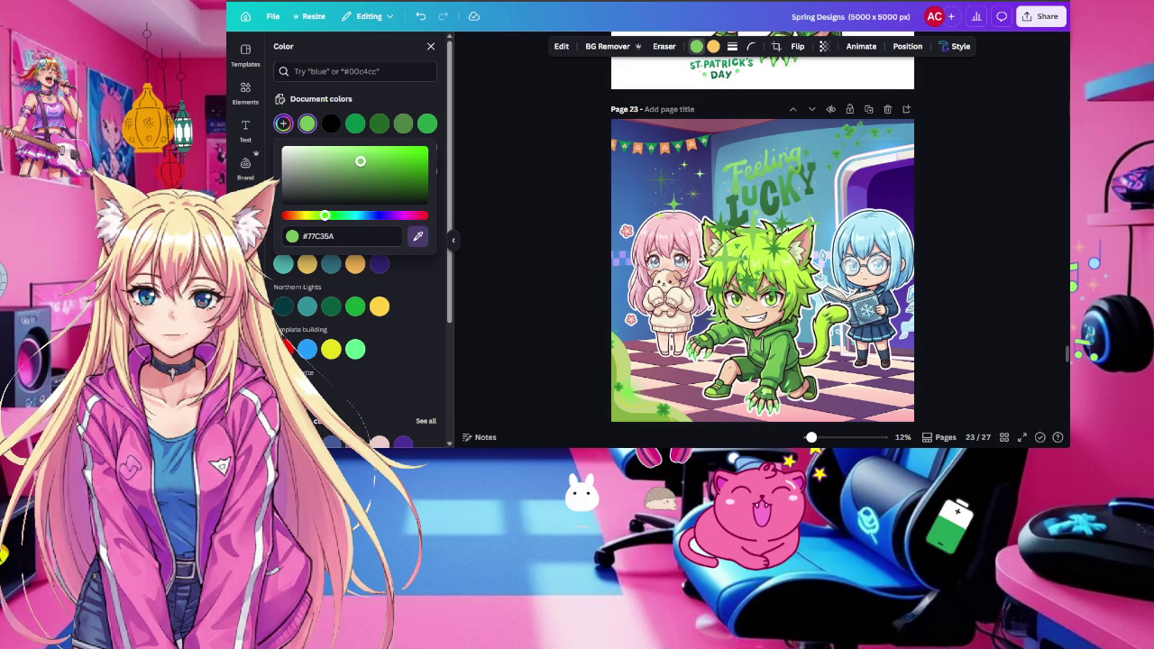
left_click(765, 191)
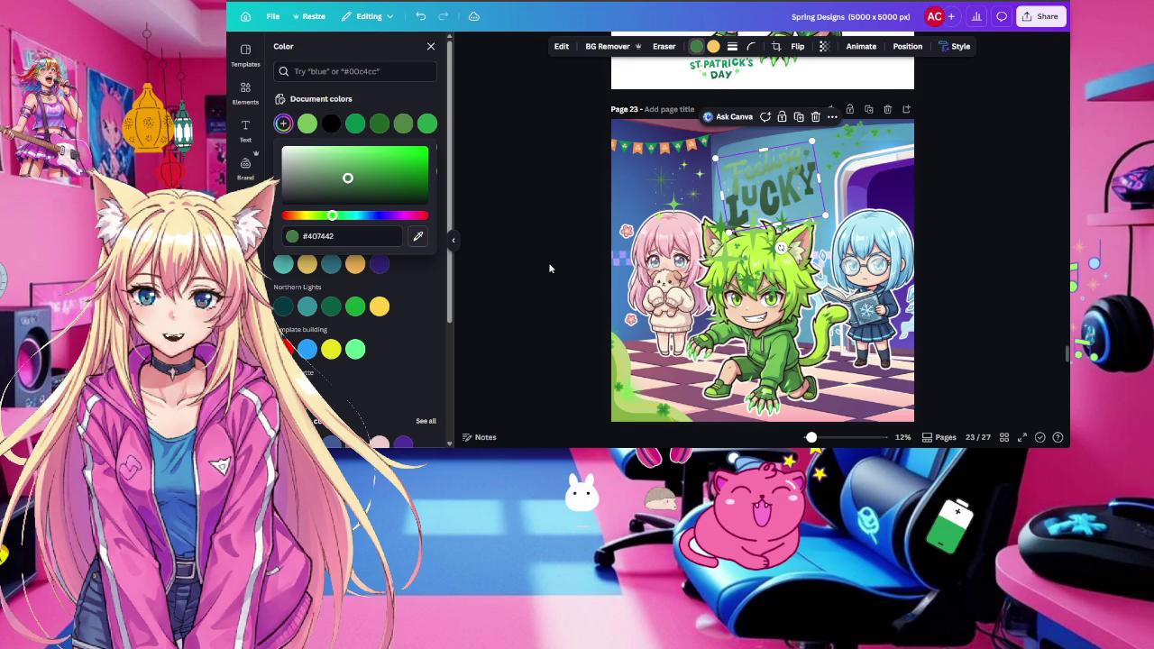
left_click(852, 132)
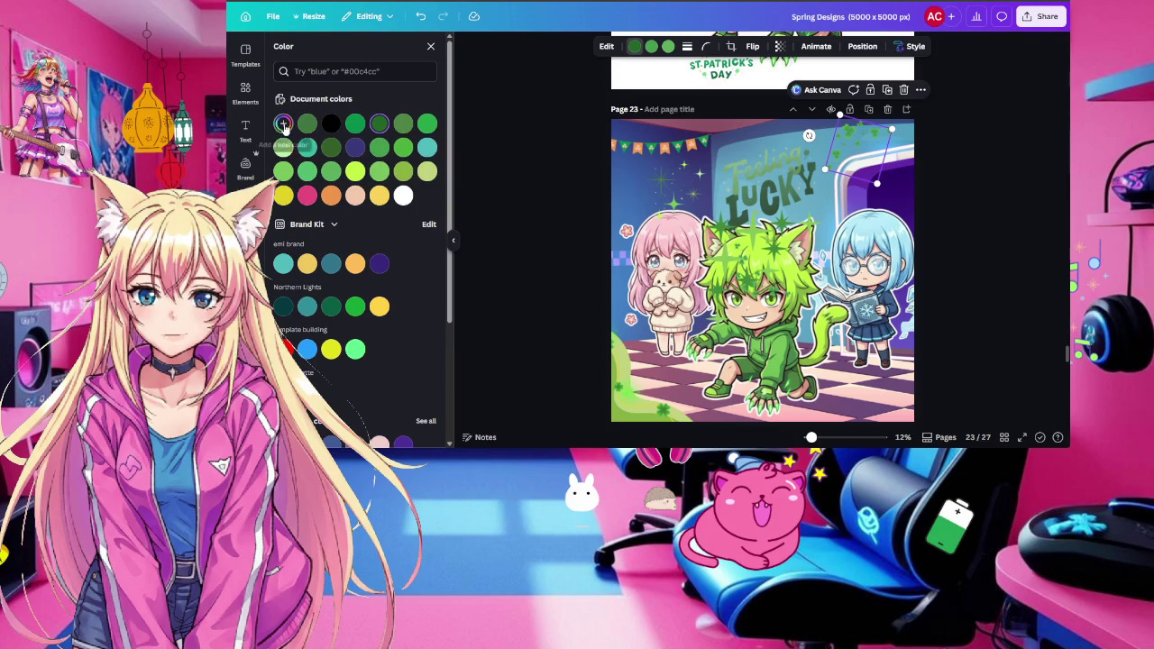
Give the top-right shamrock sparkle greens sampled from the artwork, finishing at #5CAE5C
left_click(283, 123)
left_click(418, 236)
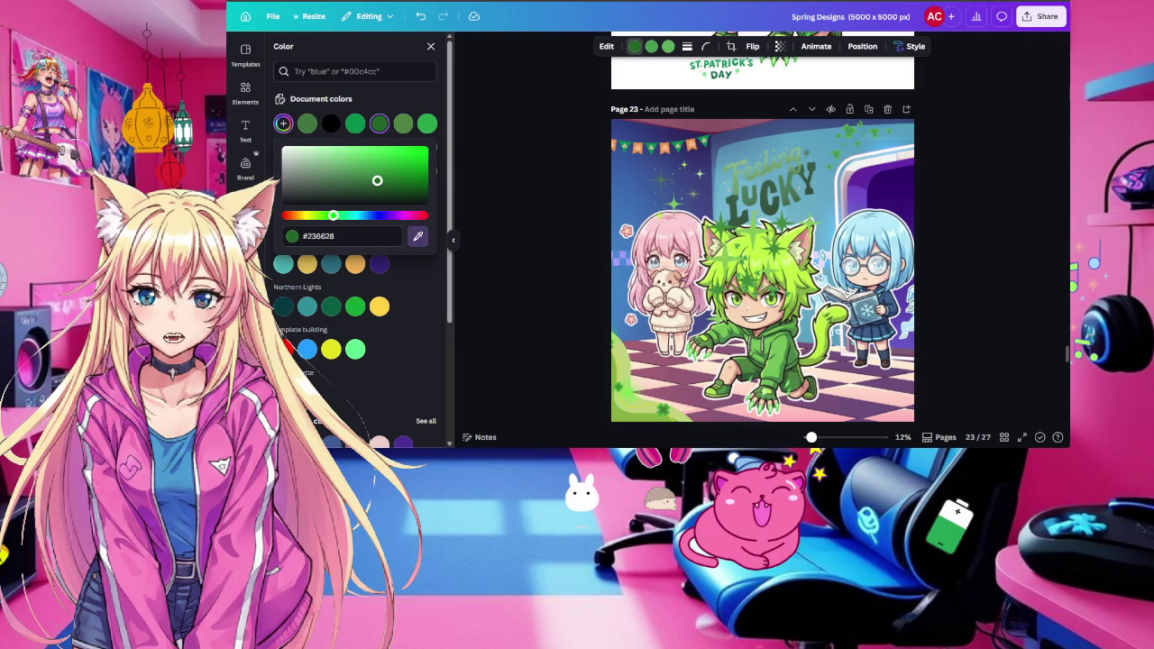
left_click(741, 383)
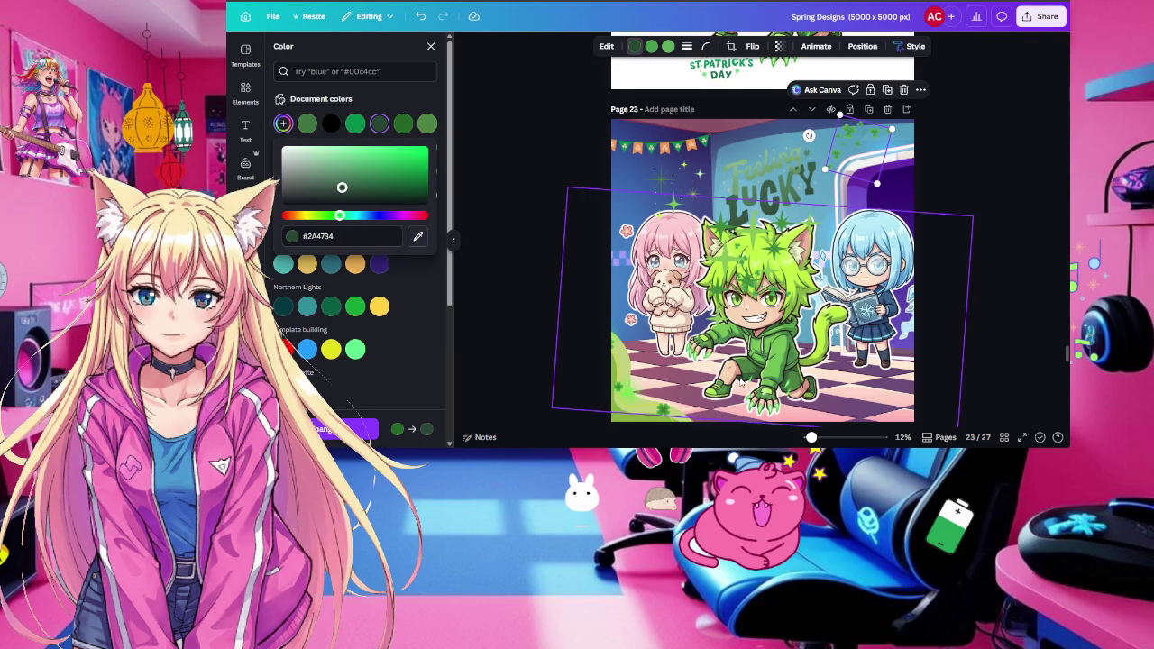
left_click(443, 145)
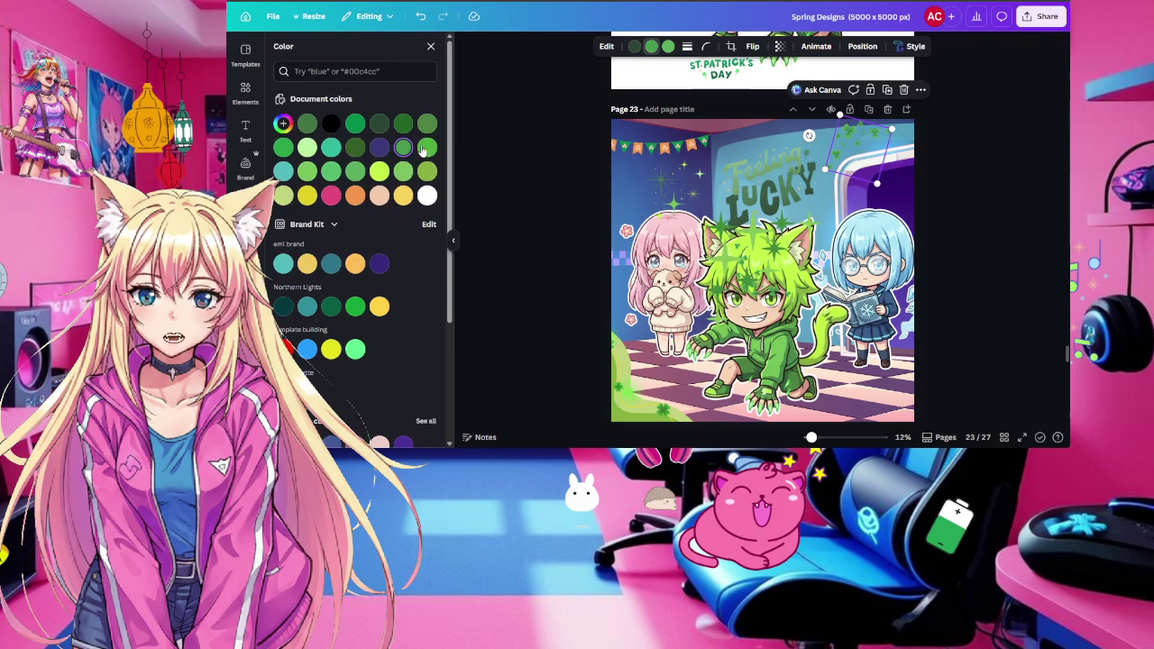
left_click(283, 122)
left_click(420, 236)
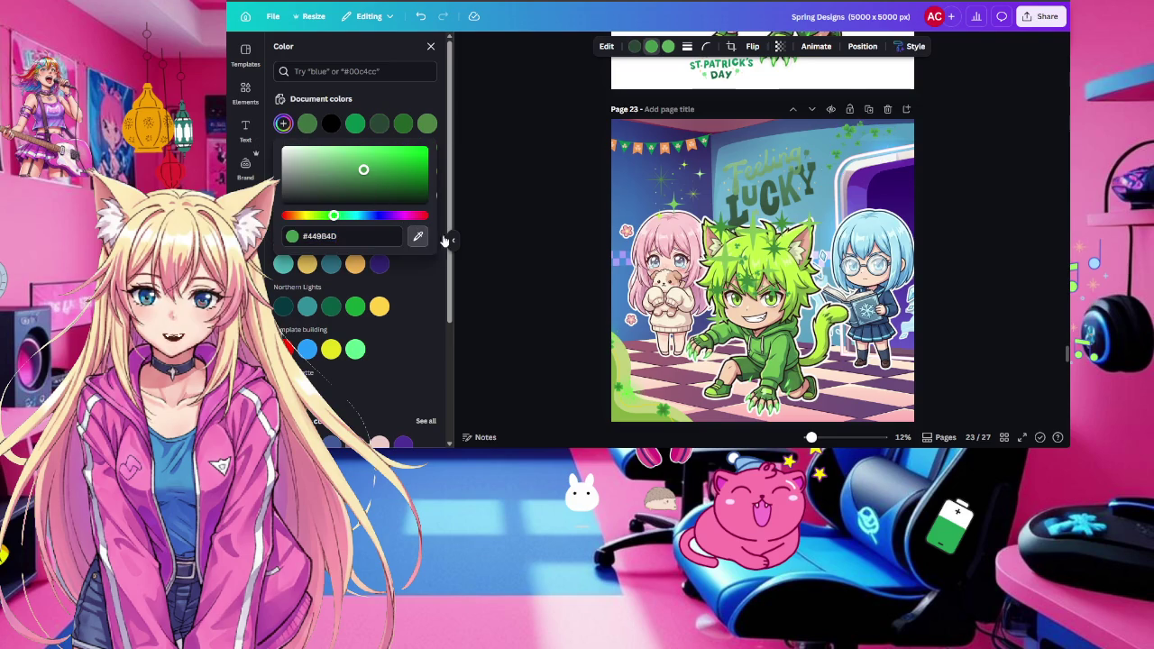
left_click(757, 271)
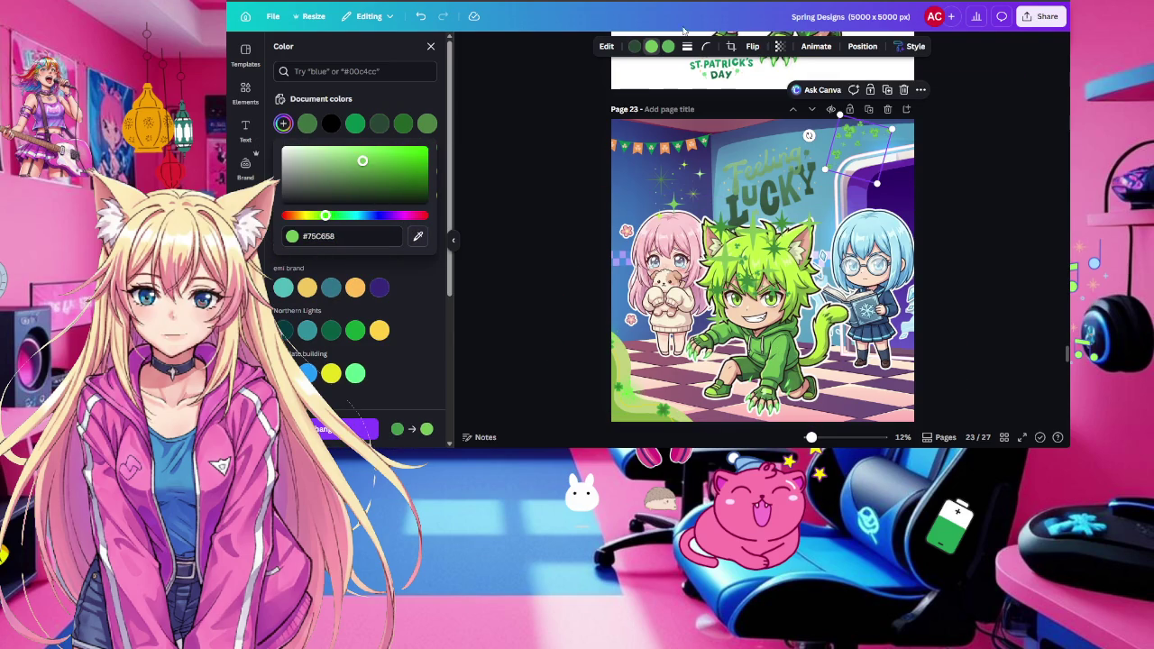
left_click(283, 123)
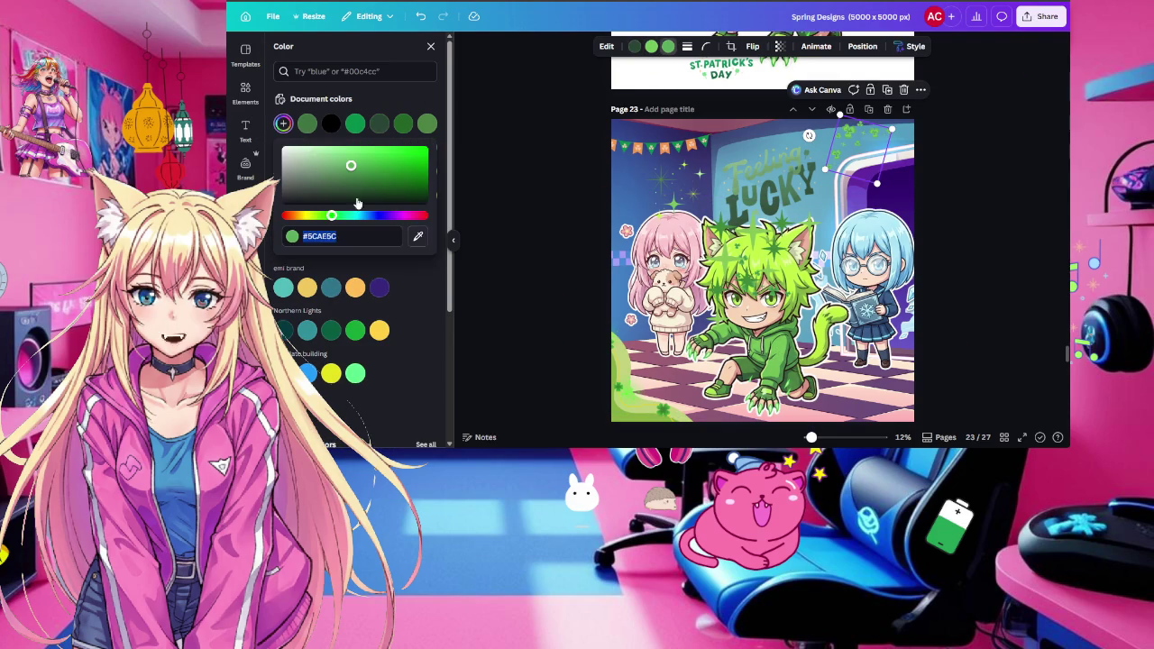
left_click(417, 236)
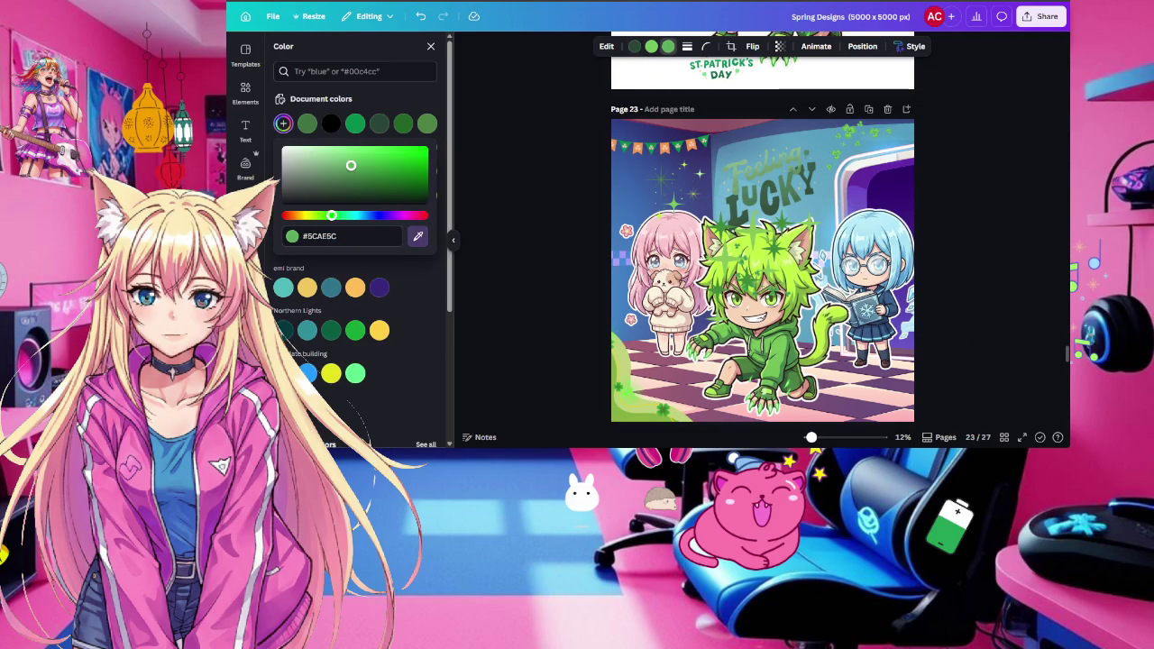
left_click(944, 162)
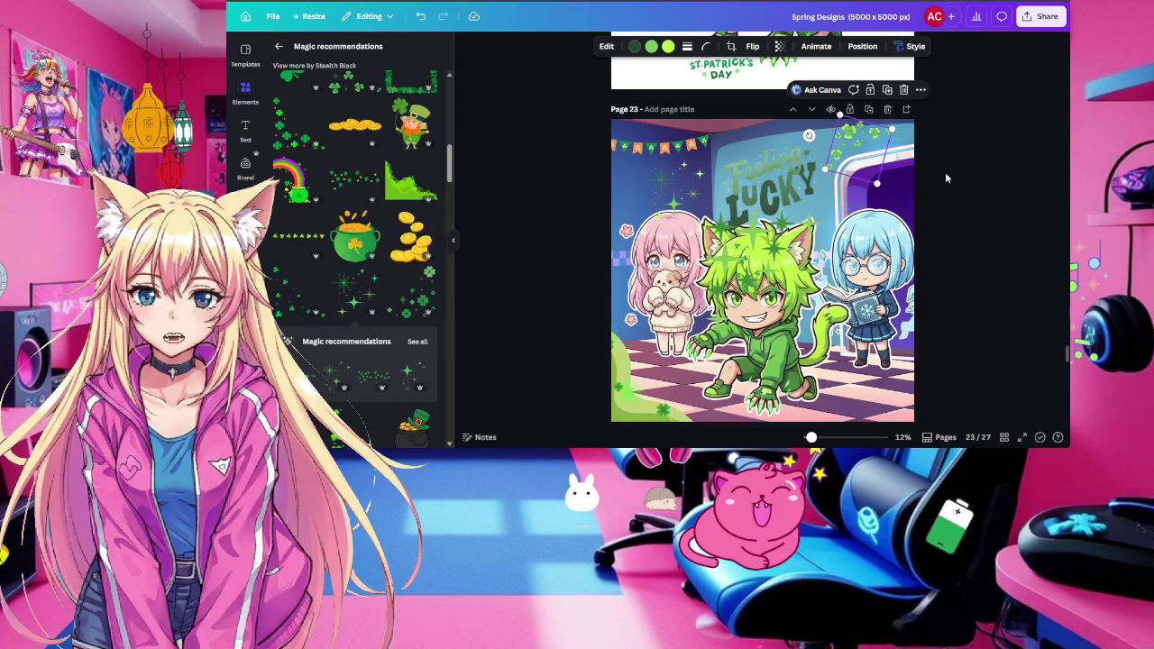
Place a smaller sparkle on the green cat's head
mouse_move(775, 225)
left_mouse_down()
mouse_move(694, 270)
mouse_move(682, 292)
left_mouse_up()
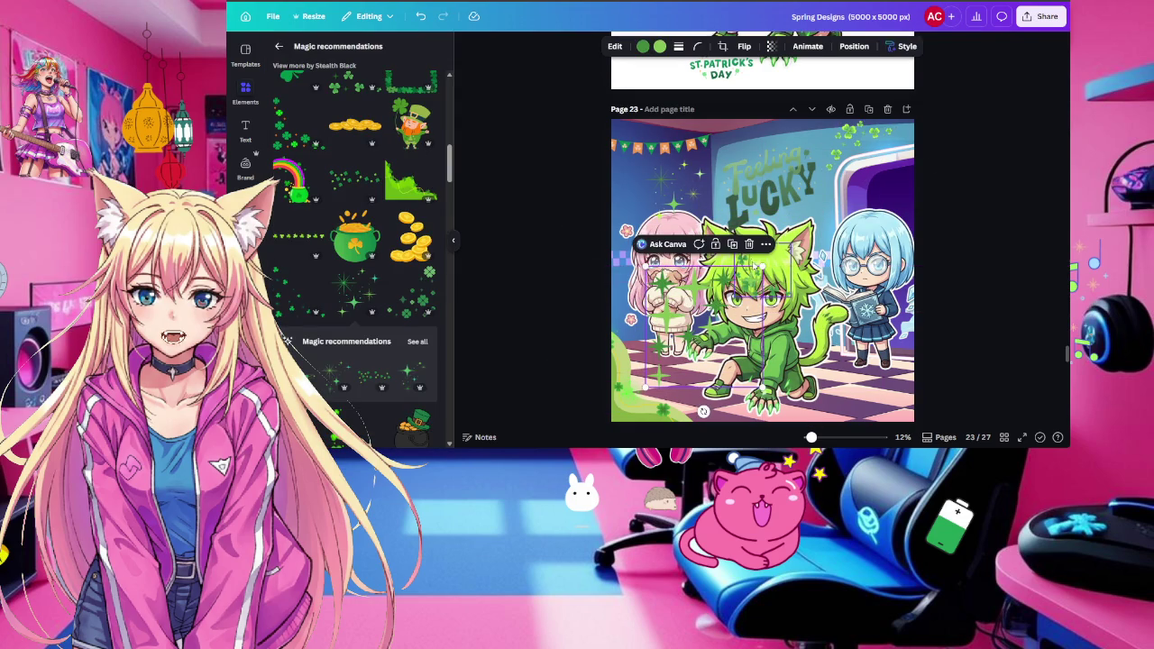
mouse_move(749, 261)
left_mouse_down()
mouse_move(764, 273)
mouse_move(658, 389)
mouse_move(622, 403)
left_mouse_up()
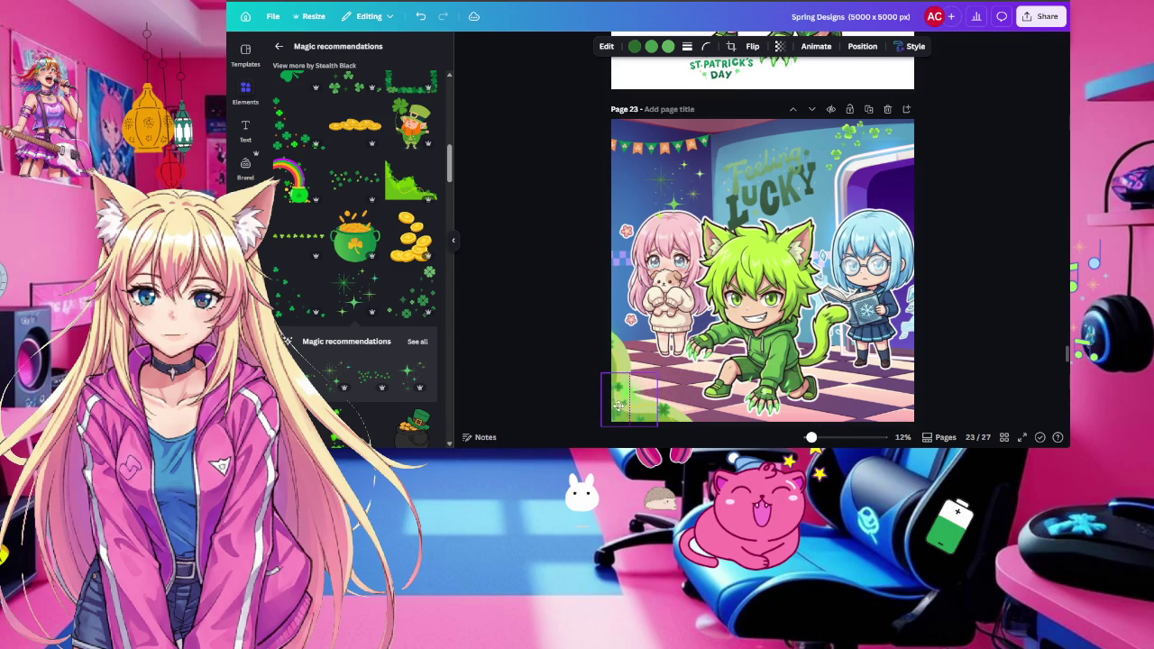
left_click(541, 278)
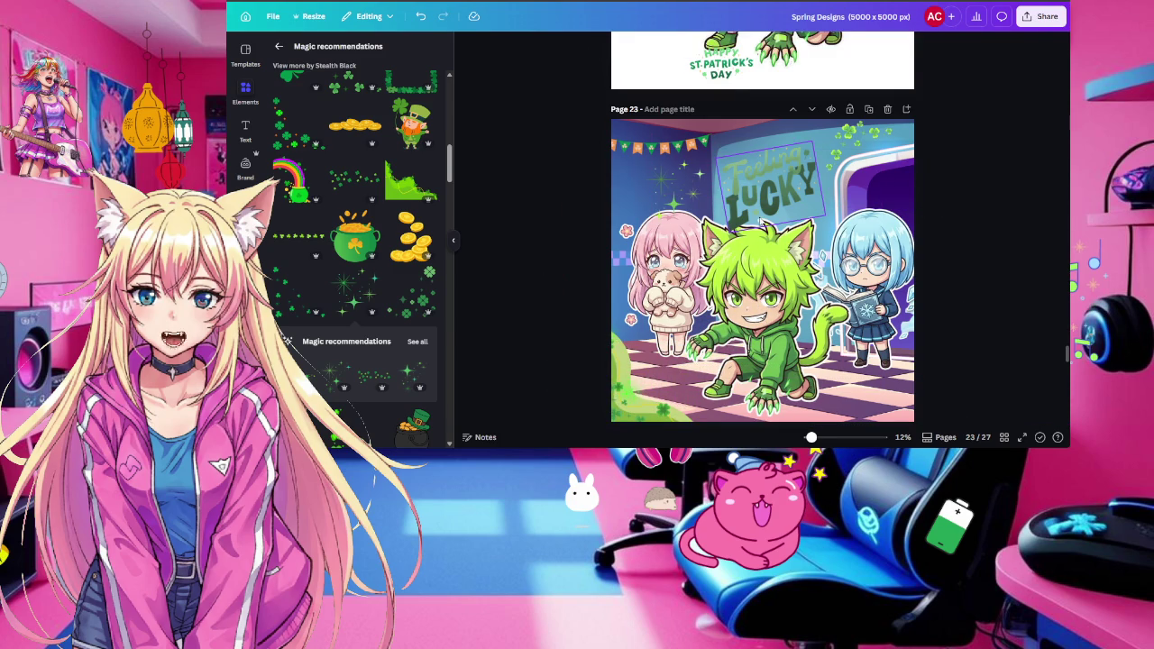
Recolour the bunting flags with a sampled dark green and a #F4C8AB peach tone
left_click(680, 144)
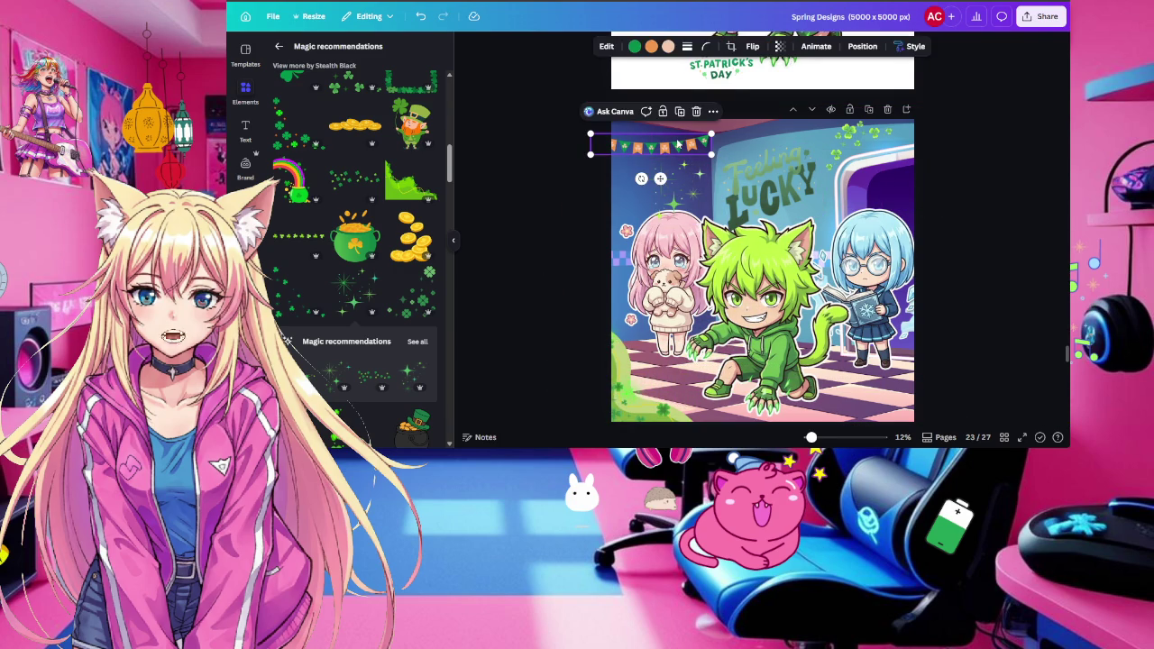
left_click(634, 47)
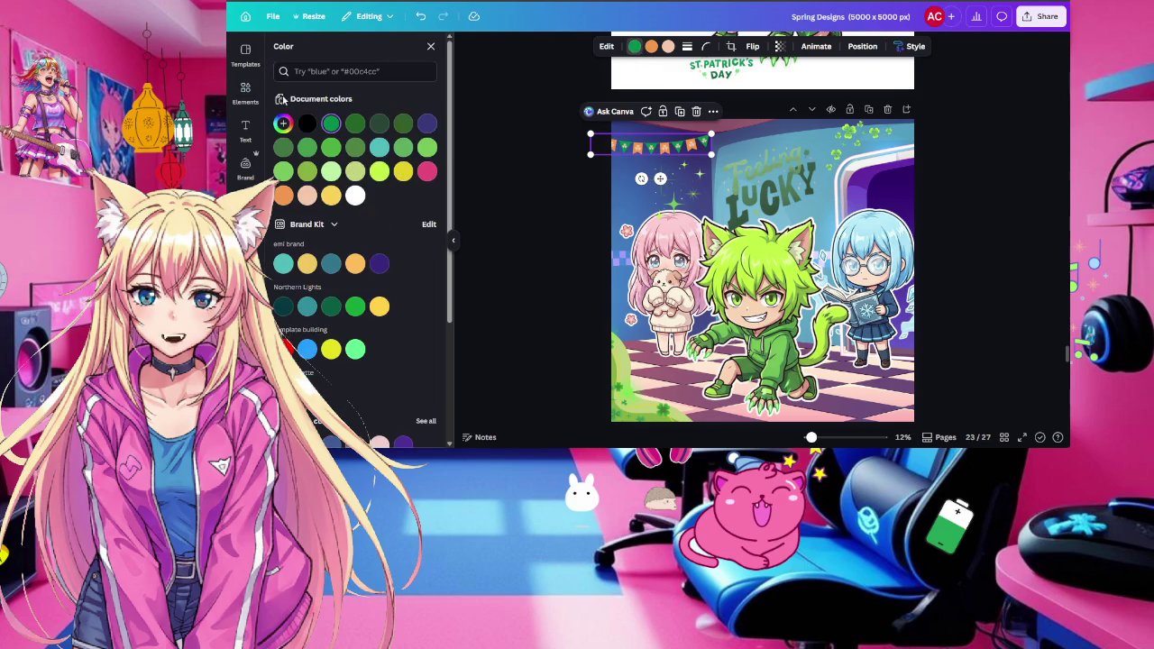
left_click(282, 125)
left_click(417, 236)
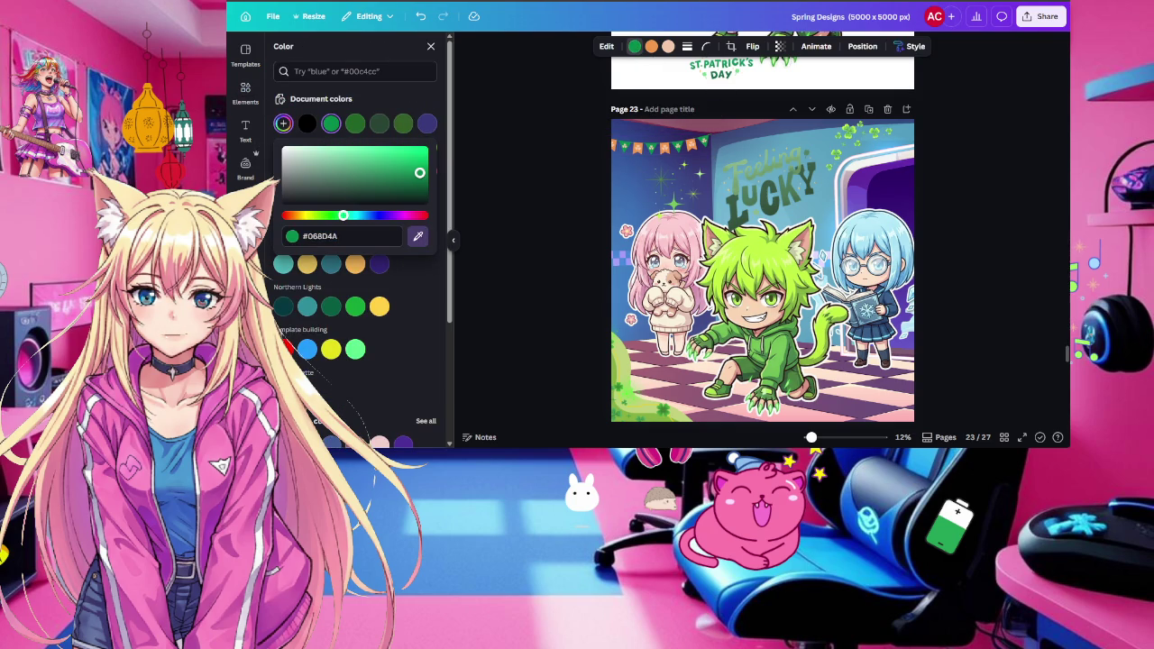
left_click(771, 189)
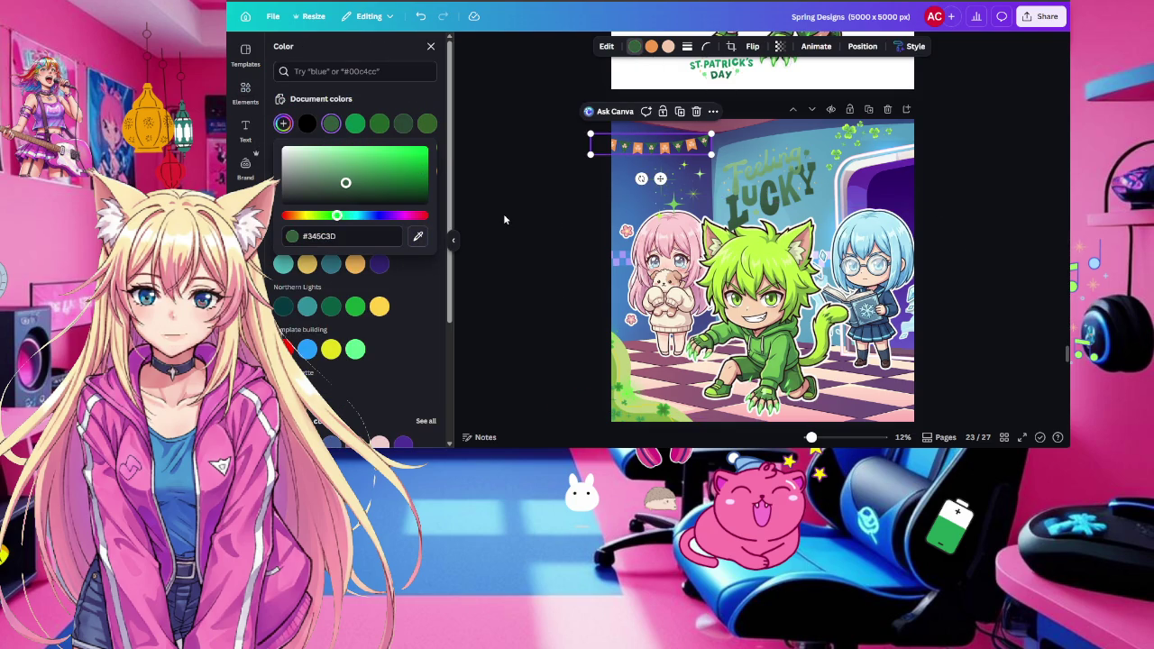
left_click(668, 47)
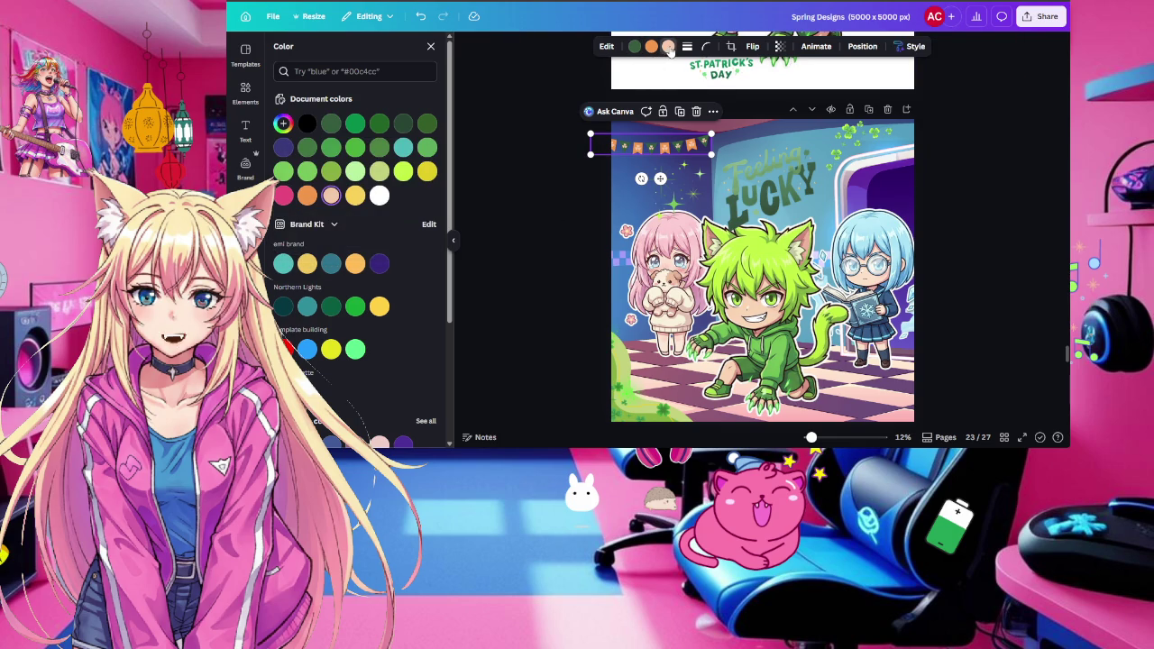
left_click(283, 124)
left_click(417, 237)
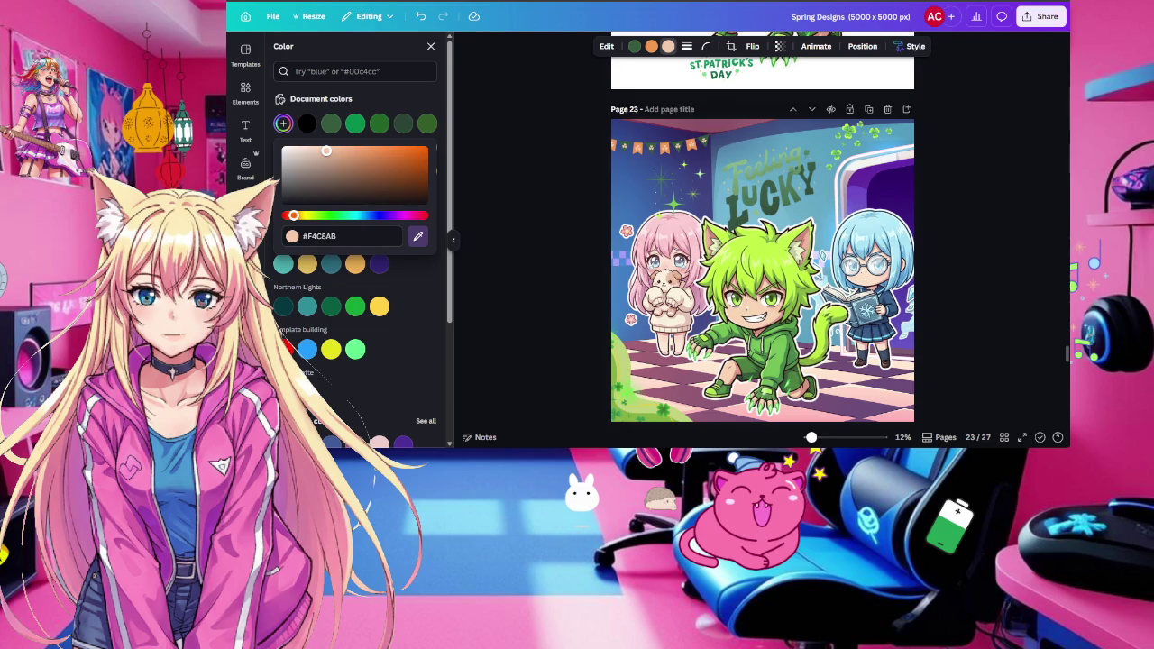
left_click(528, 200)
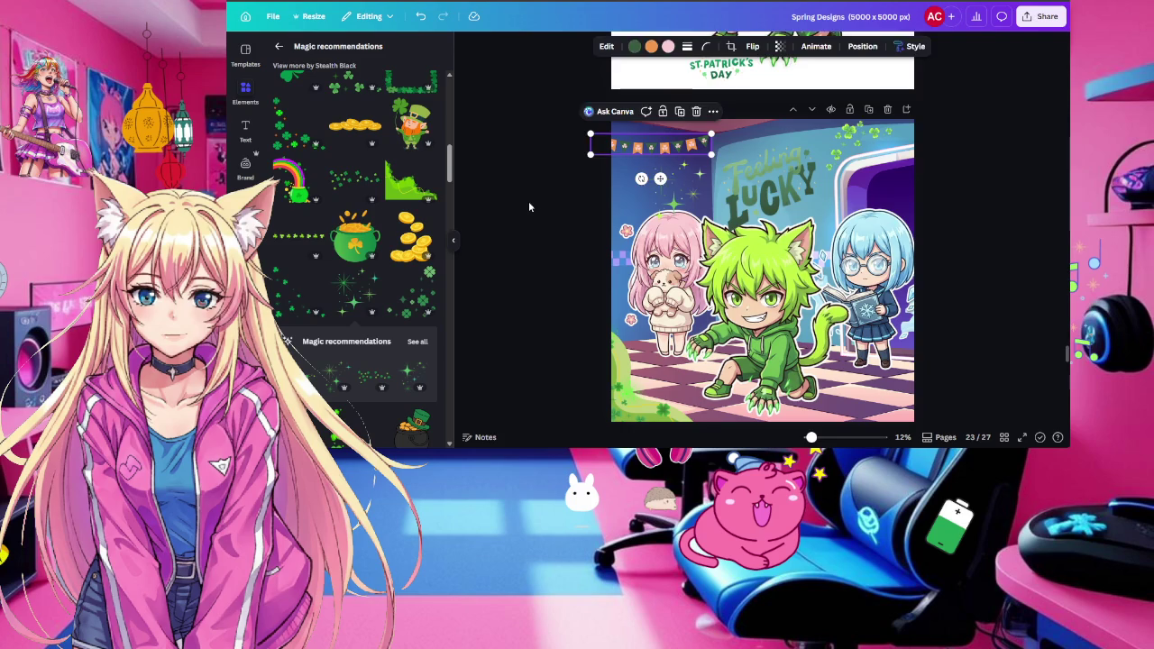
left_click(529, 207)
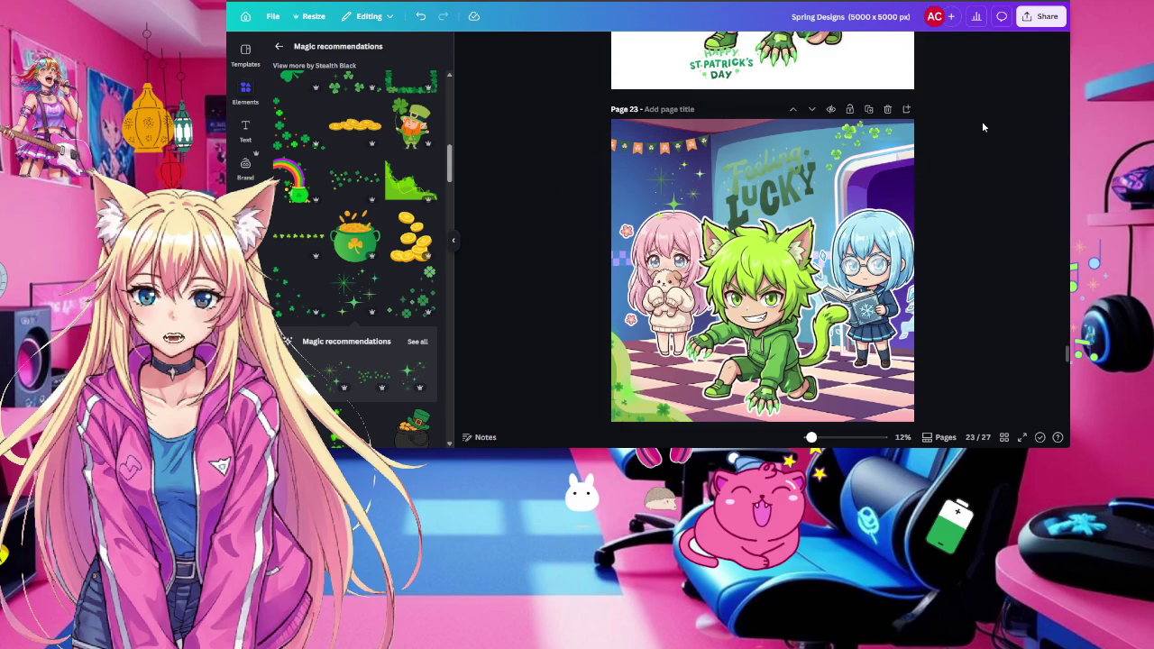
Turn the artwork's pink and purple checkered floor black
left_click(898, 187)
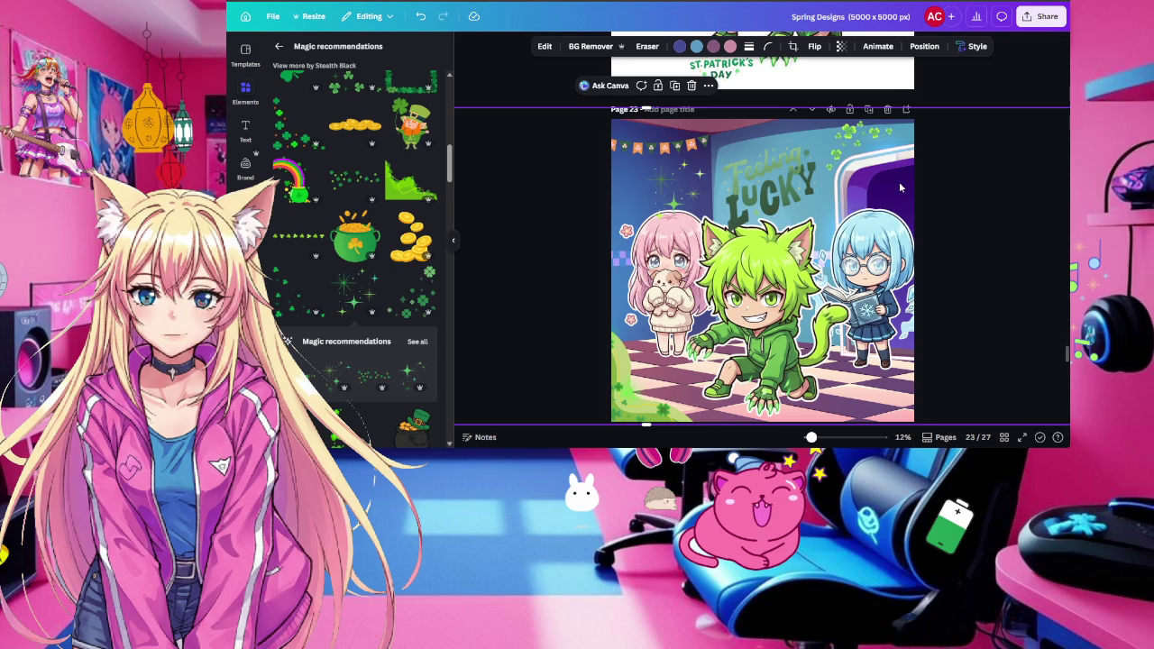
left_click(714, 47)
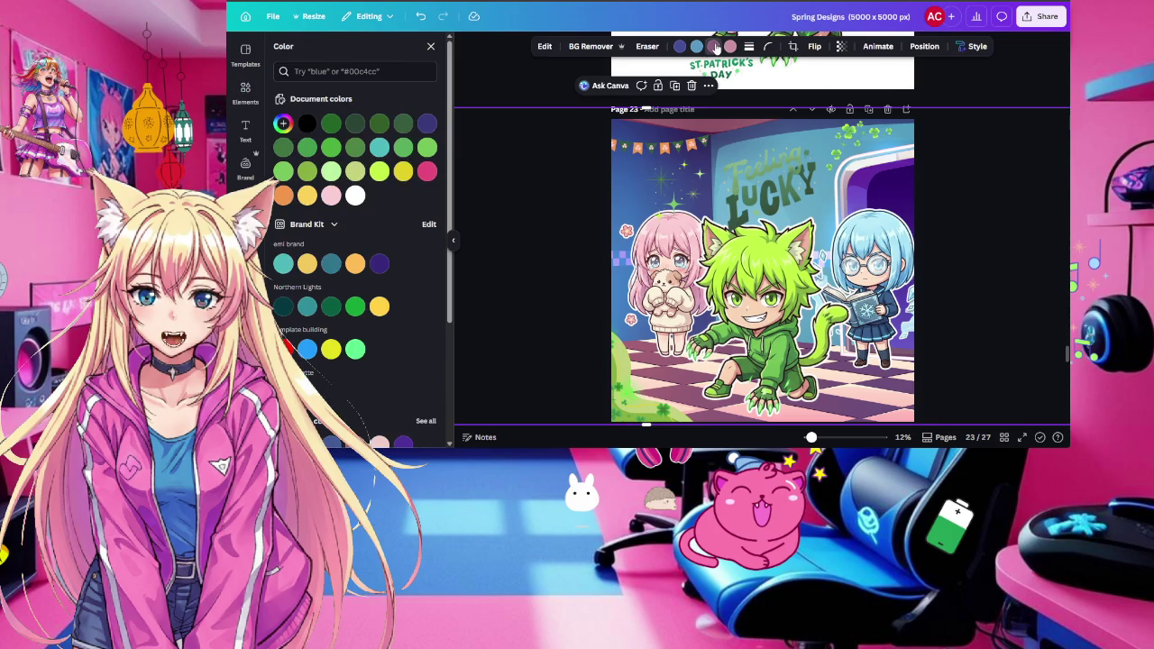
left_click(307, 125)
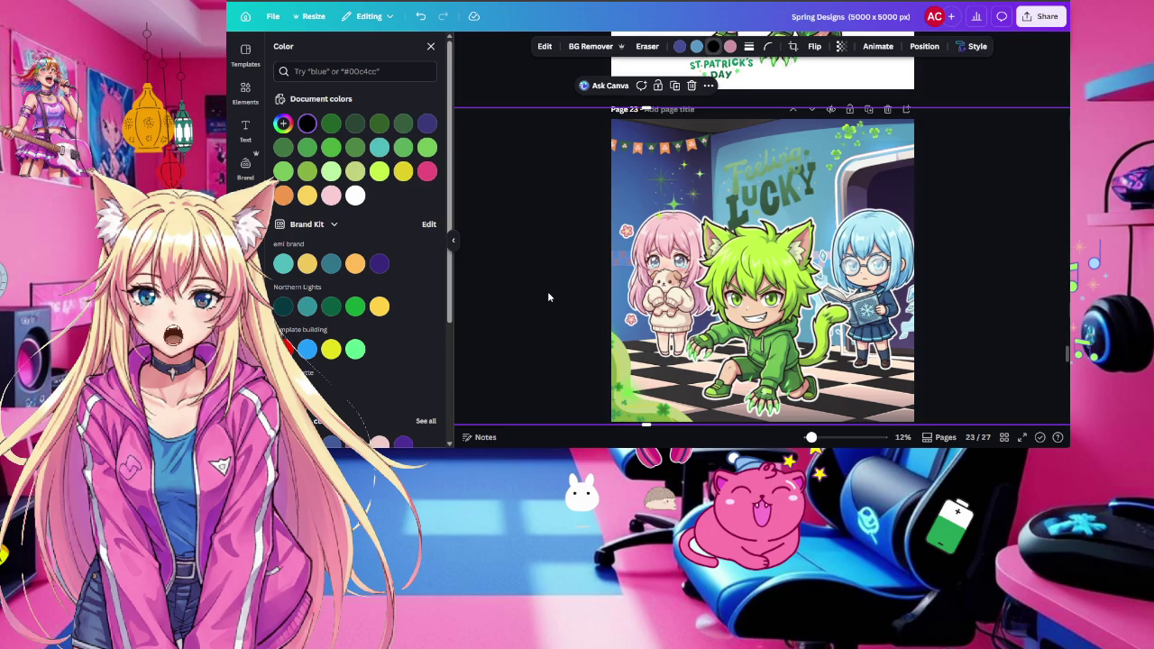
key("Escape")
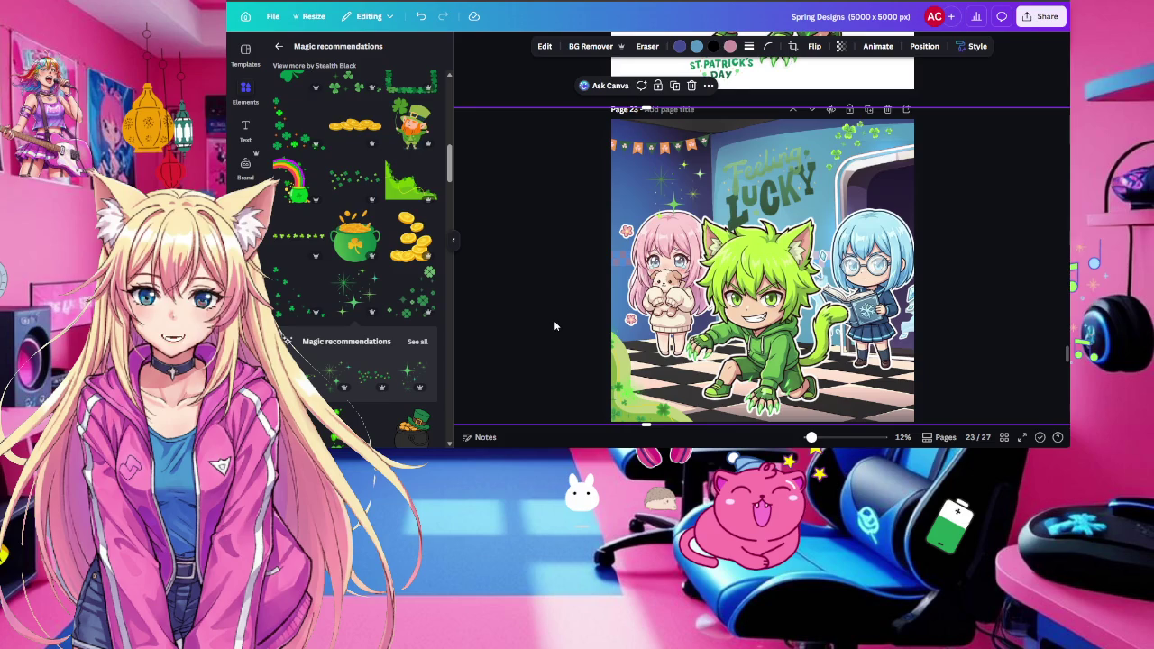
left_click(1042, 16)
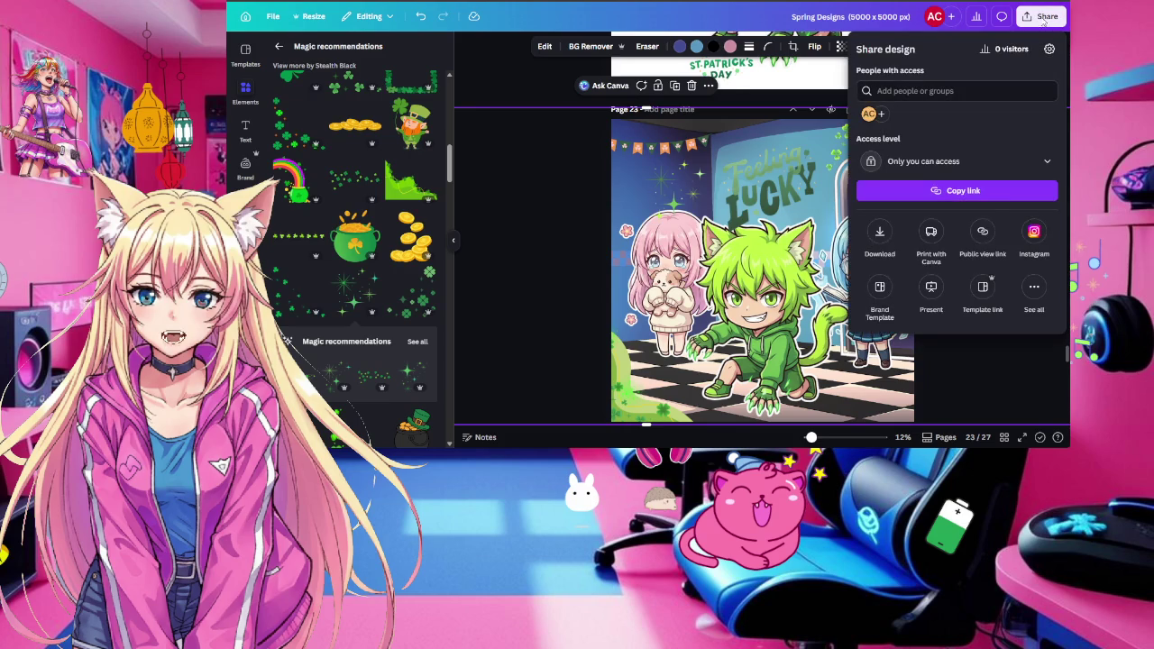
left_click(881, 236)
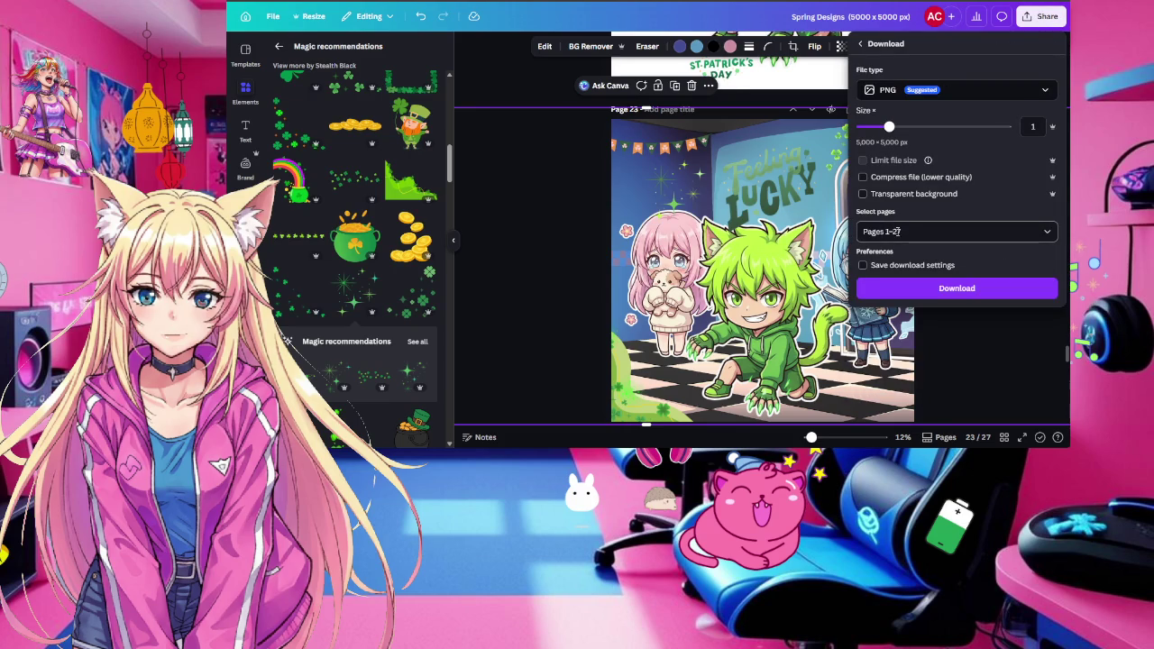
left_click(900, 231)
type("23")
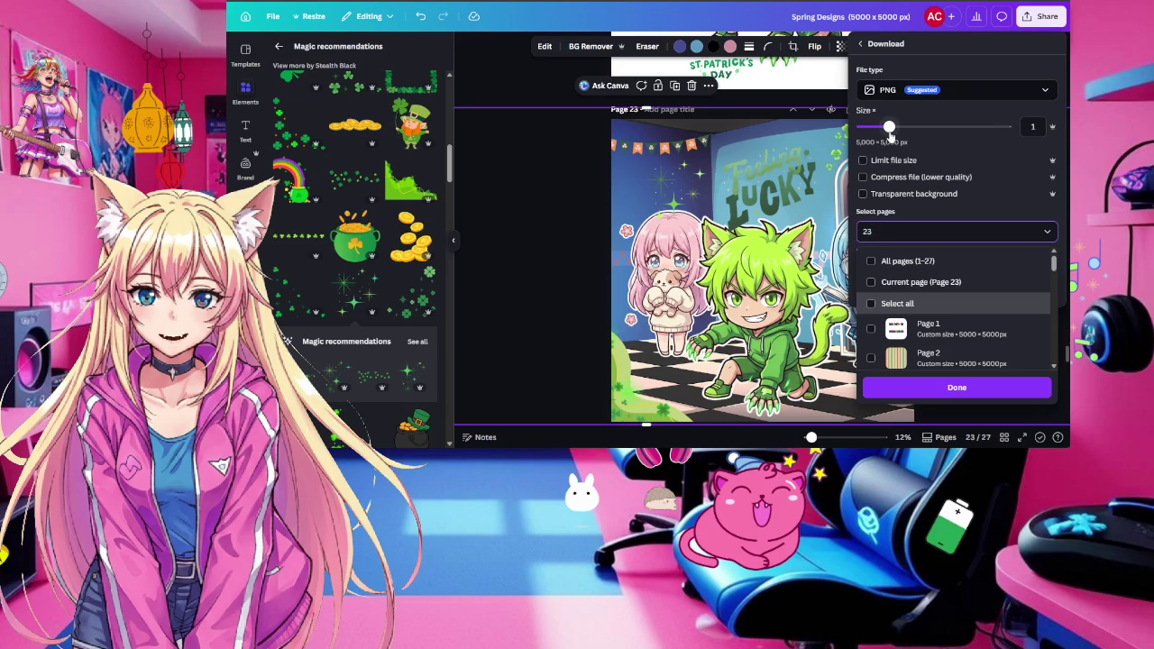
left_click(889, 127)
left_click_drag(889, 127, 861, 127)
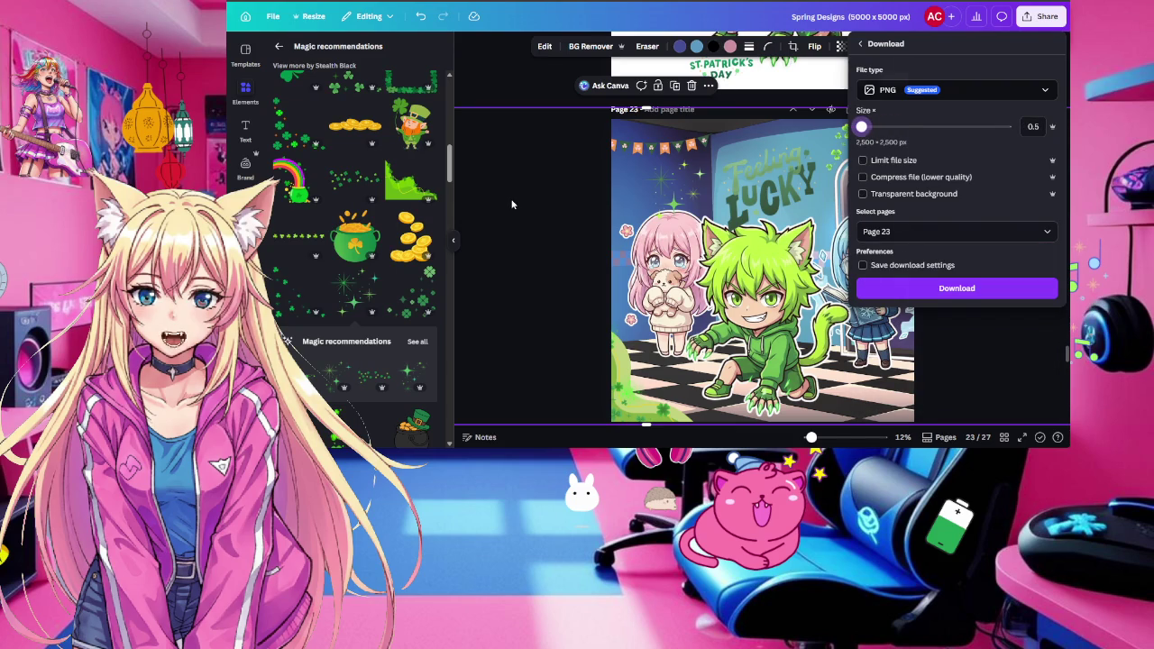
left_click(957, 288)
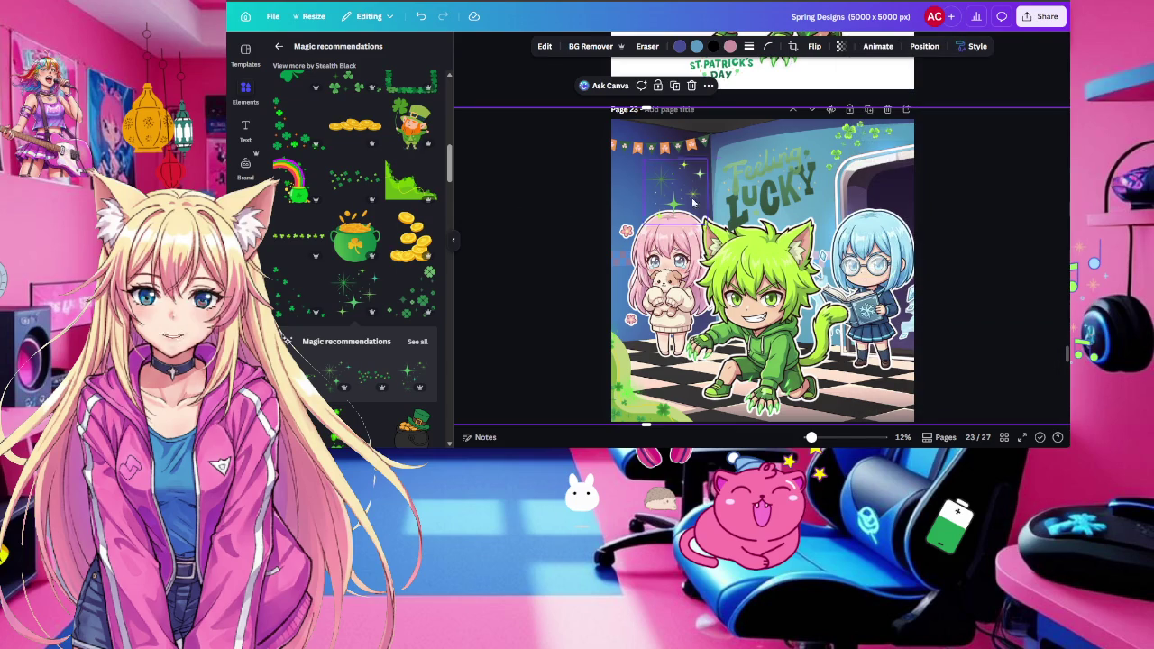
left_click(541, 95)
mouse_move(534, 106)
left_mouse_down()
mouse_move(1030, 403)
mouse_move(1029, 432)
left_mouse_up()
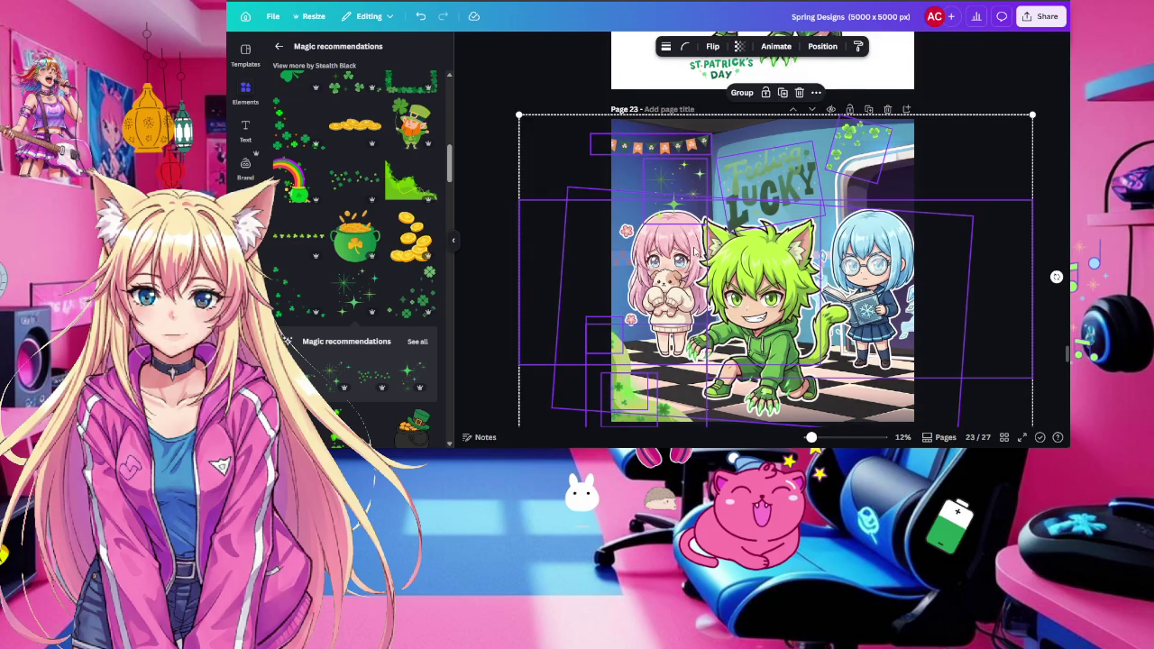
left_click(818, 94)
left_click(847, 119)
left_click(531, 72)
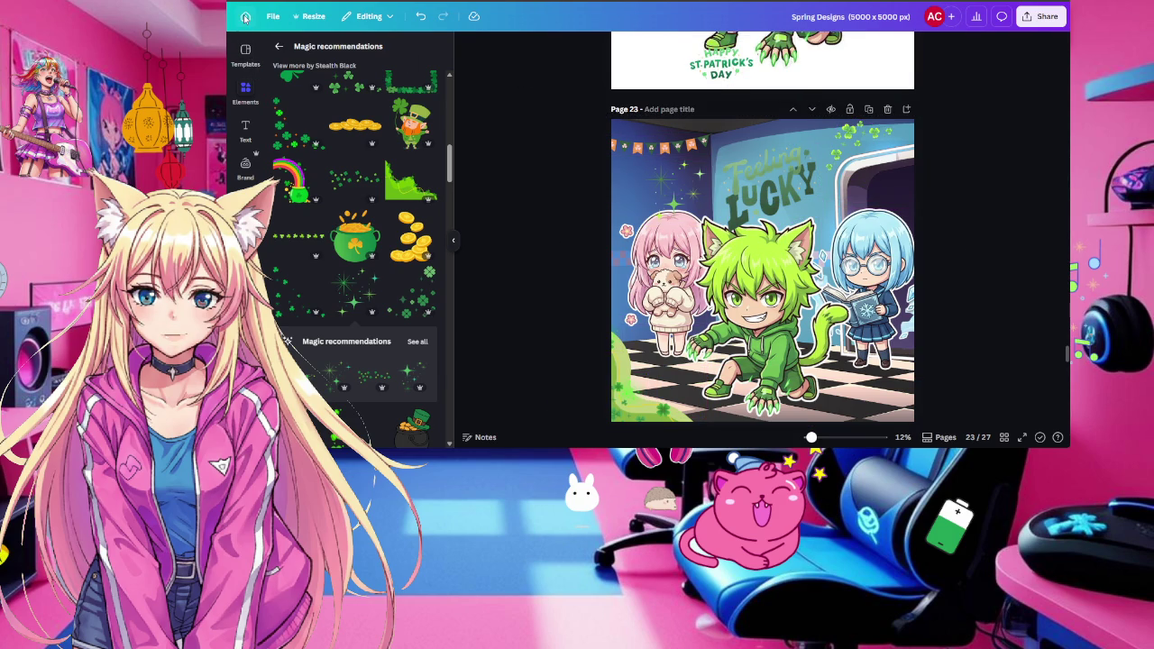
left_click(244, 17)
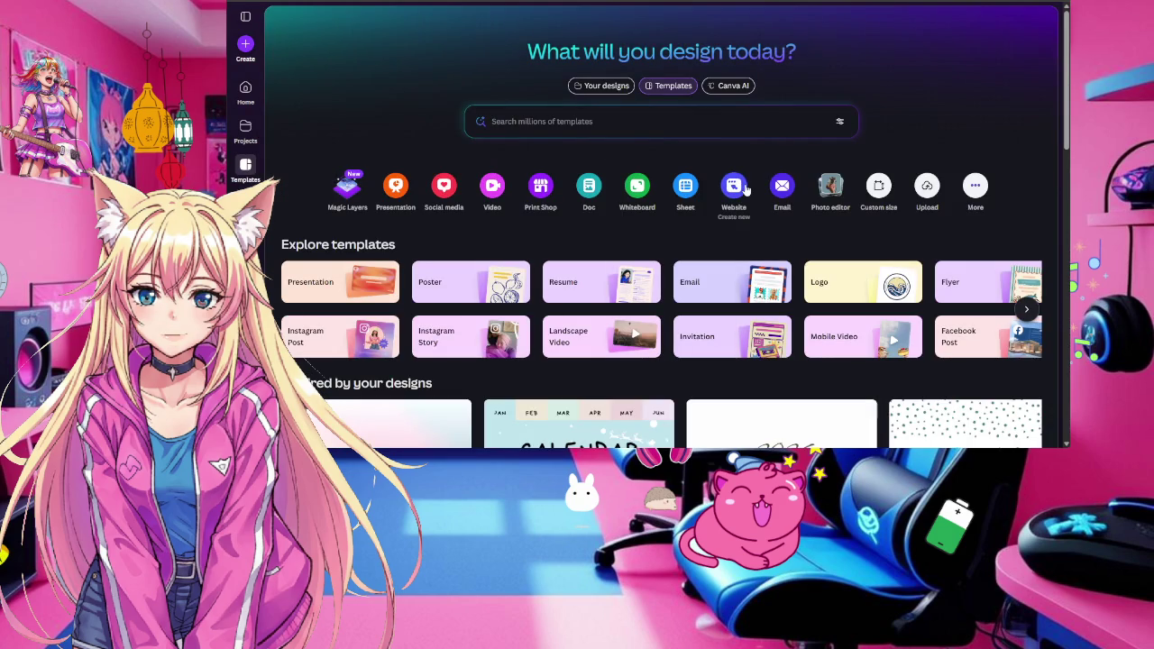
Open the other Spring Designs design from the Projects list under Recents
scroll(535, 215, "down", 4)
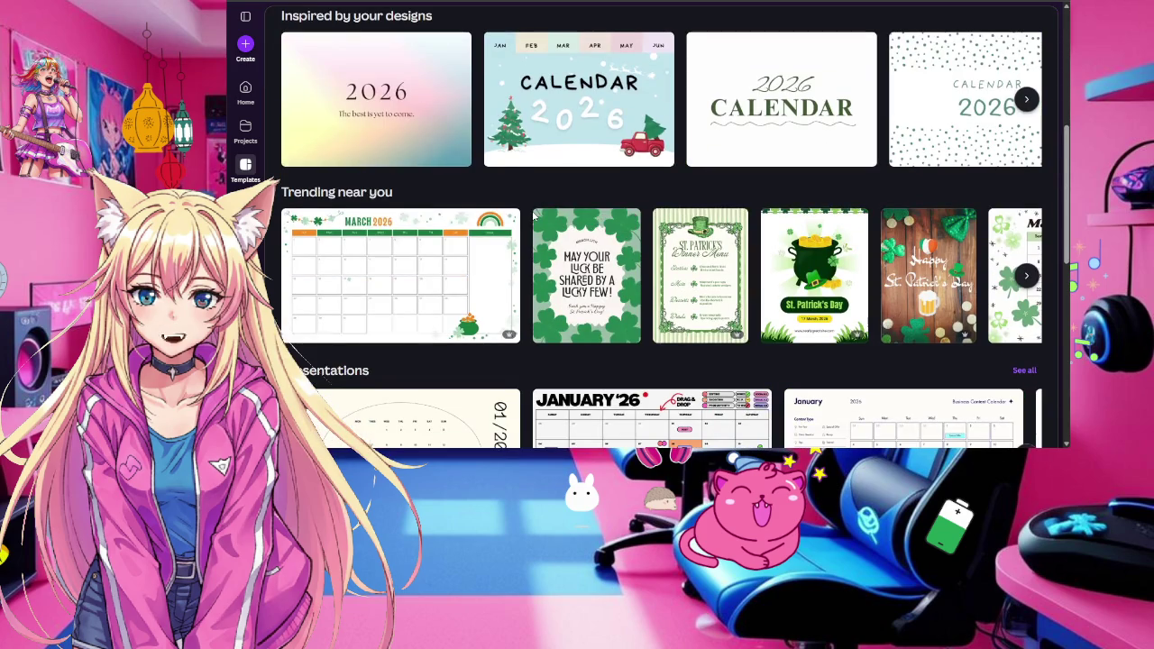
scroll(534, 215, "down", 1)
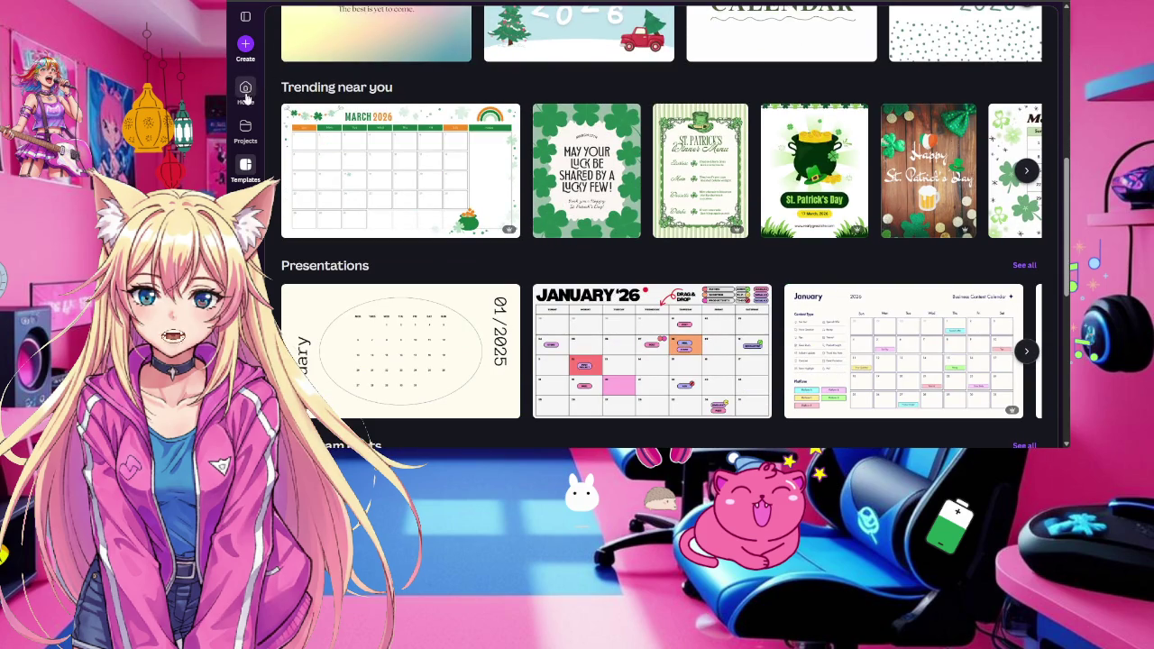
left_click(246, 90)
left_click(245, 130)
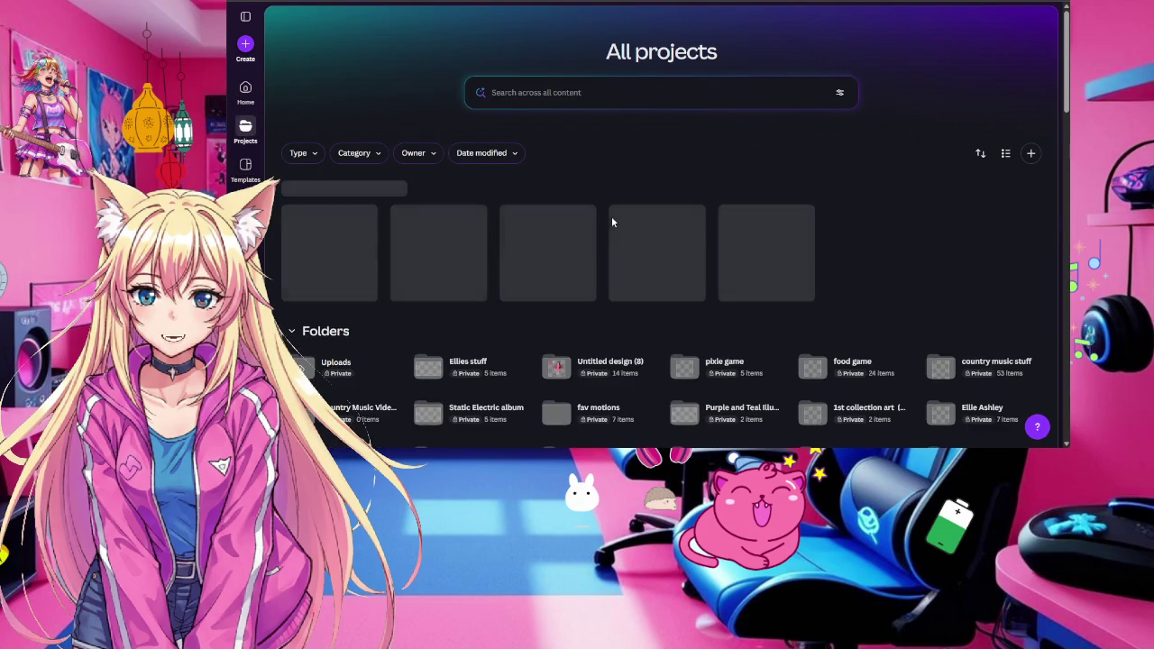
scroll(515, 214, "down", 1)
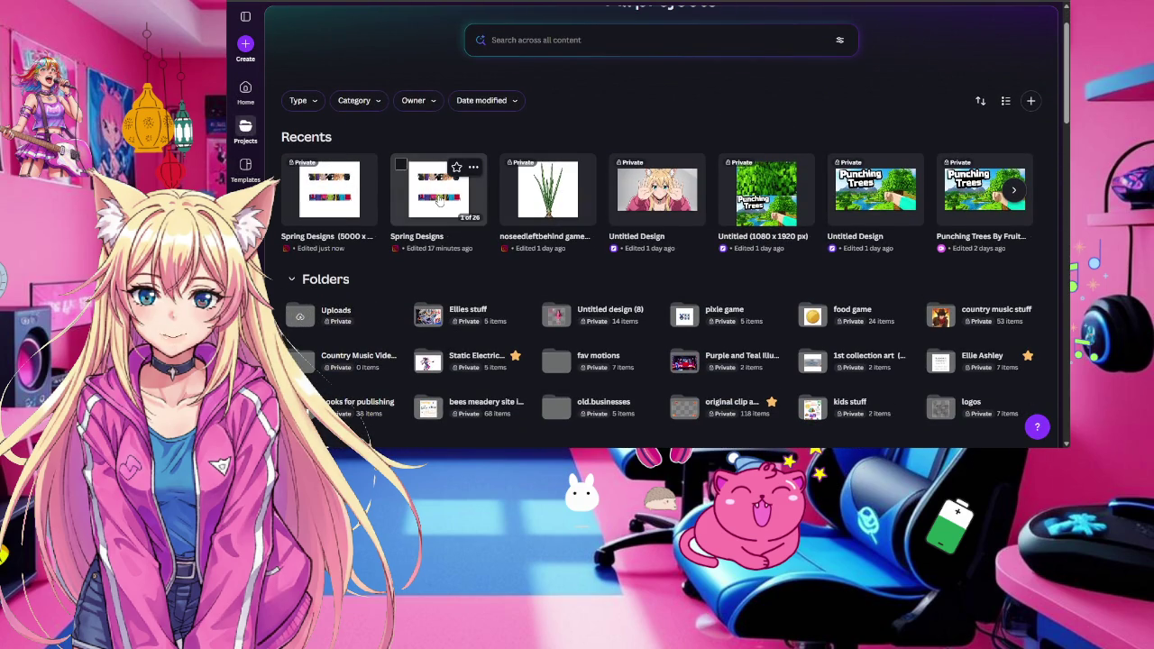
left_click(439, 199)
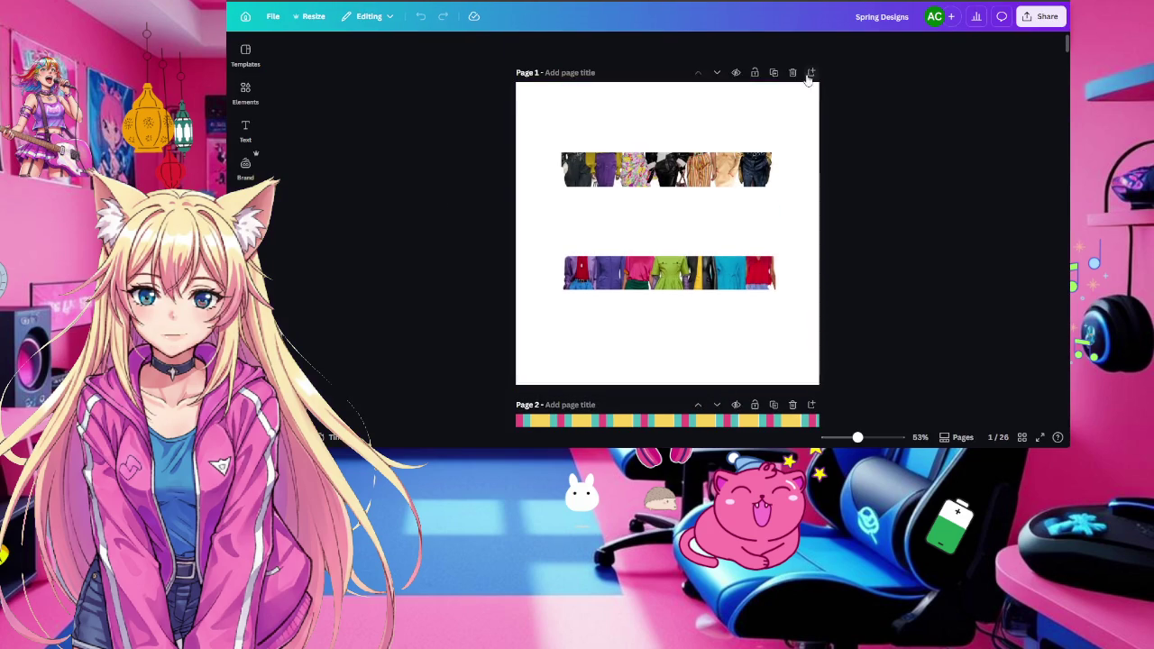
Paste the three-chibi artwork onto a new page 2, then open the 5000 × 5000 px design
left_click(811, 73)
right_click(681, 293)
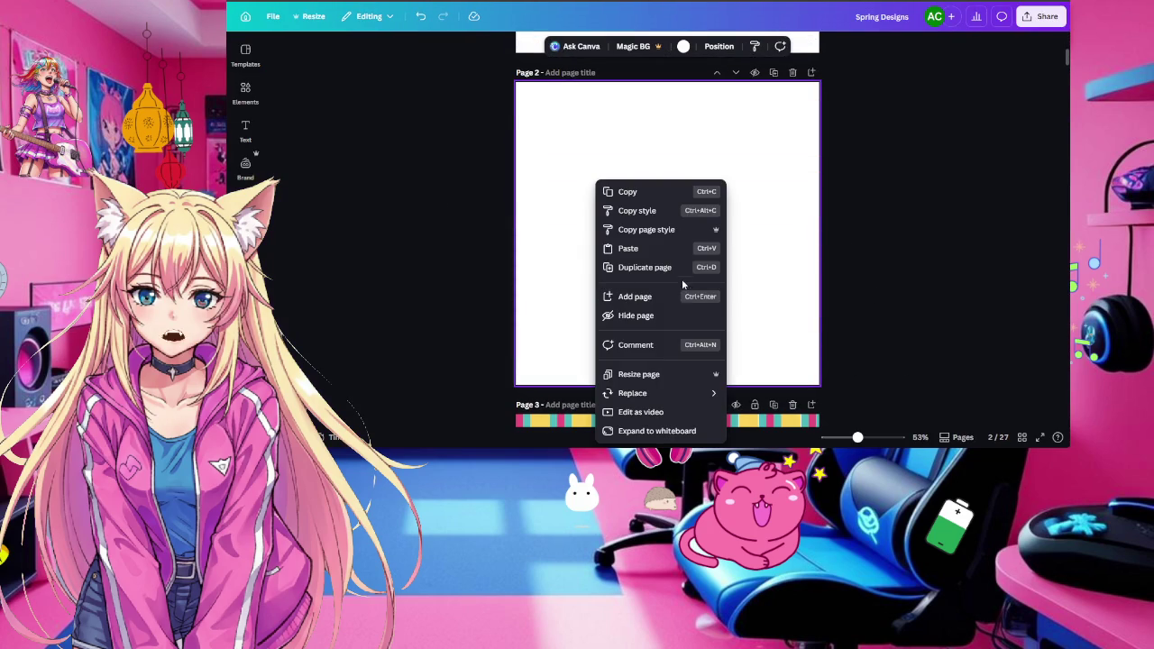
left_click(644, 248)
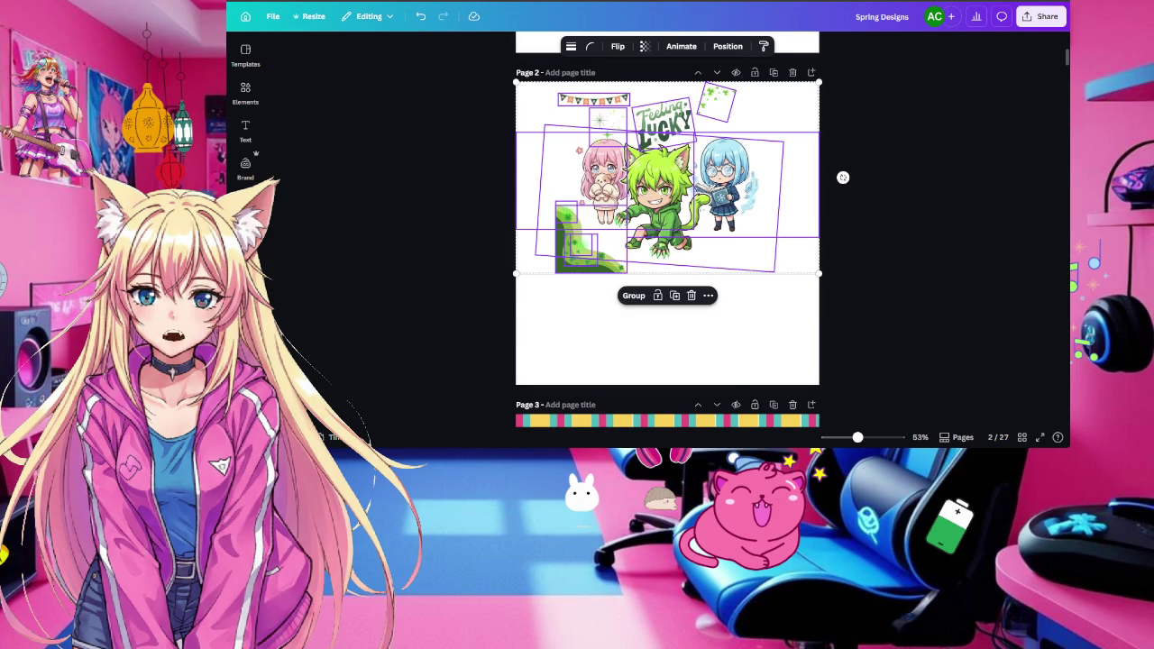
left_click(311, 204)
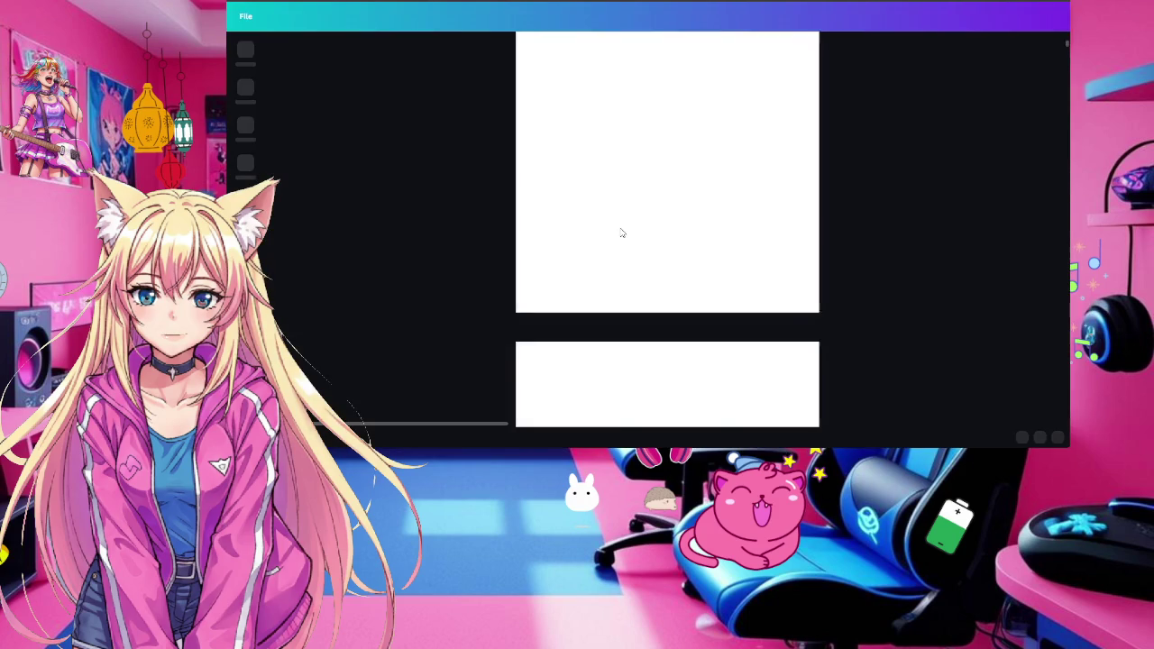
Copy page 23, the Feeling Lucky green-cat scene, from grid view
scroll(620, 232, "down", 5)
scroll(621, 233, "down", 5)
scroll(621, 233, "down", 3)
scroll(621, 233, "down", 4)
scroll(620, 233, "down", 5)
scroll(620, 232, "down", 3)
scroll(620, 232, "down", 4)
scroll(620, 232, "down", 4)
scroll(620, 233, "down", 5)
scroll(620, 232, "down", 4)
scroll(620, 233, "down", 4)
scroll(621, 232, "down", 3)
scroll(621, 233, "down", 2)
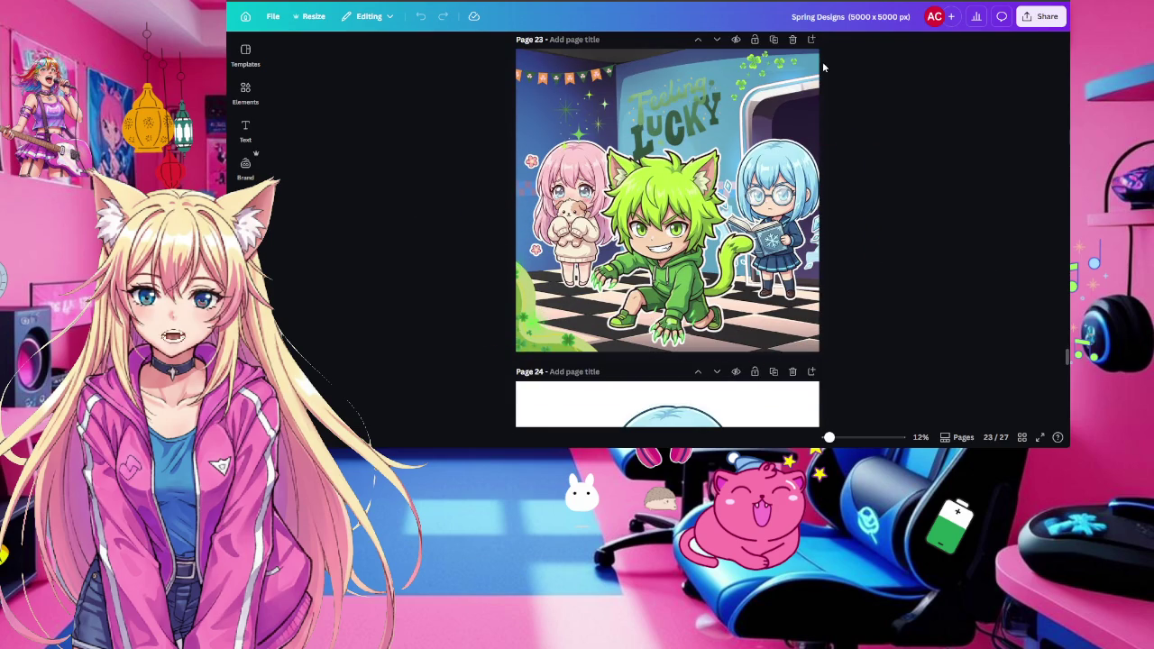
left_click_drag(940, 311, 797, 76)
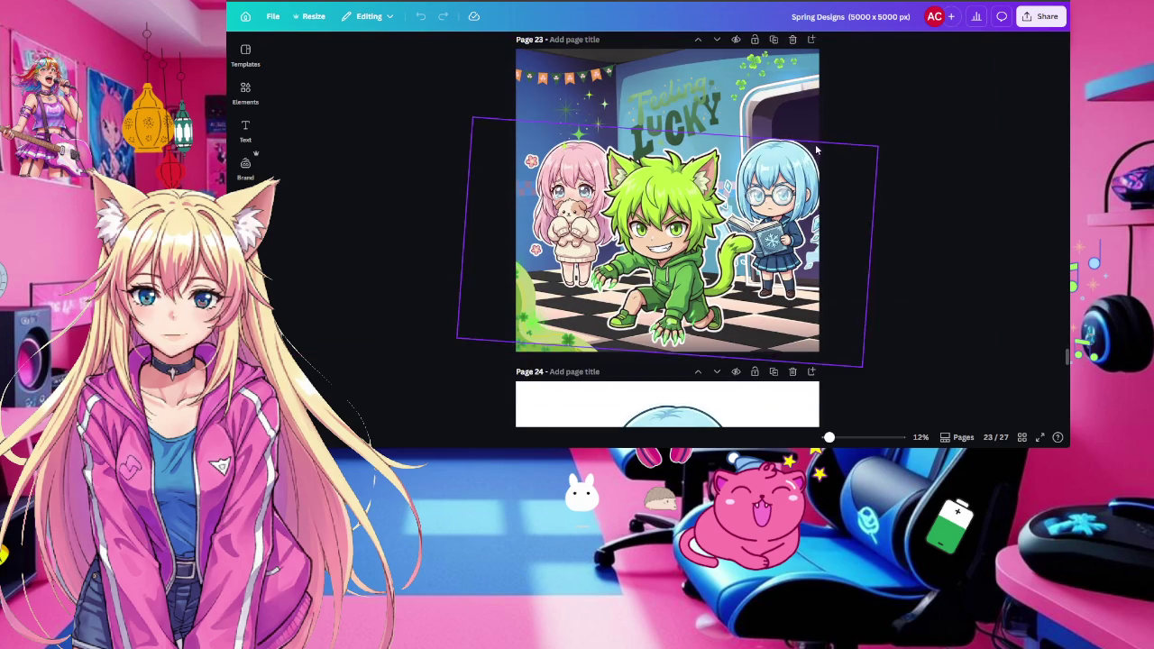
left_click(1021, 437)
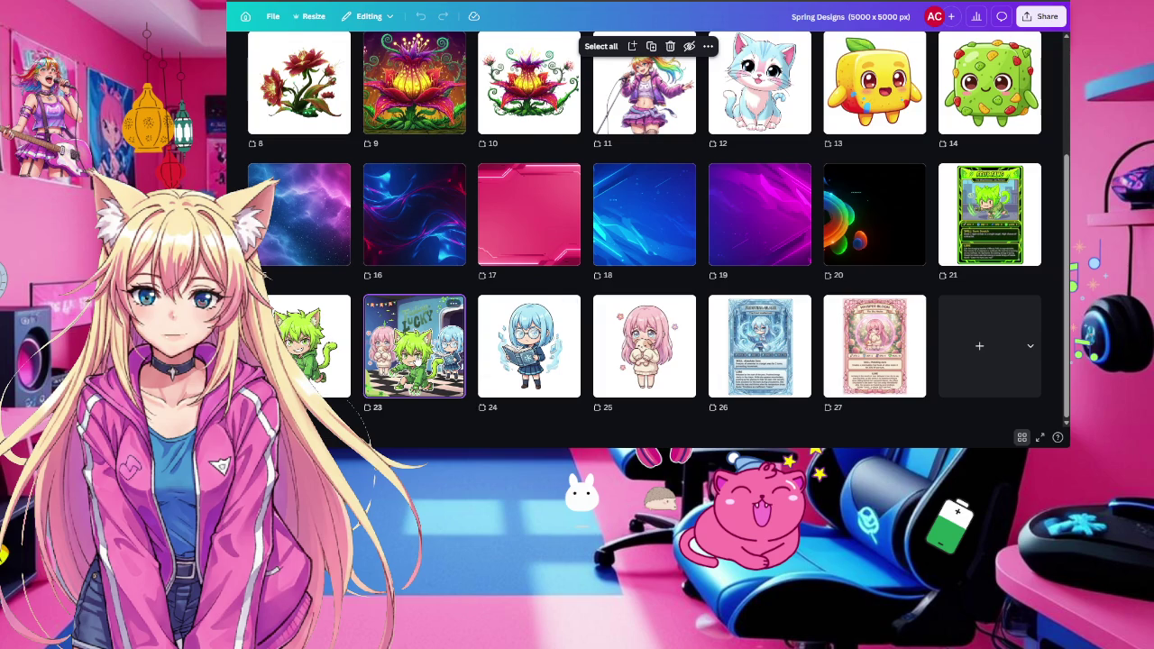
right_click(417, 359)
left_click(455, 65)
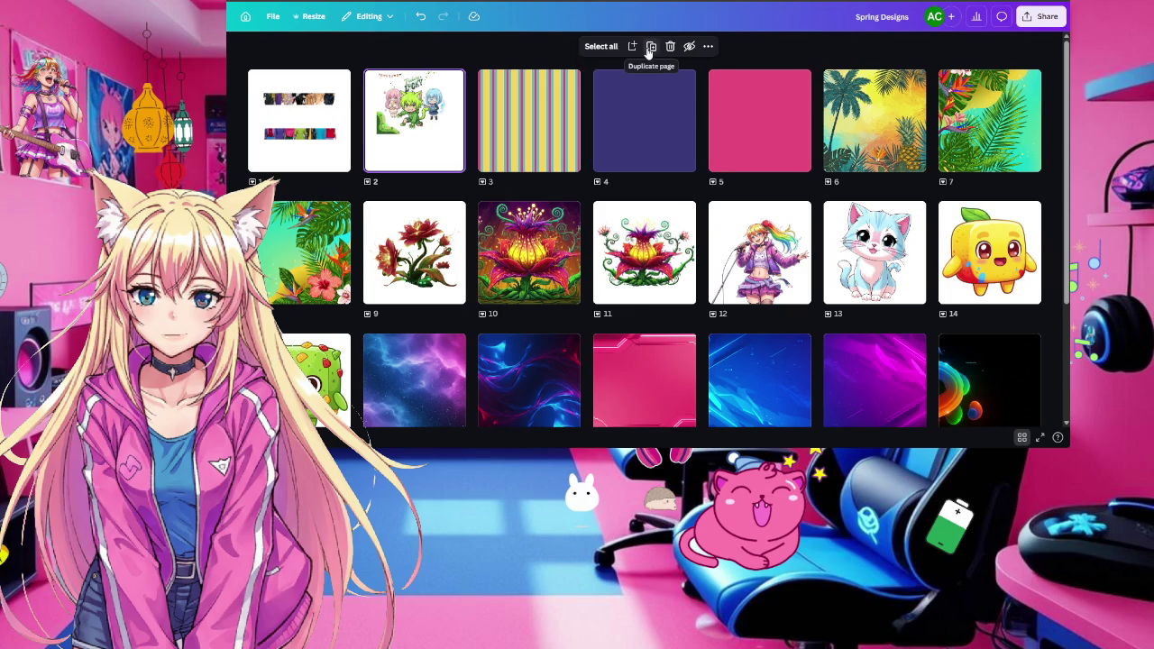
Paste the Feeling Lucky scene as new page 29 after a blank page 28 and open it
scroll(901, 271, "down", 1)
scroll(955, 343, "down", 3)
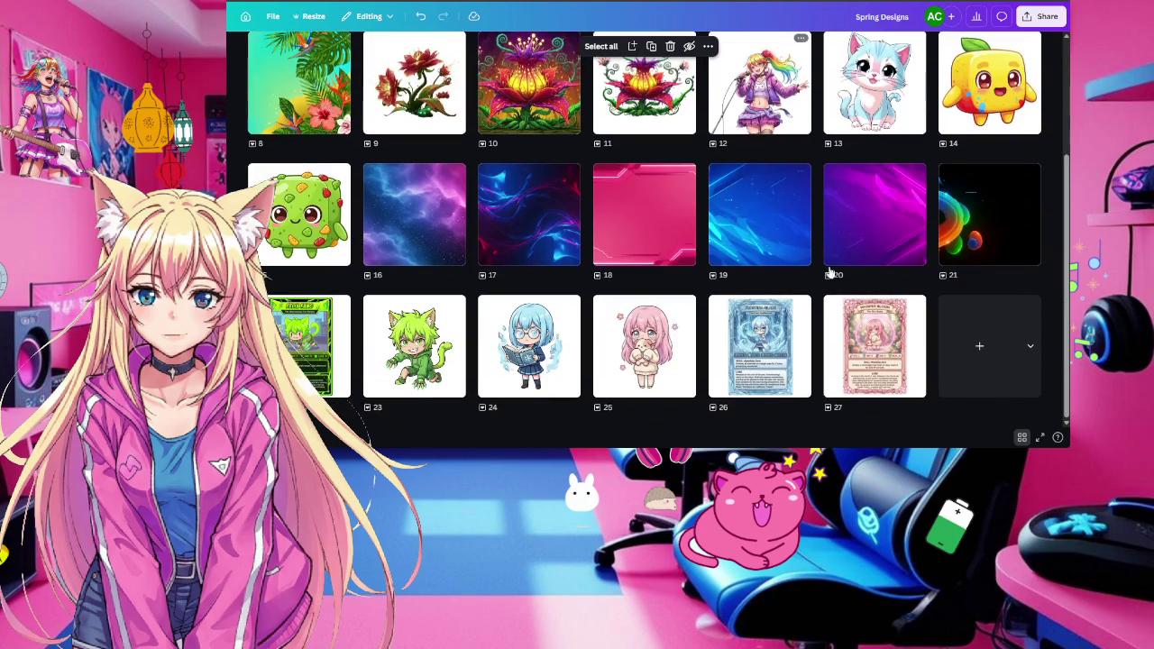
left_click(967, 394)
right_click(980, 367)
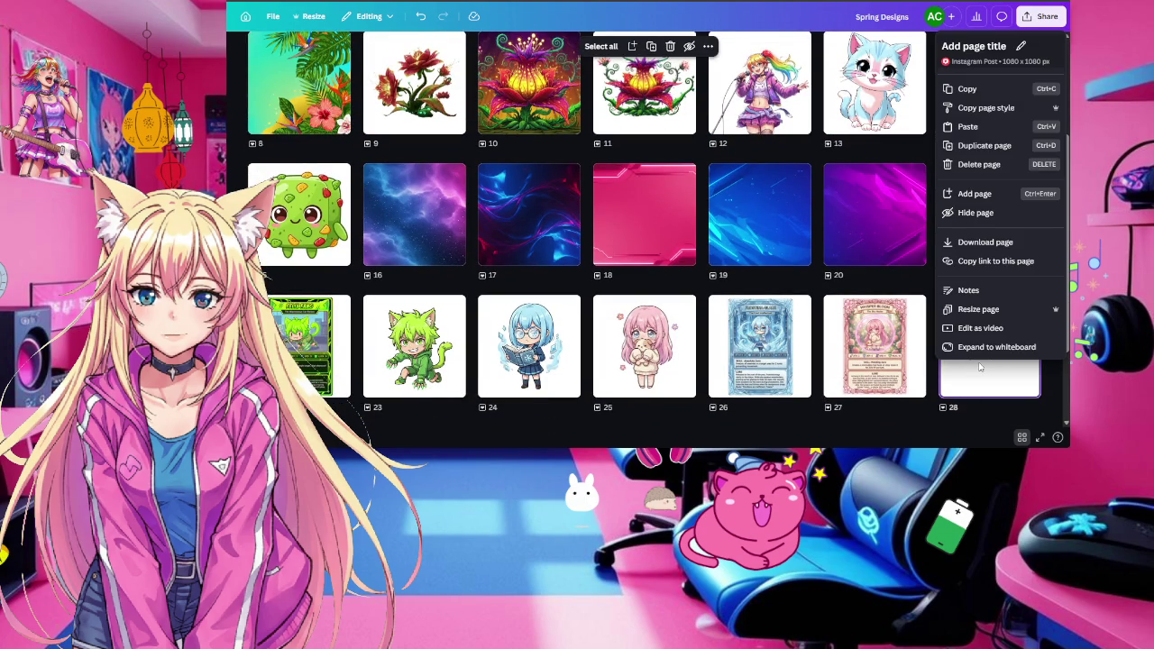
left_click(972, 127)
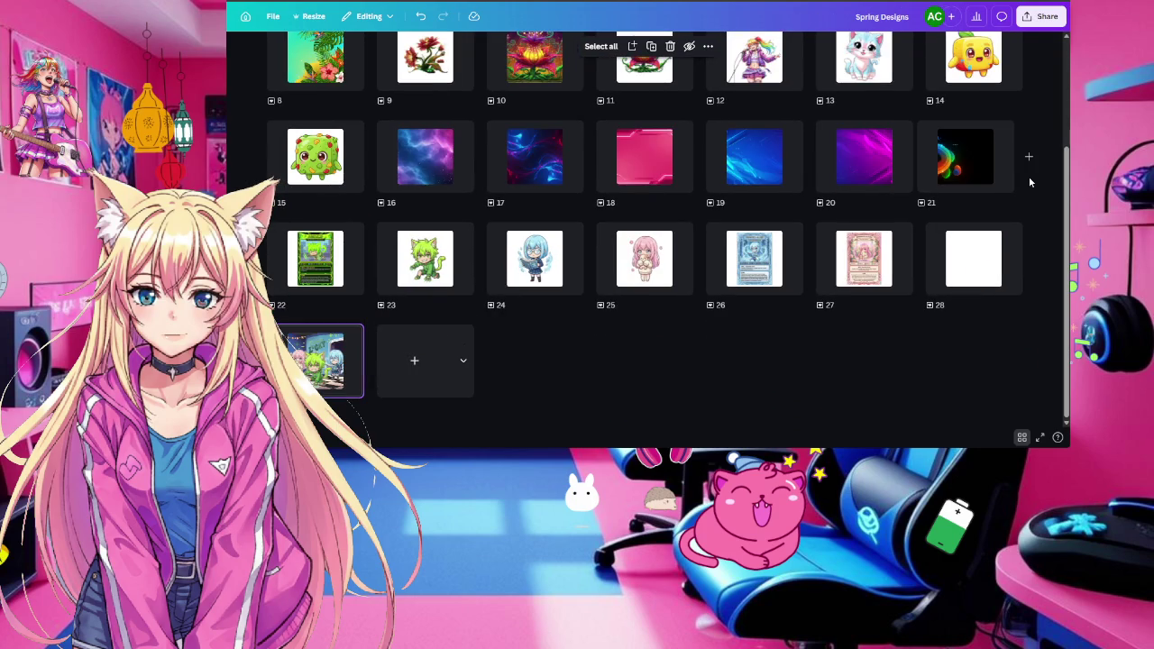
double_click(317, 378)
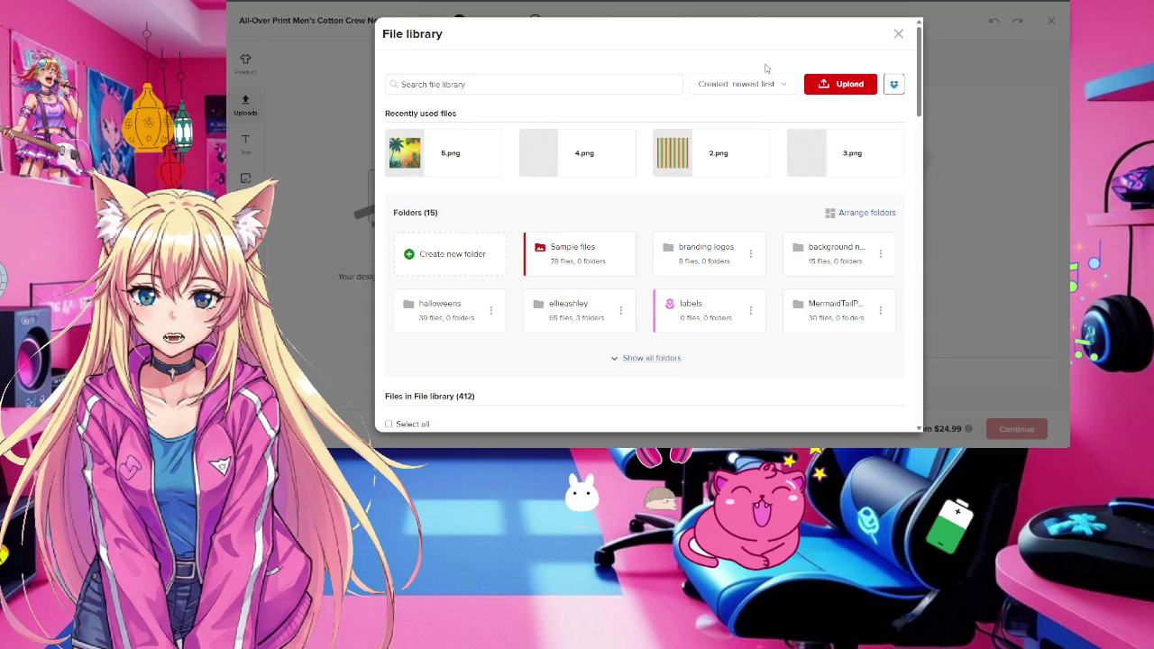
Scroll down the File library to the grid of 412 uploaded files
scroll(761, 153, "down", 3)
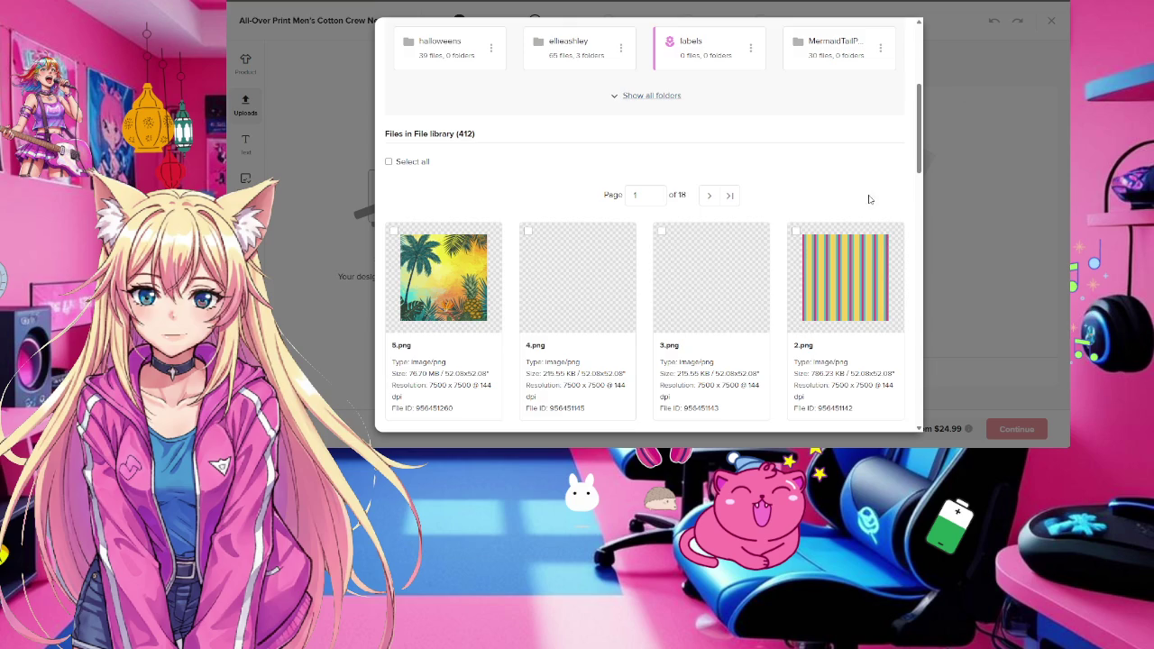
Browse the File library thumbnails up and down without applying any image
scroll(871, 200, "down", 3)
scroll(870, 199, "down", 3)
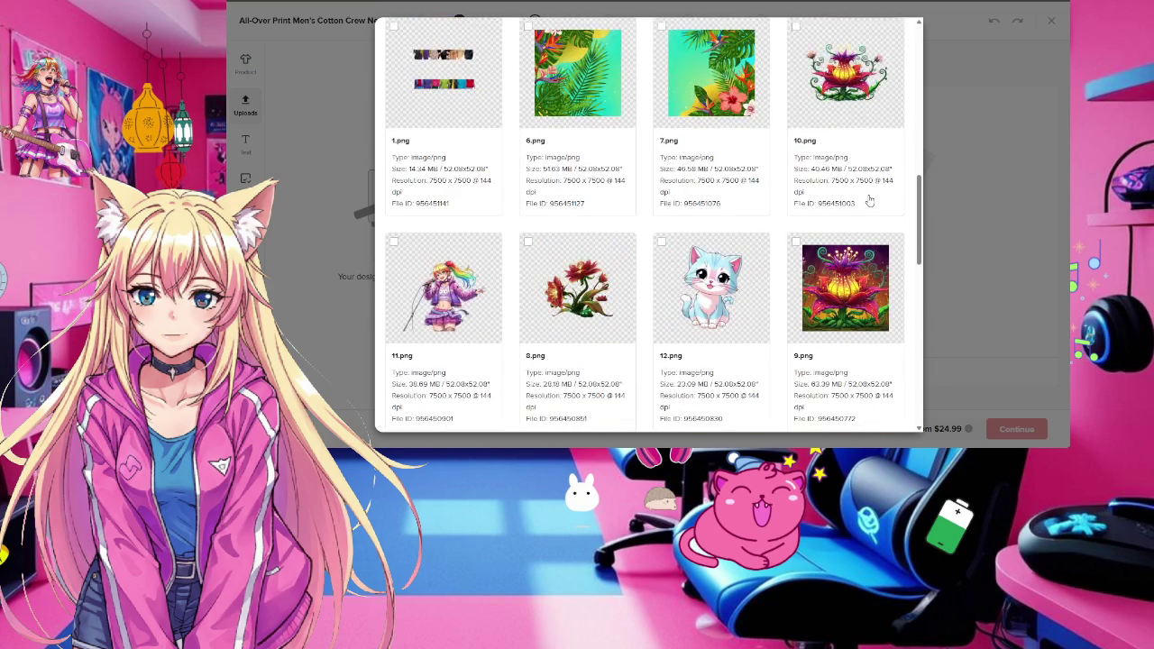
scroll(870, 199, "down", 3)
scroll(870, 199, "up", 4)
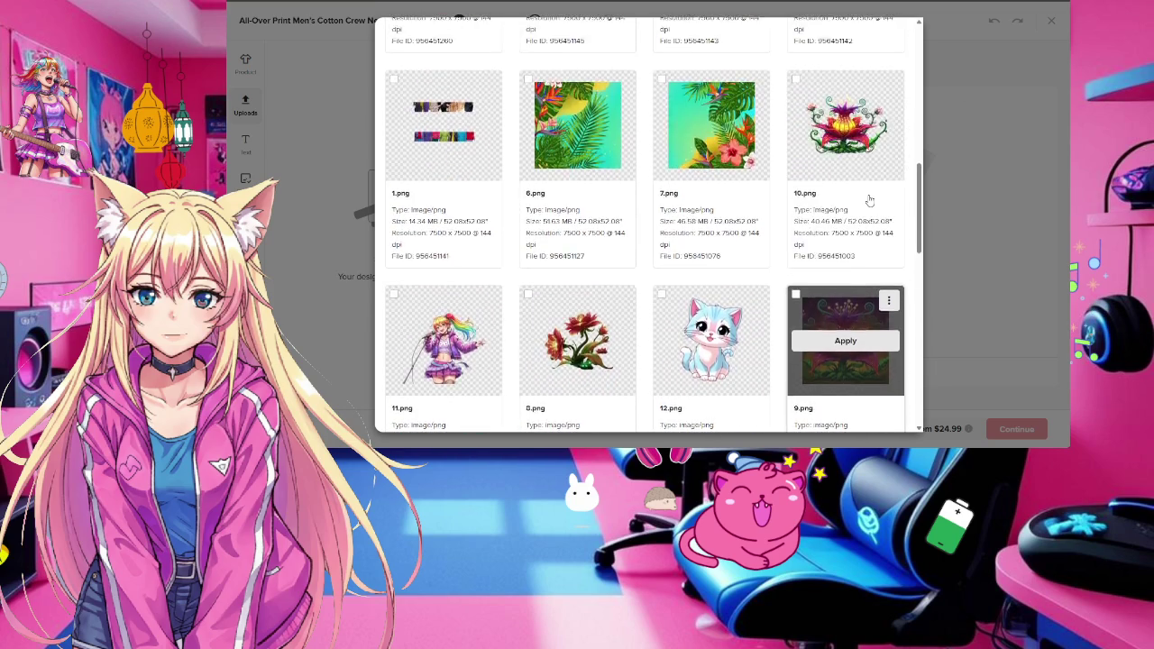
scroll(870, 200, "up", 3)
scroll(870, 199, "up", 2)
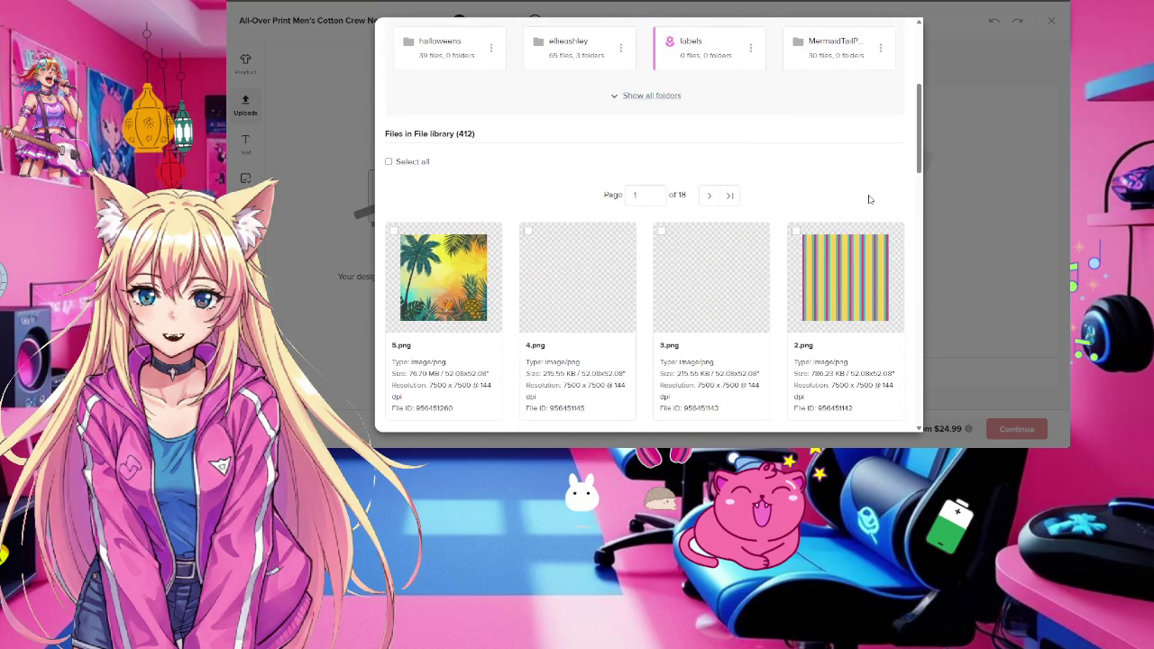
scroll(871, 199, "up", 3)
scroll(871, 199, "up", 2)
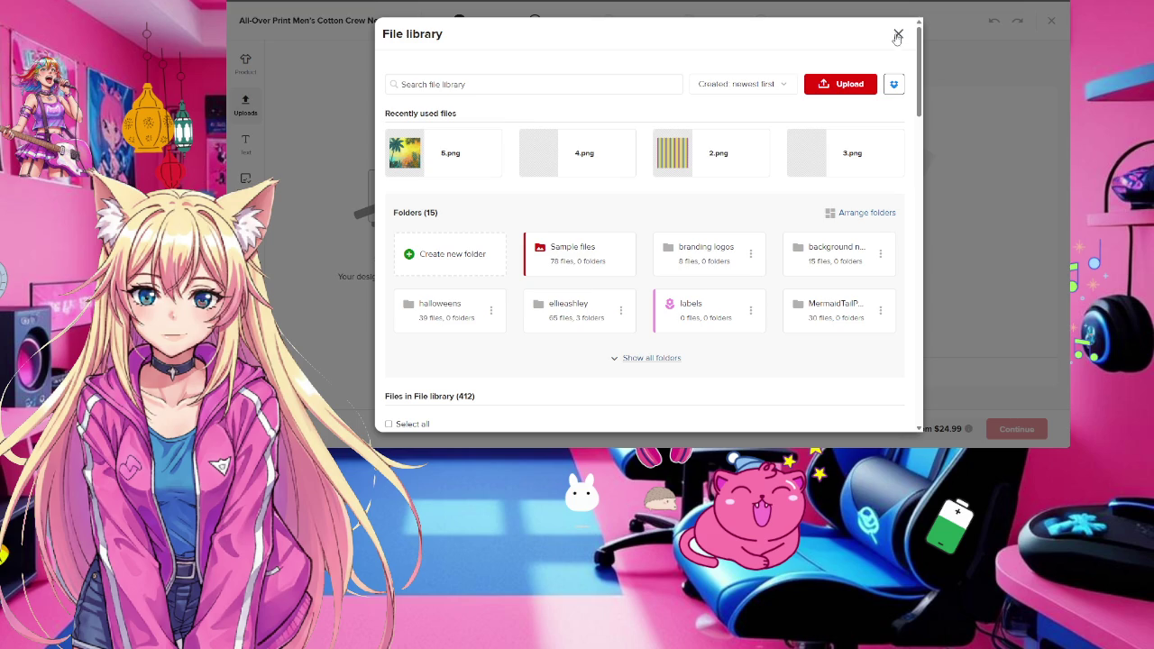
scroll(781, 207, "down", 3)
scroll(781, 209, "down", 3)
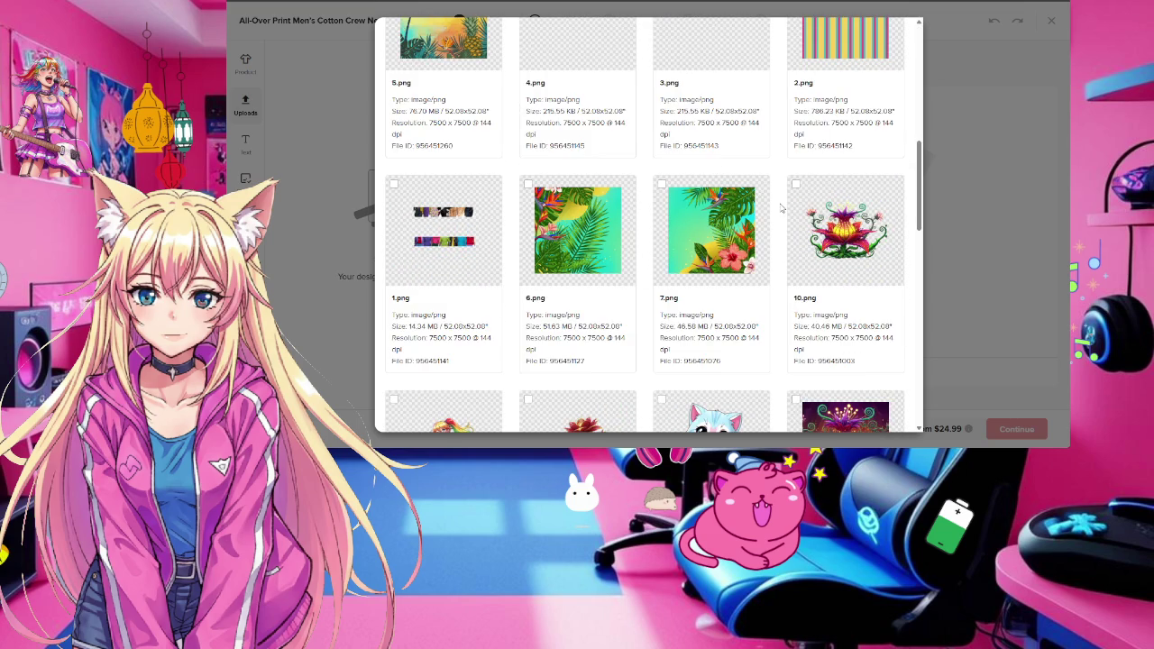
scroll(781, 208, "down", 2)
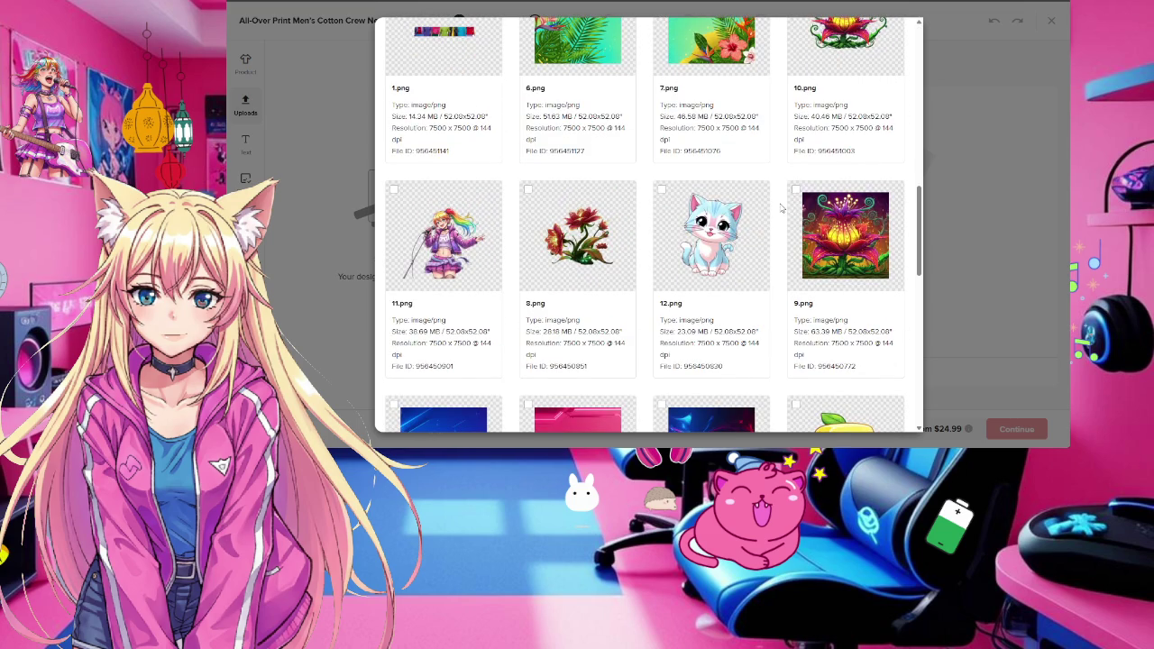
scroll(781, 208, "down", 2)
scroll(789, 200, "up", 2)
scroll(804, 184, "up", 5)
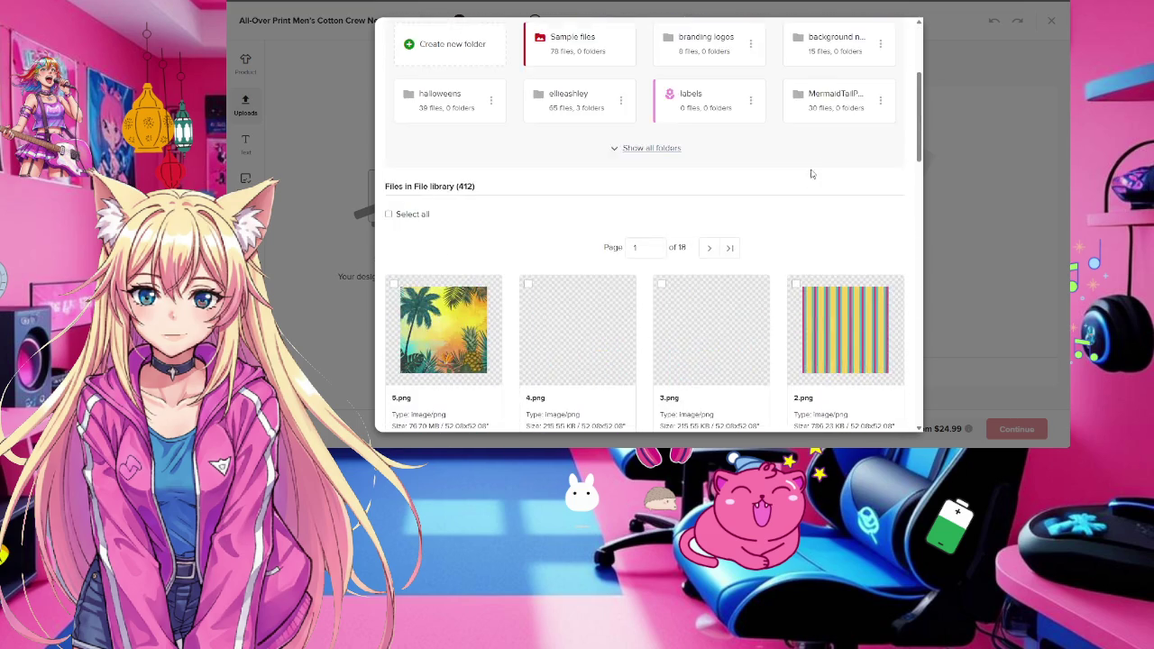
scroll(819, 163, "up", 3)
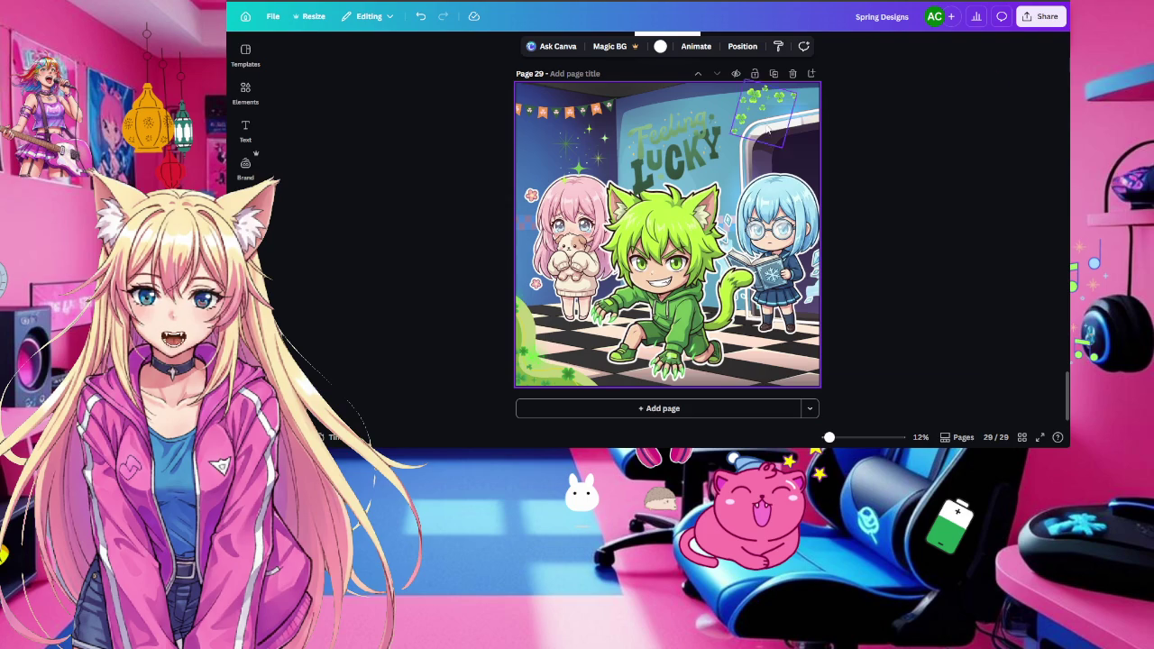
Download only page 29, the Feeling Lucky scene, as a PNG file
left_click(1042, 16)
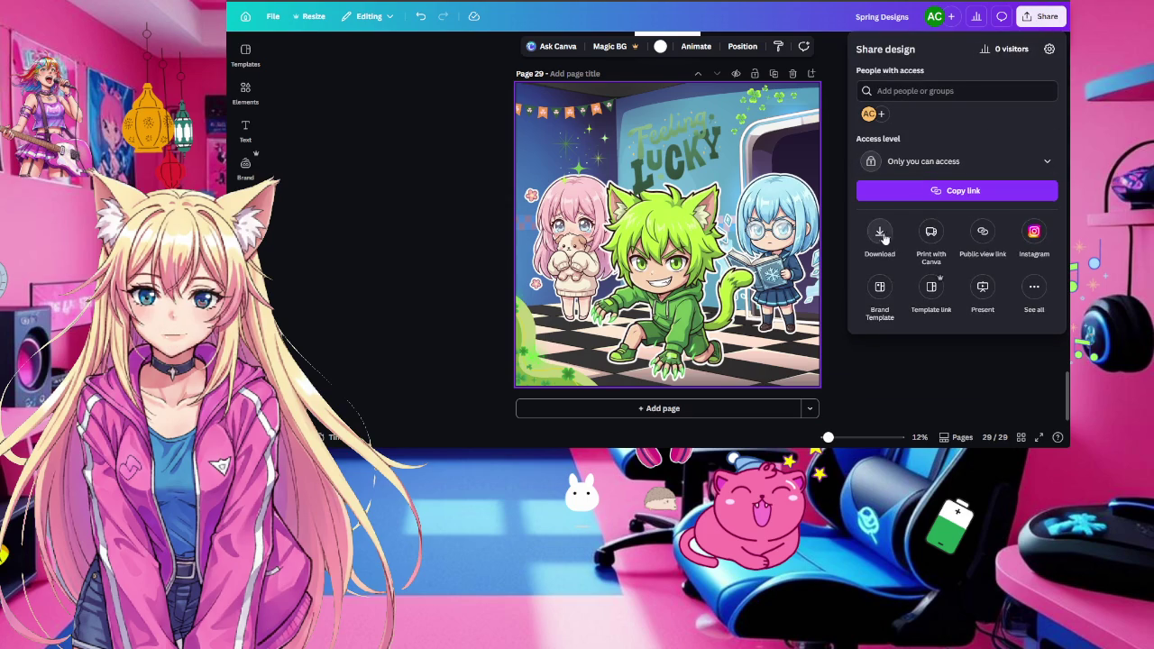
left_click(880, 233)
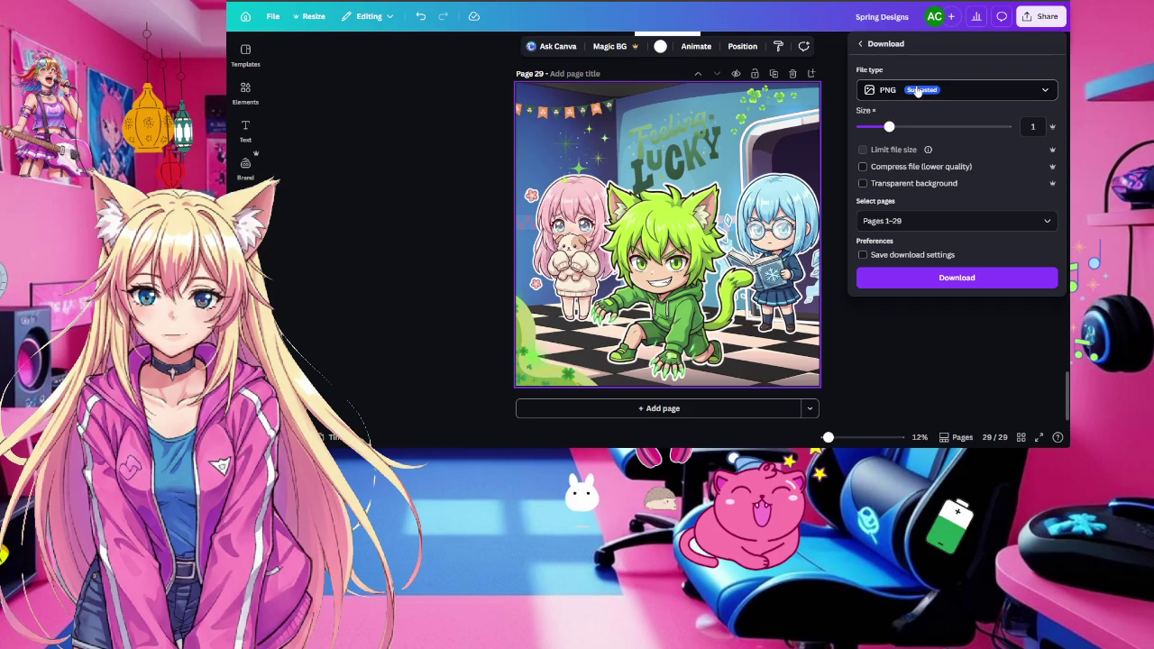
left_click(871, 220)
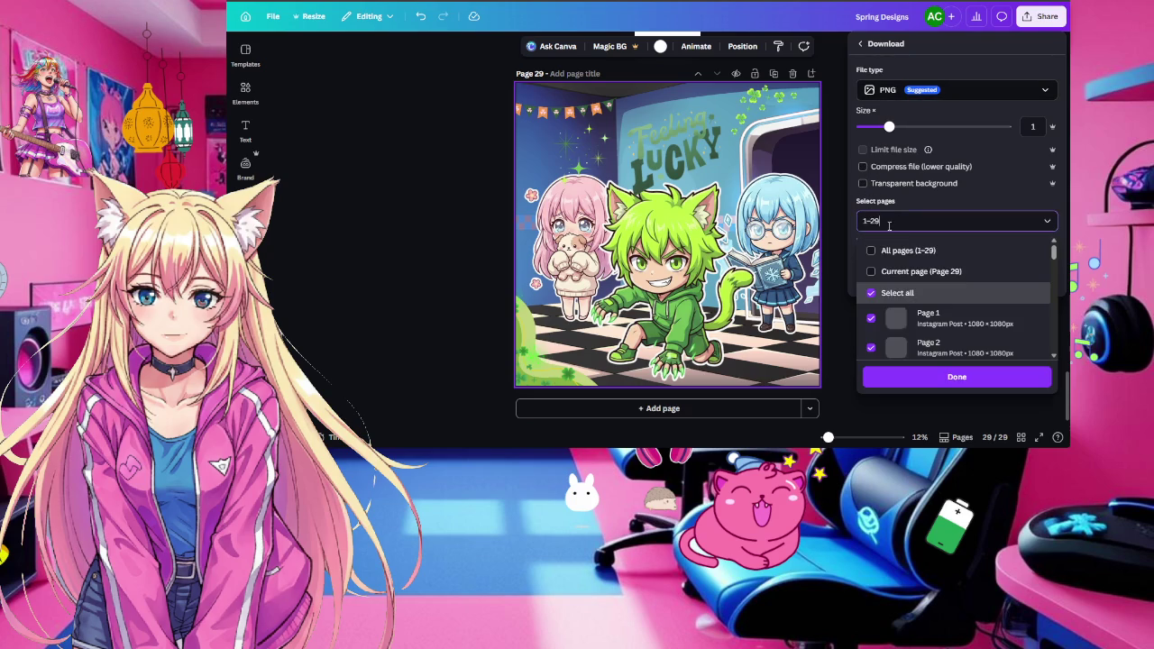
left_click(926, 273)
left_click(969, 380)
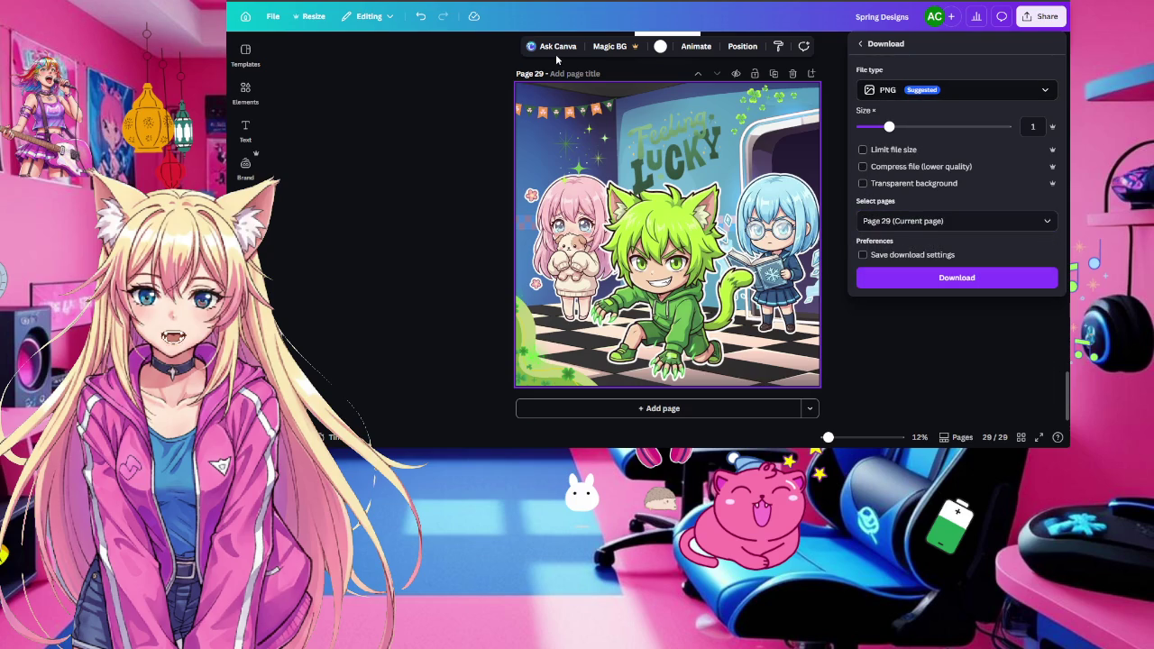
left_click(959, 281)
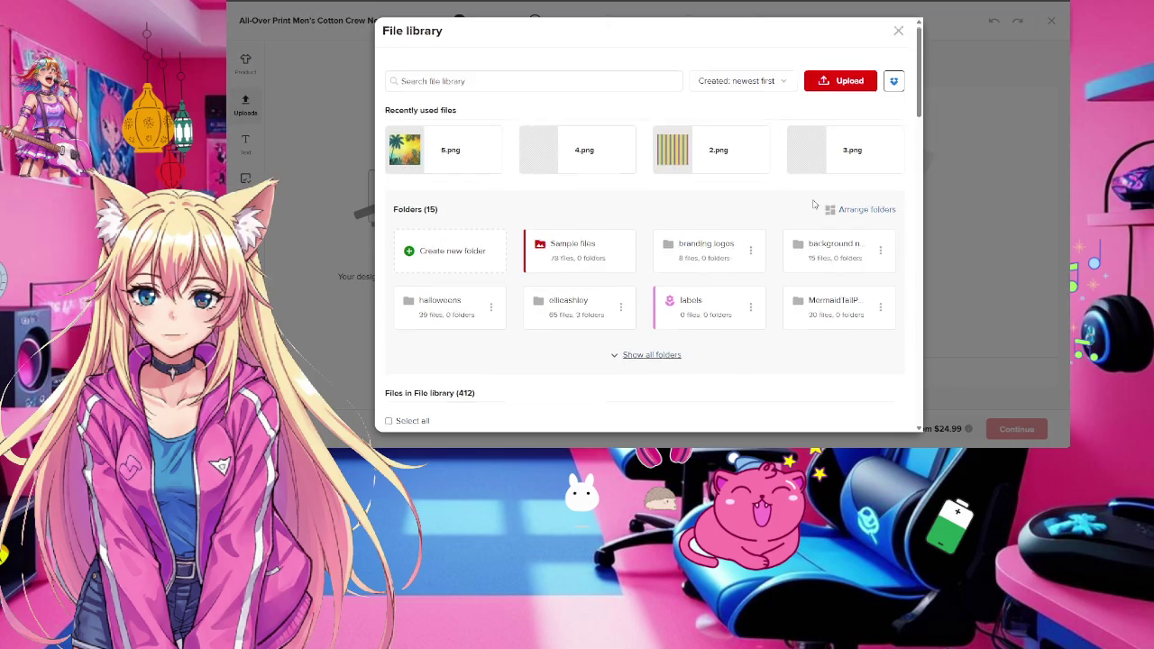
Apply the flower image 10.png to the shirt front
scroll(814, 205, "down", 3)
scroll(813, 205, "down", 4)
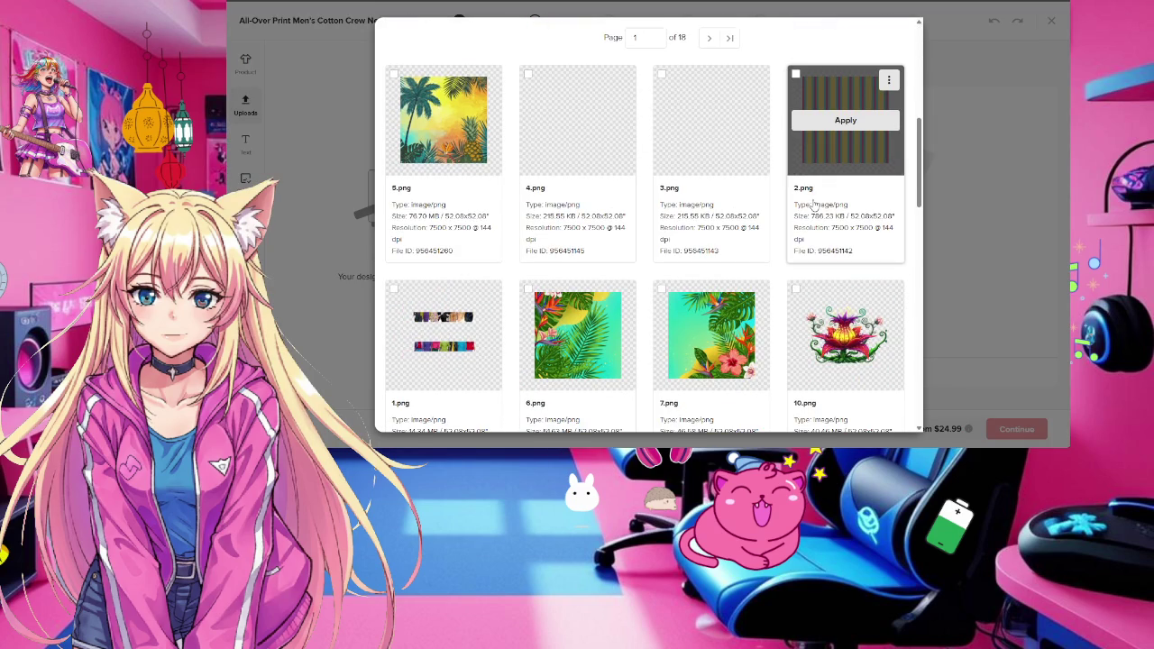
scroll(813, 205, "down", 2)
left_click(846, 178)
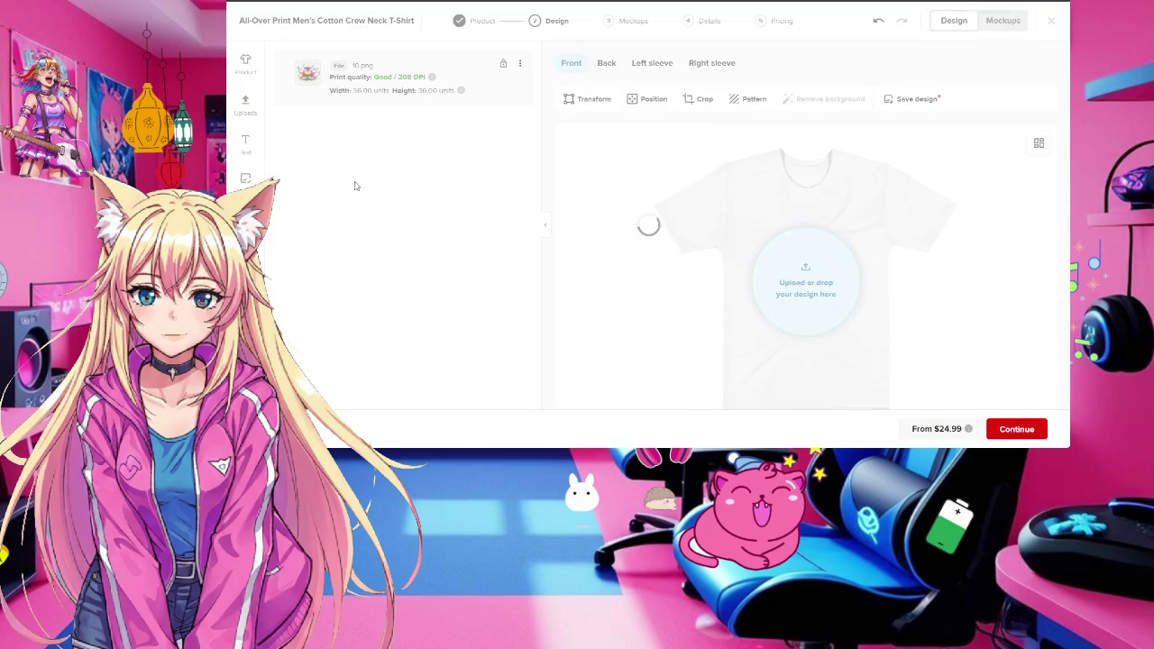
scroll(605, 181, "down", 2)
scroll(605, 180, "up", 2)
Add the blue swirl 16.png from uploads and drag it beneath the flower layer
left_click(246, 107)
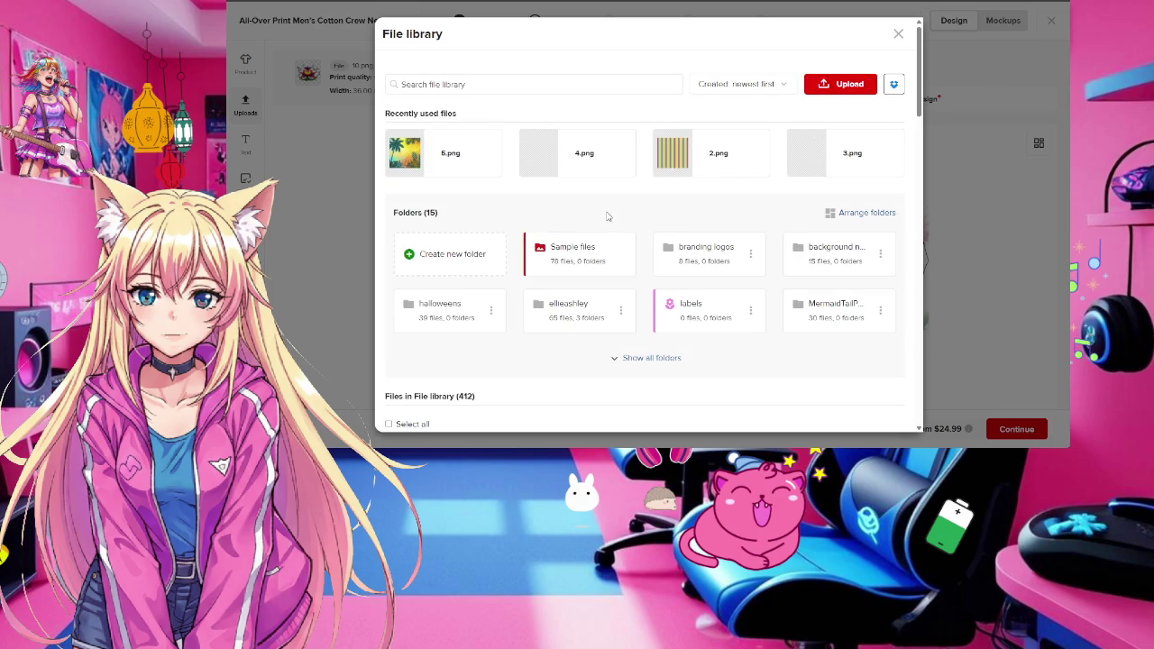
scroll(611, 219, "down", 2)
scroll(610, 219, "down", 1)
scroll(610, 219, "down", 3)
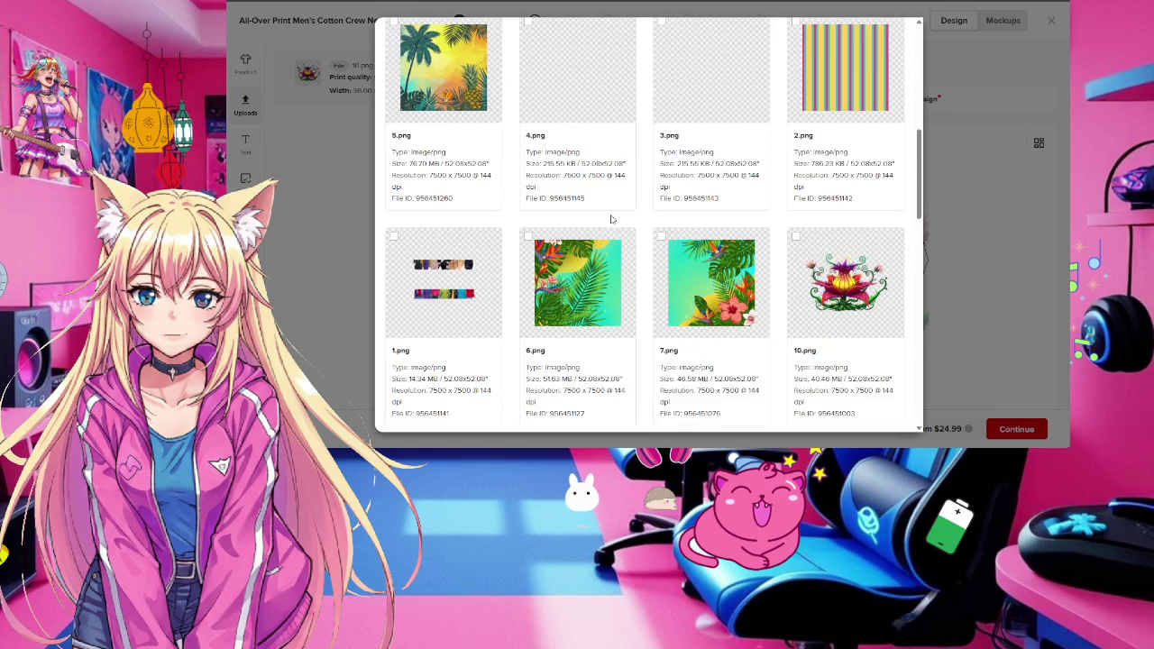
scroll(610, 219, "down", 2)
scroll(611, 219, "down", 2)
scroll(611, 219, "down", 1)
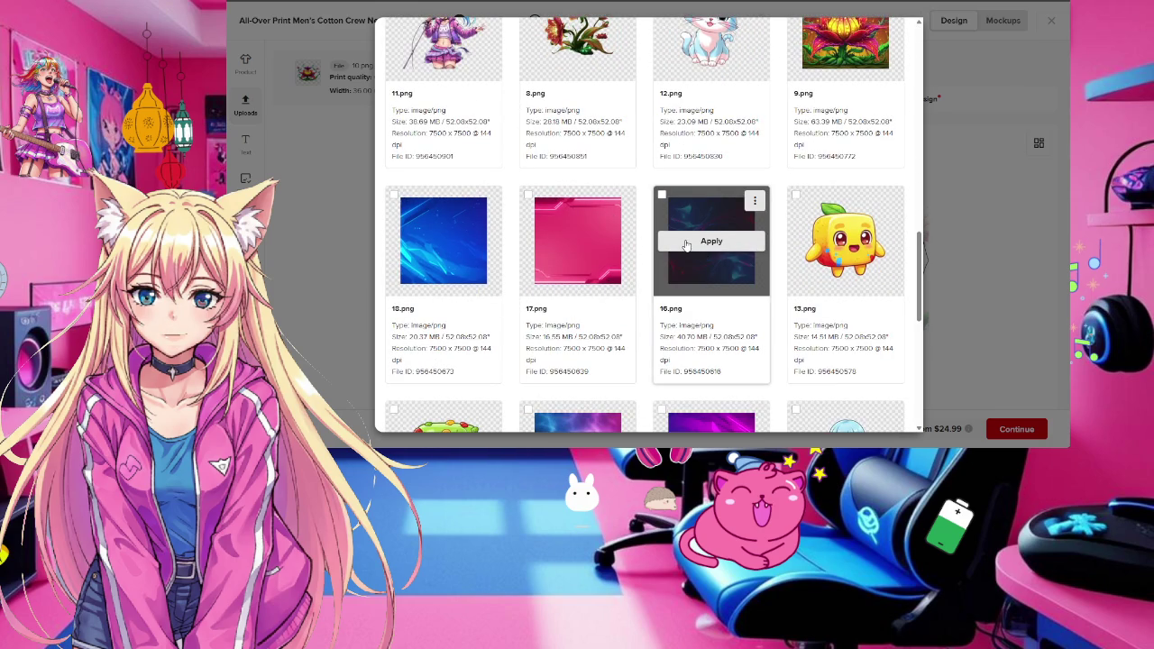
left_click(687, 242)
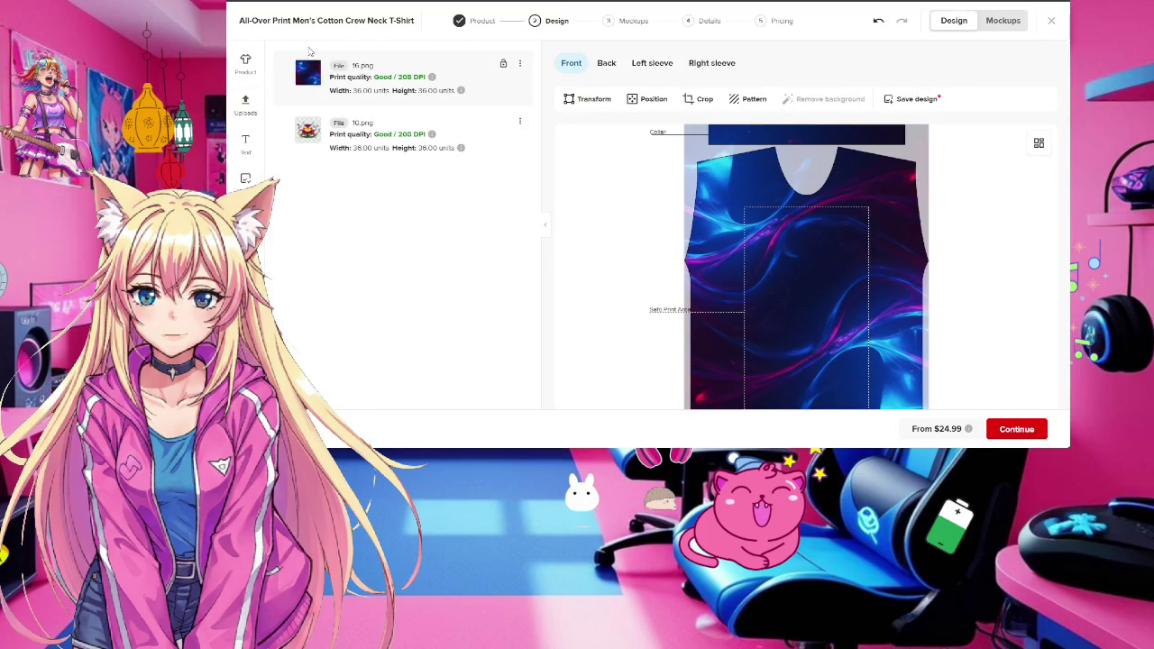
left_click_drag(476, 90, 487, 158)
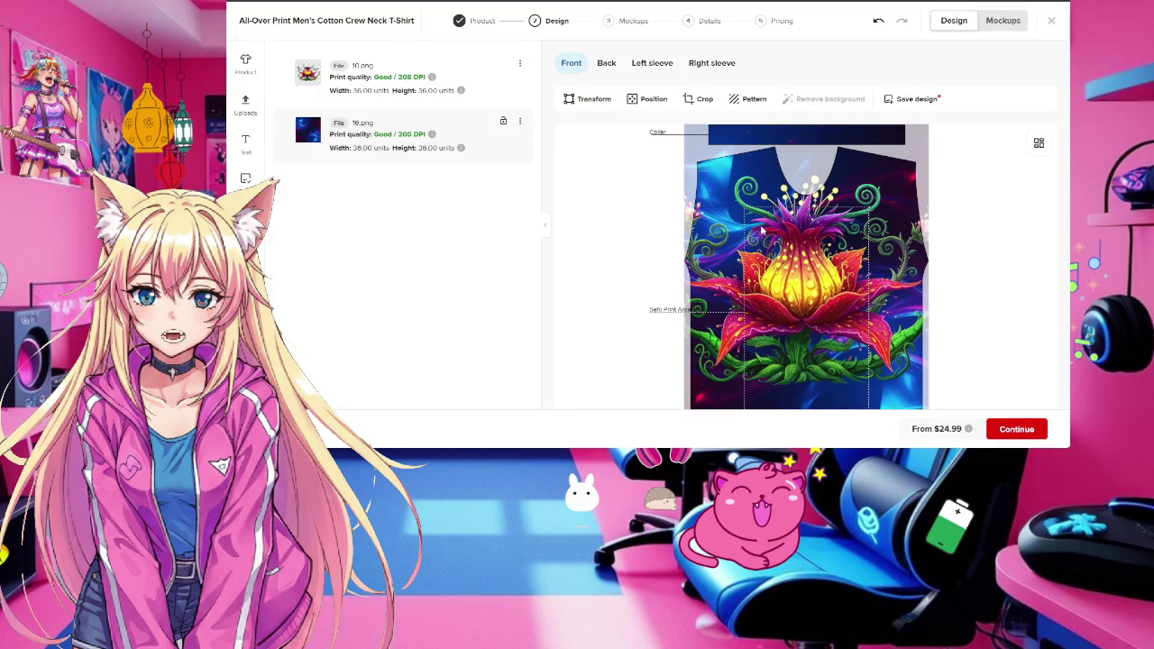
Duplicate the blue swirl layer to the other placements and view the Back placement
scroll(762, 232, "down", 2)
scroll(761, 231, "up", 2)
mouse_move(825, 99)
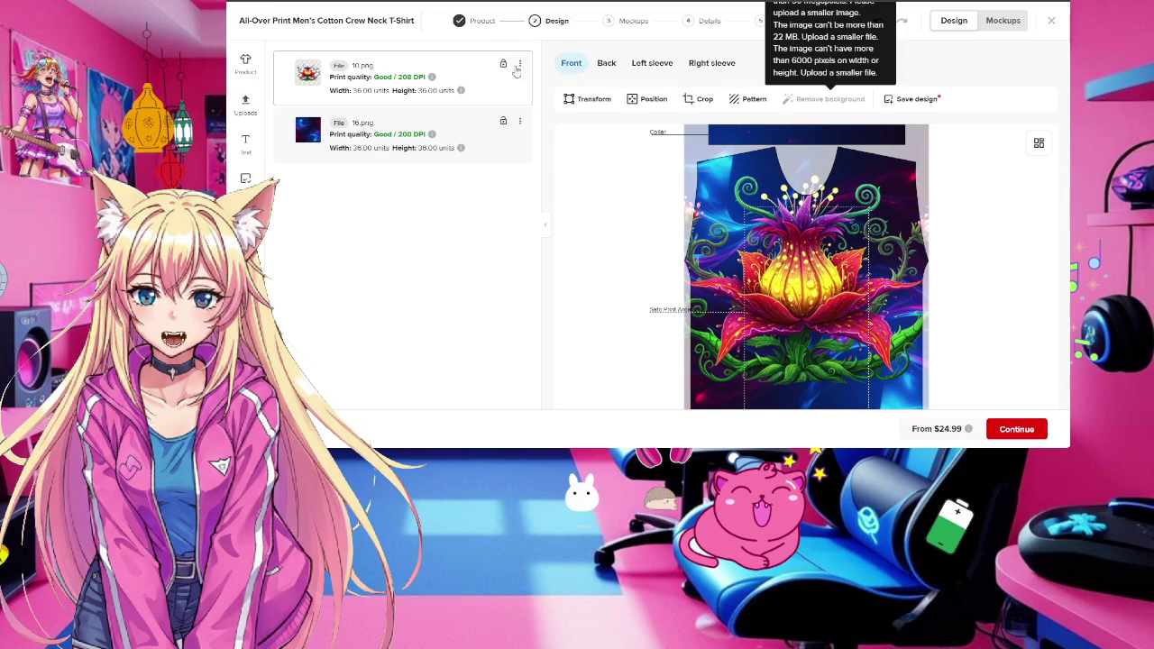
left_click(521, 122)
mouse_move(445, 143)
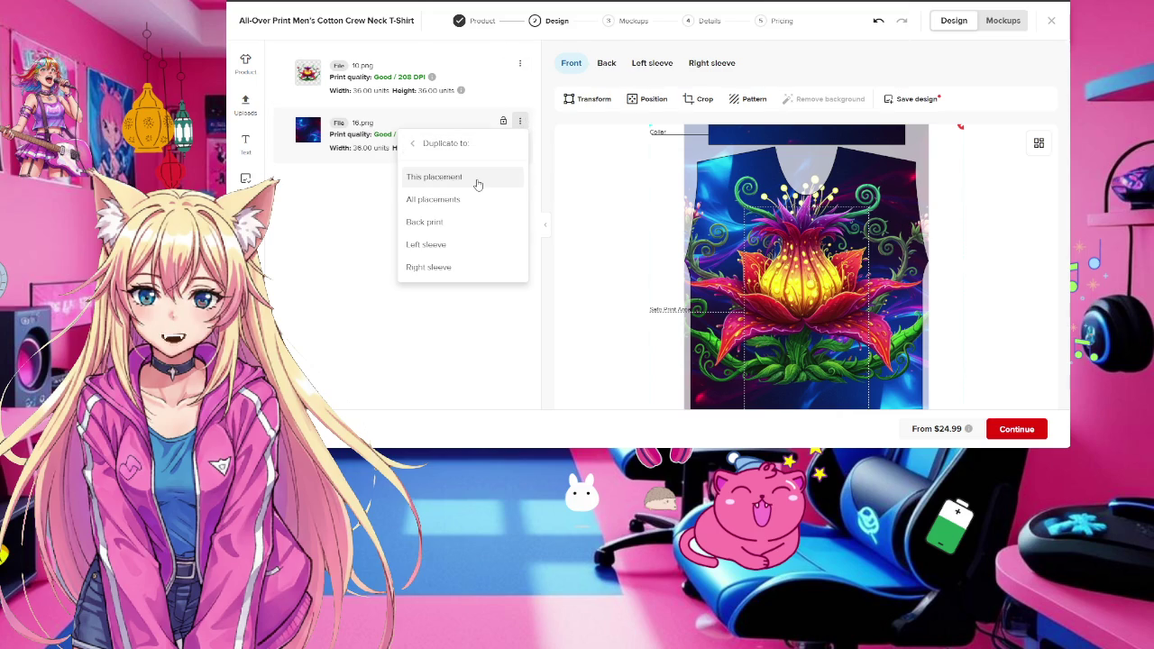
left_click(473, 204)
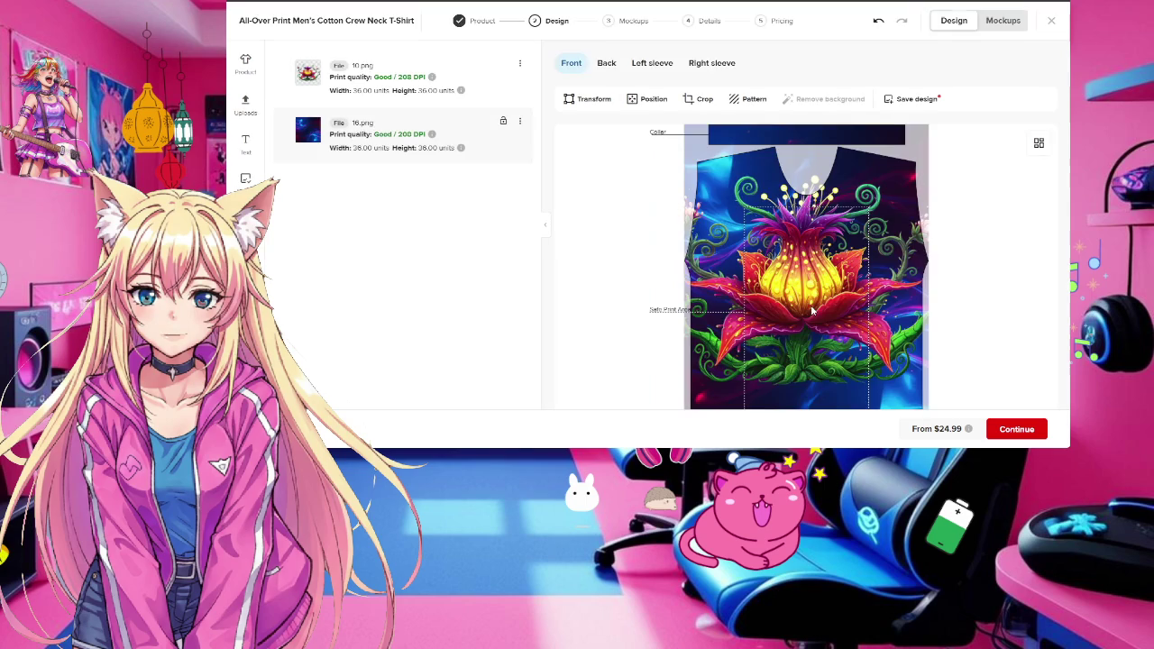
left_click(606, 63)
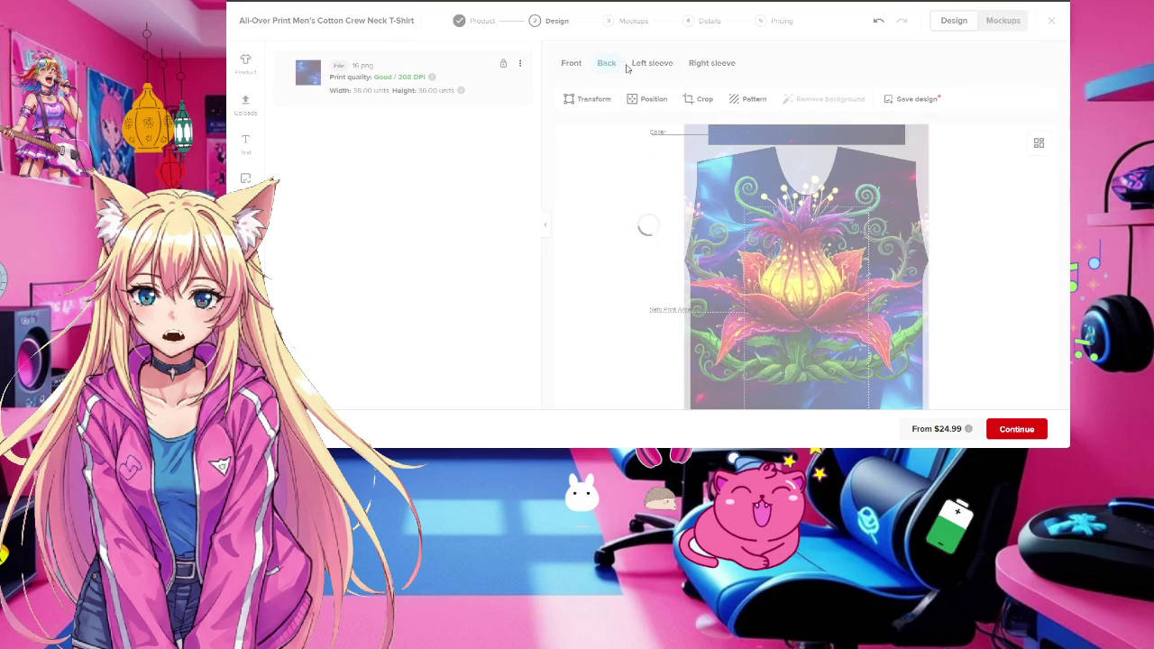
Check the blue swirl on the left and right sleeves, then return to the front
left_click(651, 65)
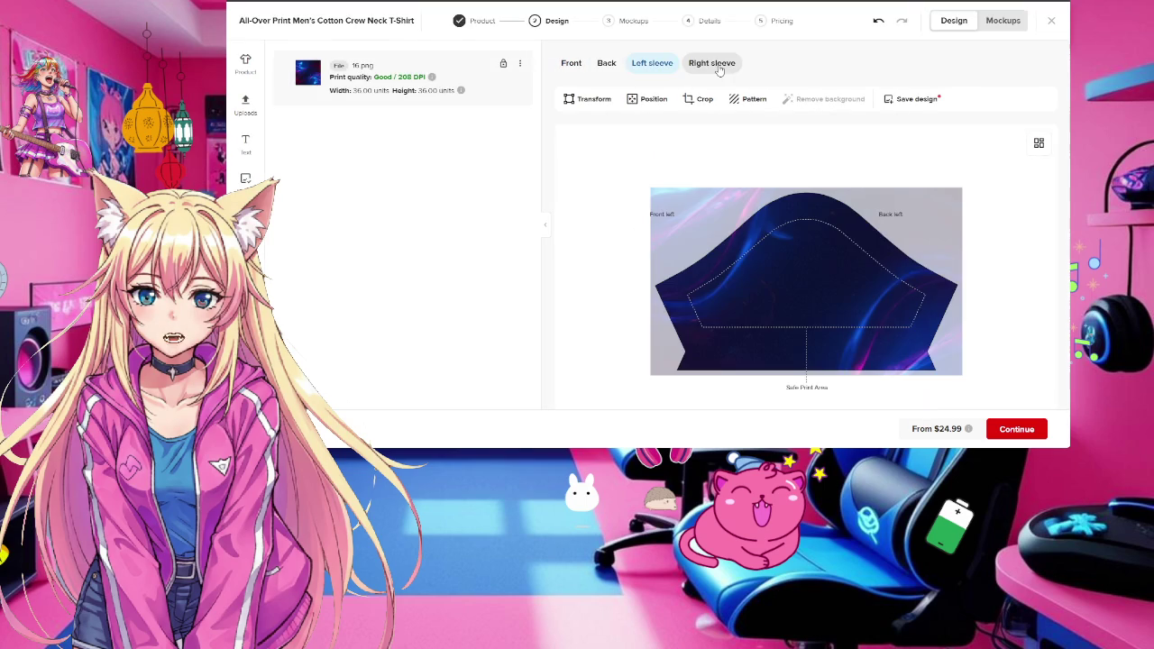
left_click(719, 67)
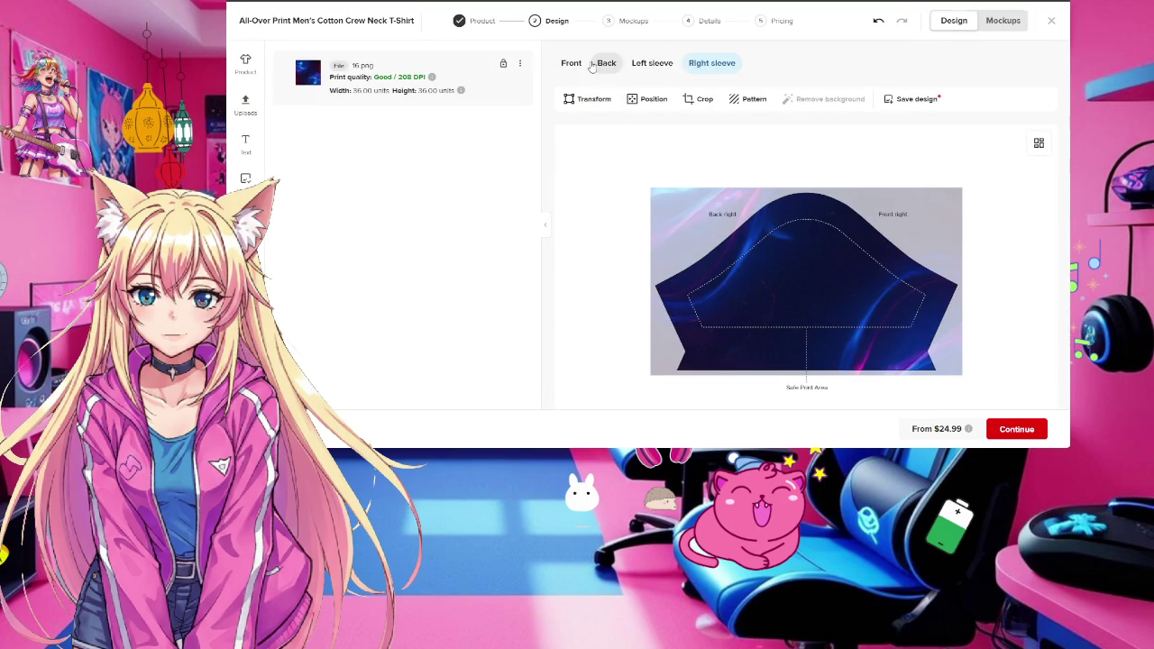
left_click(572, 63)
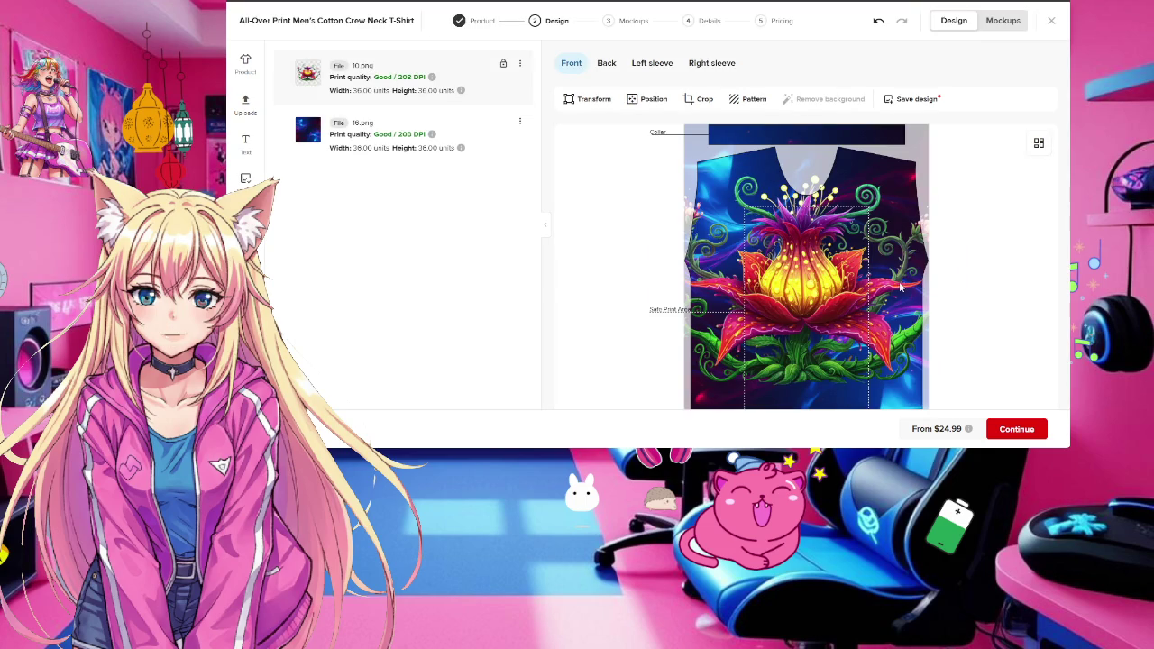
Generate the shirt mockups with black stitching
left_click(1004, 23)
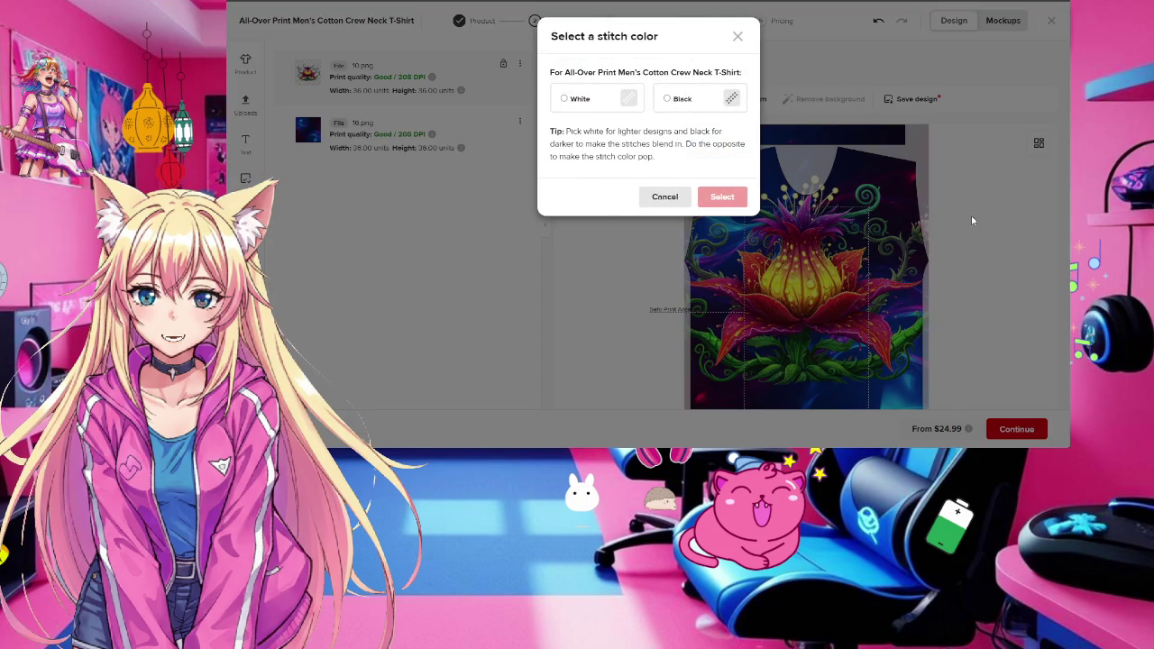
left_click(683, 101)
left_click(722, 198)
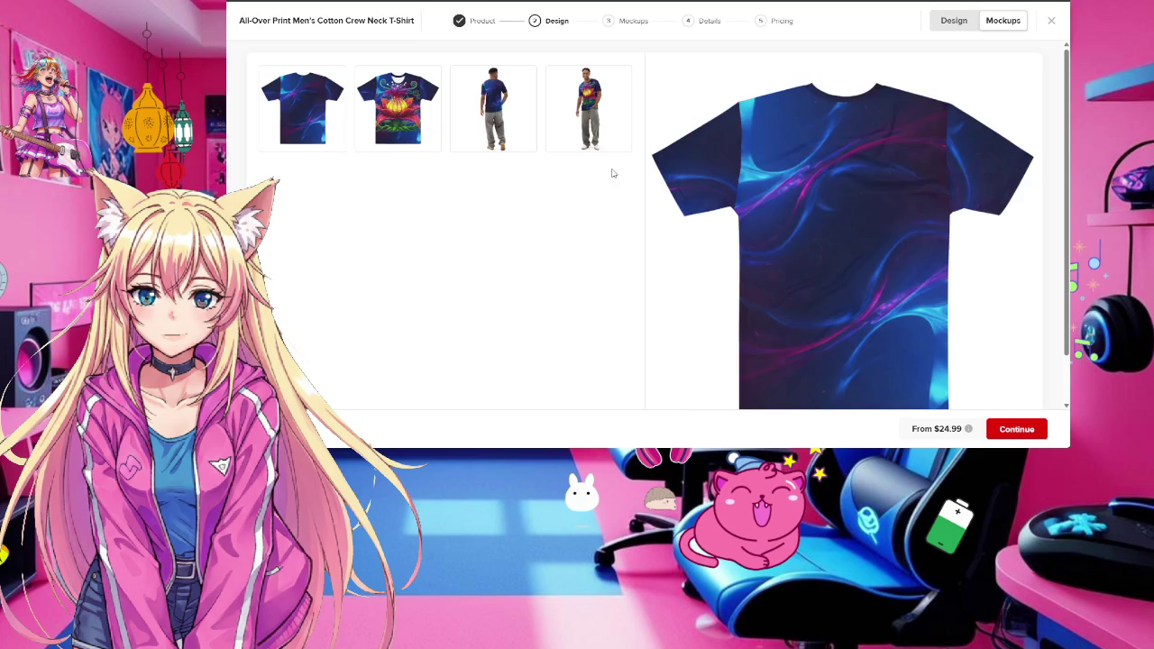
Preview the worn front, worn back, flat front and flat back mockups, then return to Design
left_click(587, 108)
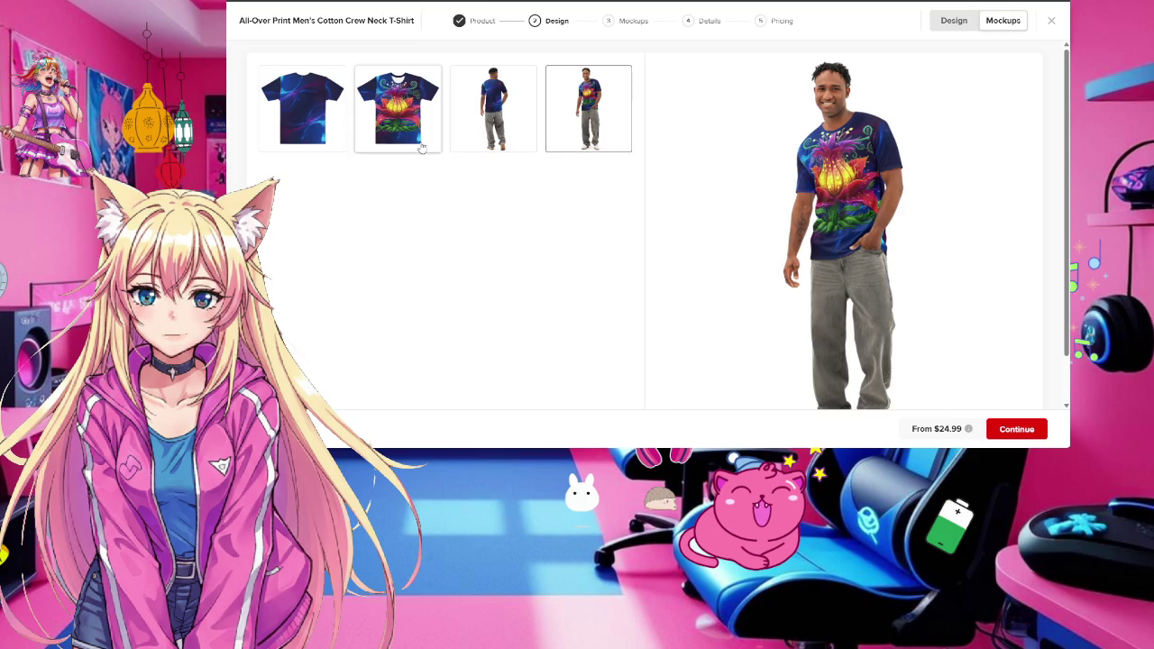
left_click(492, 112)
left_click(410, 132)
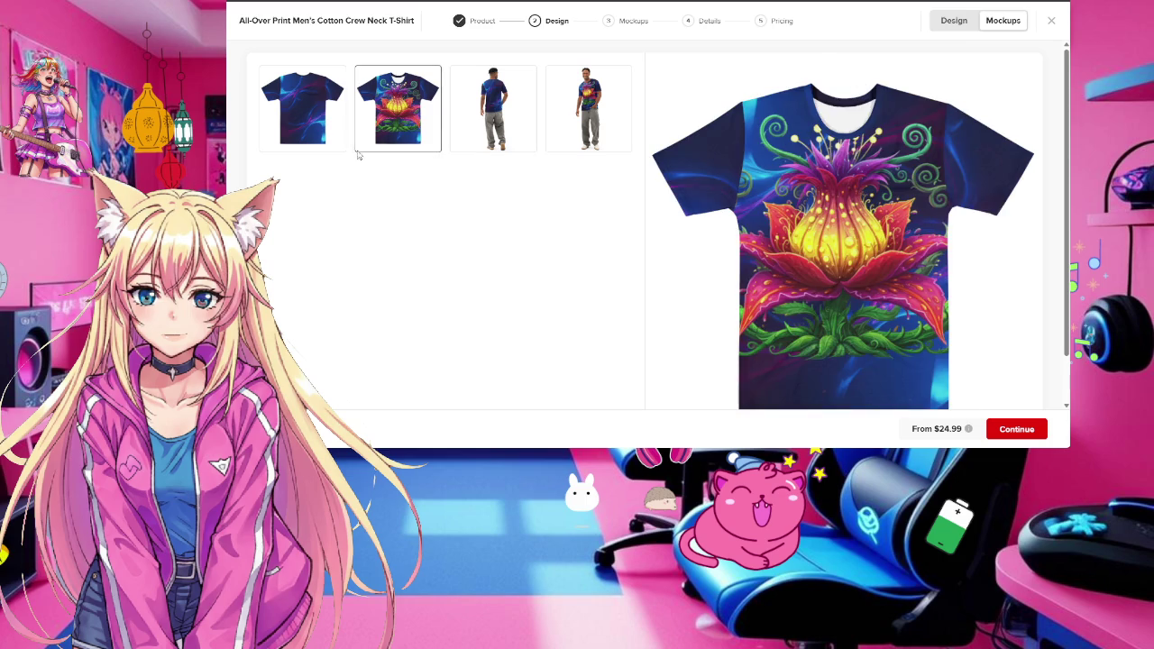
left_click(306, 121)
left_click(613, 116)
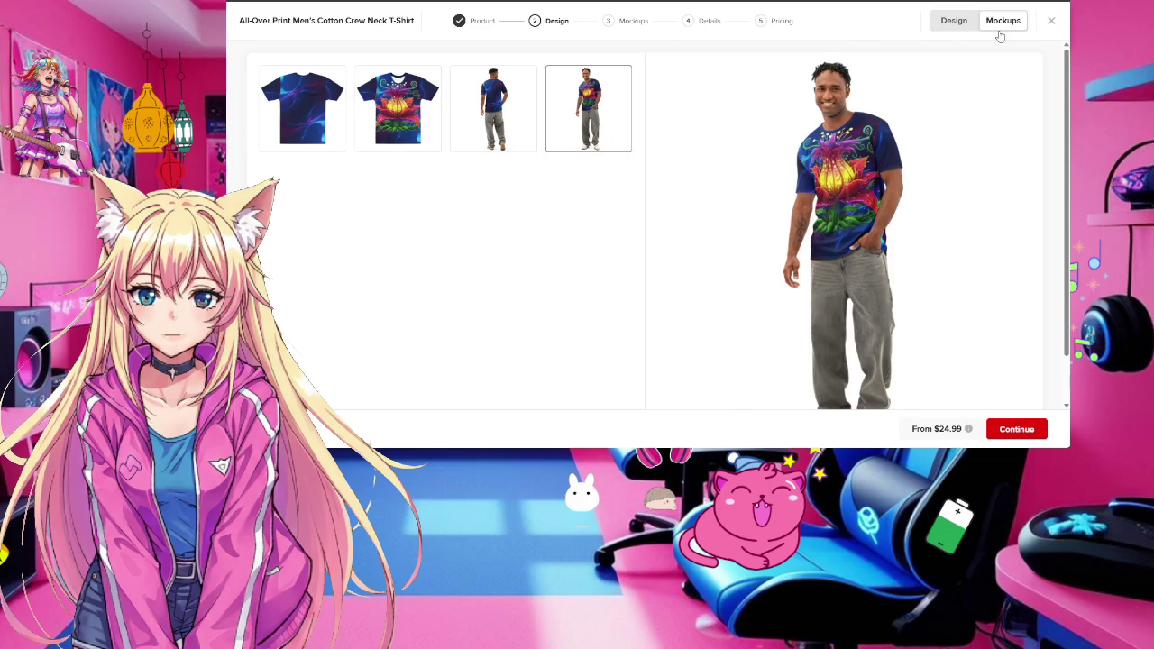
left_click(953, 24)
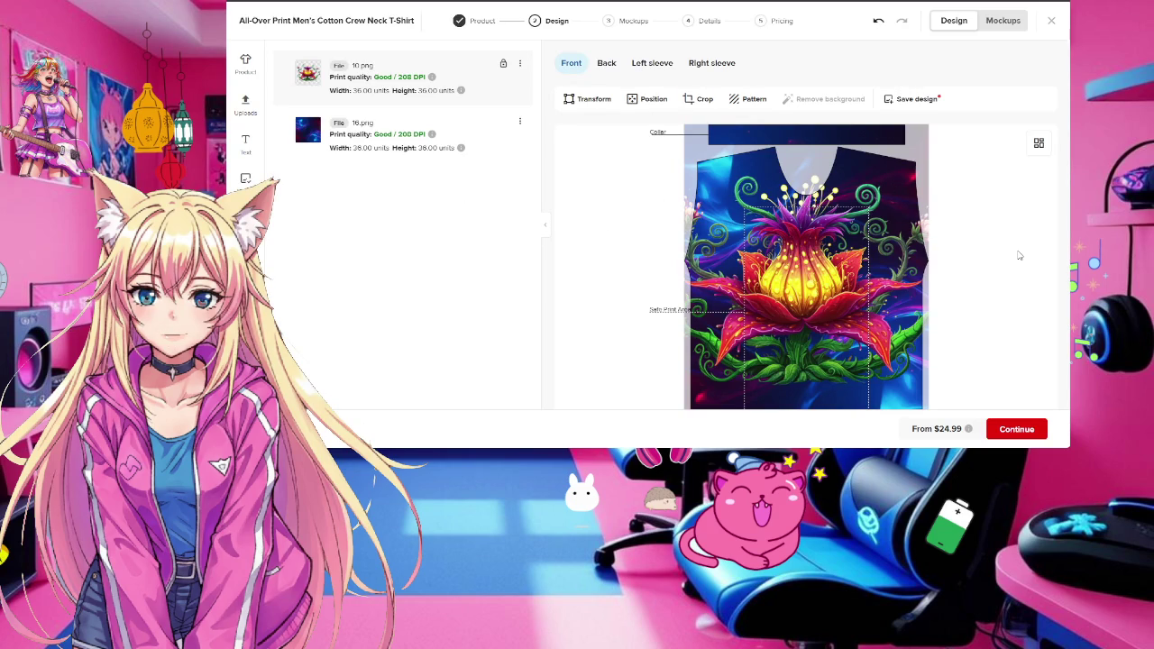
Close the design maker and confirm Leave to save the crew neck t-shirt template
scroll(1014, 255, "down", 1)
scroll(1017, 254, "down", 2)
scroll(1019, 256, "up", 3)
scroll(246, 297, "down", 2)
scroll(246, 117, "down", 1)
scroll(245, 118, "up", 2)
left_click(1051, 20)
left_click(733, 284)
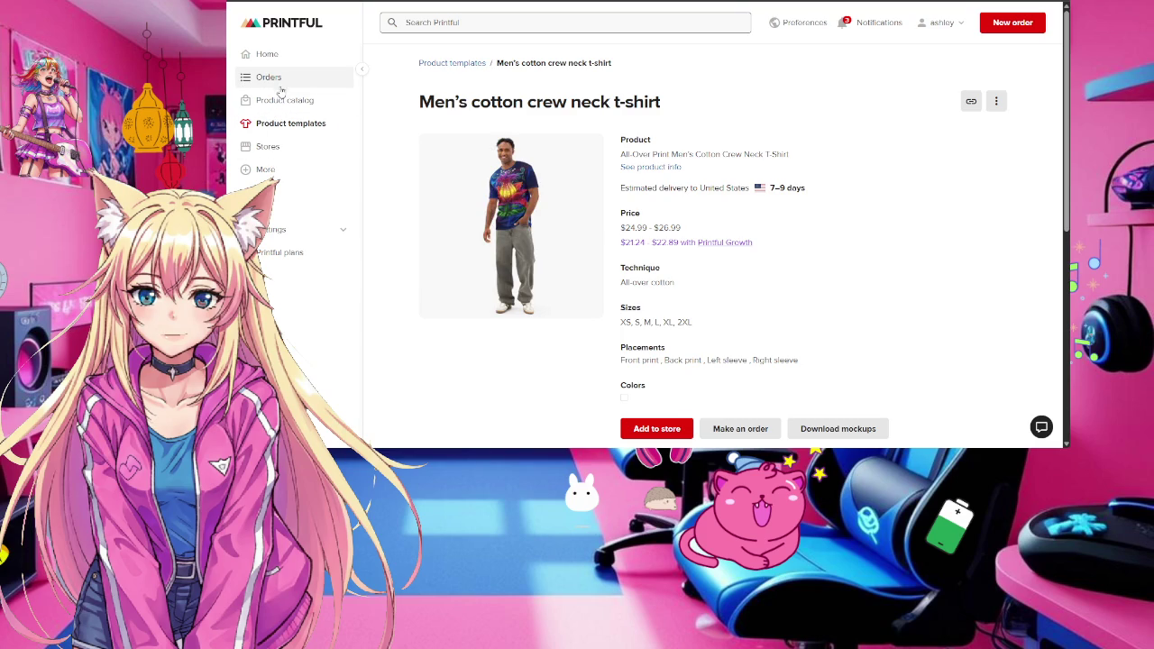
Go to Stores and start adding a product to the Fruitcakes Crew store
left_click(275, 56)
left_click(268, 146)
scroll(598, 211, "down", 2)
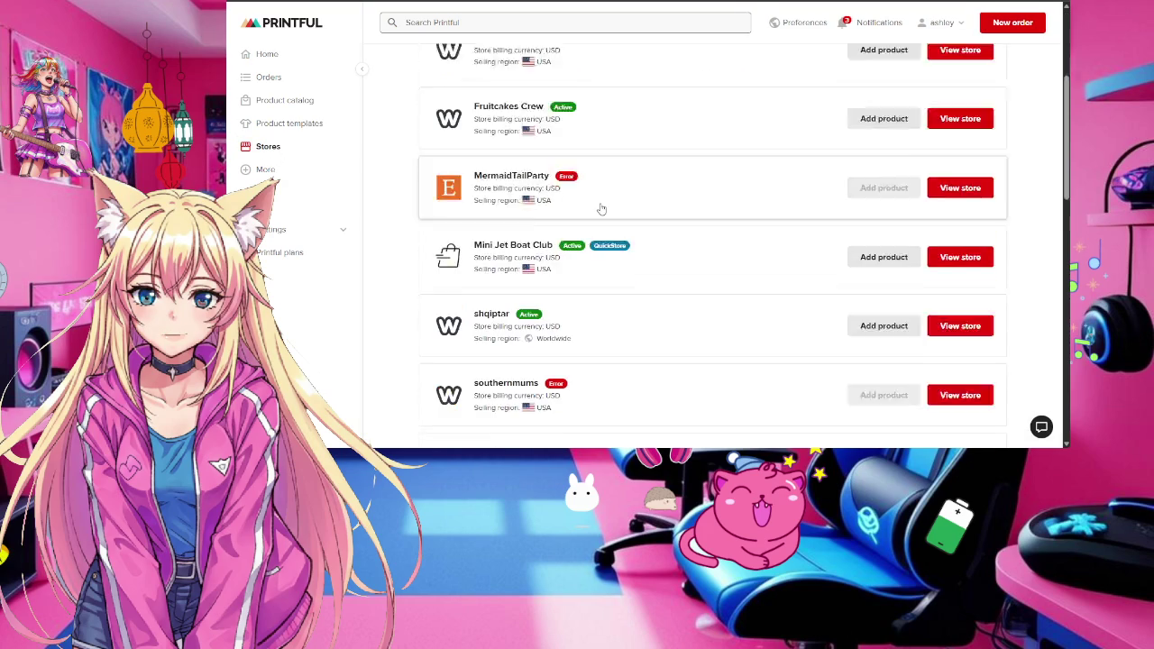
scroll(597, 211, "down", 2)
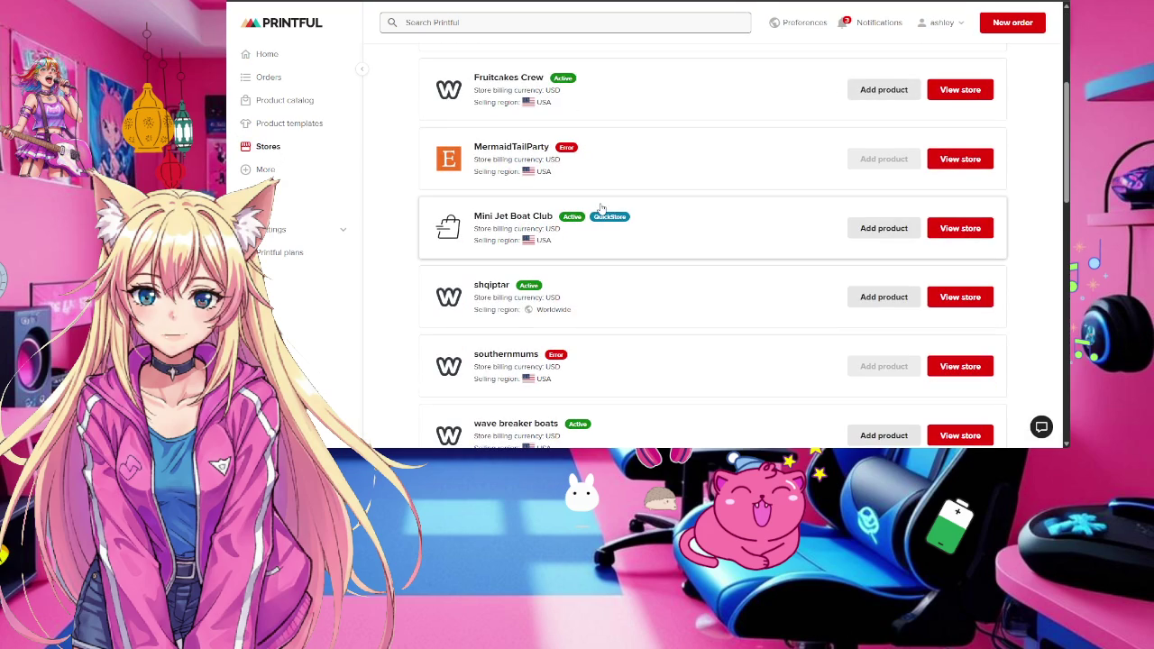
left_click(895, 92)
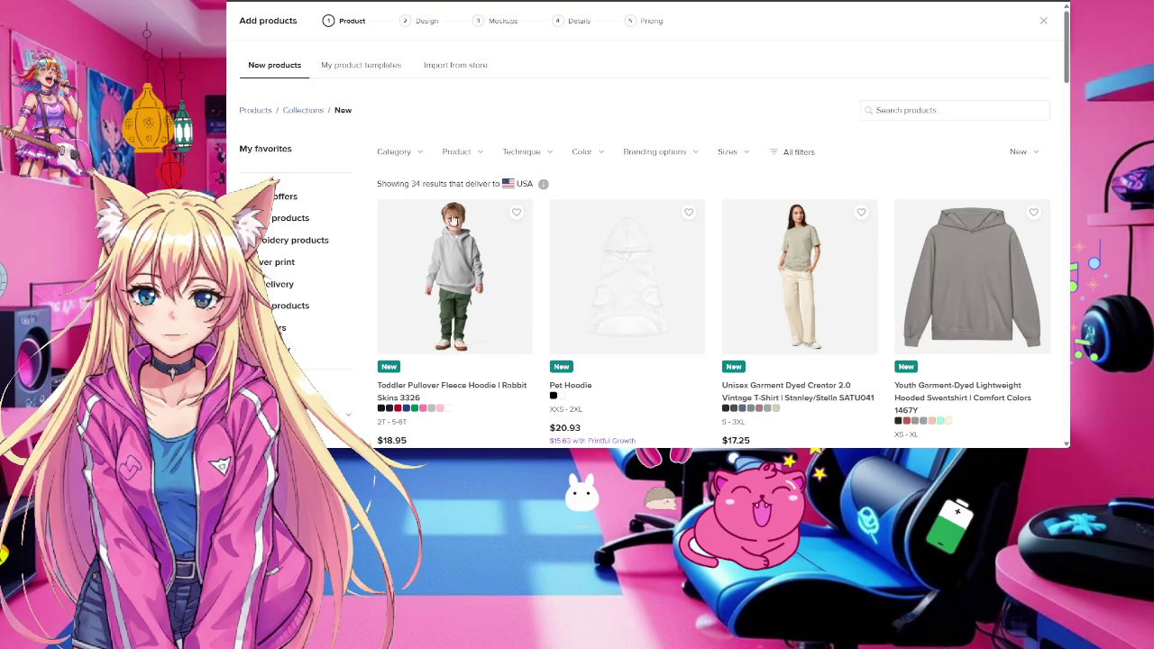
Browse the product catalogue and search it for 'unisex'
scroll(367, 224, "down", 2)
scroll(367, 223, "down", 2)
scroll(367, 223, "down", 1)
scroll(367, 223, "up", 3)
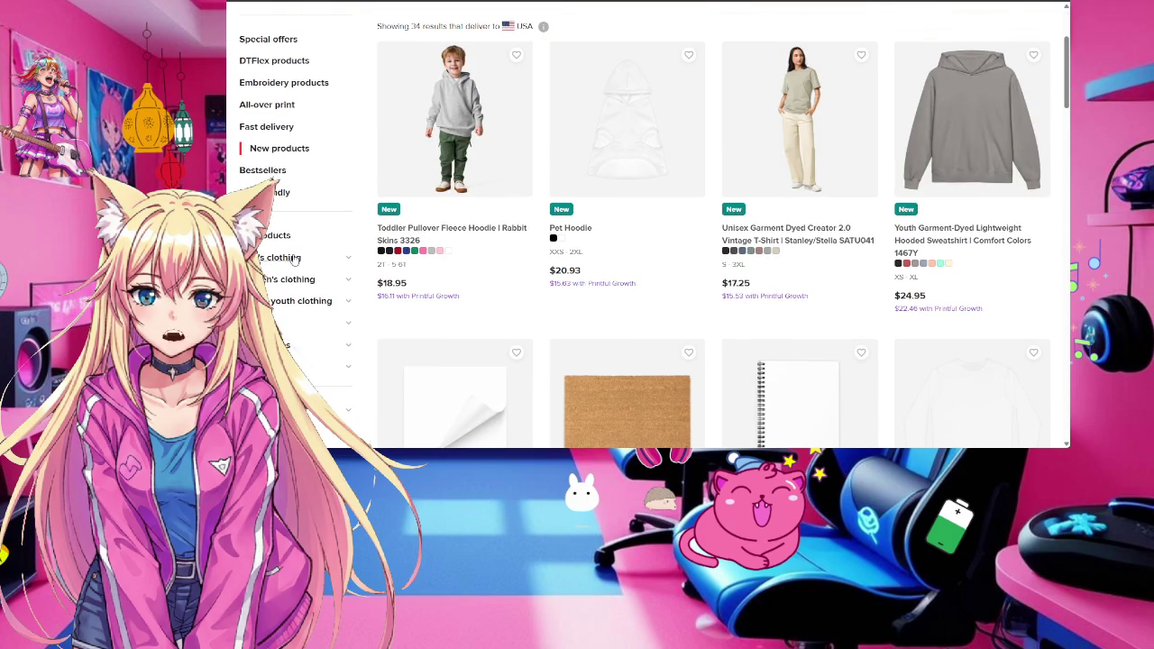
scroll(934, 150, "up", 2)
left_click(925, 113)
type("unisex")
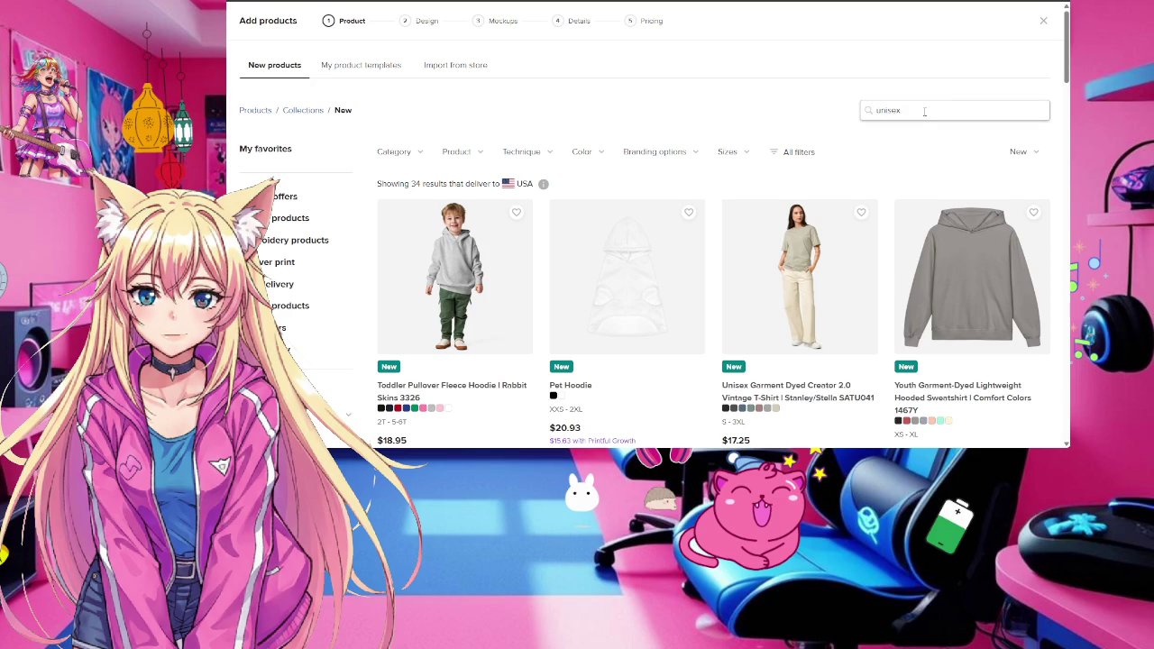
Scroll through the 'unisex' search results in the catalogue
scroll(707, 210, "down", 3)
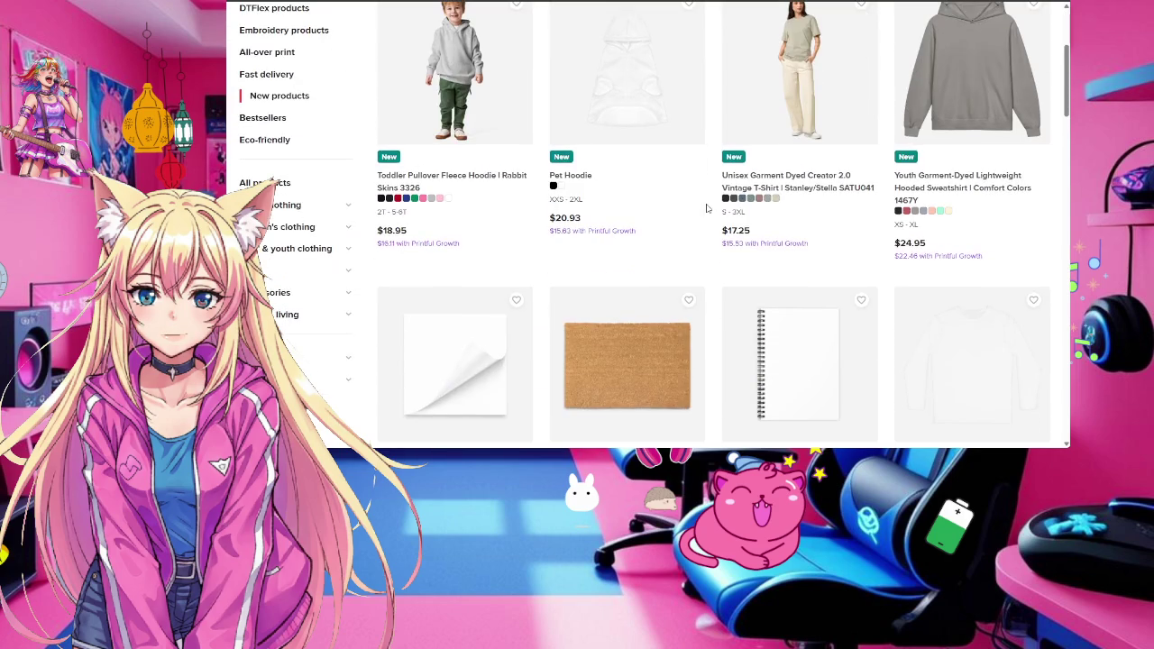
scroll(708, 209, "up", 1)
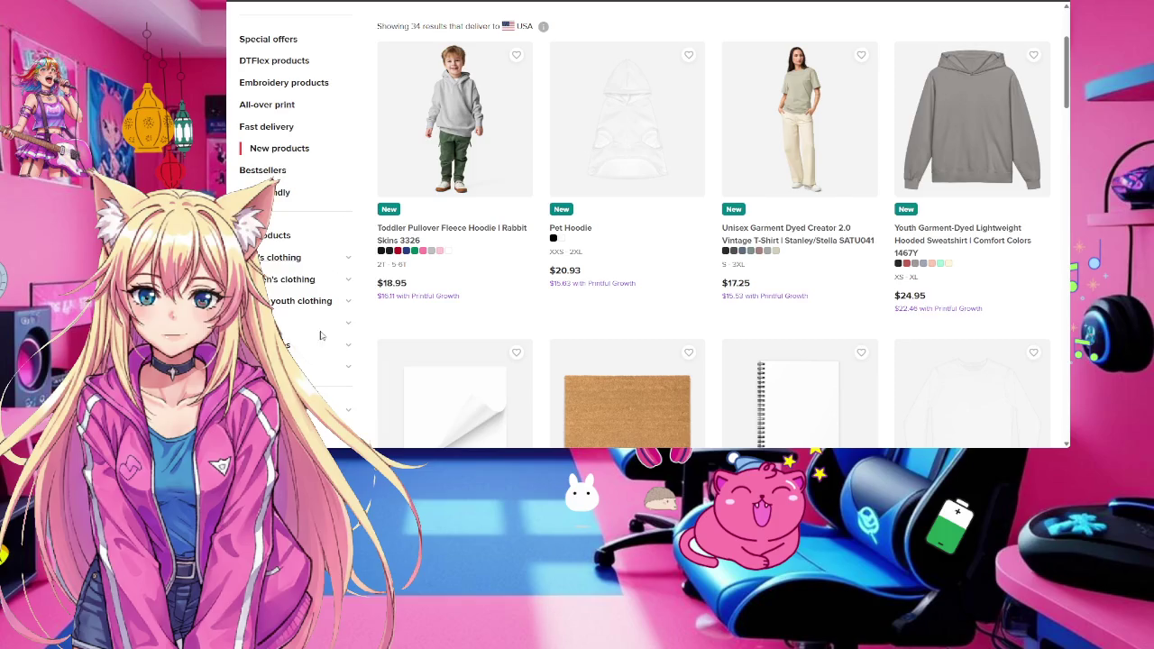
scroll(346, 346, "down", 3)
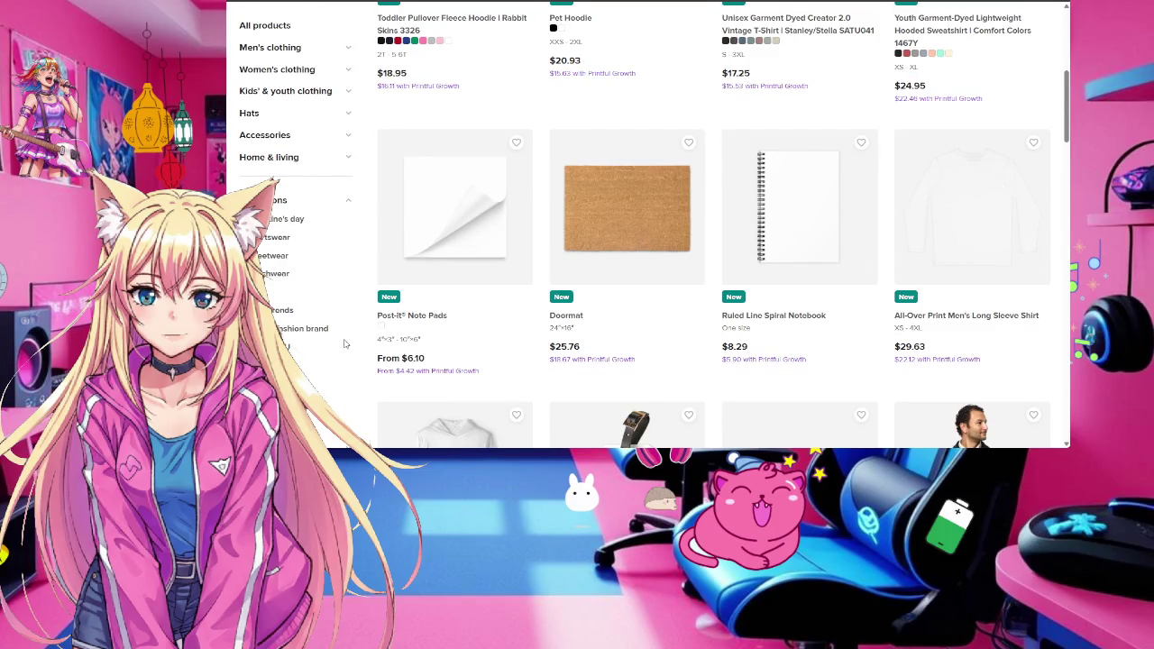
scroll(343, 344, "down", 1)
scroll(344, 344, "up", 3)
scroll(344, 344, "up", 2)
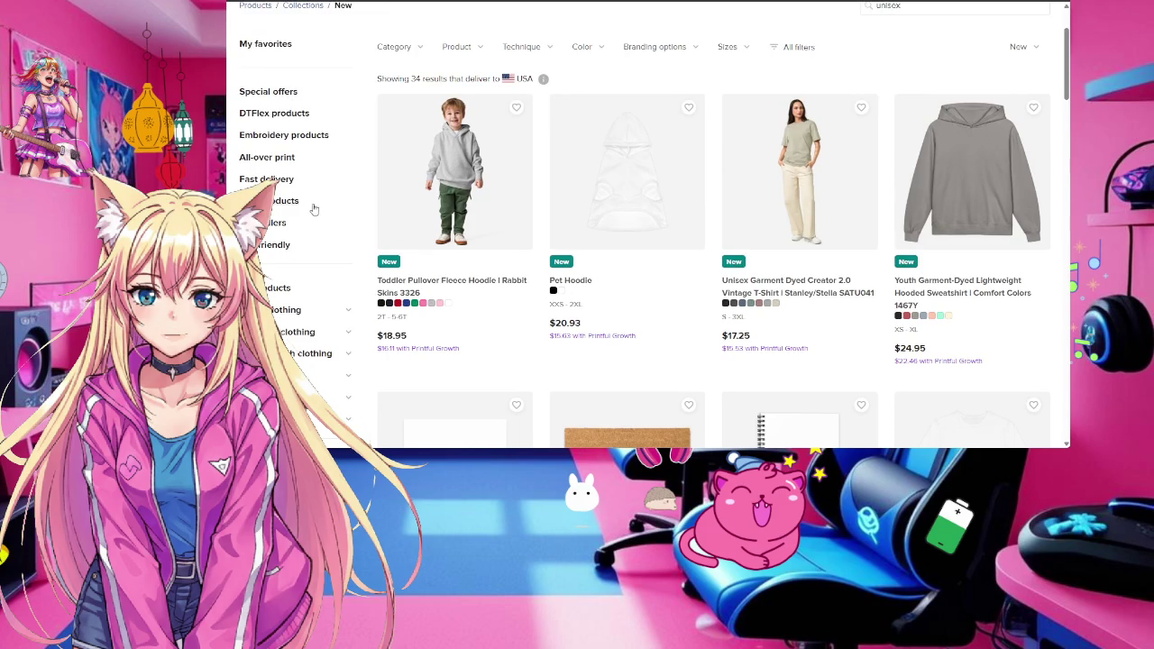
scroll(493, 253, "down", 3)
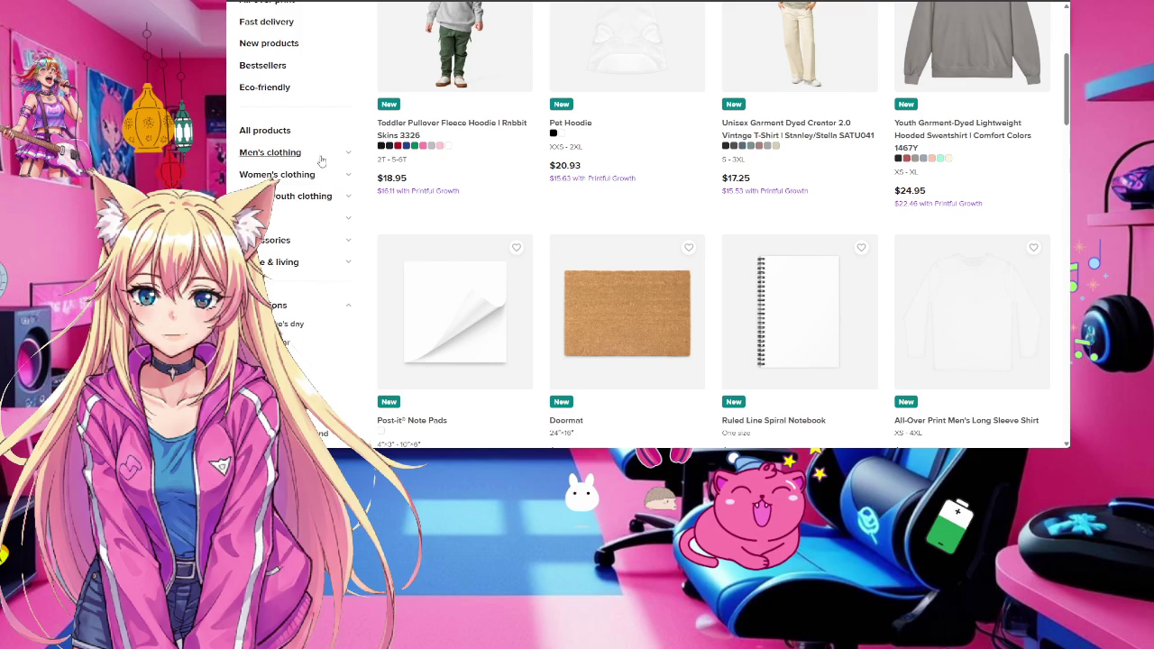
Narrow the catalogue to a Men's clothing subcategory, then switch to the collection plan document
left_click(287, 152)
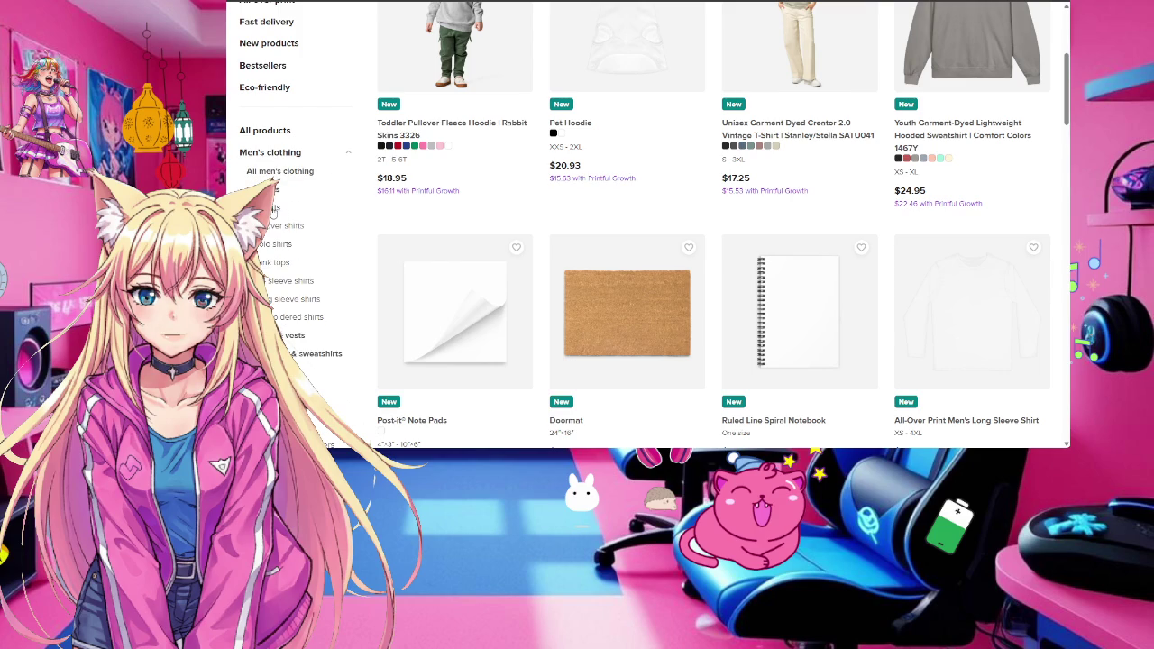
left_click(302, 225)
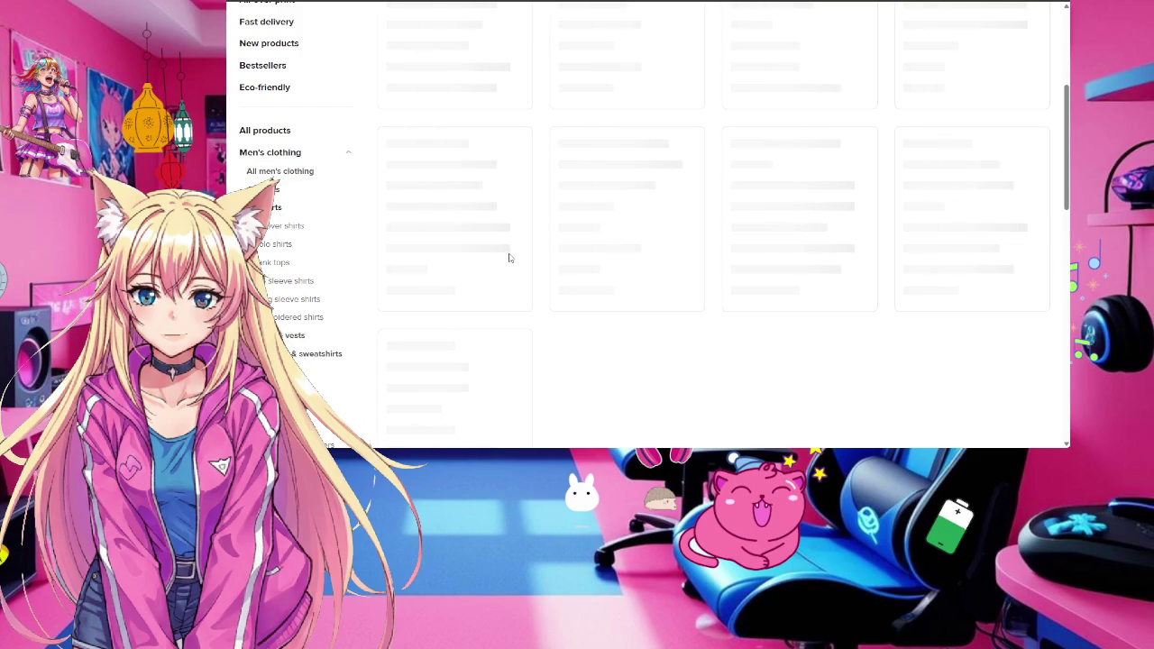
scroll(706, 338, "up", 3)
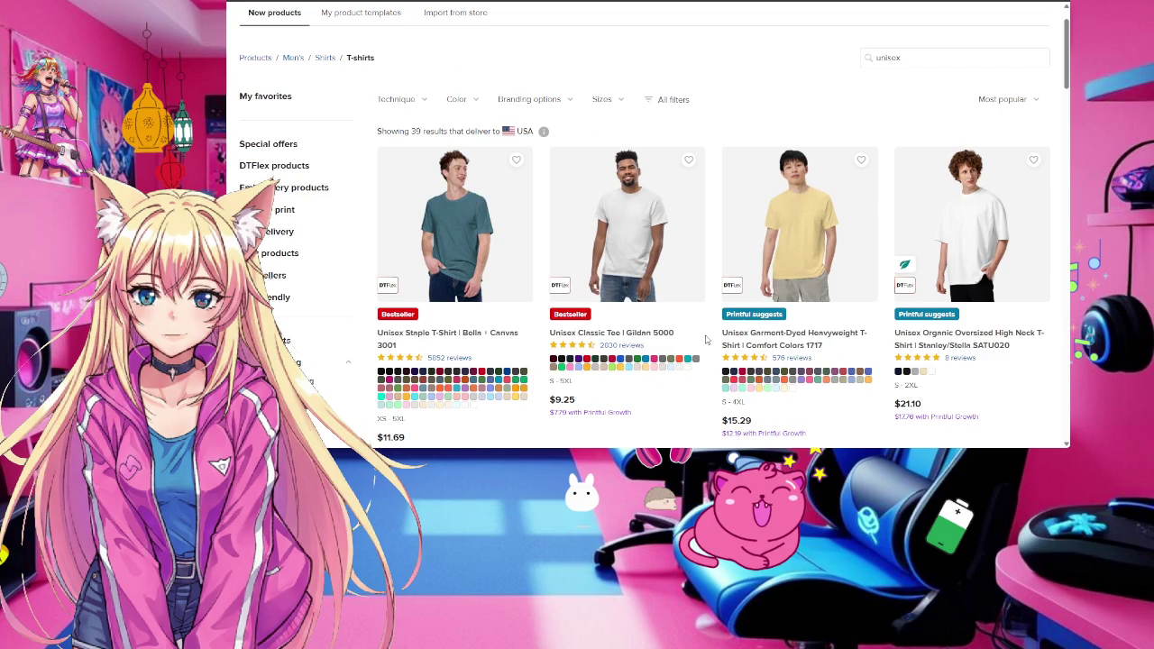
key("ctrl+Tab")
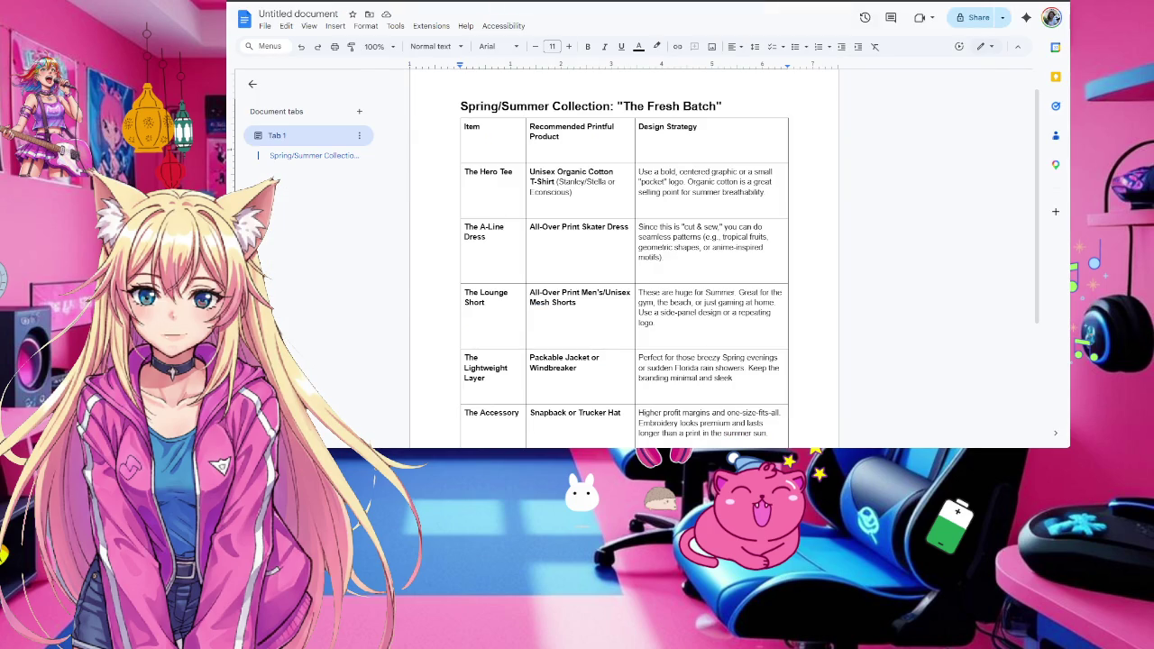
Leave the Google Docs collection table and return to the Printful unisex T-shirt listing
key("ctrl+shift+Tab")
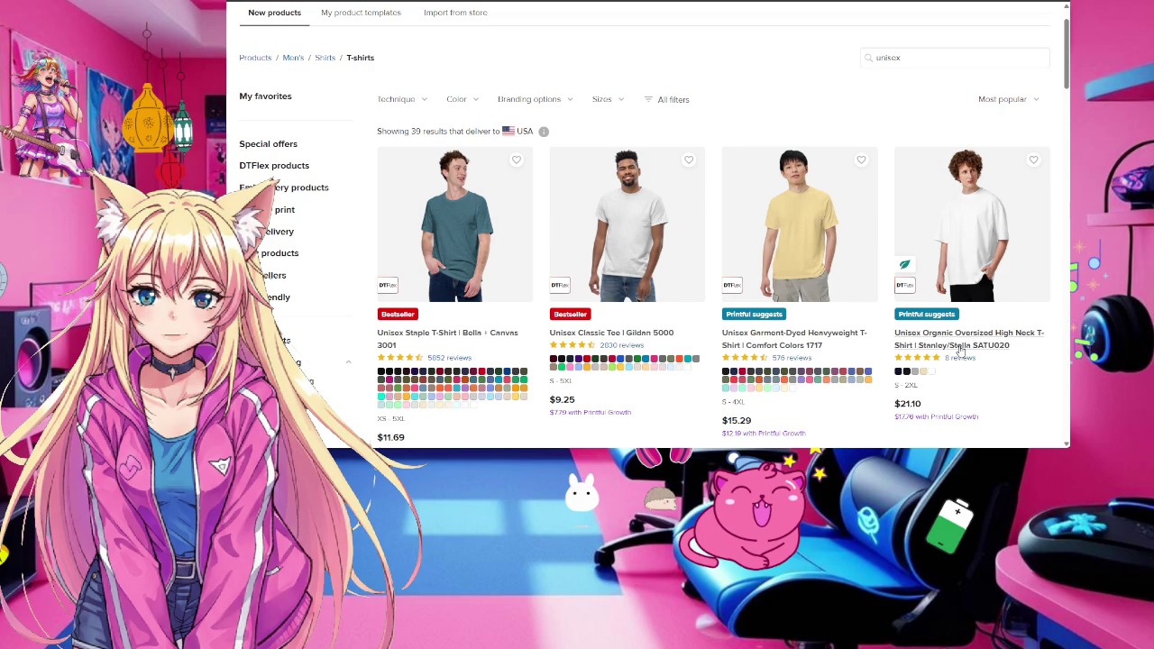
Put the green cat 22.png on the oversized high neck tee's front and enlarge it
left_click(961, 350)
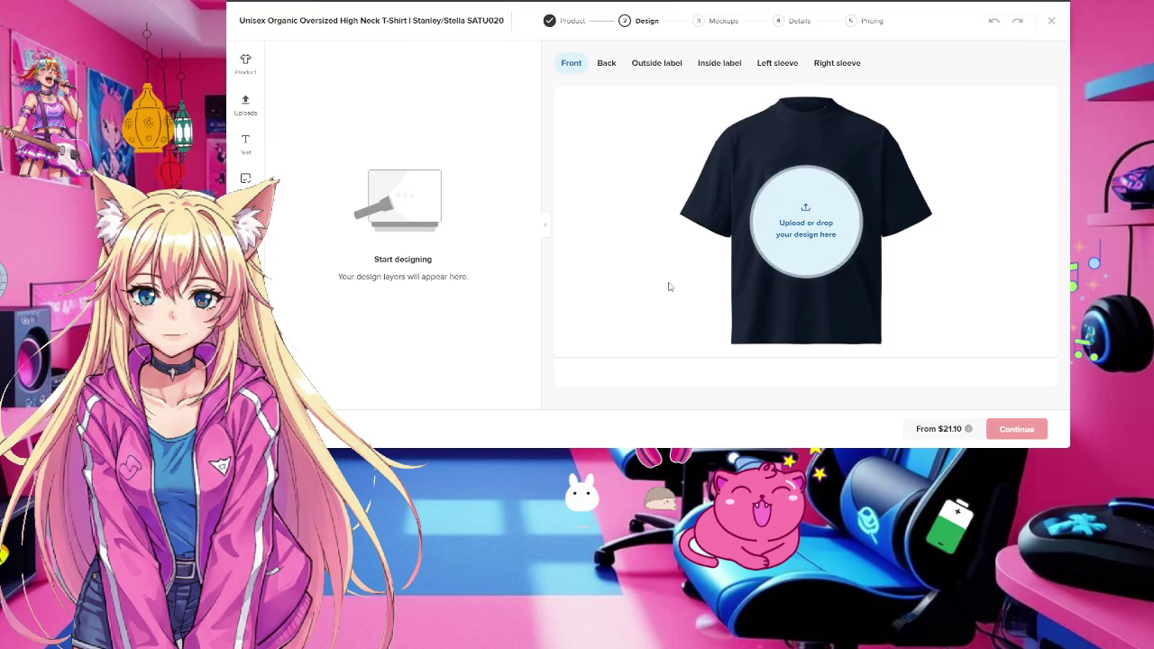
left_click(807, 221)
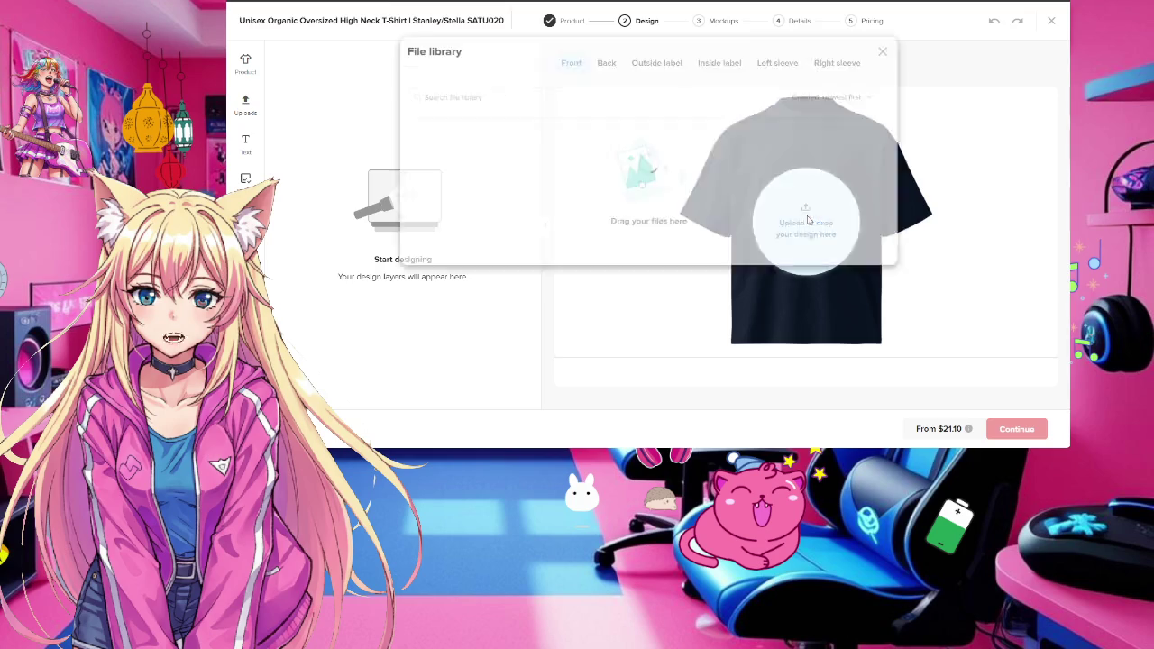
scroll(657, 256, "down", 2)
scroll(657, 256, "down", 3)
scroll(657, 256, "down", 3)
scroll(657, 257, "down", 3)
scroll(657, 256, "down", 2)
scroll(657, 256, "down", 1)
scroll(657, 256, "down", 2)
scroll(658, 256, "down", 1)
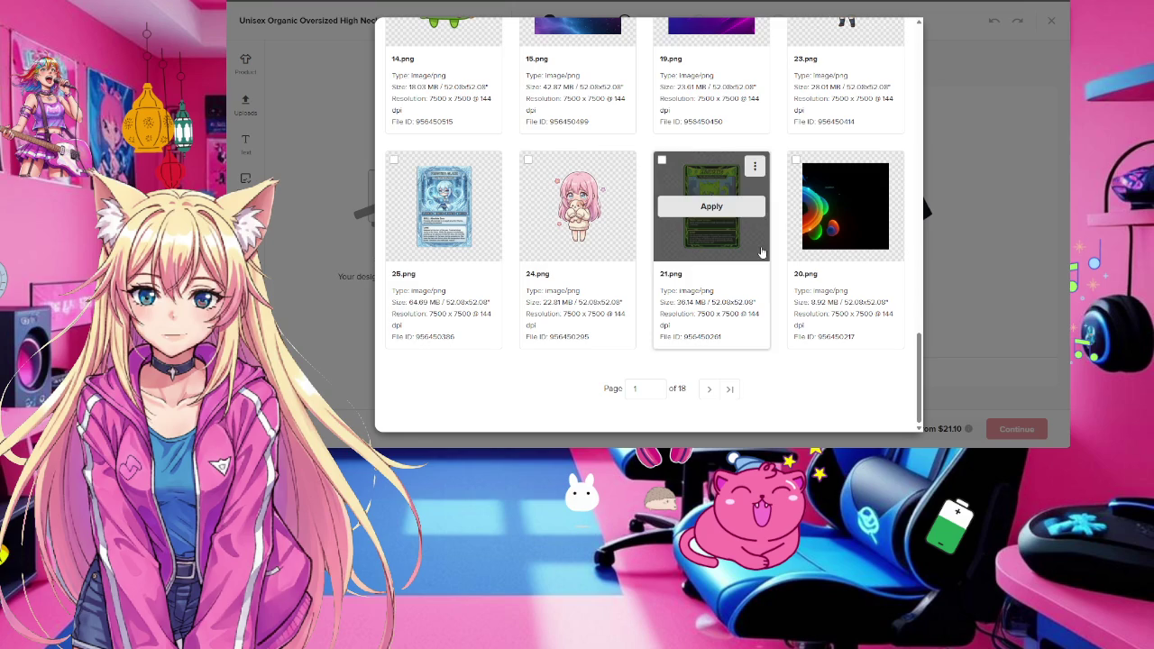
left_click(711, 389)
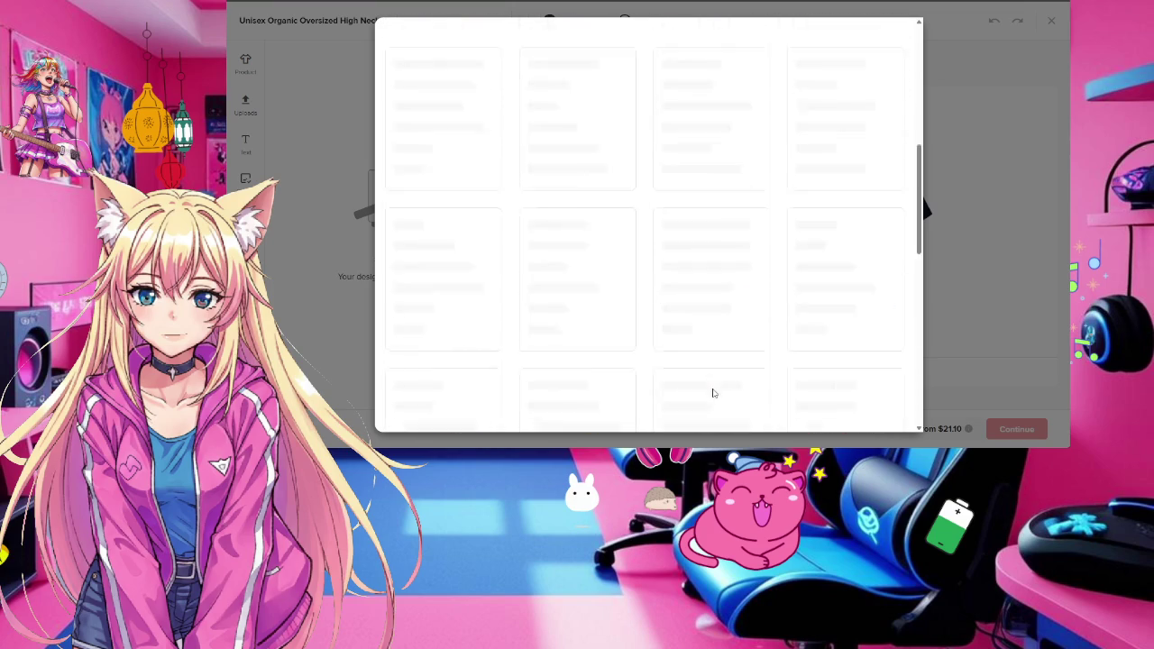
left_click(587, 200)
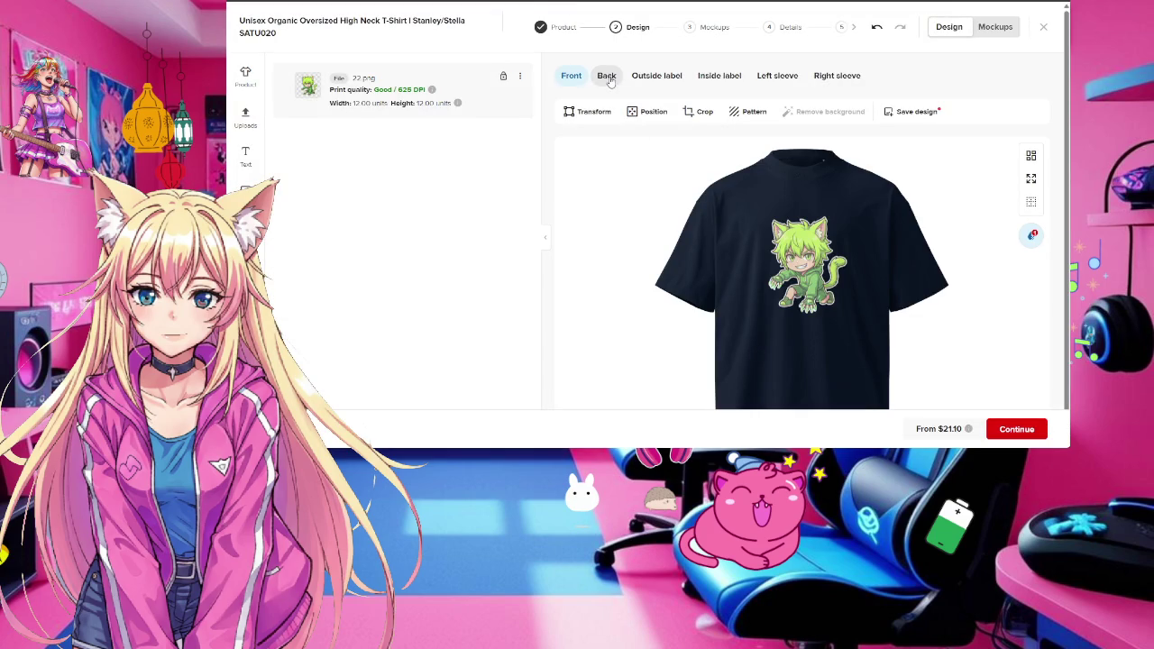
left_click(815, 285)
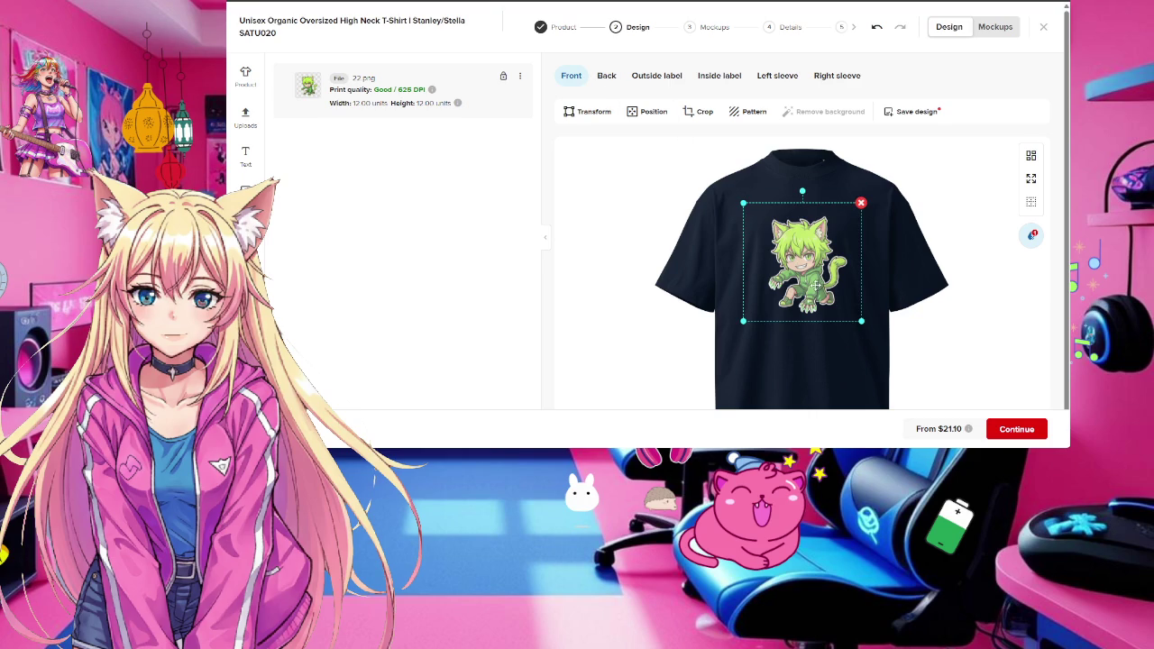
mouse_move(746, 325)
left_mouse_down()
mouse_move(721, 348)
mouse_move(736, 343)
left_mouse_up()
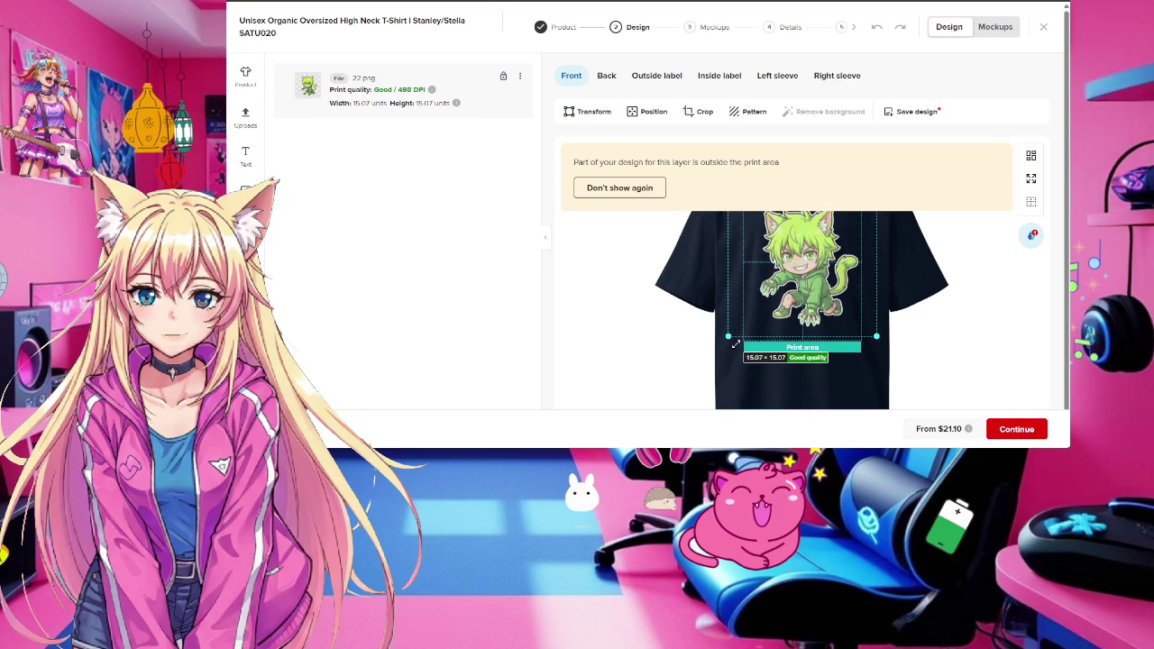
left_click(660, 348)
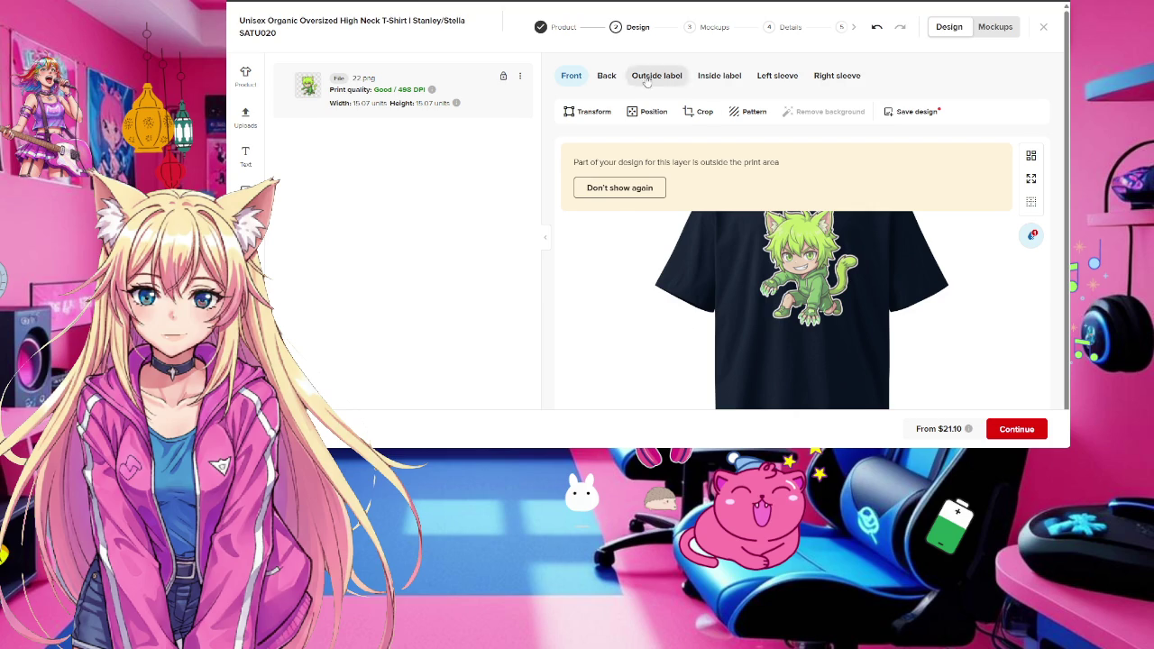
Place the 21.png character card on the back of the tee
left_click(606, 76)
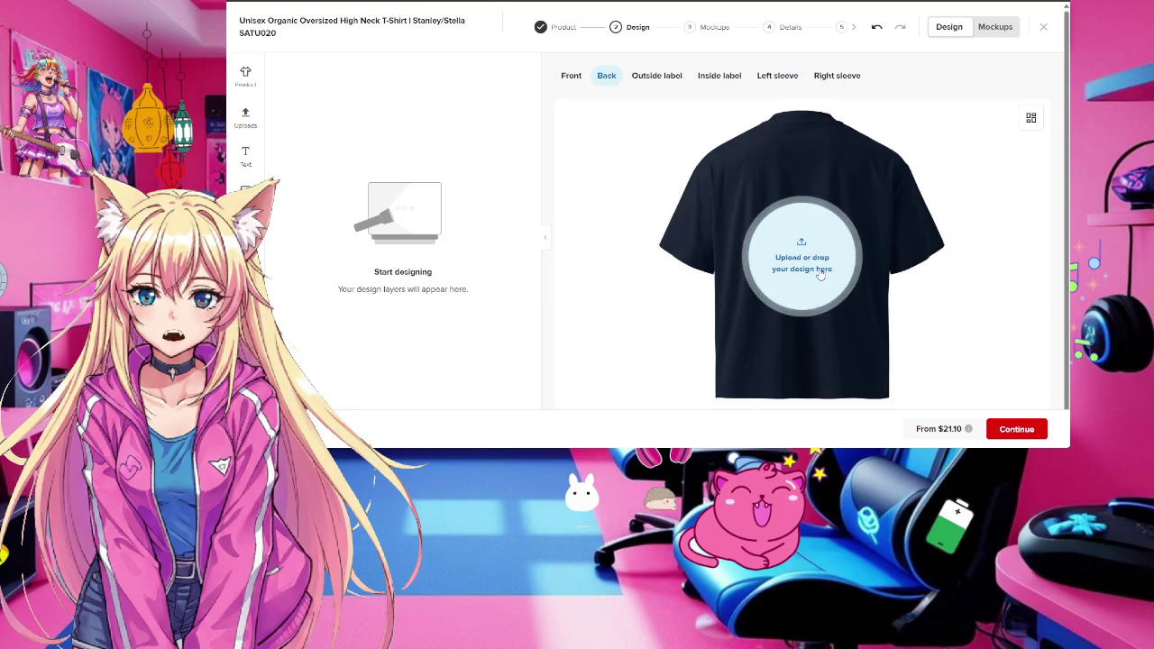
left_click(801, 261)
scroll(595, 266, "down", 10)
scroll(613, 275, "down", 10)
scroll(628, 282, "down", 10)
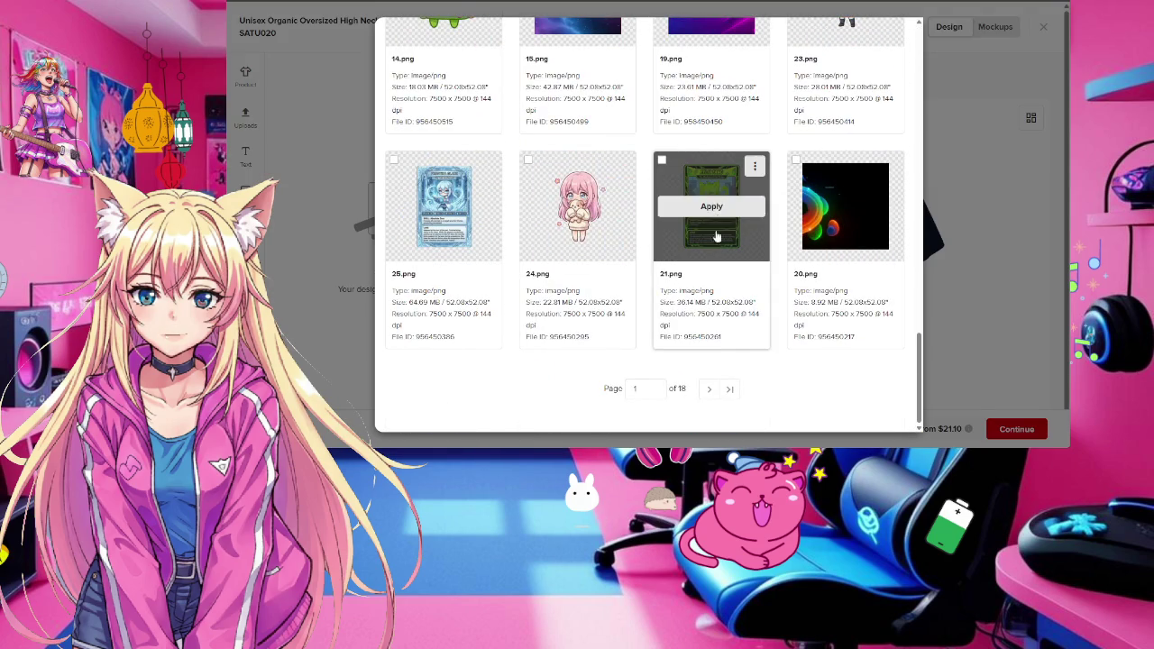
left_click(712, 207)
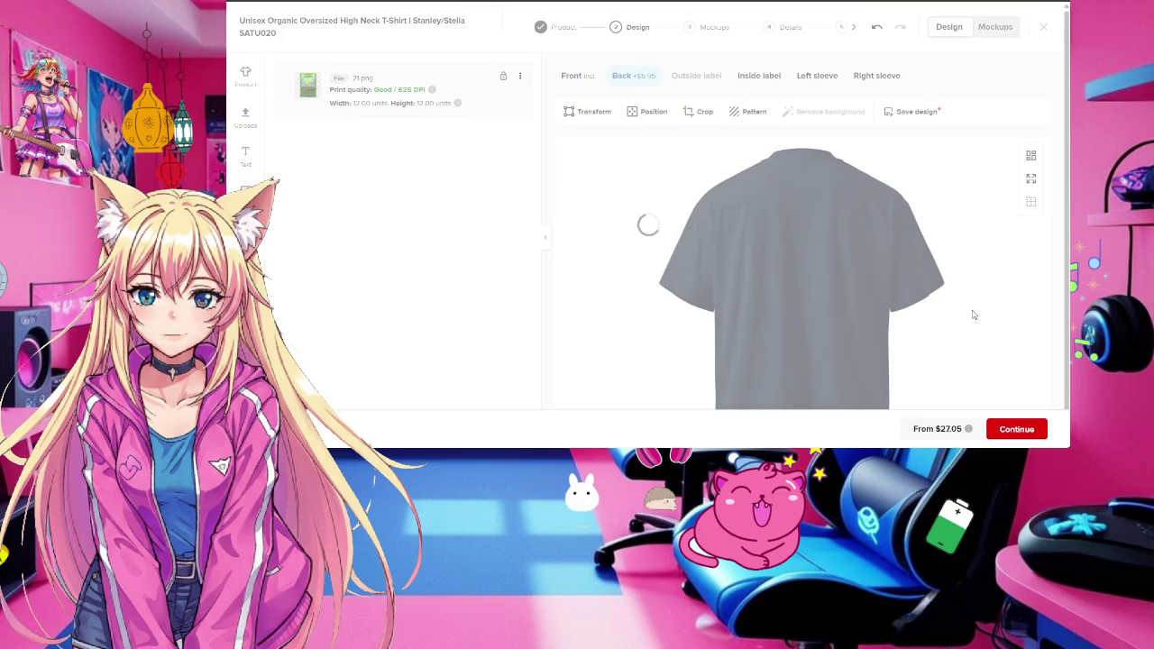
left_click(819, 269)
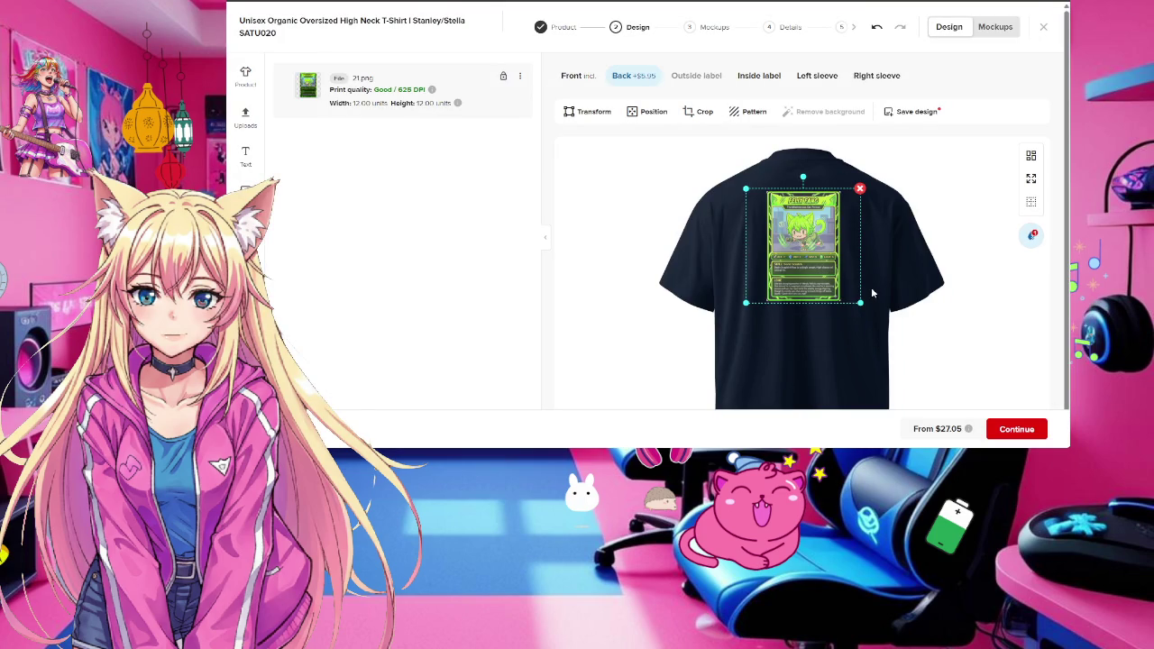
Generate the tee's mockups and preview the back, side and front views
left_click(997, 29)
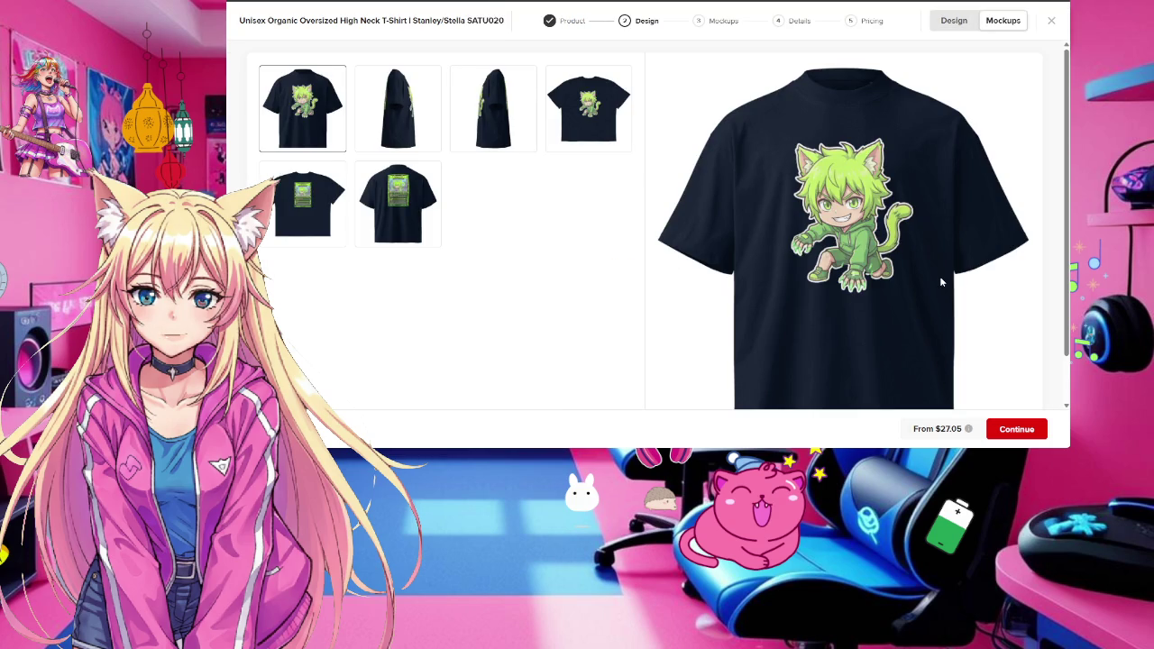
left_click(392, 221)
left_click(496, 113)
left_click(392, 108)
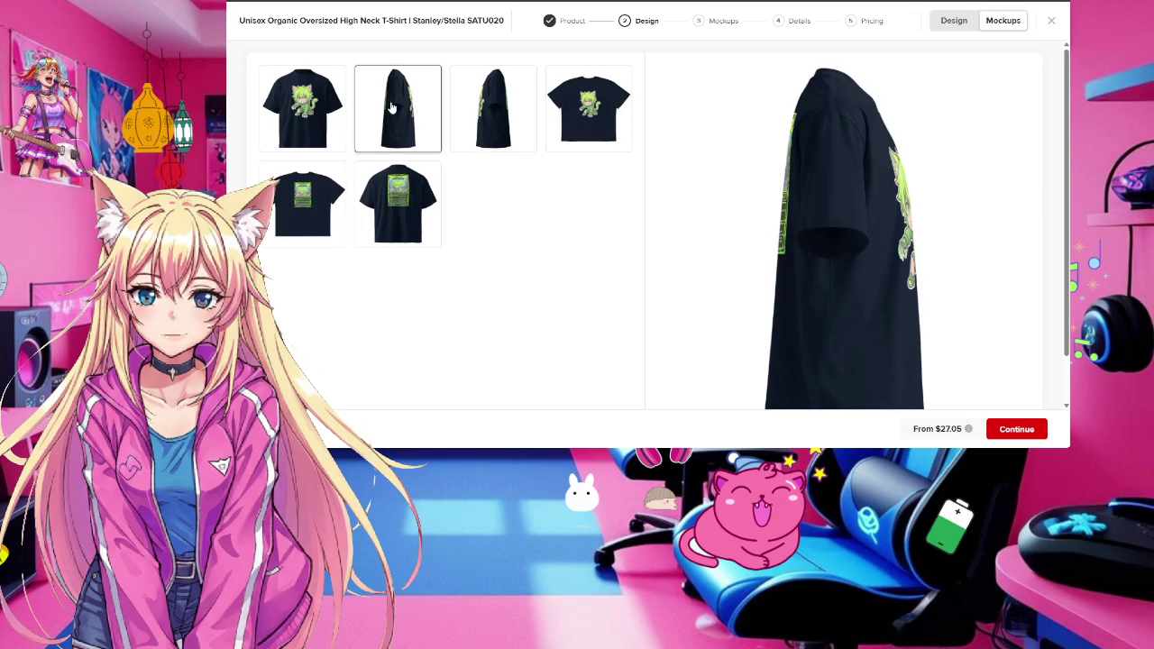
left_click(591, 113)
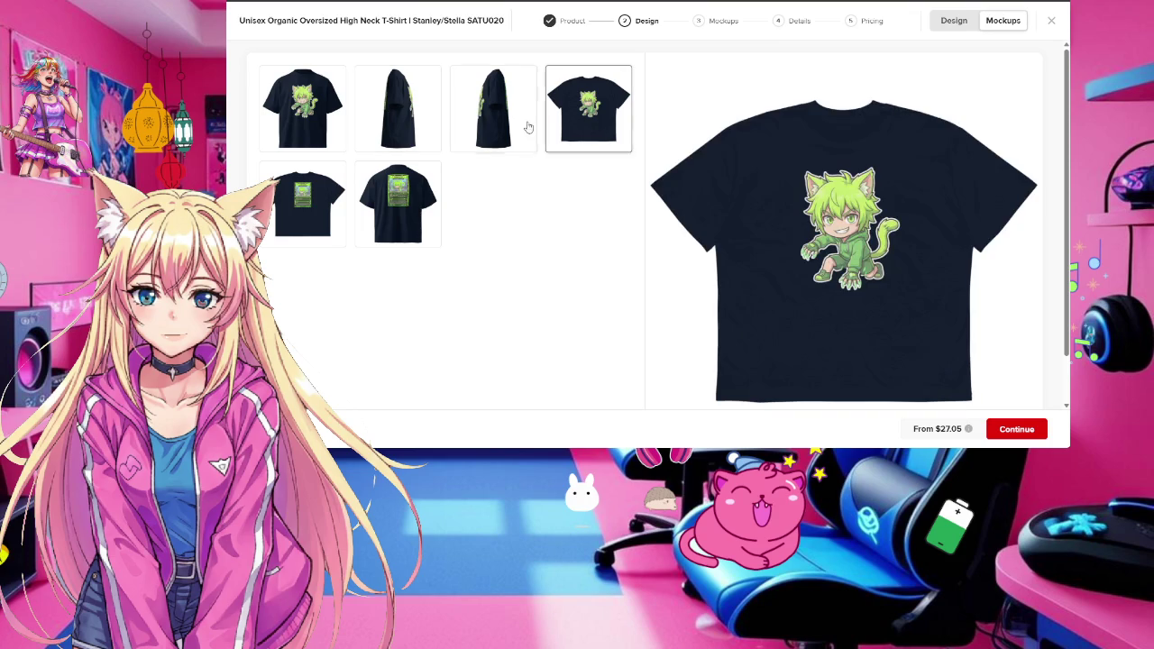
left_click(307, 122)
Preview the card mockups, including the close-up back, and save the tee as a template
left_click(300, 201)
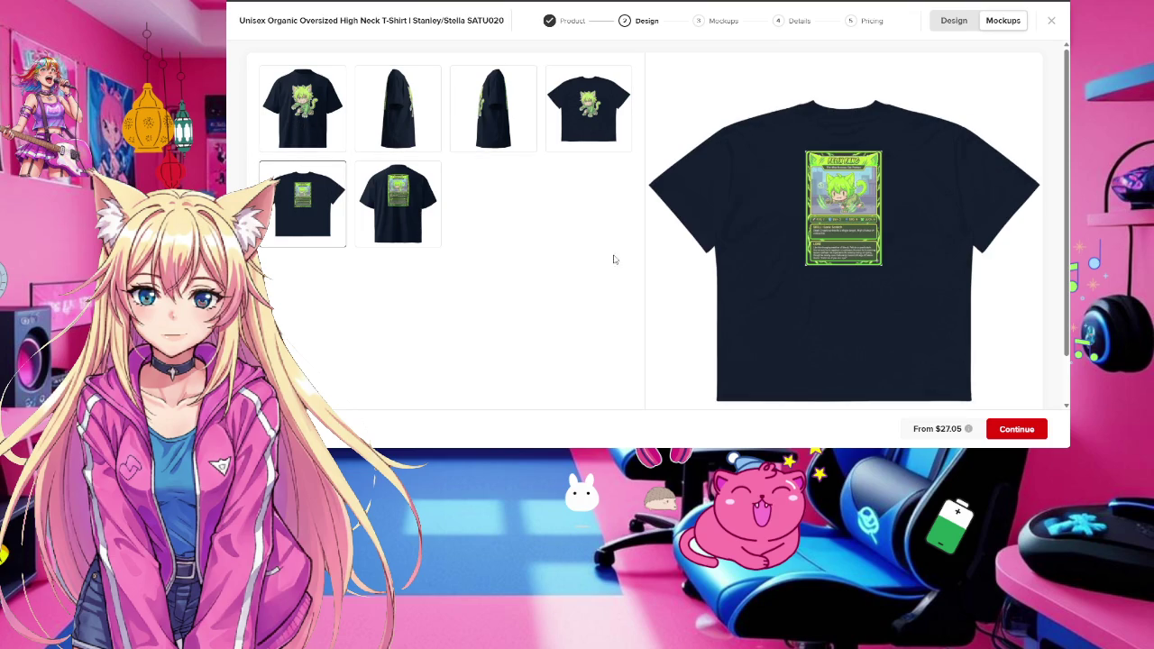
left_click(386, 209)
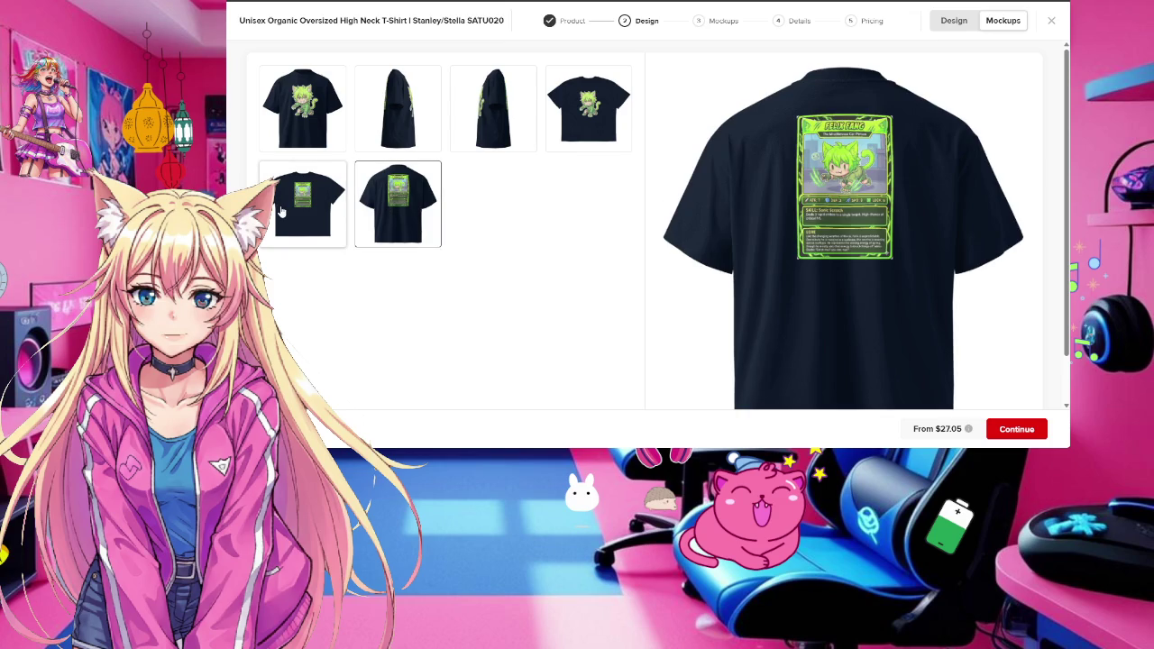
left_click(283, 211)
left_click(410, 216)
left_click(1054, 27)
left_click(756, 274)
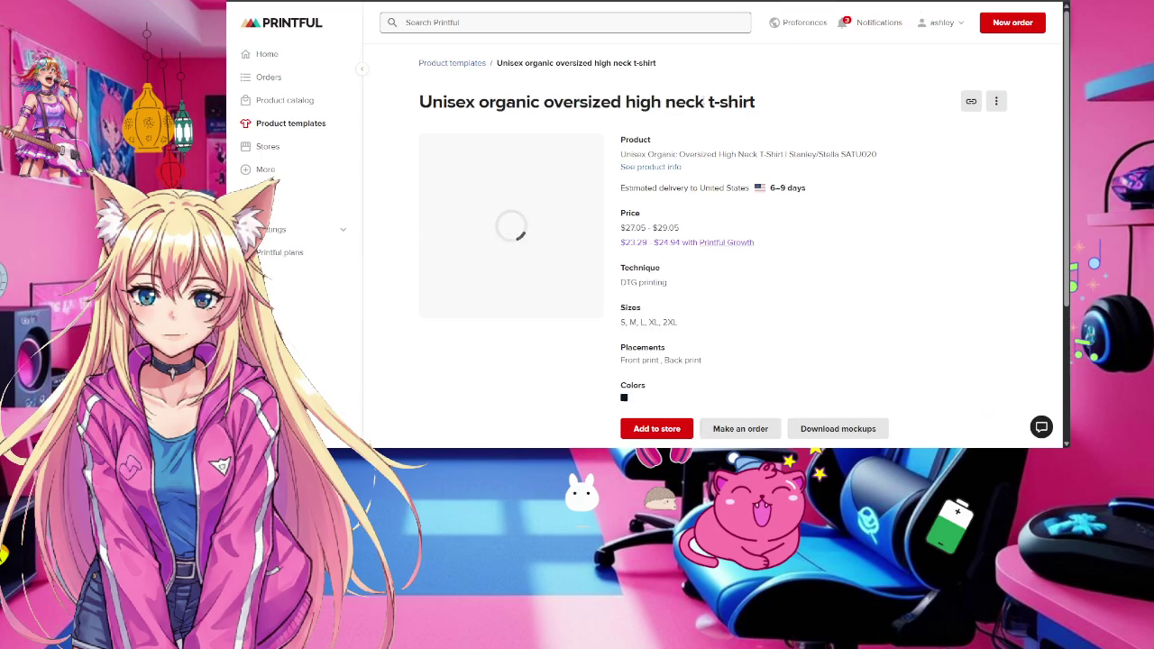
Return to the product templates list and start a new product template
scroll(888, 181, "down", 2)
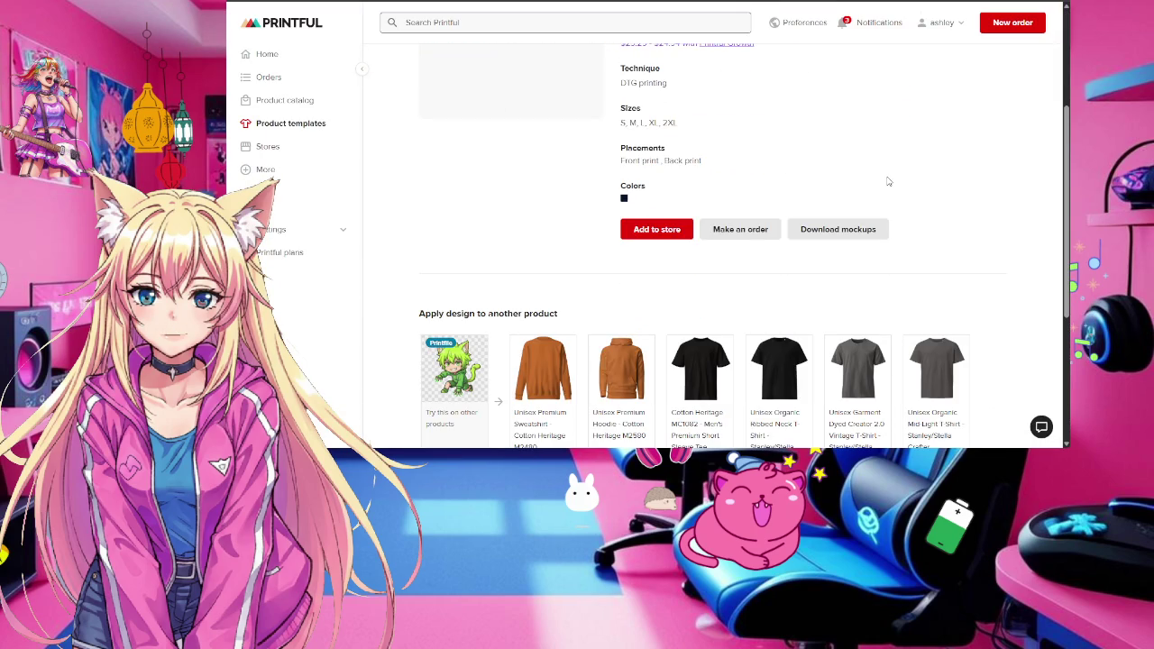
scroll(888, 181, "down", 2)
scroll(888, 182, "up", 1)
scroll(888, 184, "up", 2)
scroll(888, 183, "up", 1)
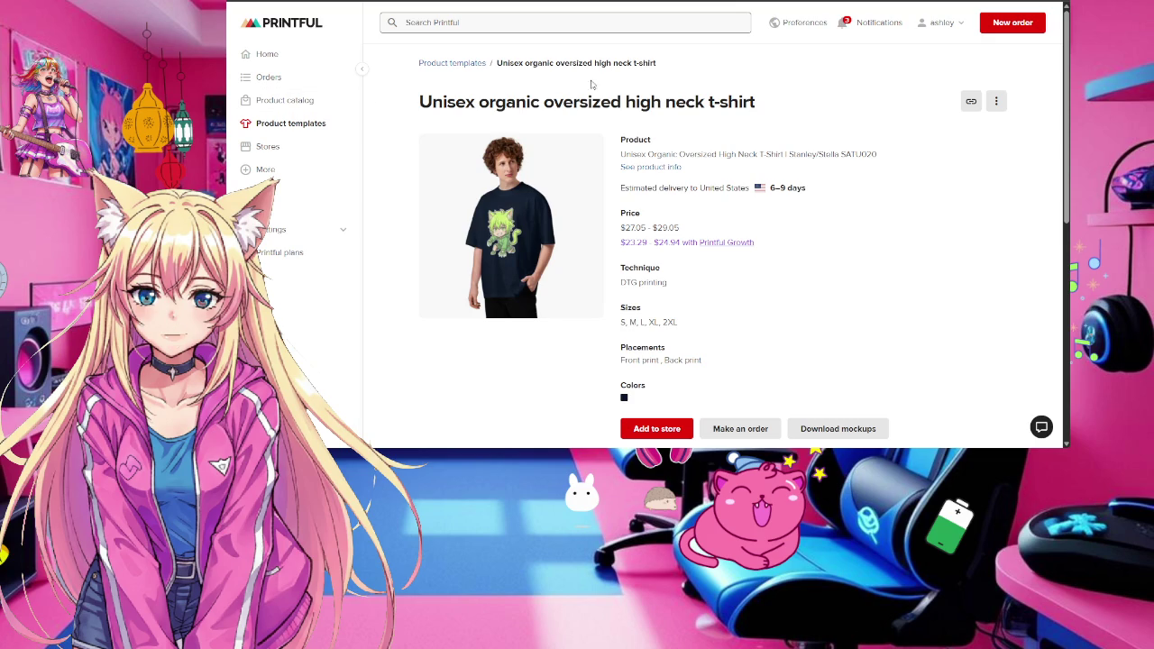
left_click(435, 65)
left_click(938, 85)
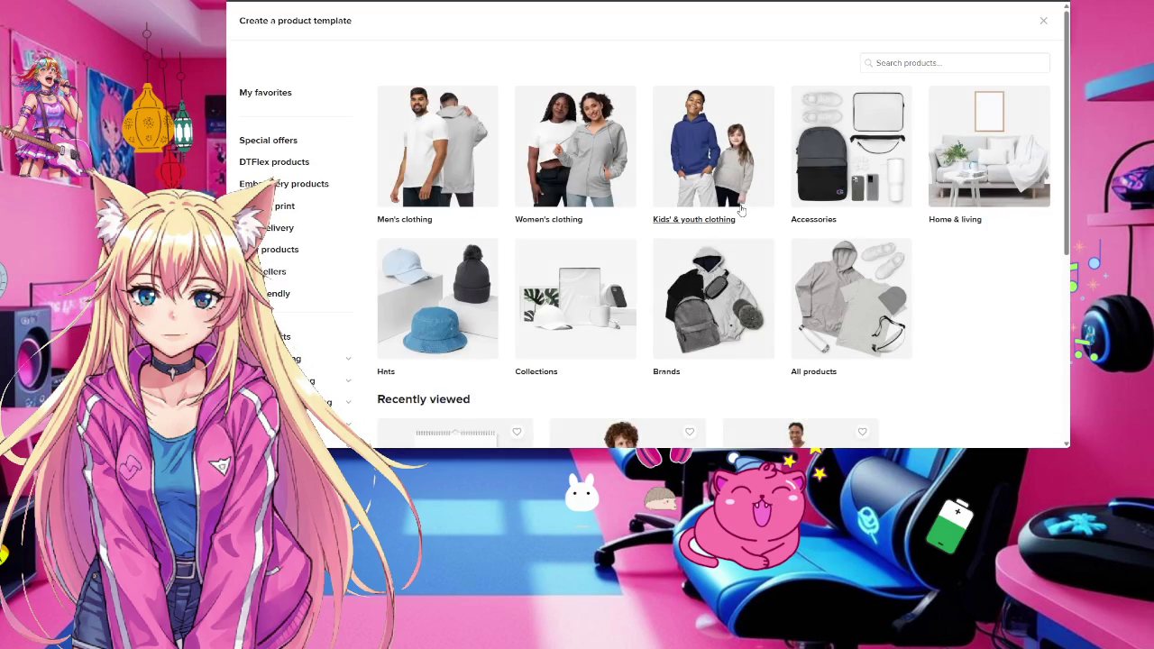
Browse the men's T-shirt products in the catalog
scroll(740, 209, "down", 2)
scroll(740, 209, "up", 2)
scroll(740, 209, "up", 1)
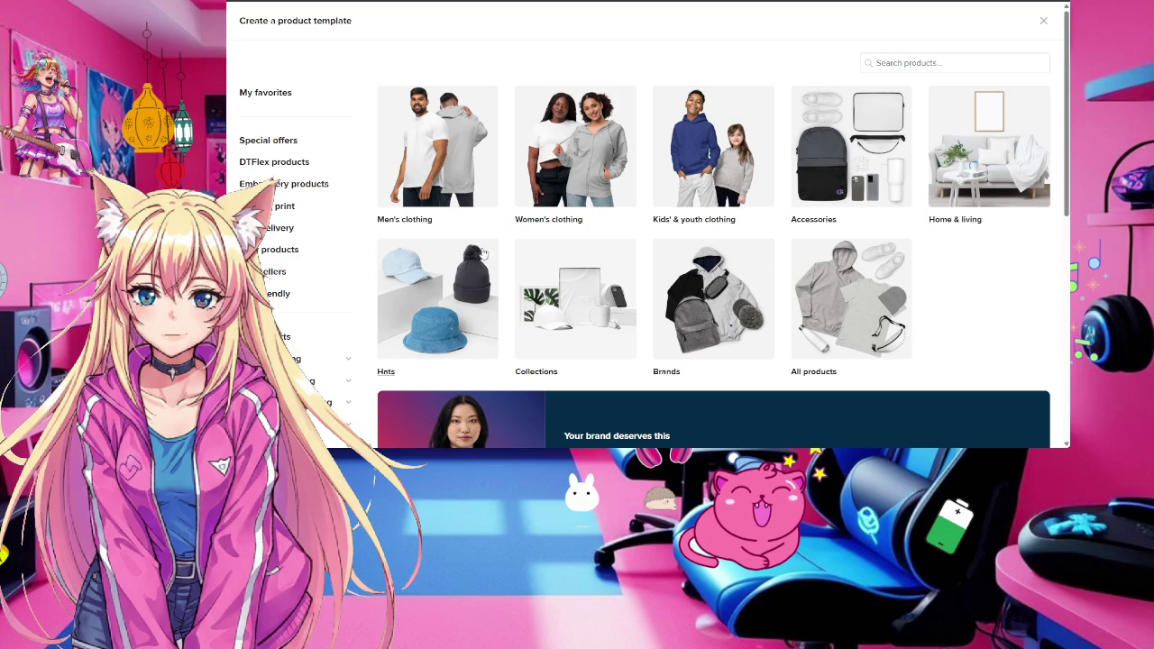
scroll(273, 208, "down", 2)
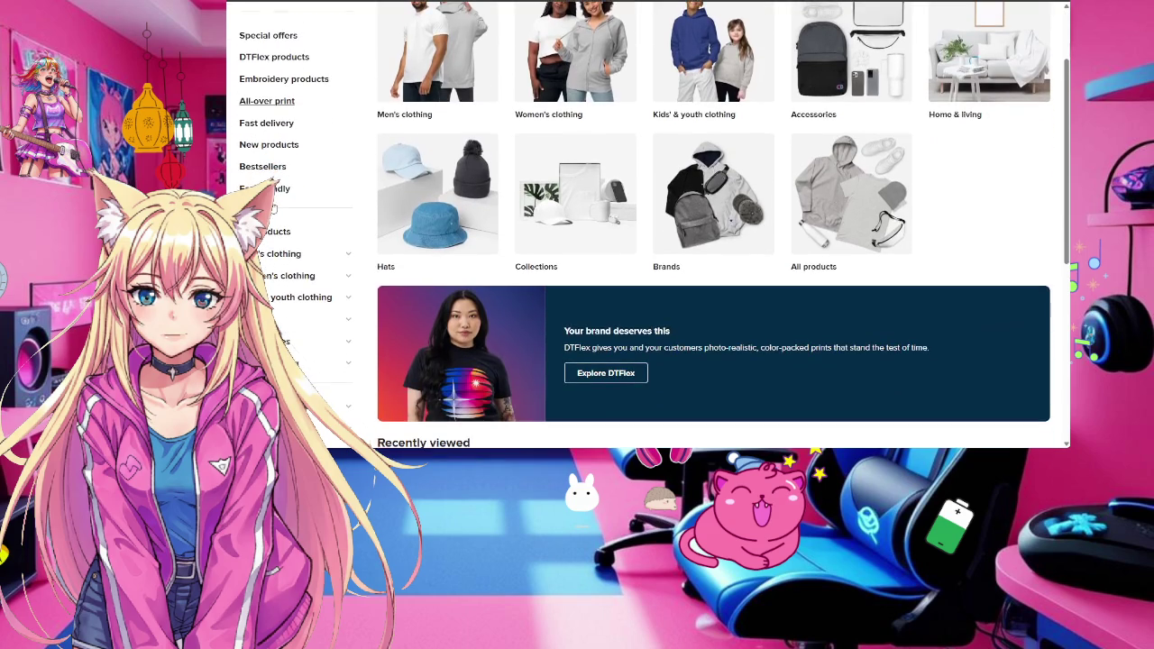
left_click(282, 255)
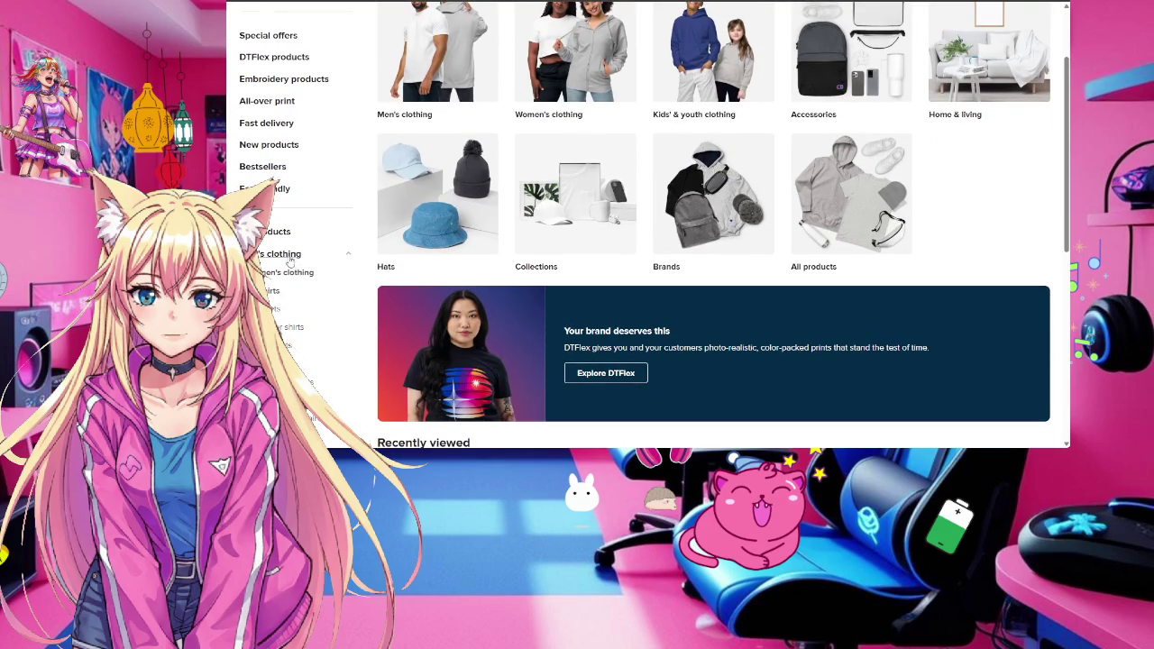
left_click(268, 291)
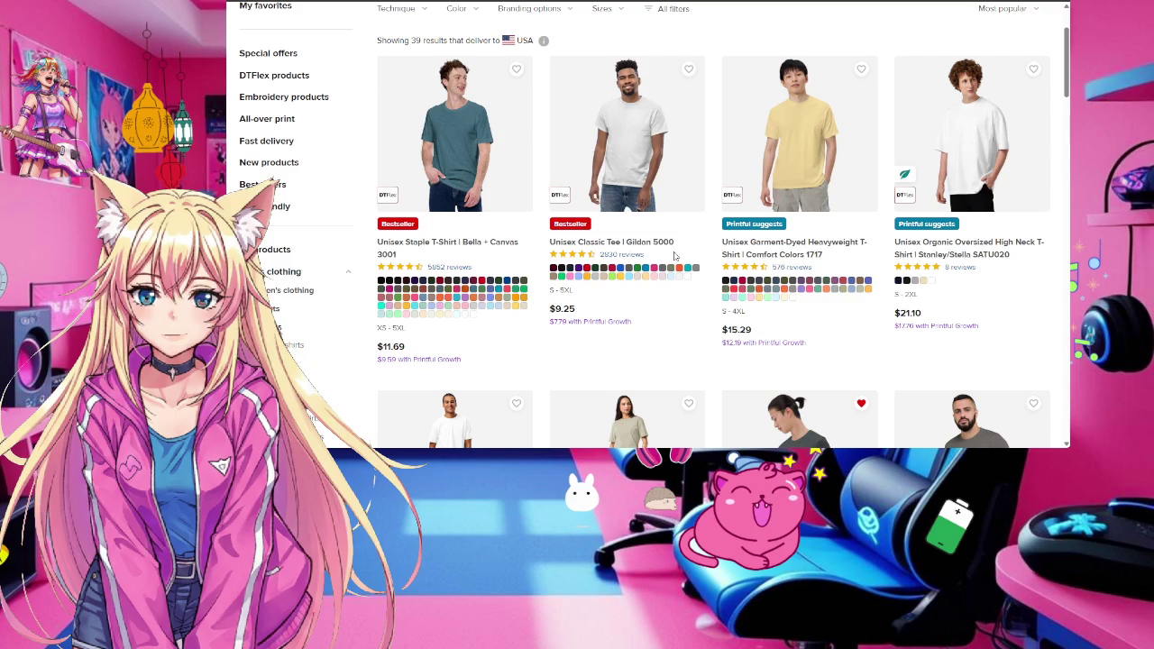
scroll(307, 289, "down", 3)
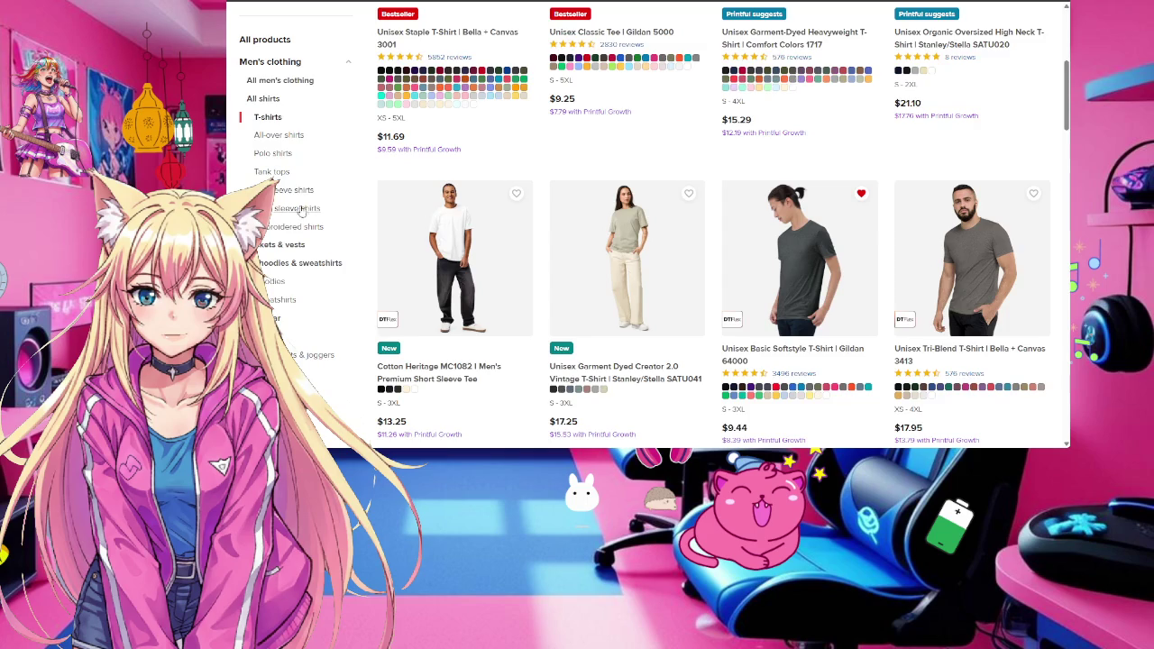
scroll(296, 203, "down", 1)
scroll(297, 208, "down", 2)
scroll(307, 212, "up", 2)
scroll(312, 218, "up", 2)
scroll(312, 219, "up", 2)
Open the All-over print collection and start designing the Boxy Football Jersey
left_click(278, 171)
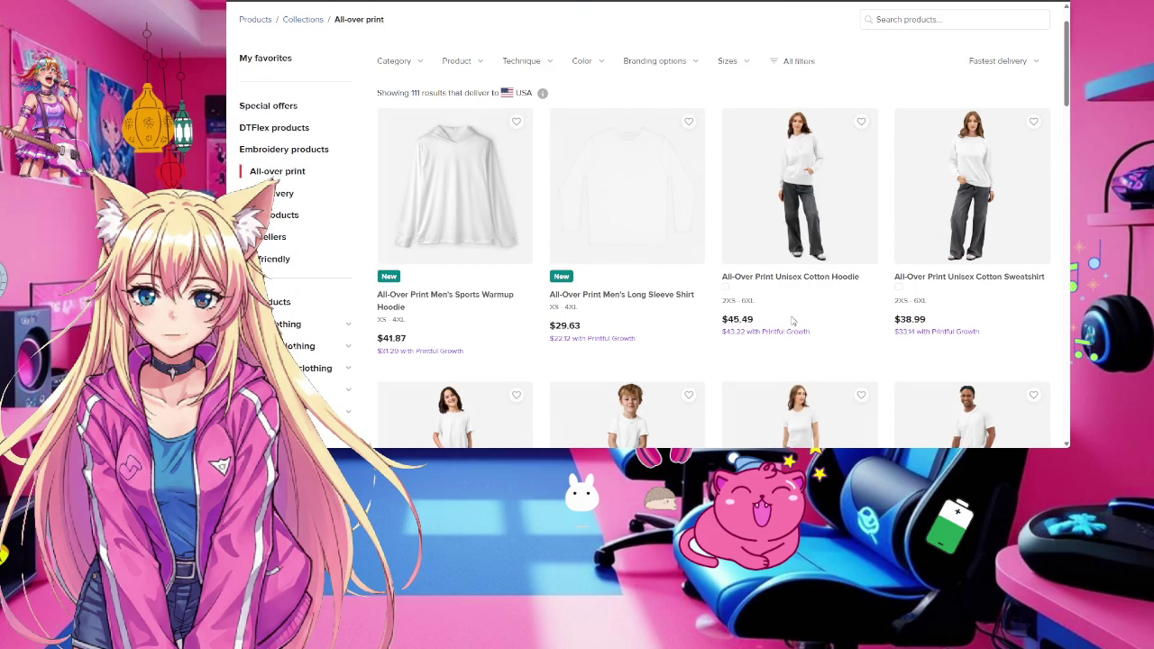
scroll(793, 320, "down", 2)
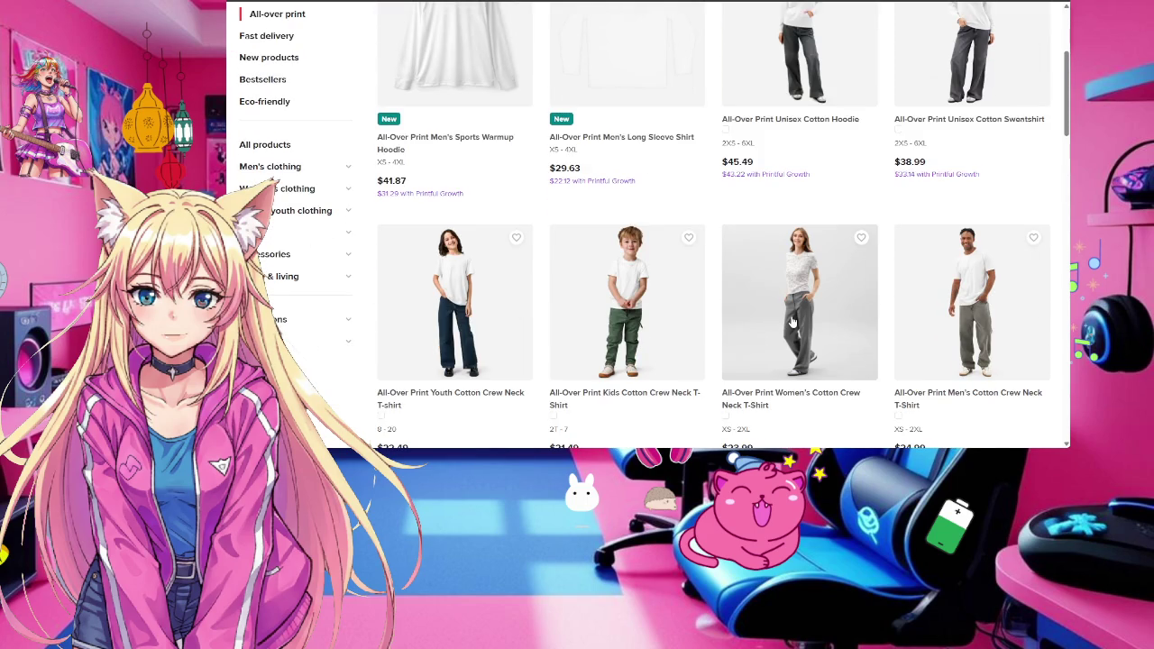
scroll(792, 320, "down", 1)
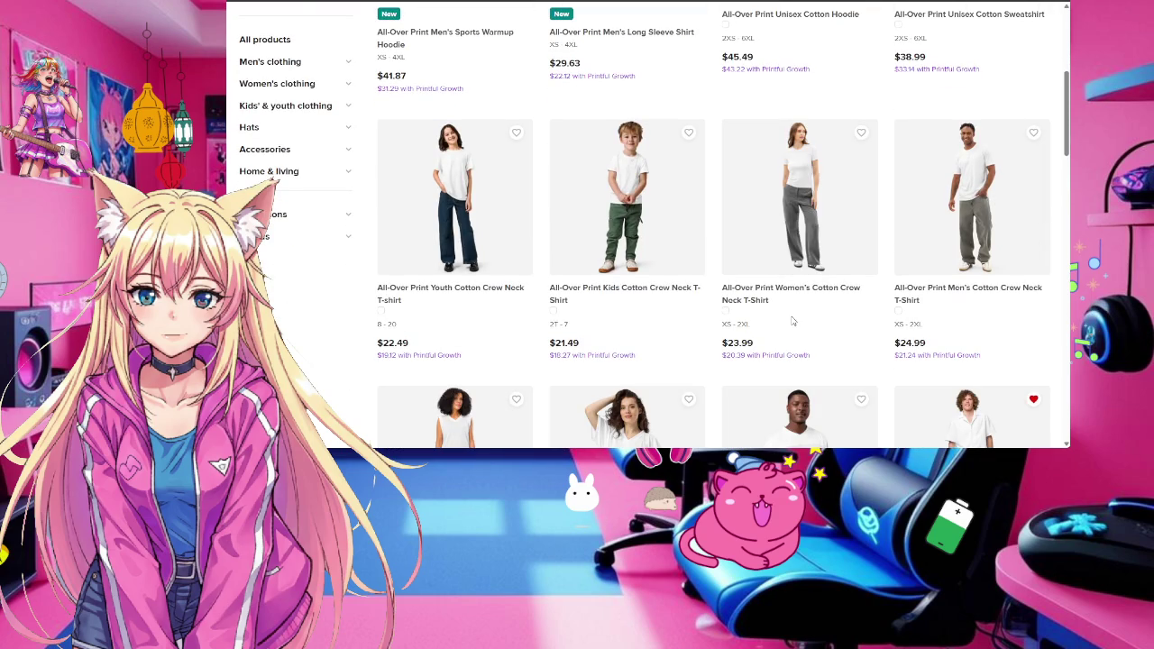
scroll(792, 320, "down", 1)
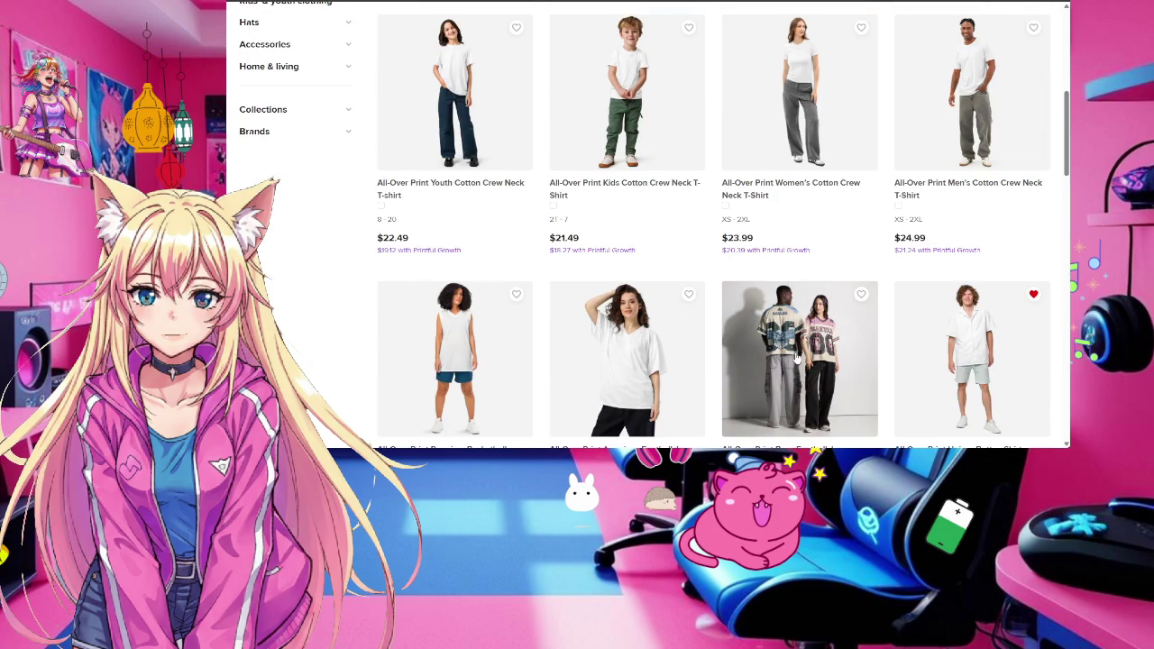
left_click(798, 356)
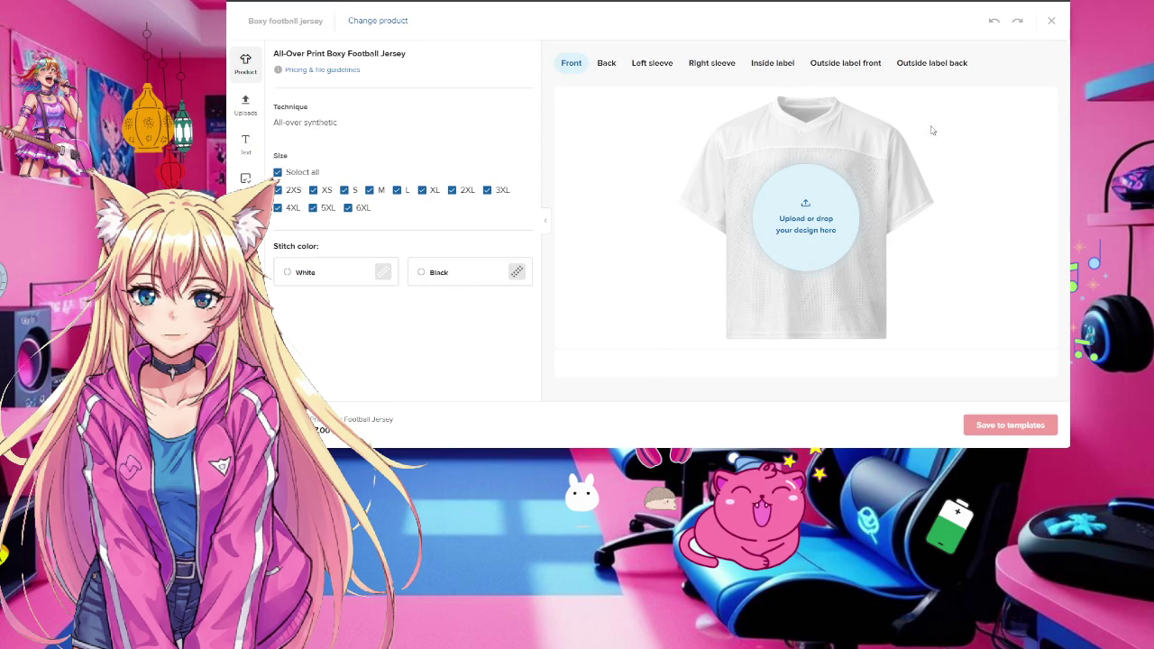
Apply 16.png from the File library to the jersey front and dismiss the title tip
left_click(817, 226)
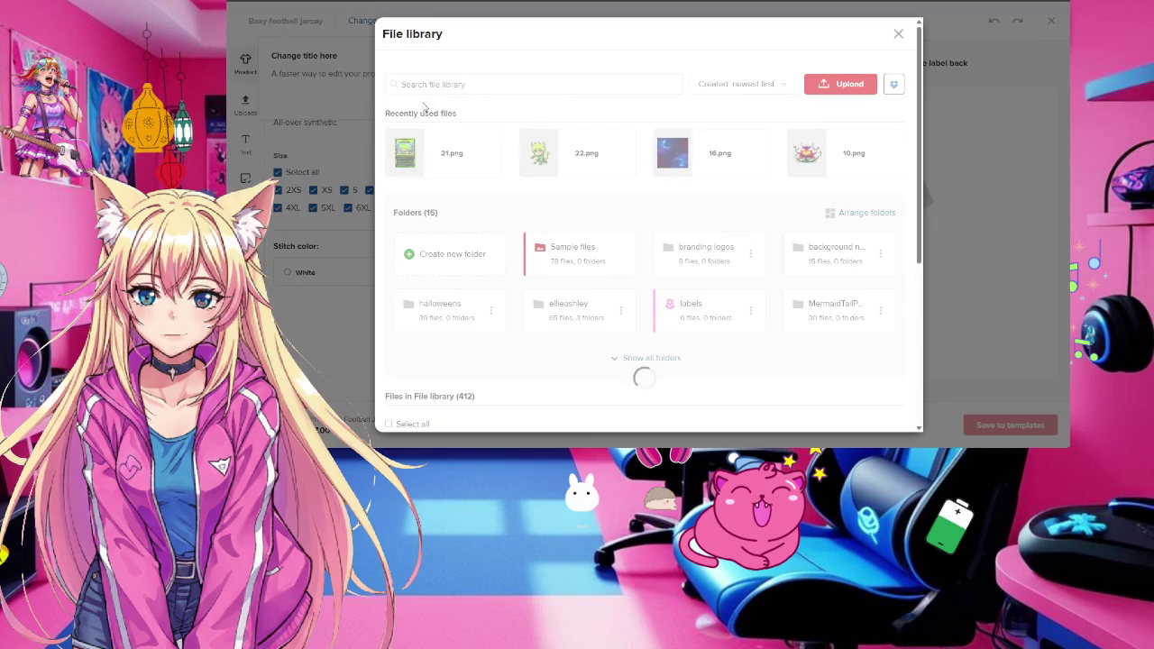
scroll(685, 265, "down", 1)
scroll(686, 265, "down", 2)
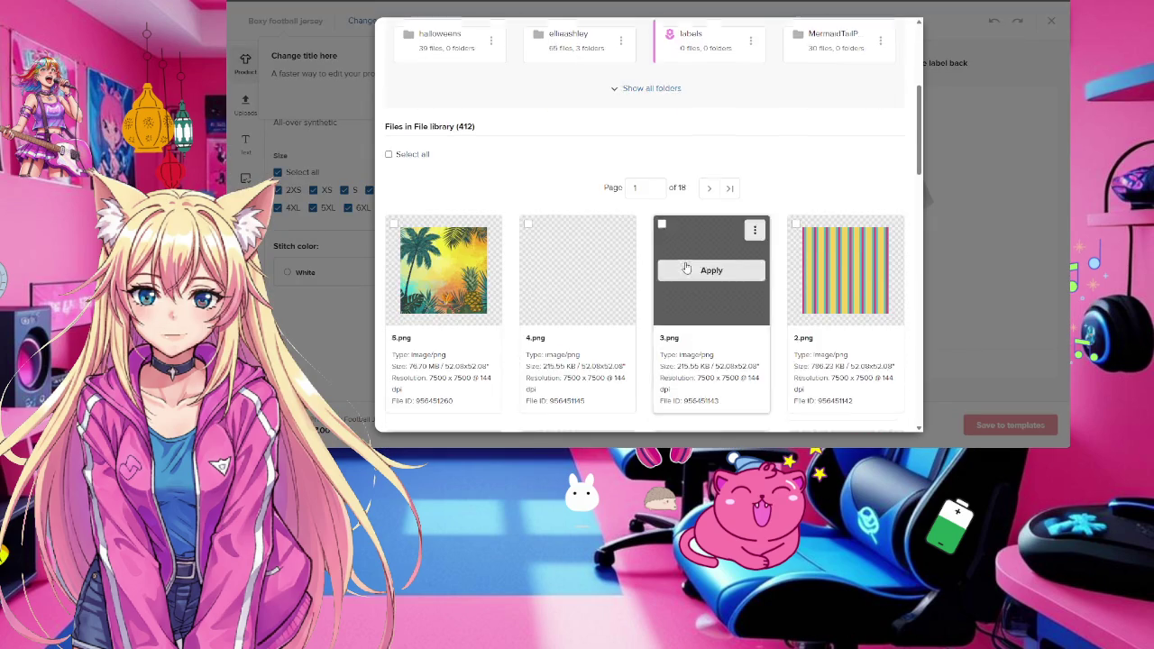
scroll(685, 265, "down", 3)
scroll(686, 267, "down", 3)
scroll(686, 266, "down", 3)
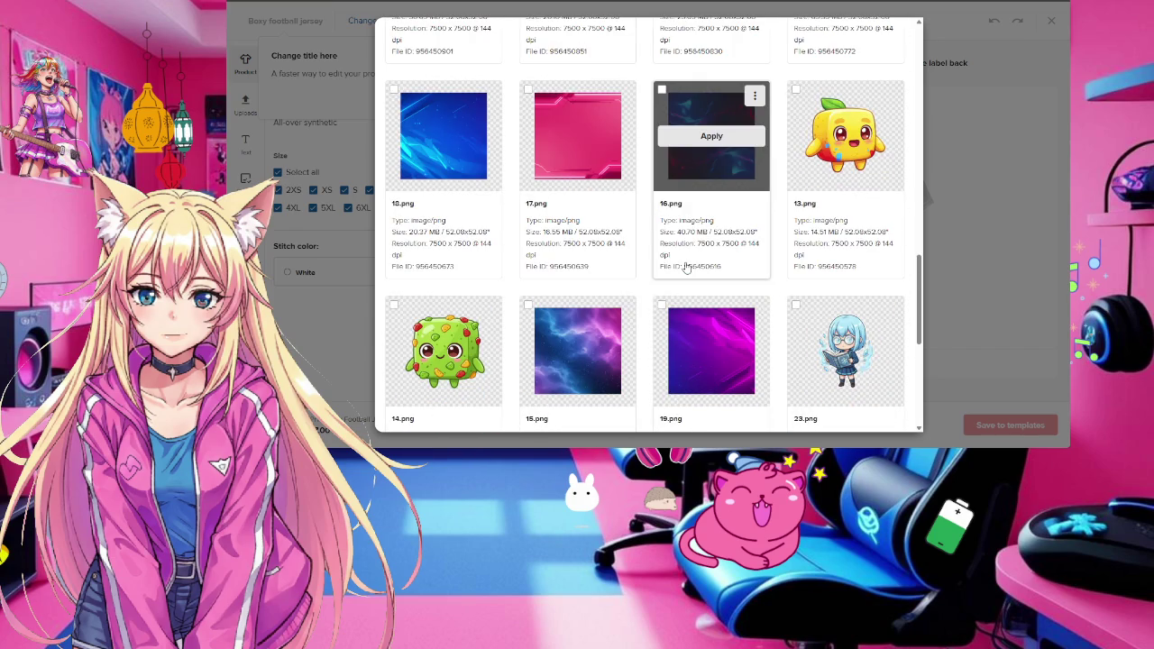
scroll(686, 266, "down", 2)
scroll(685, 267, "down", 1)
scroll(685, 267, "up", 3)
scroll(686, 267, "up", 1)
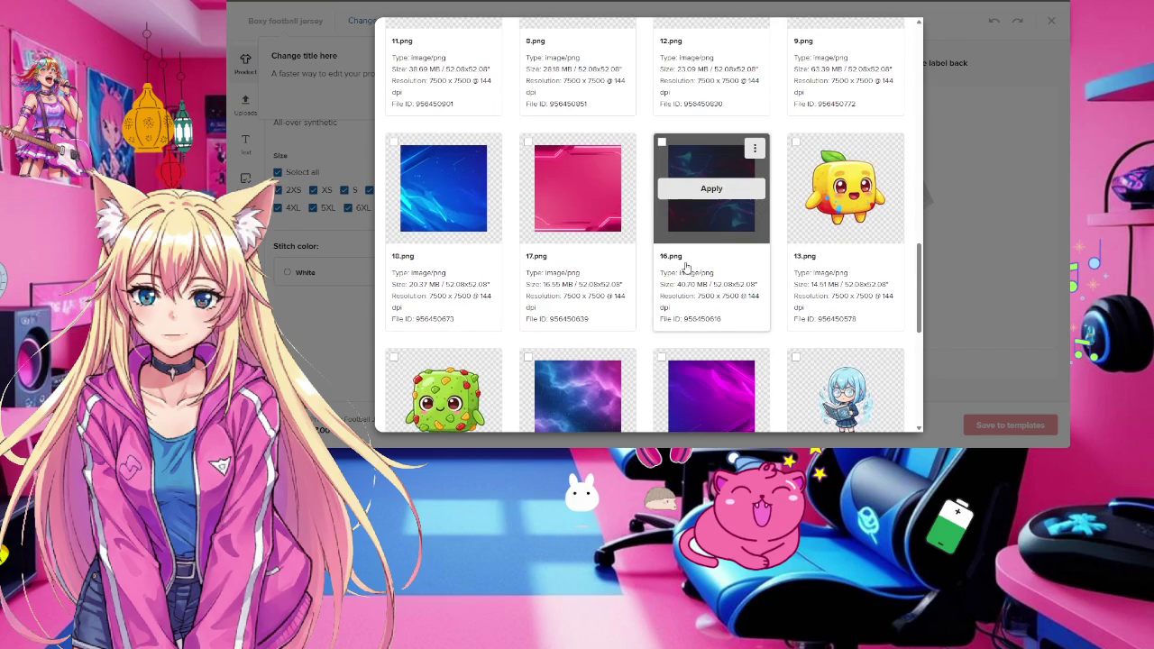
left_click(711, 189)
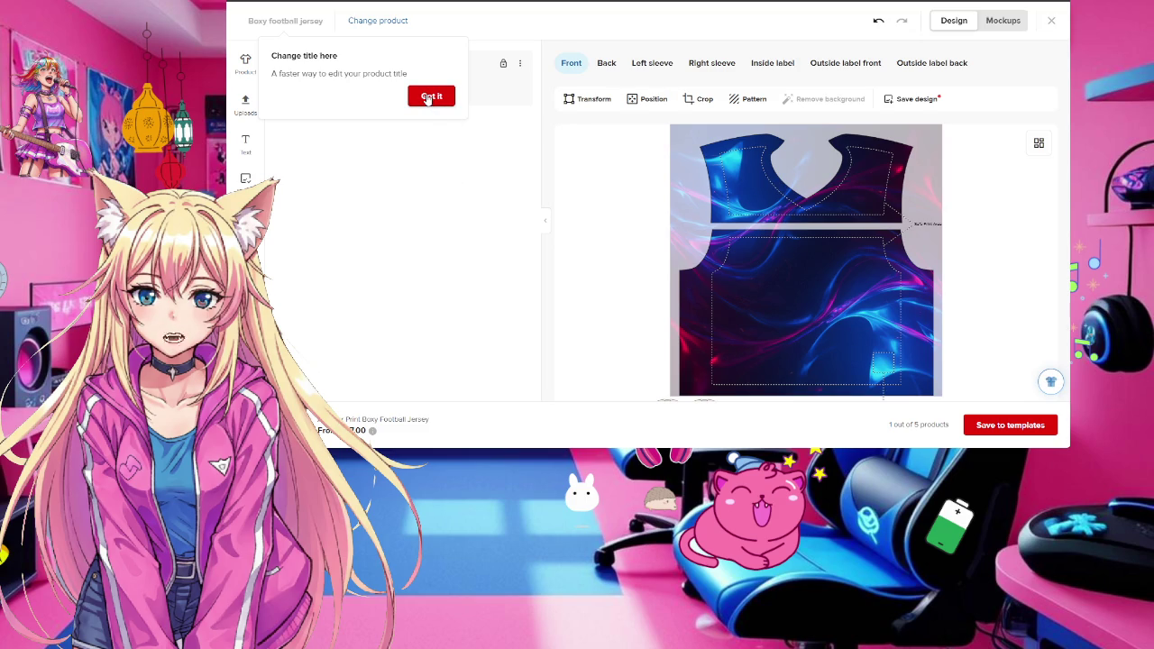
left_click(430, 96)
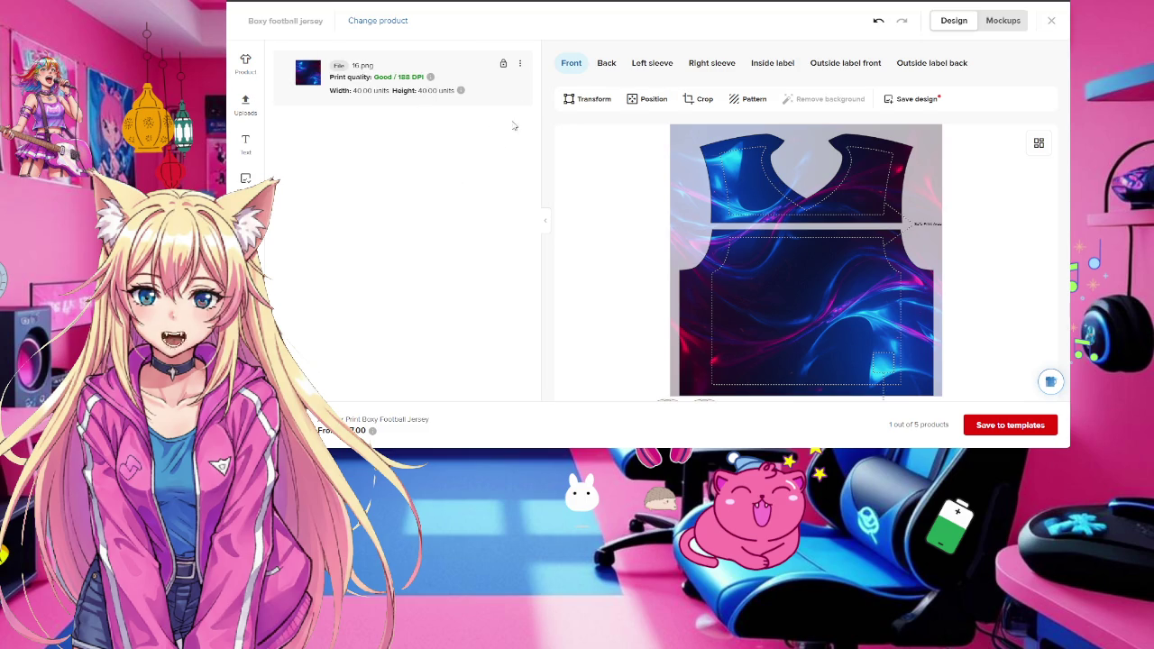
Duplicate the front 16.png layer in place and check whether the back received it
left_click(520, 63)
left_click(505, 87)
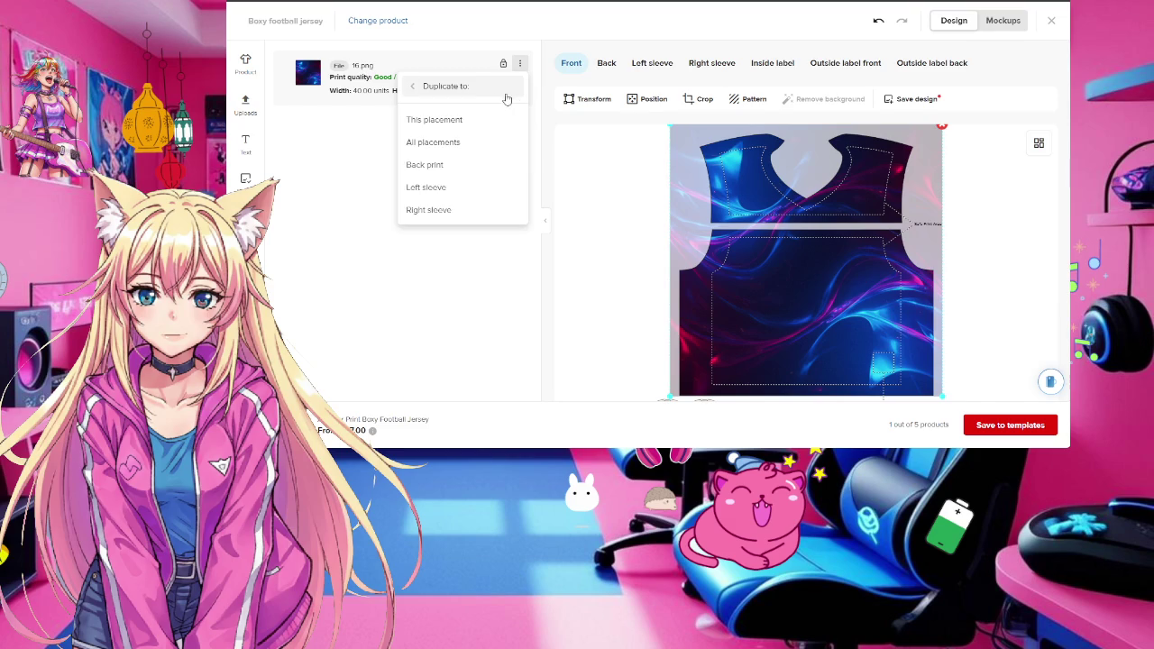
left_click(466, 120)
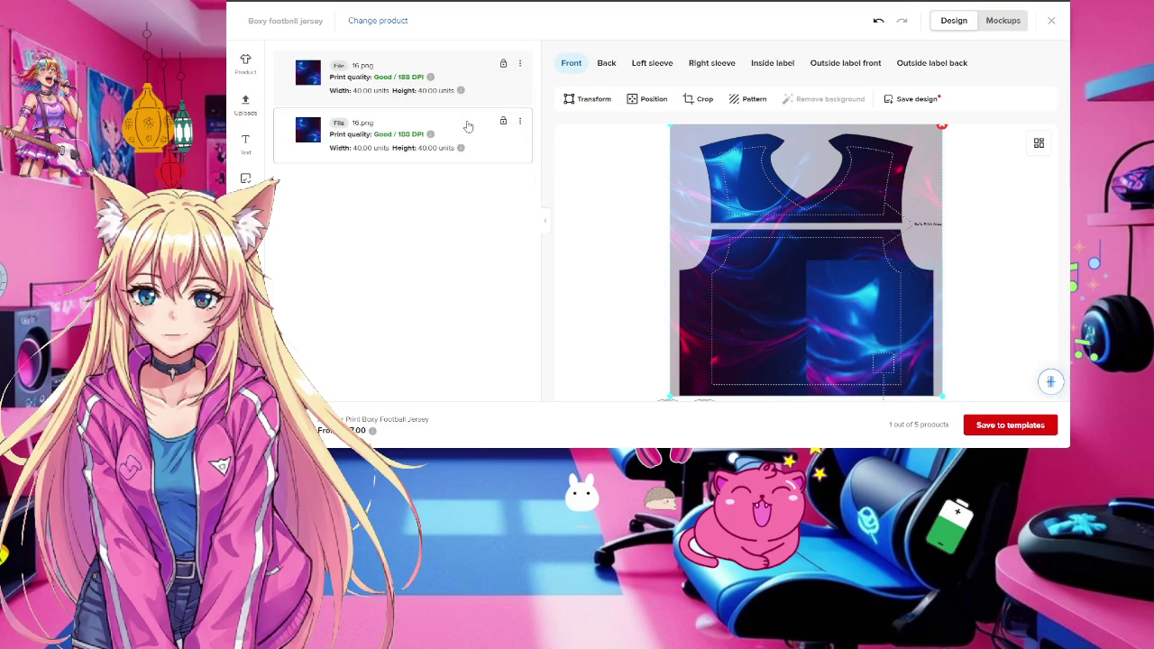
left_click(519, 63)
left_click(510, 87)
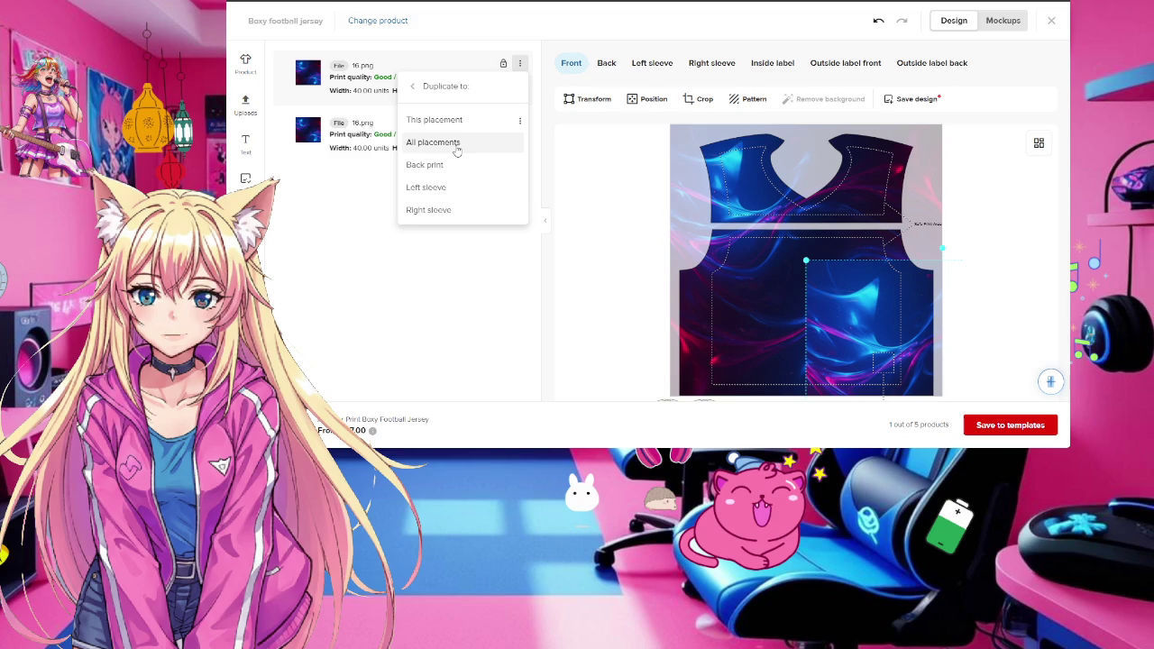
left_click(604, 69)
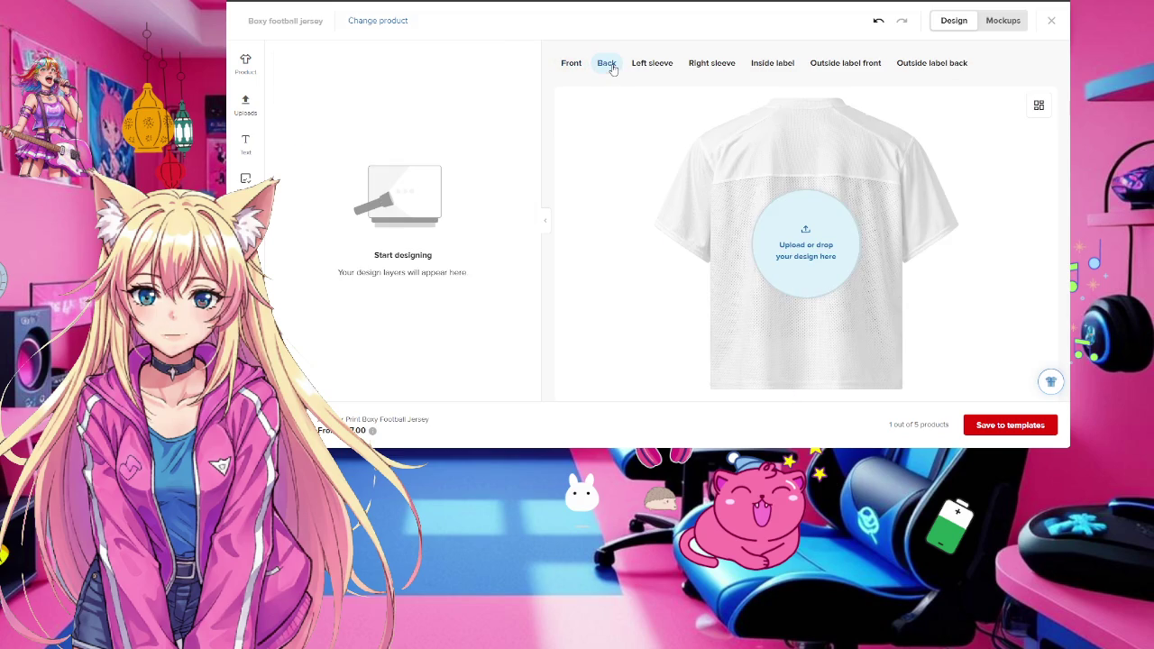
left_click(572, 64)
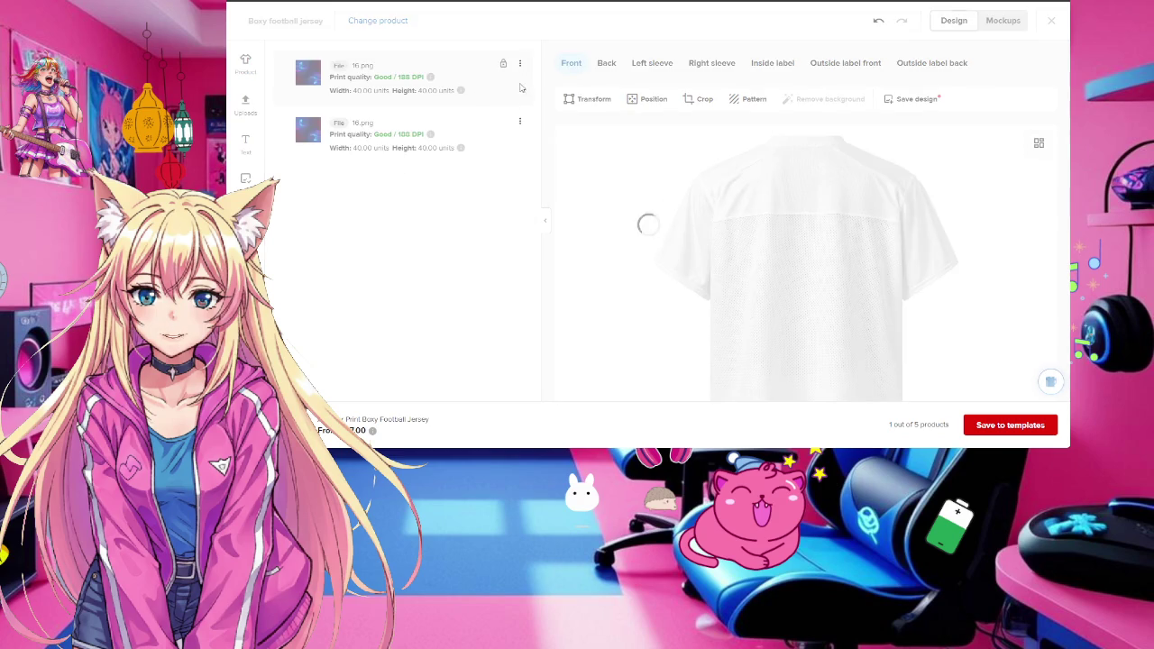
Duplicate the blue print to the back, left sleeve and right sleeve, then request mockups
left_click(521, 65)
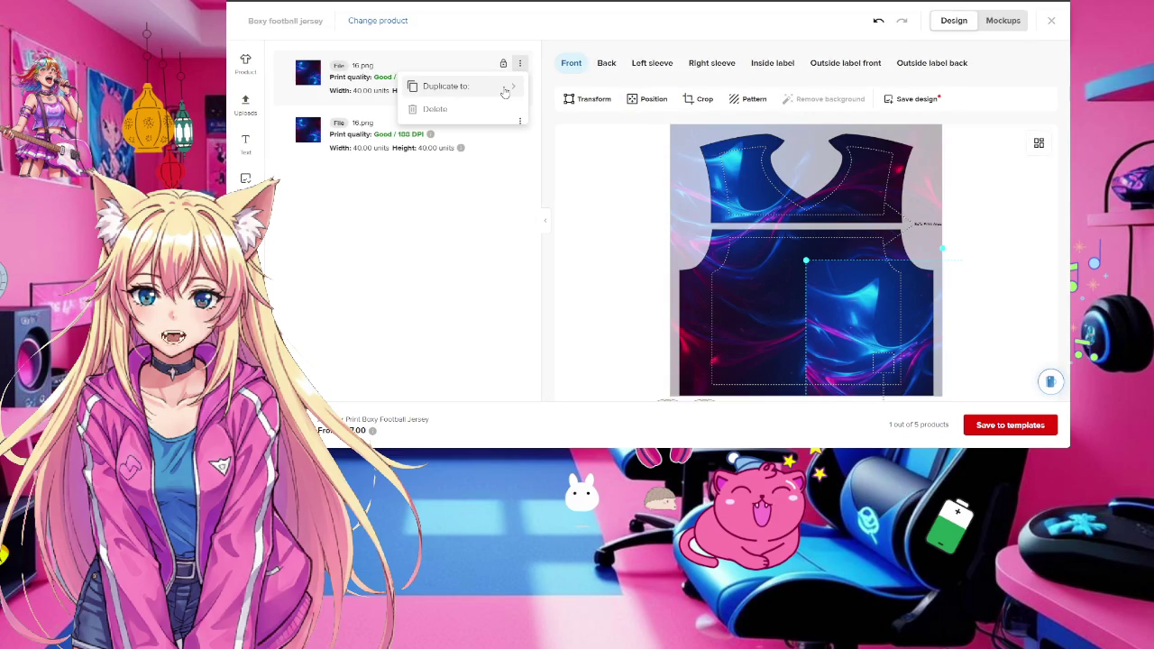
left_click(505, 89)
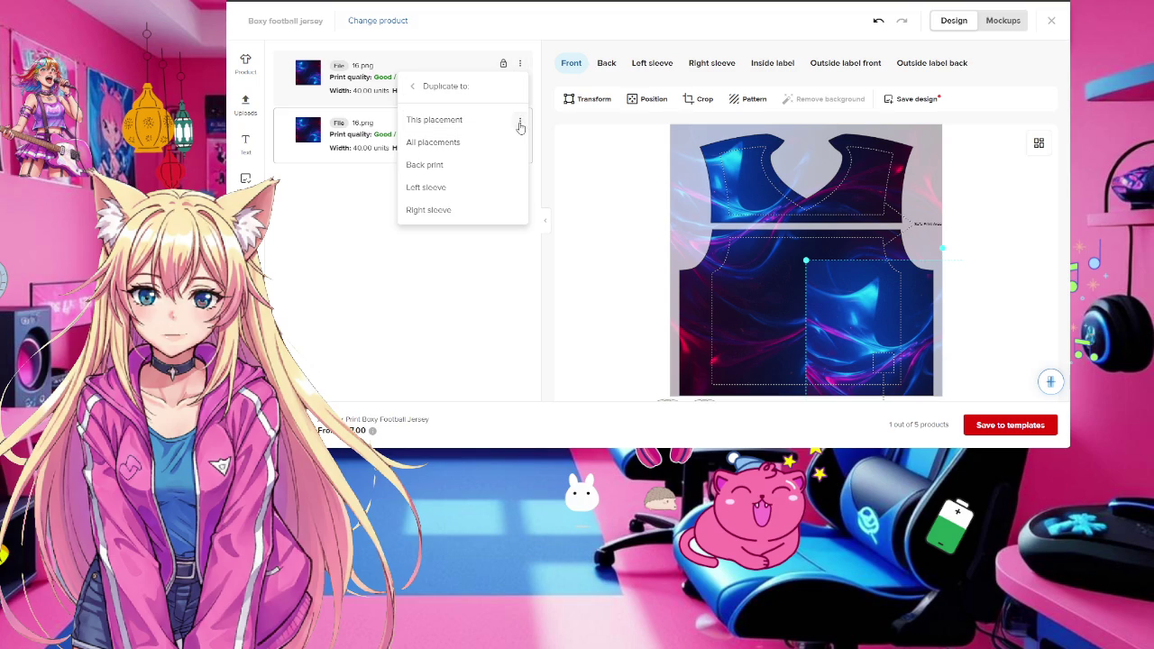
left_click(458, 167)
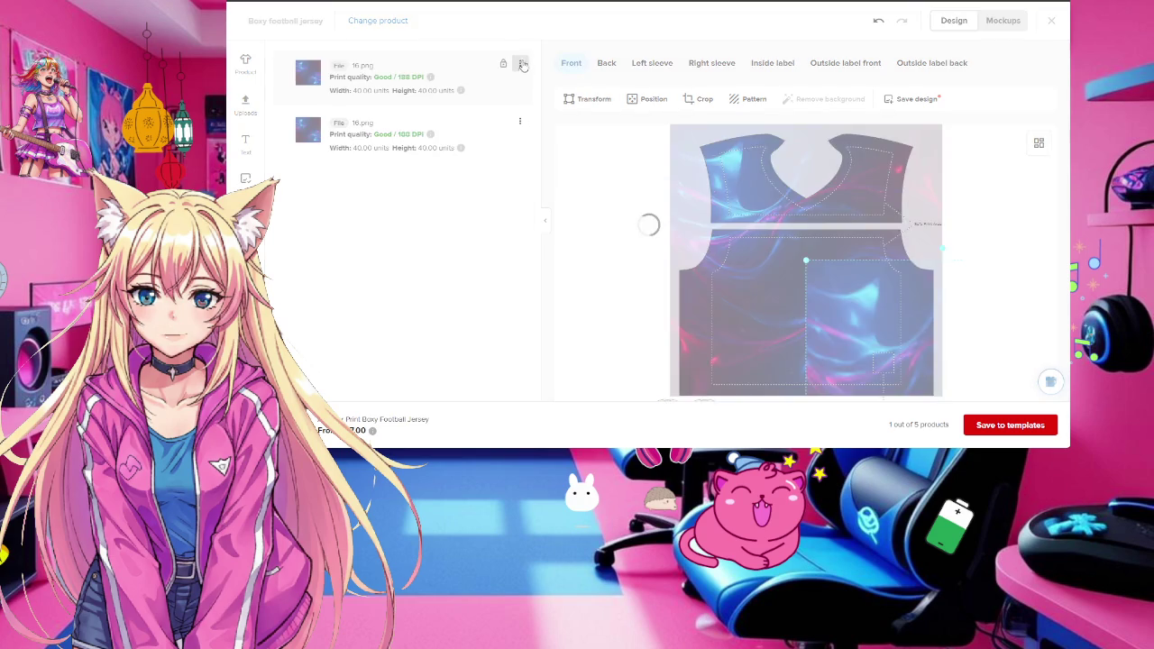
left_click(520, 66)
left_click(492, 166)
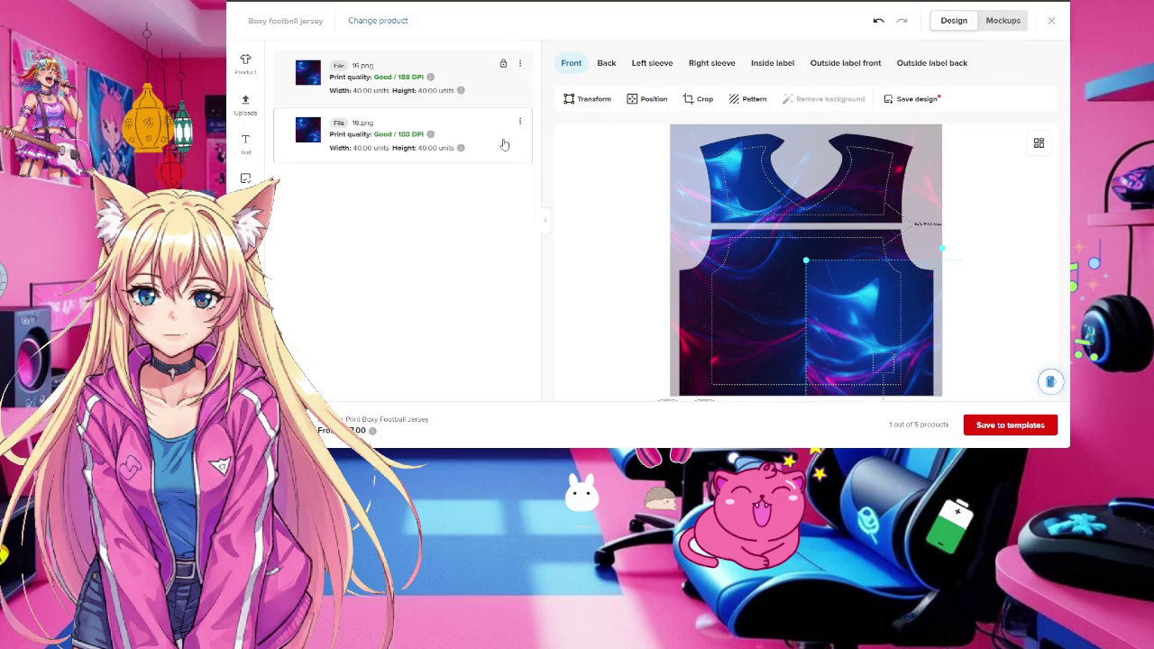
left_click(520, 65)
left_click(505, 210)
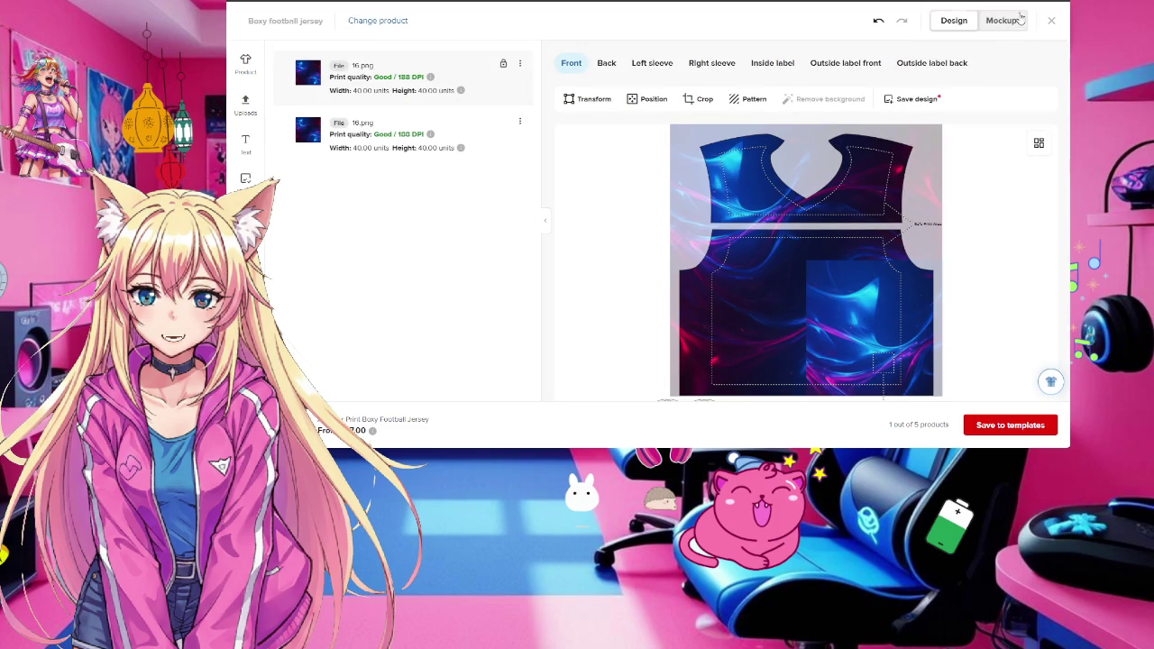
left_click(1002, 20)
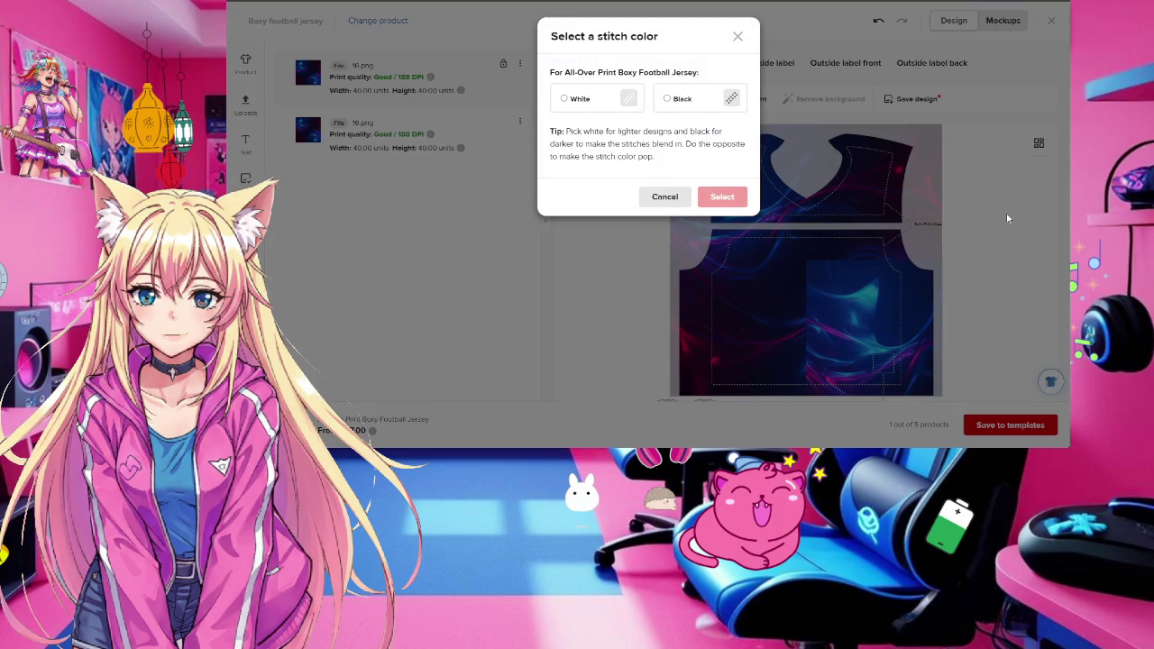
Pick black stitching, review the generated jersey mockups, and go back to the design editor
left_click(682, 101)
left_click(725, 196)
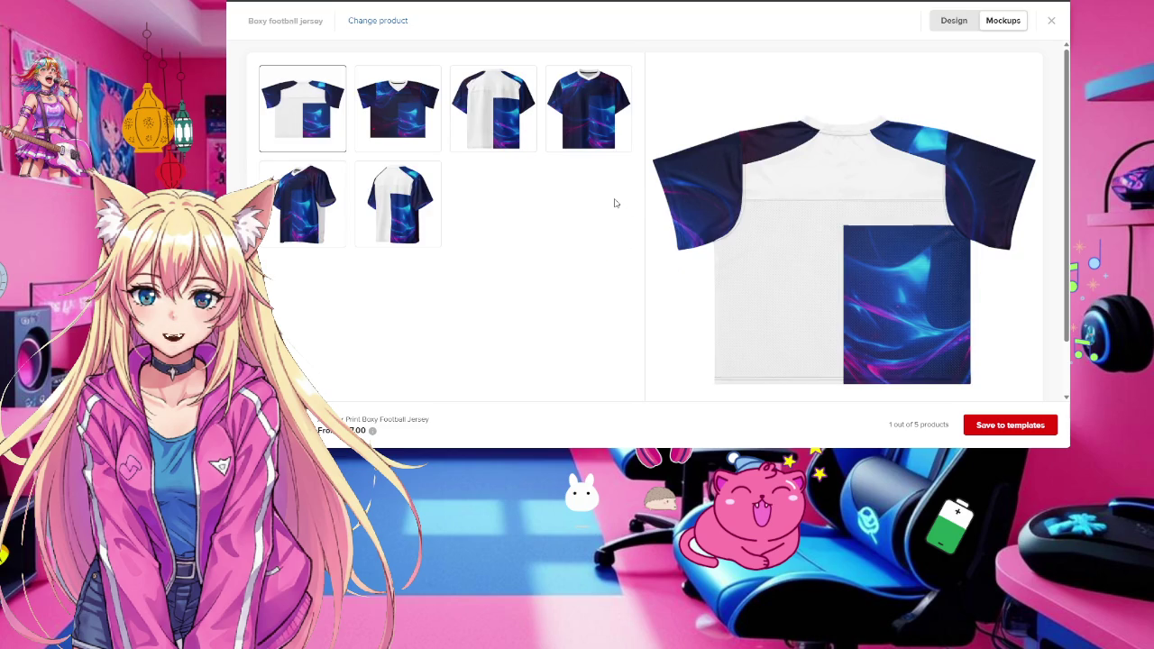
left_click(1003, 20)
left_click(1051, 21)
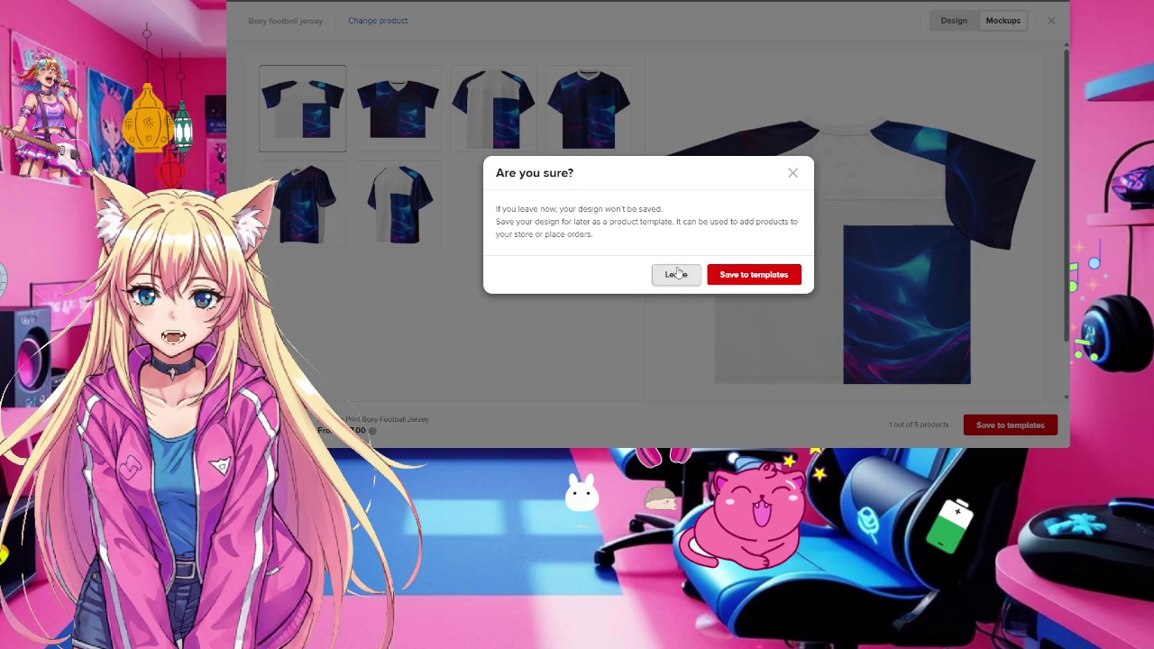
left_click(792, 174)
left_click(954, 20)
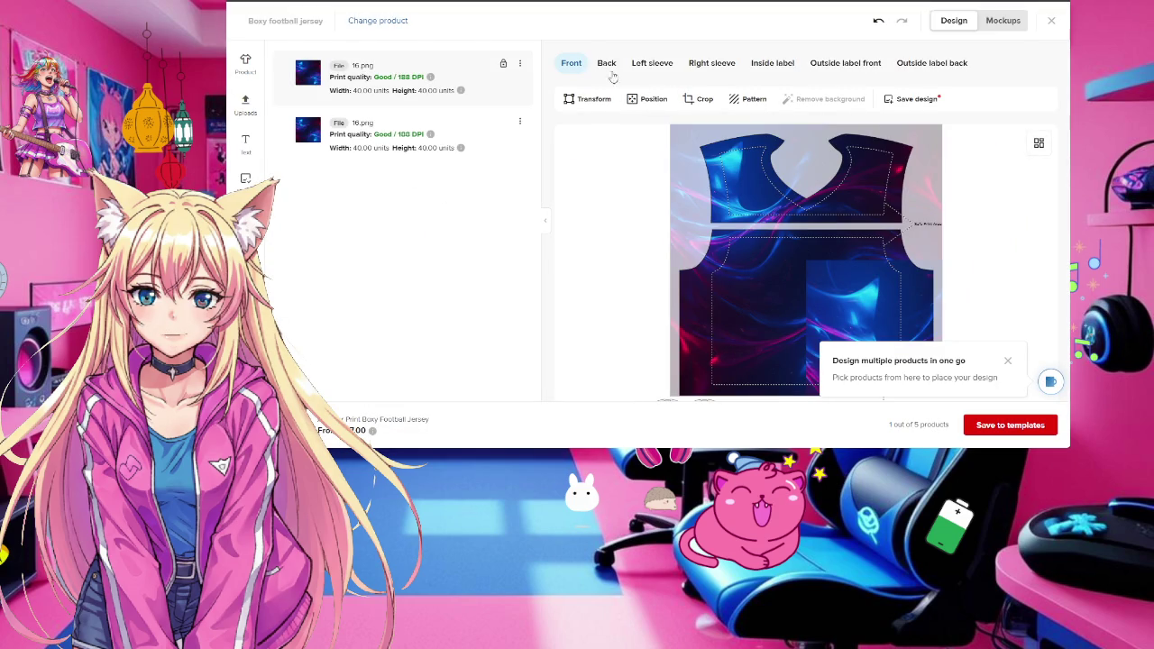
left_click(609, 65)
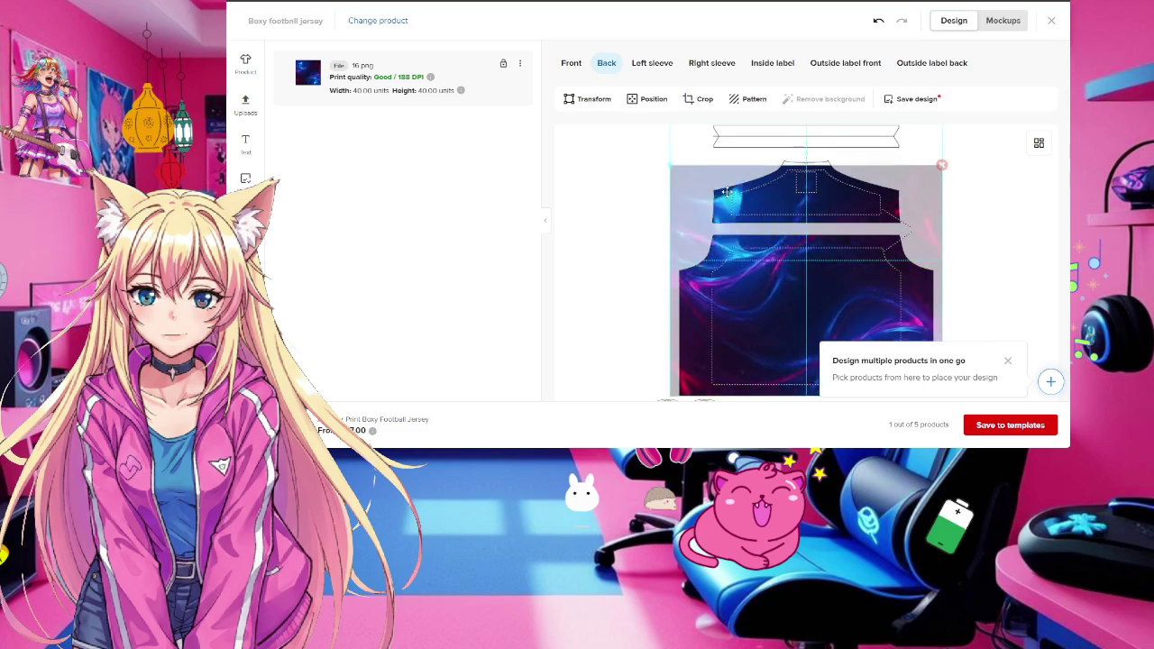
Nudge the back print down and enlarge it to 43.91 units
left_click_drag(716, 152, 719, 155)
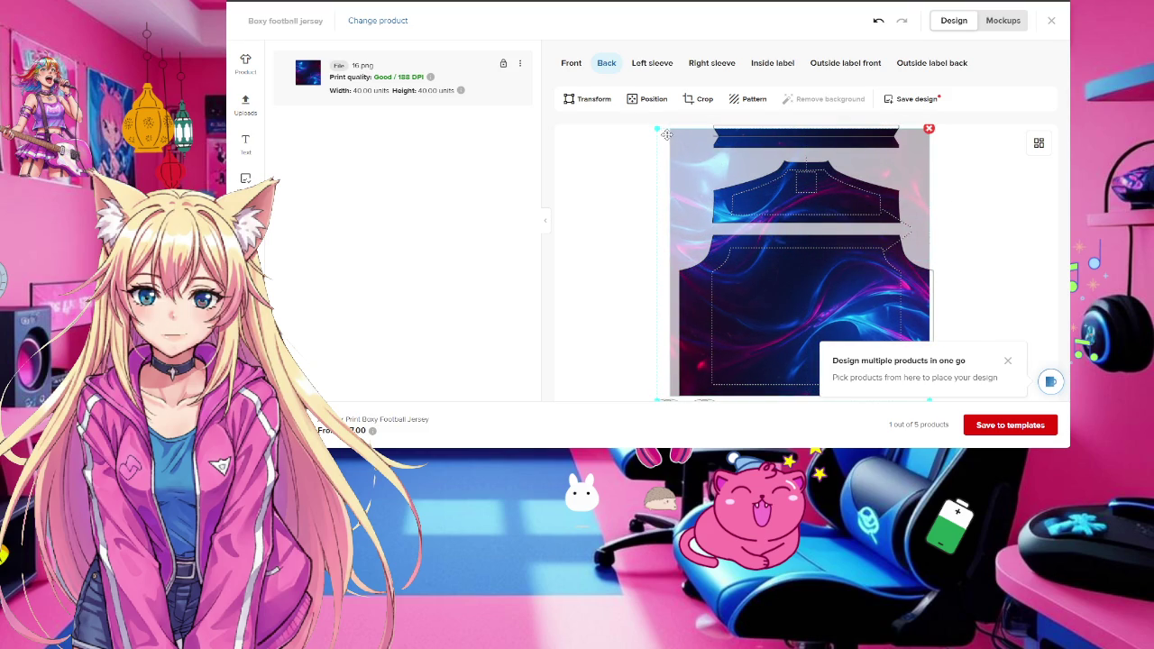
left_click_drag(655, 128, 642, 122)
scroll(951, 212, "down", 2)
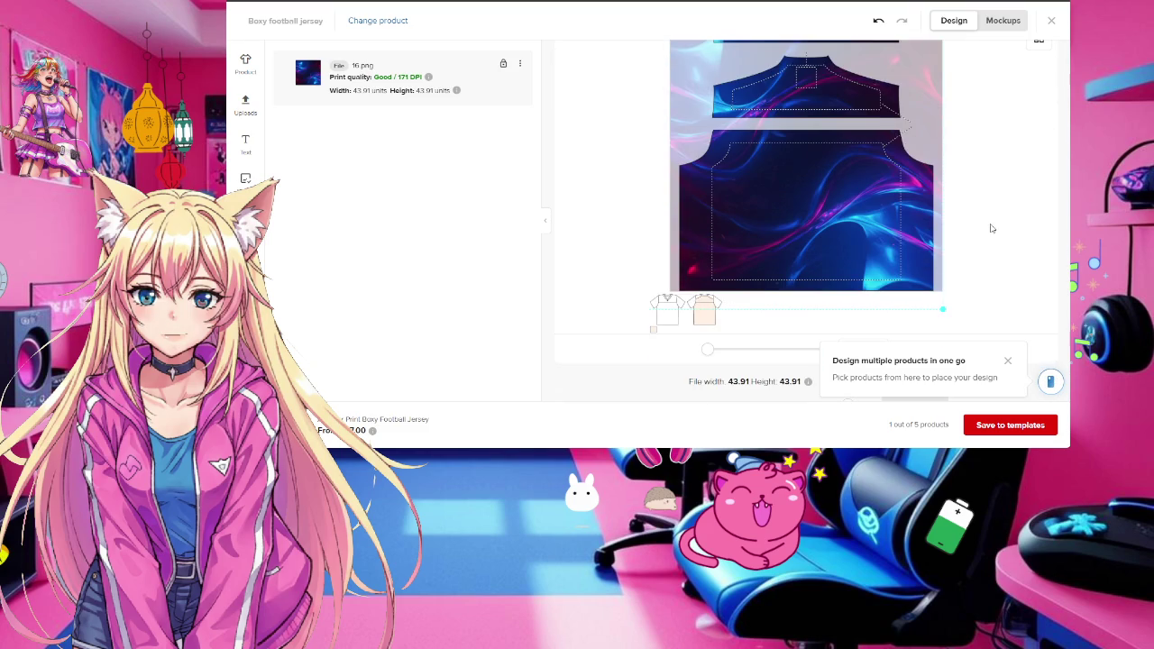
scroll(995, 231, "up", 2)
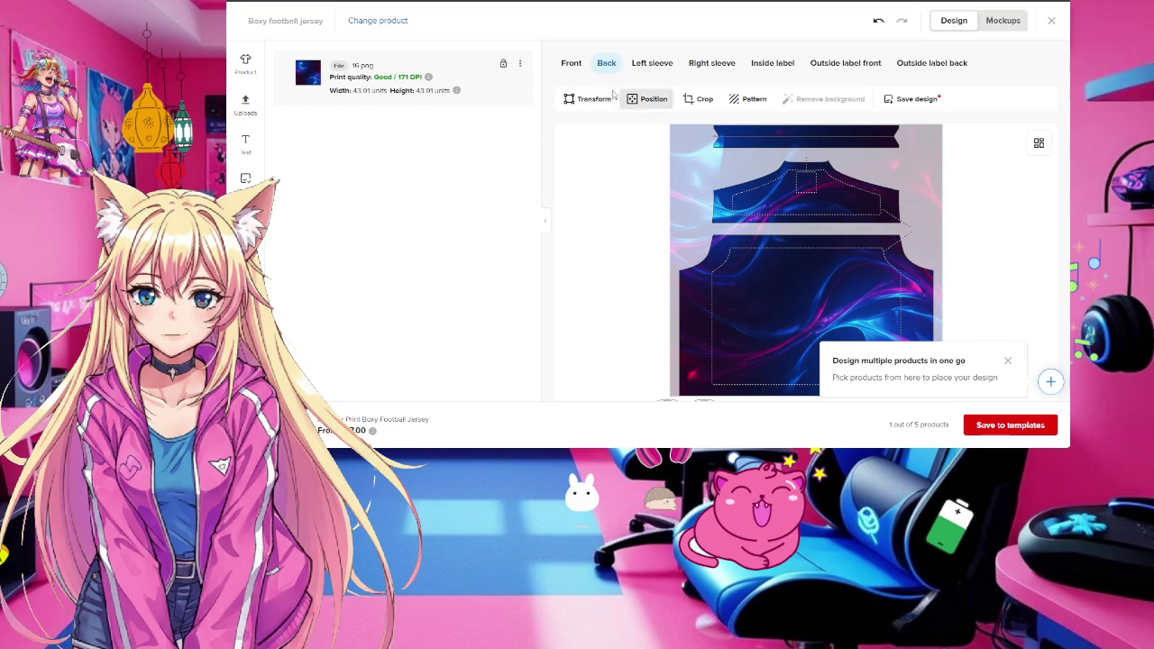
View the left sleeve, right sleeve, inside label and outside label areas, then return to Front
left_click(652, 62)
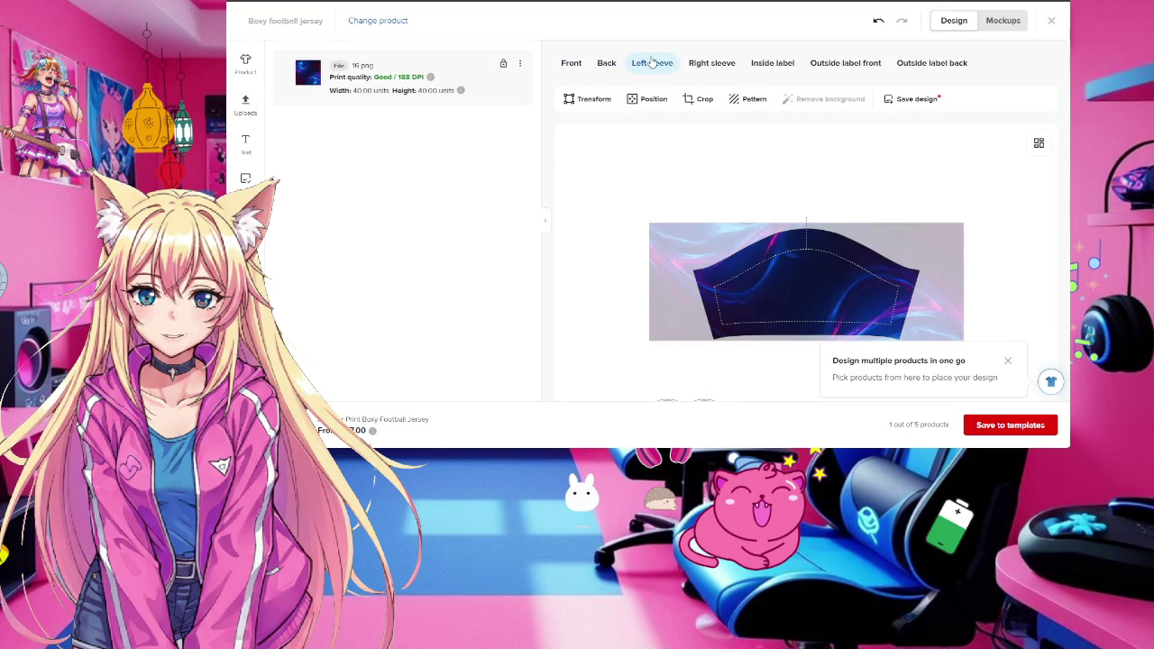
left_click(710, 65)
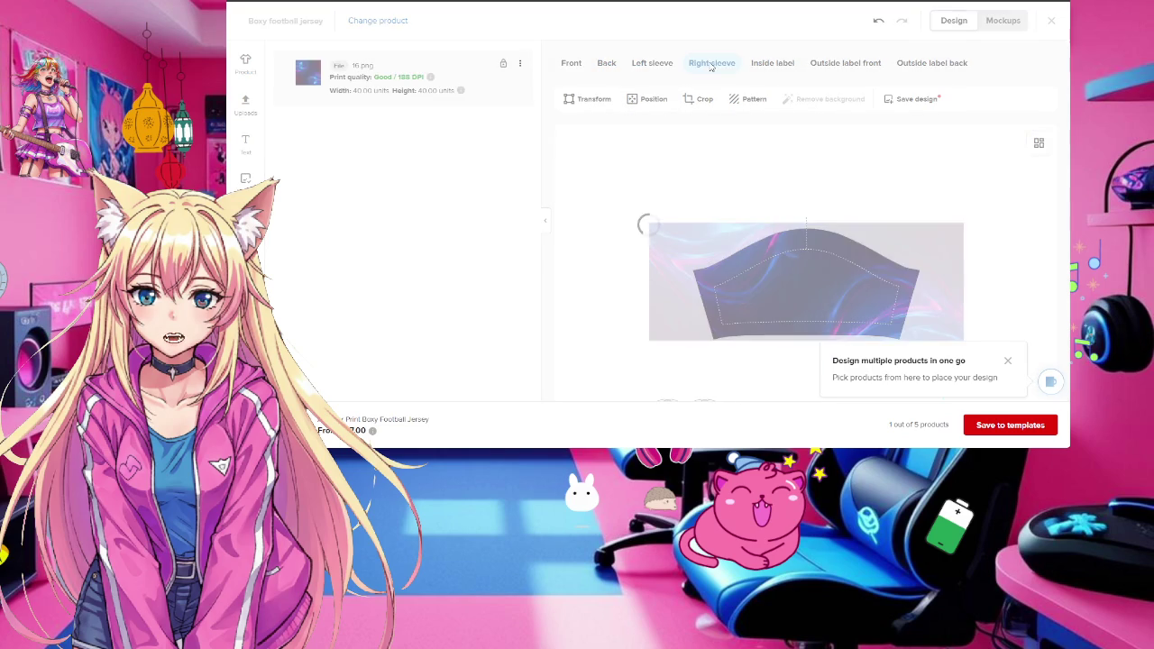
left_click(783, 70)
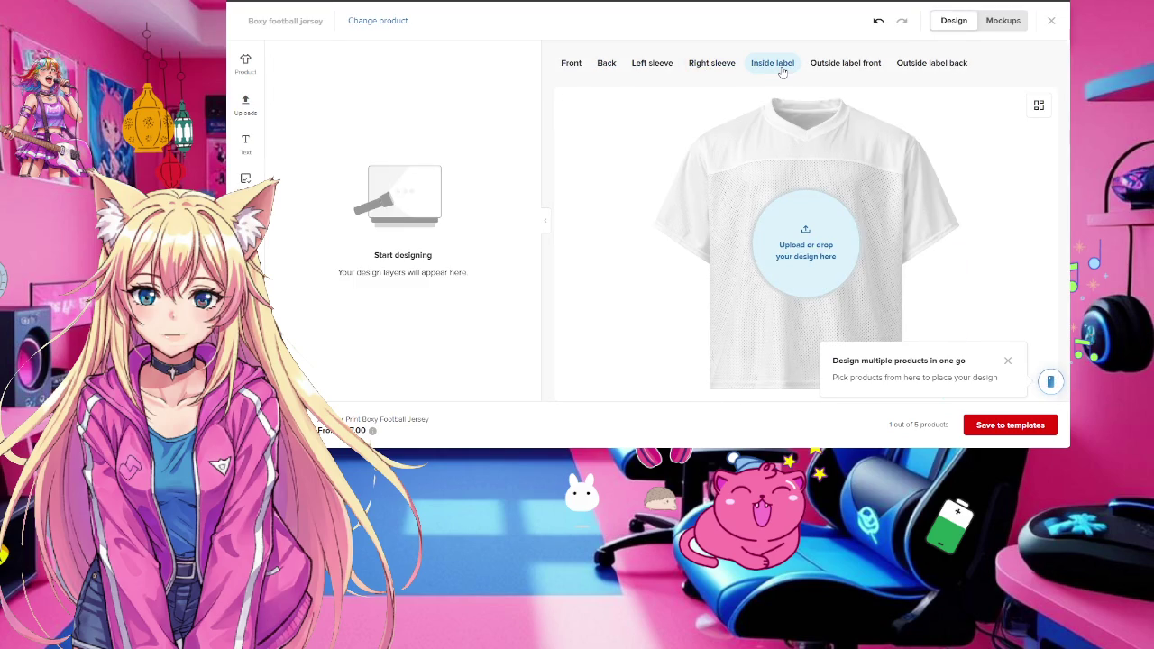
left_click(848, 68)
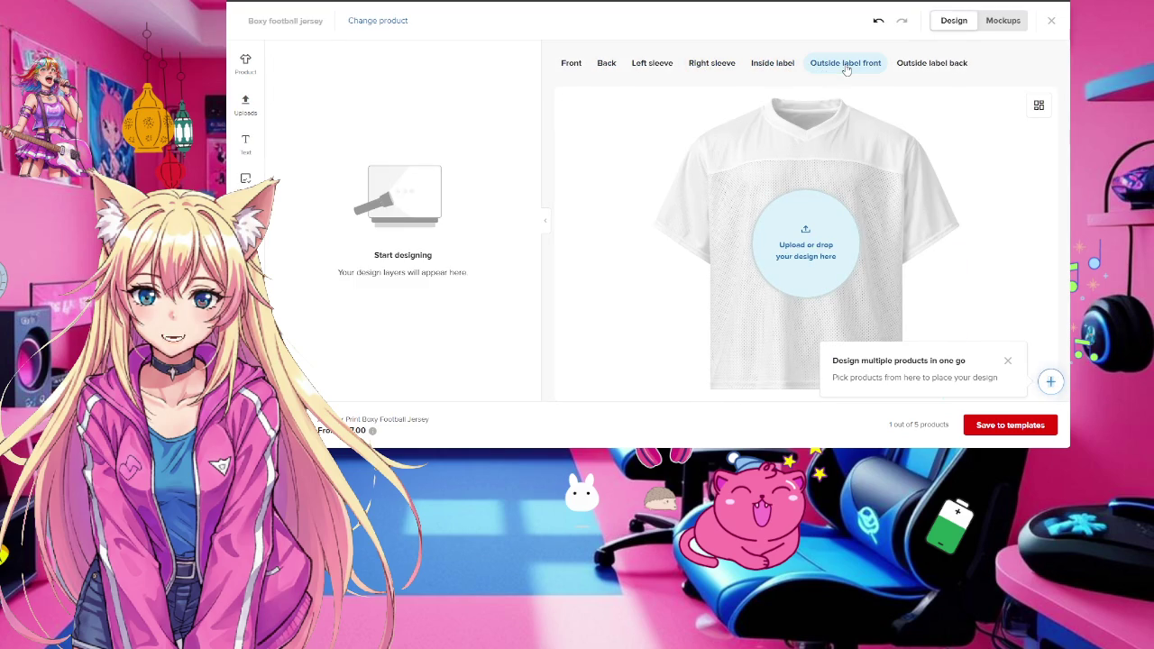
left_click(942, 69)
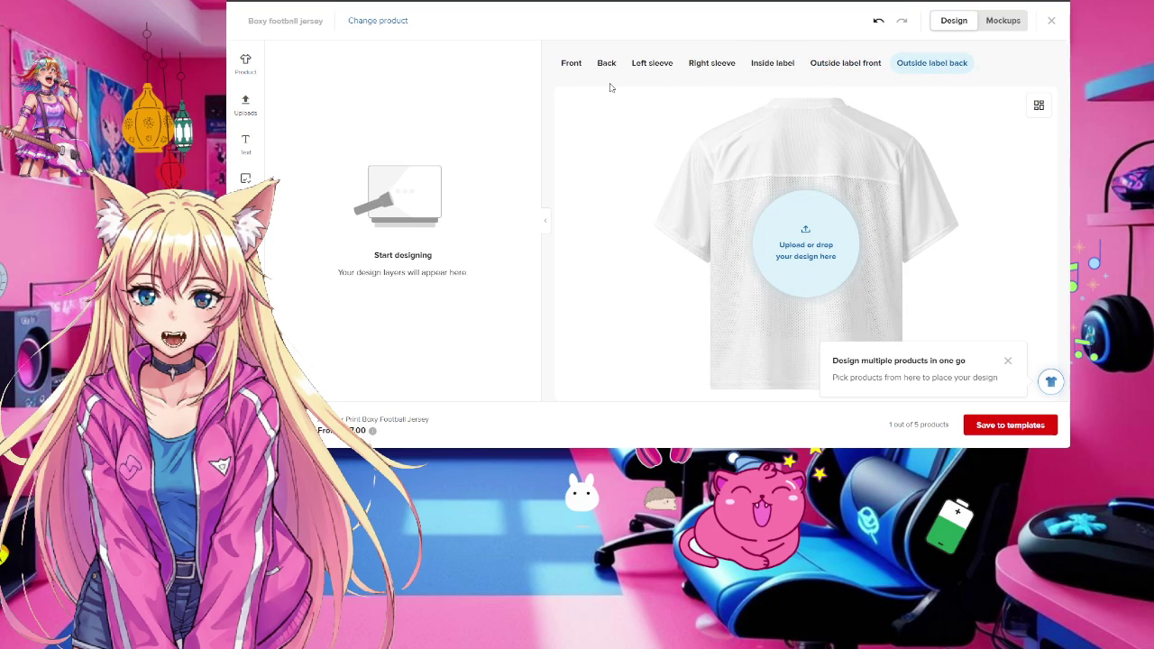
left_click(566, 66)
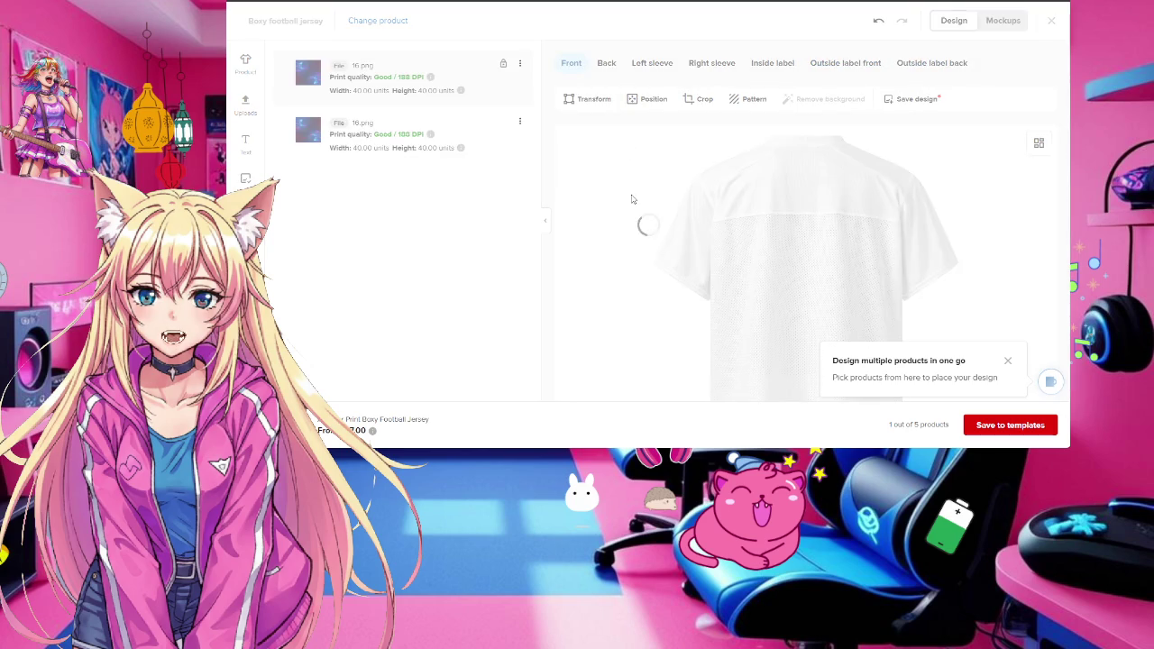
Check the outside label front area, then go back to the jersey front
scroll(654, 261, "down", 2)
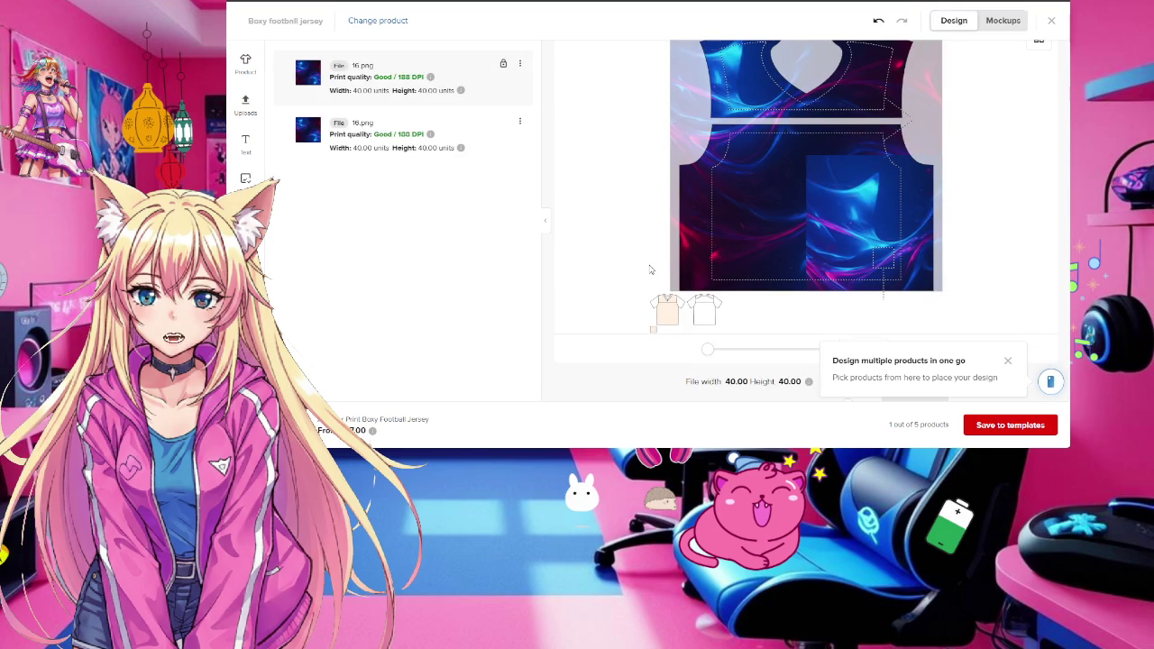
scroll(651, 269, "up", 1)
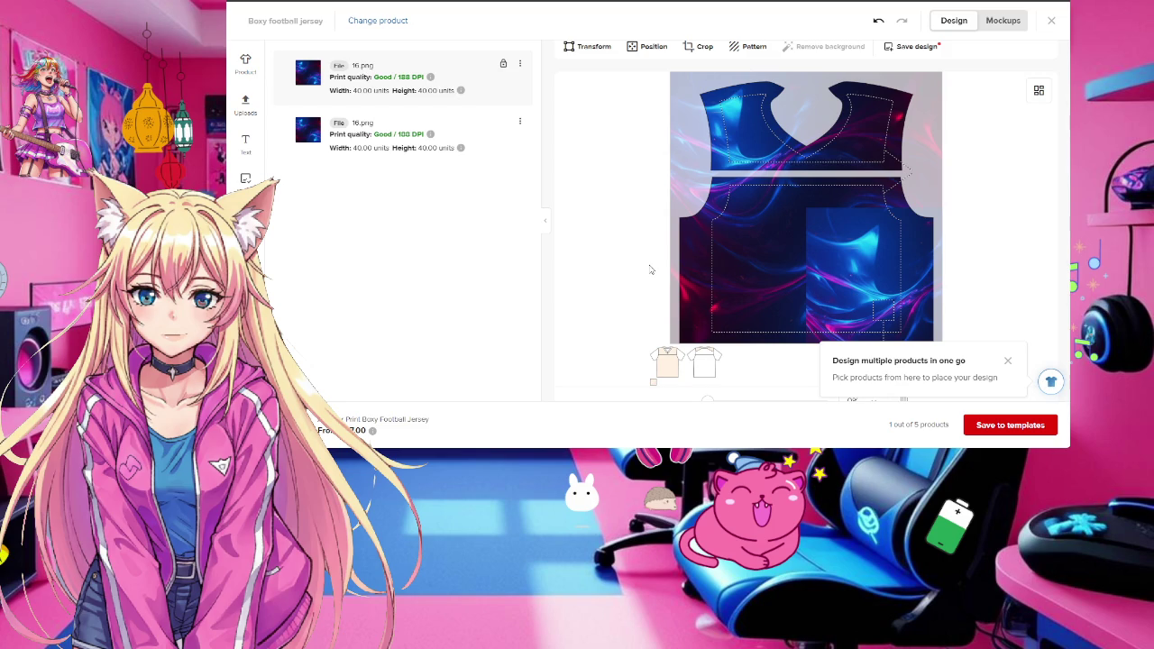
scroll(928, 249, "up", 1)
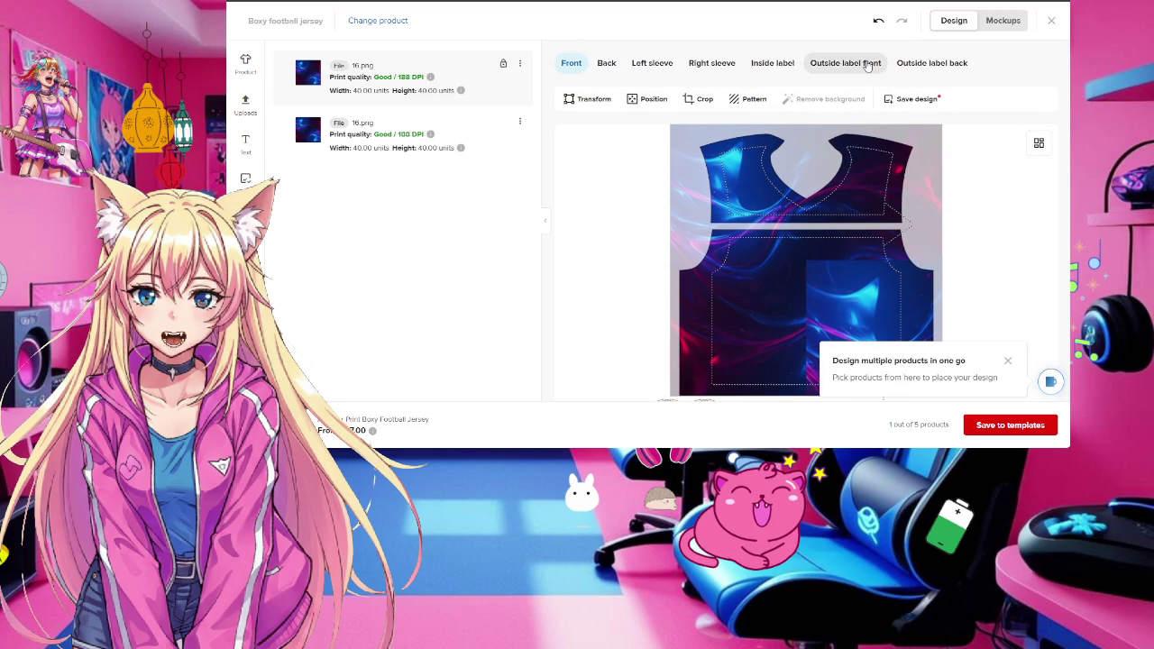
left_click(866, 65)
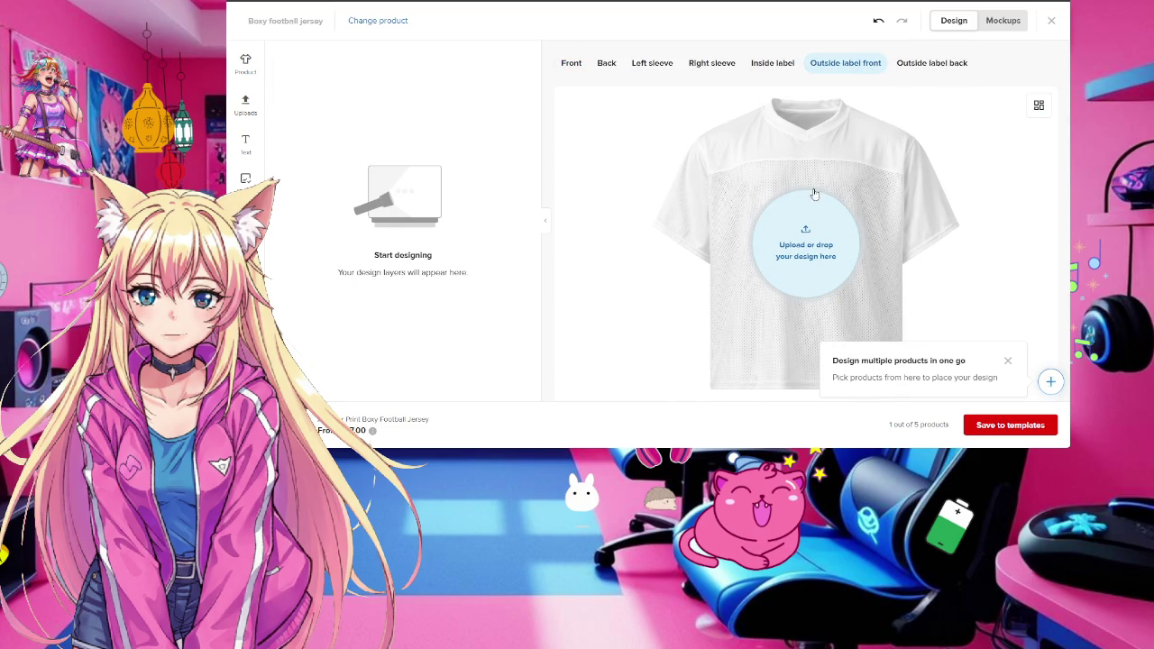
left_click(571, 64)
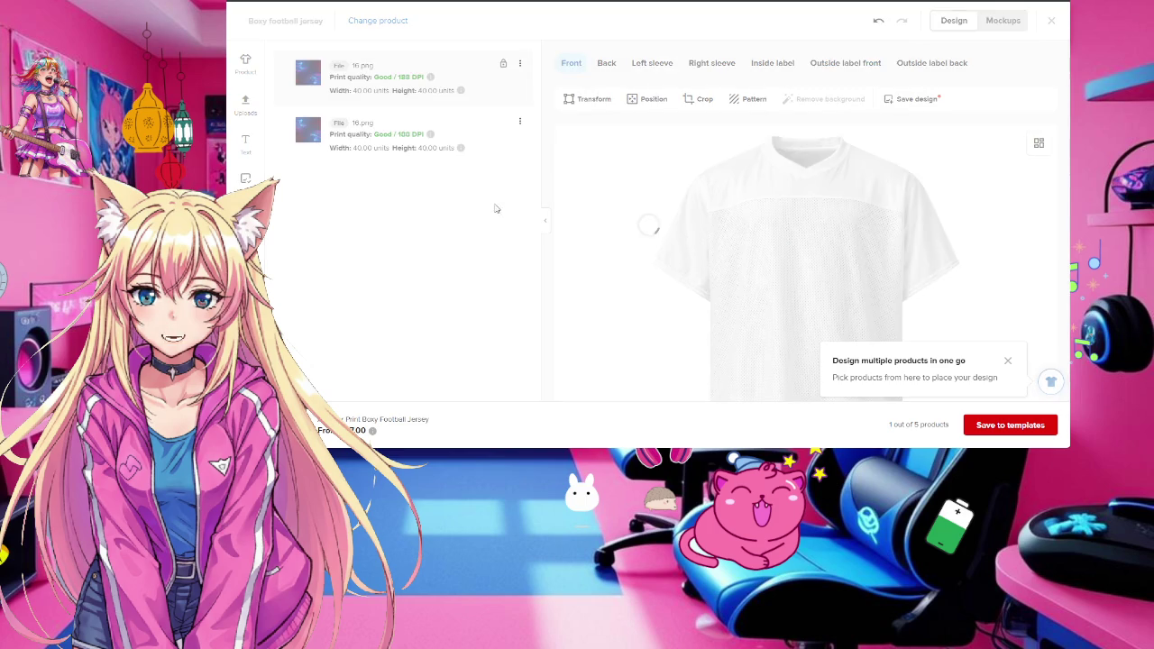
Delete the duplicate 16.png layer and stretch the remaining print over the whole front
left_click(518, 121)
left_click(473, 172)
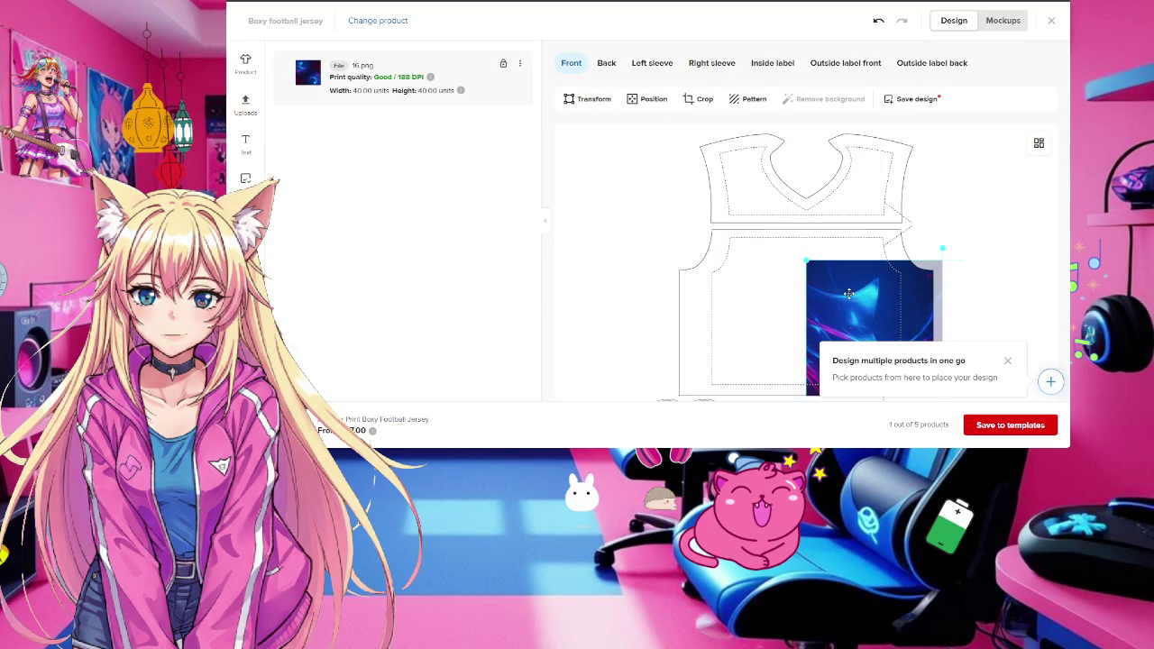
left_click_drag(848, 293, 707, 164)
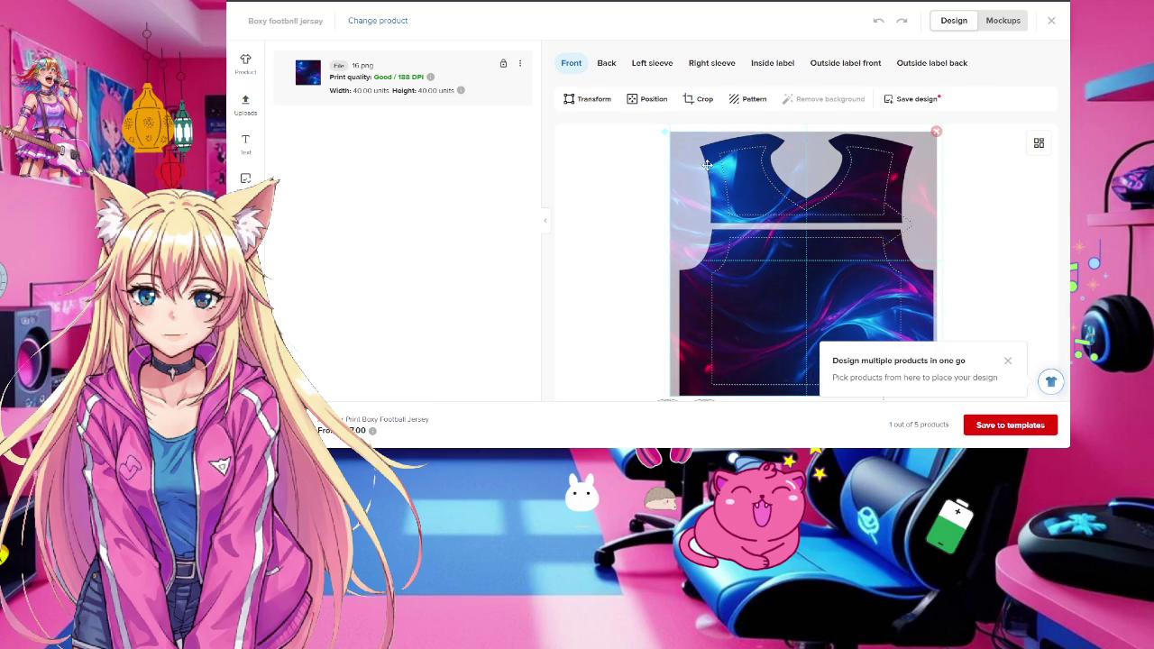
scroll(1012, 264, "down", 2)
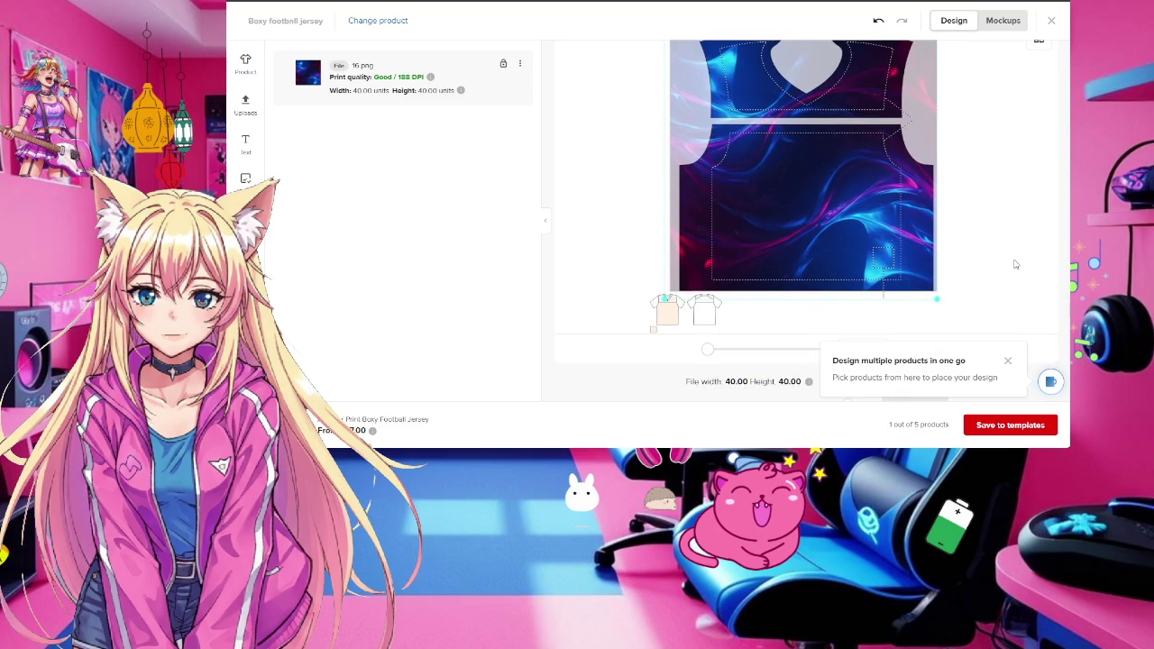
Add the green cat 22.png to the jersey front, shrink it to about 21 units, and lower it
scroll(1015, 264, "up", 2)
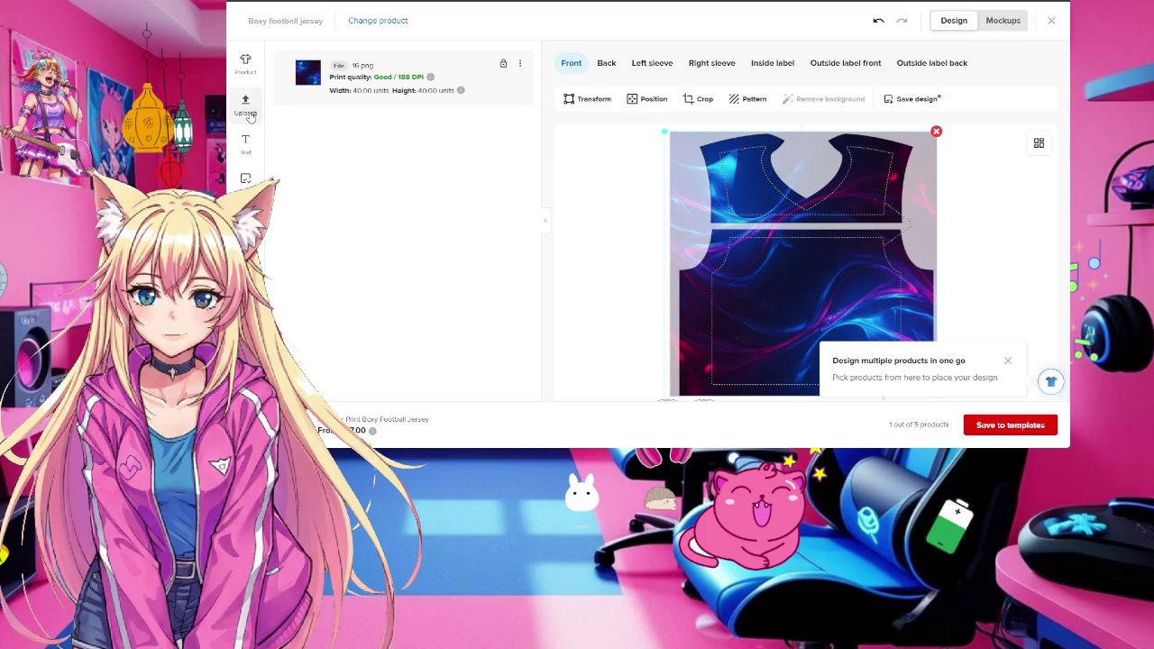
left_click(248, 112)
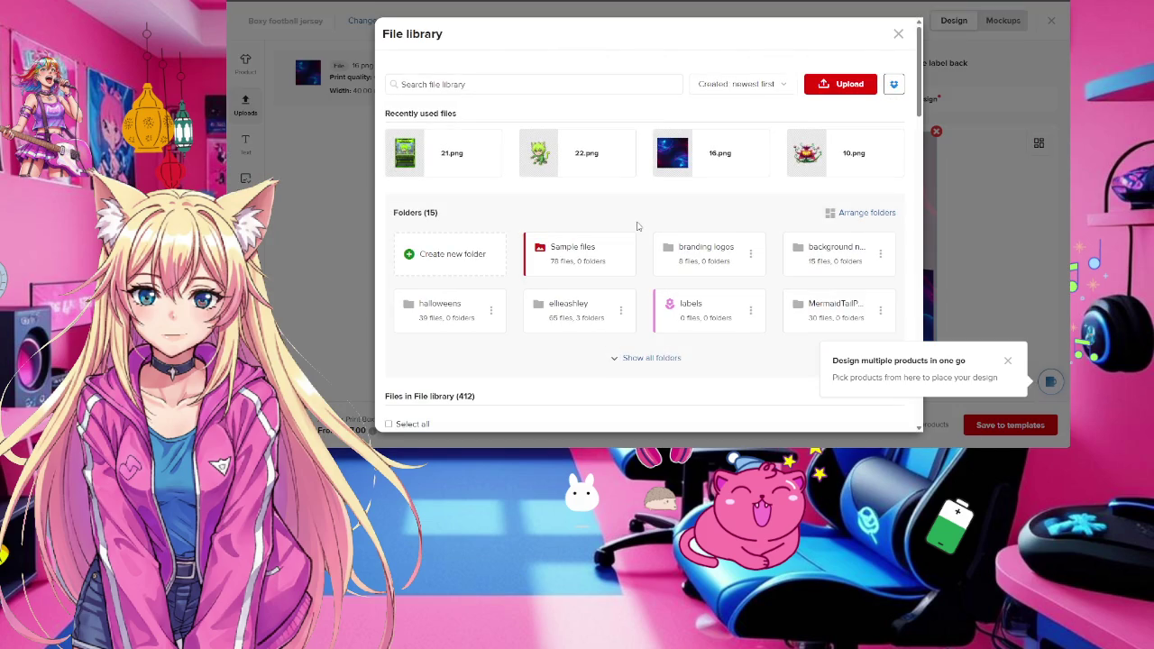
left_click(560, 155)
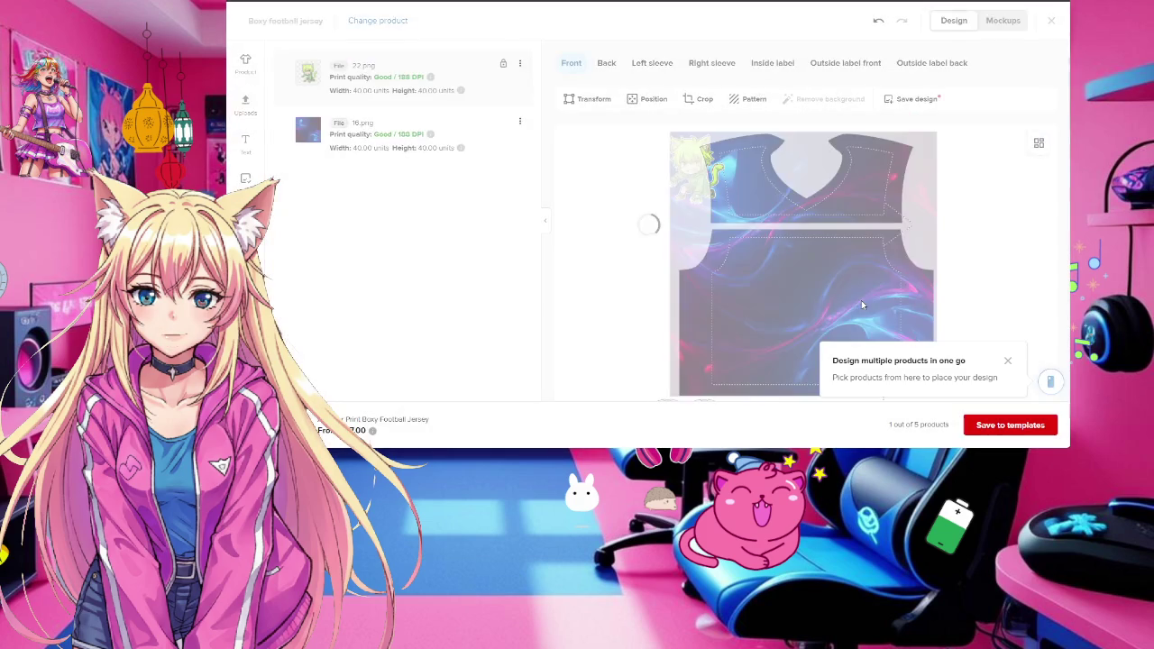
left_click(837, 259)
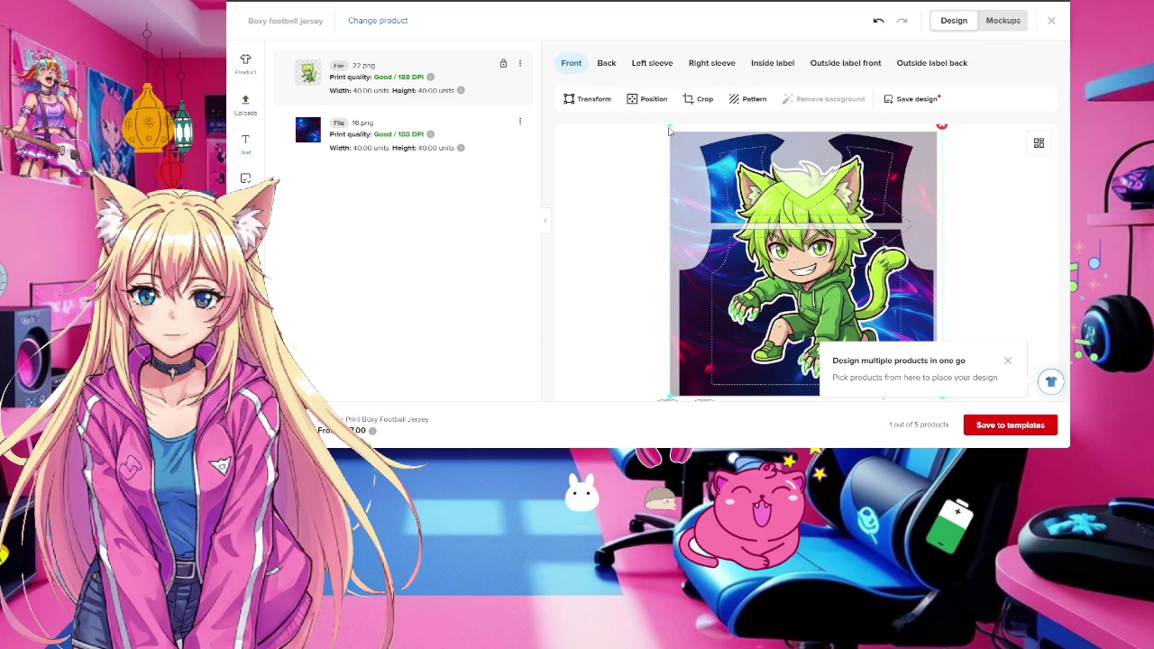
left_click_drag(670, 126, 732, 193)
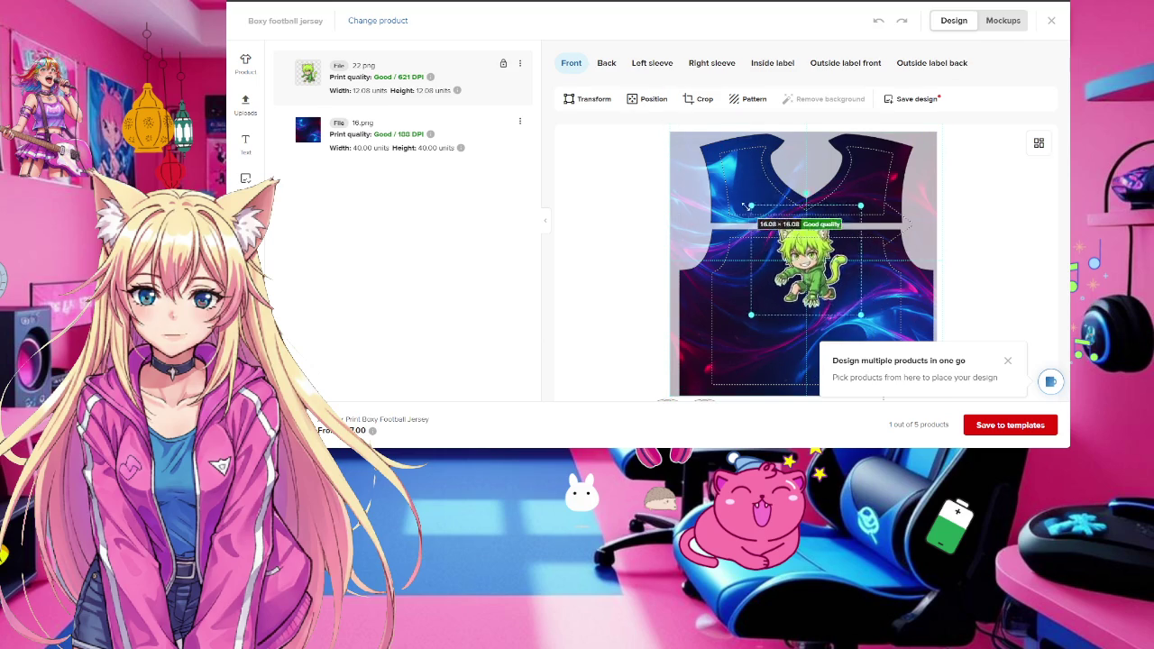
left_click_drag(823, 259, 822, 296)
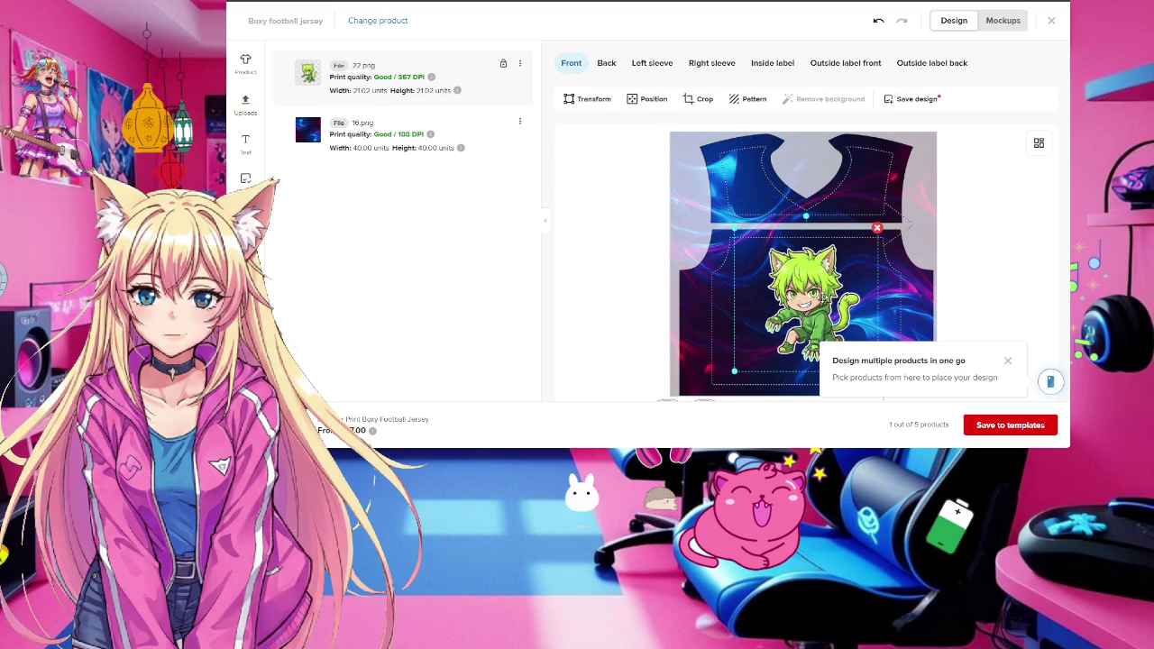
left_click(1003, 20)
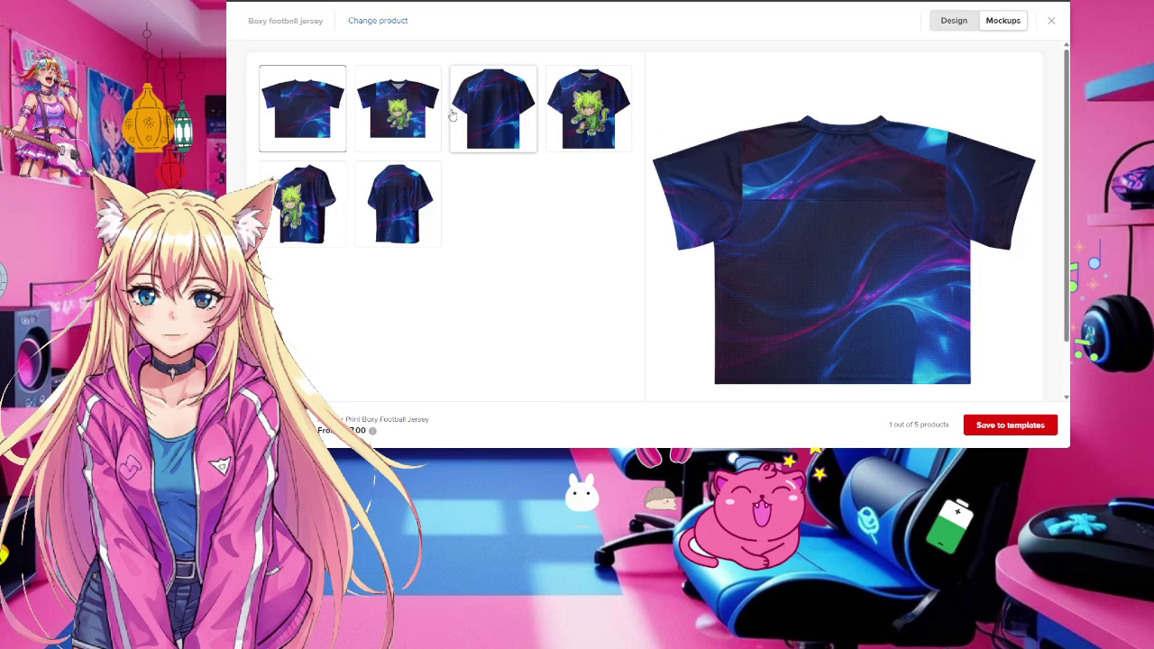
Check the close-up front mockup with the cat, then regenerate the mockup previews
left_click(603, 127)
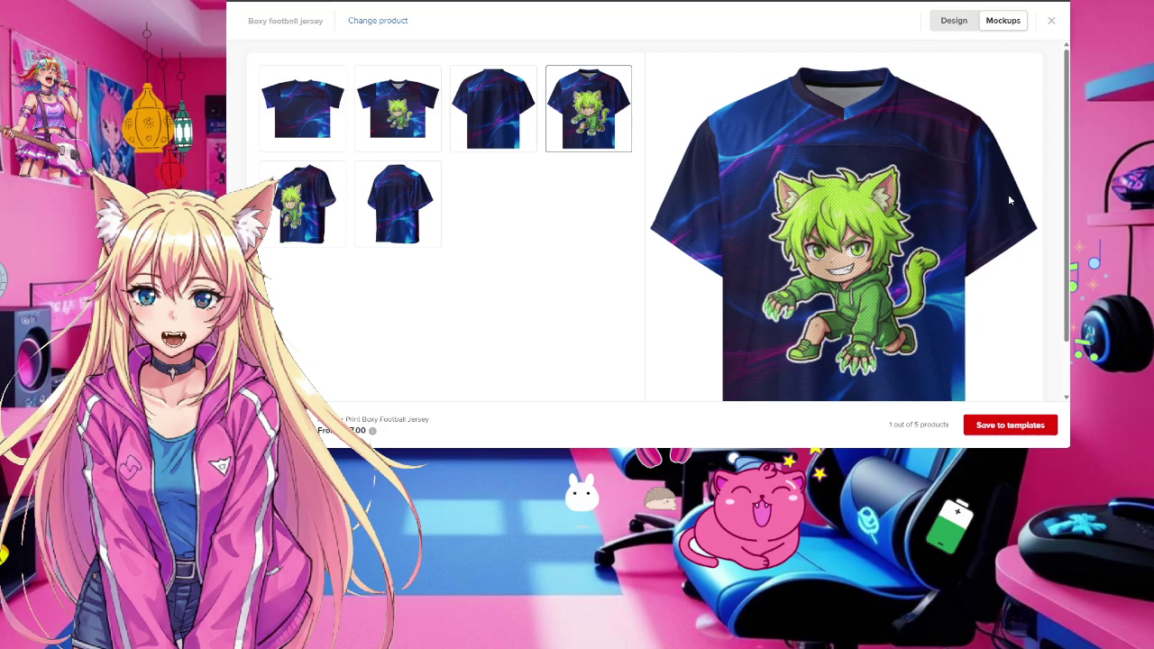
left_click(953, 20)
left_click_drag(812, 270, 807, 264)
scroll(975, 248, "down", 1)
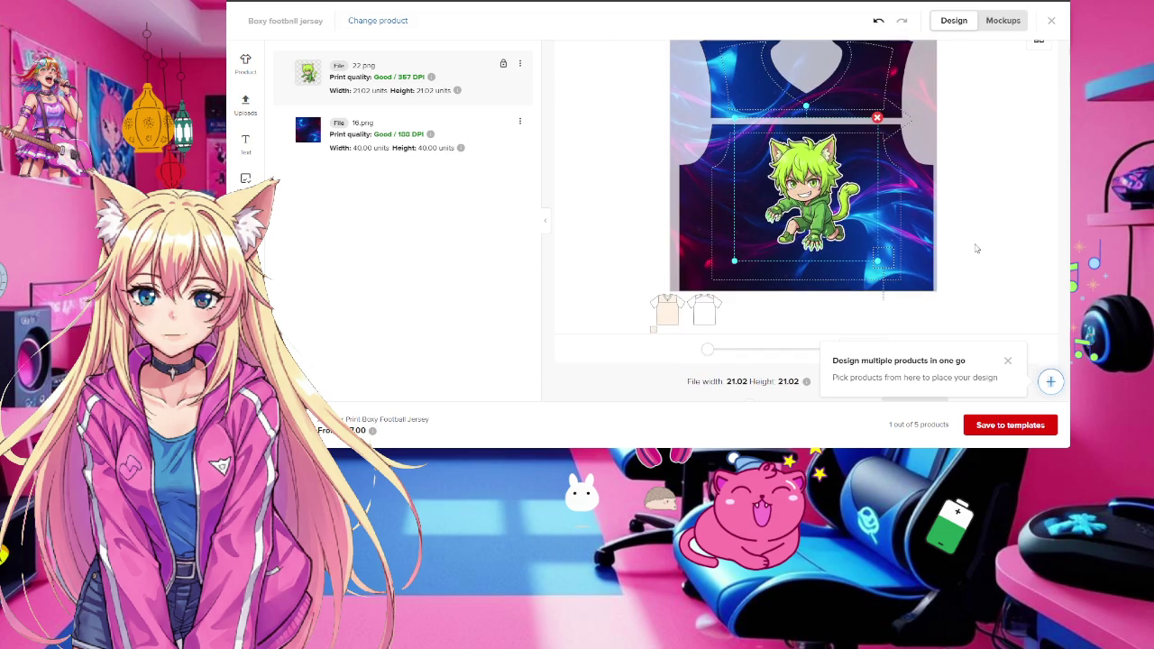
left_click(1004, 20)
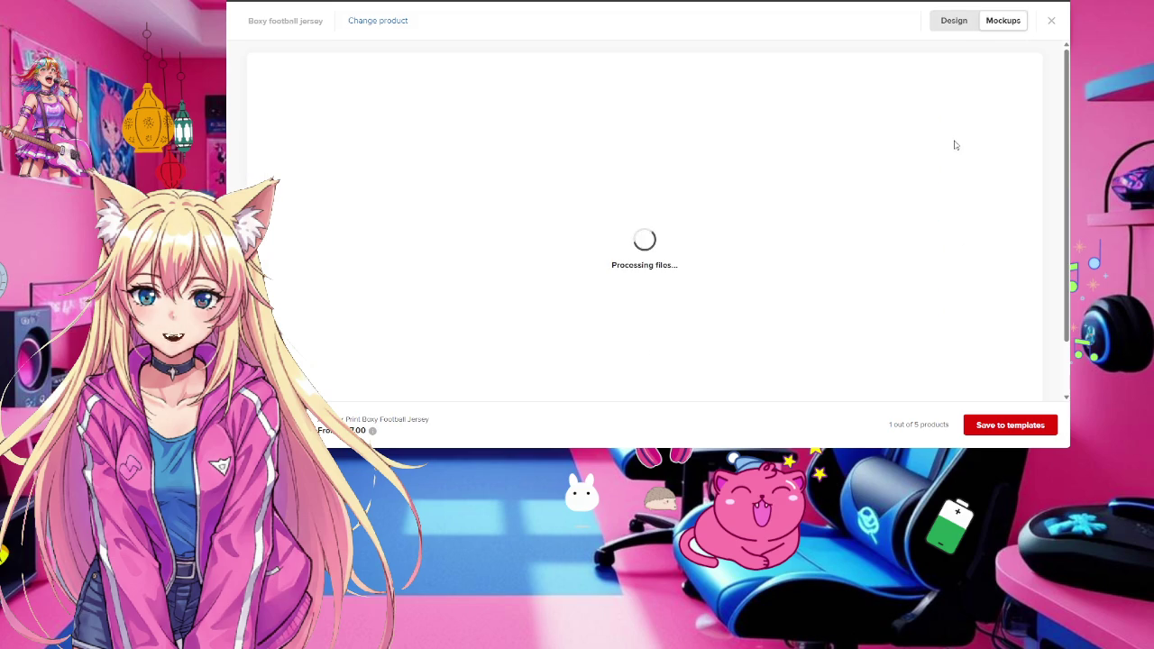
Compare the flat, close-up and angled mockups, then return to the design editor
left_click(553, 87)
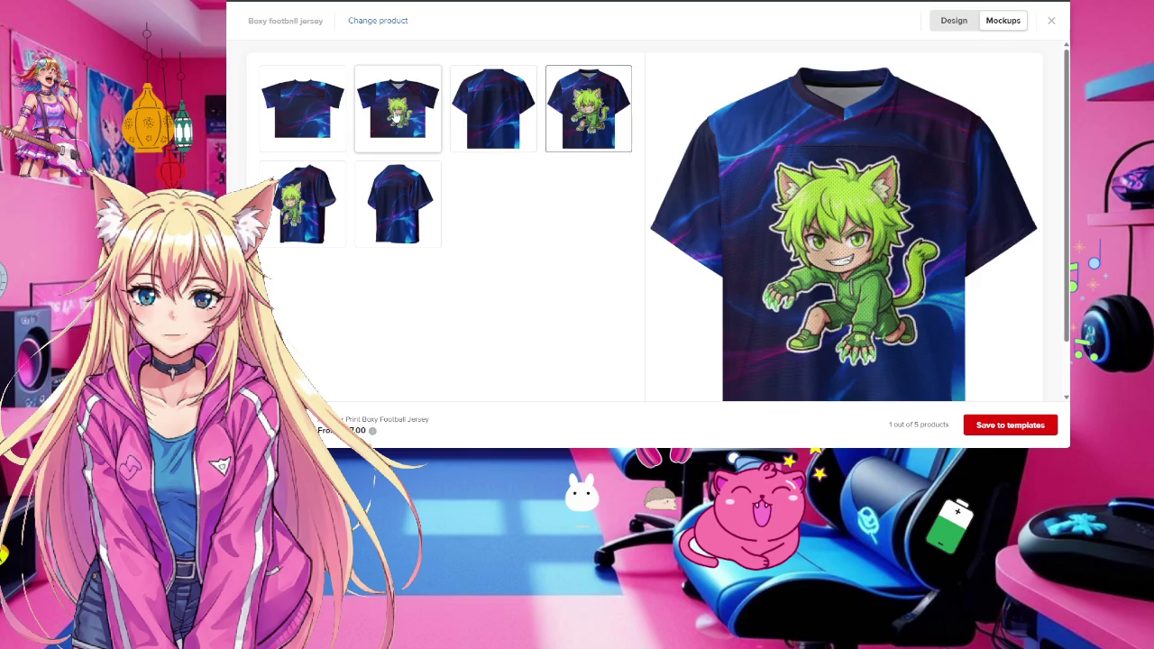
left_click(395, 116)
left_click(596, 117)
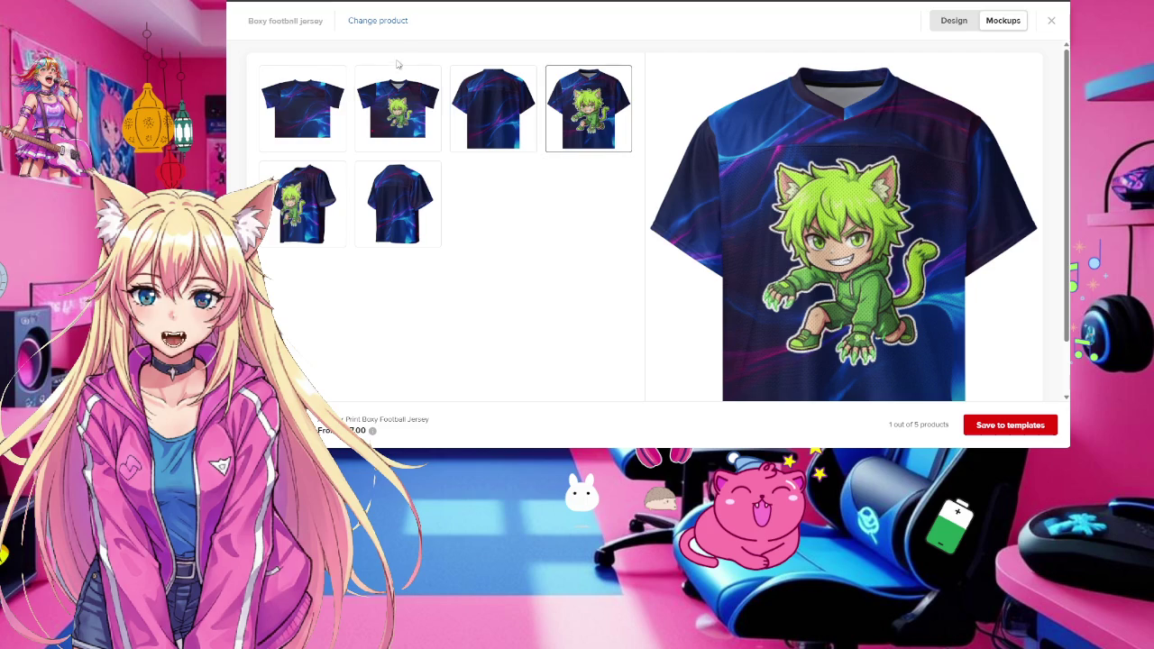
left_click(397, 122)
left_click(594, 130)
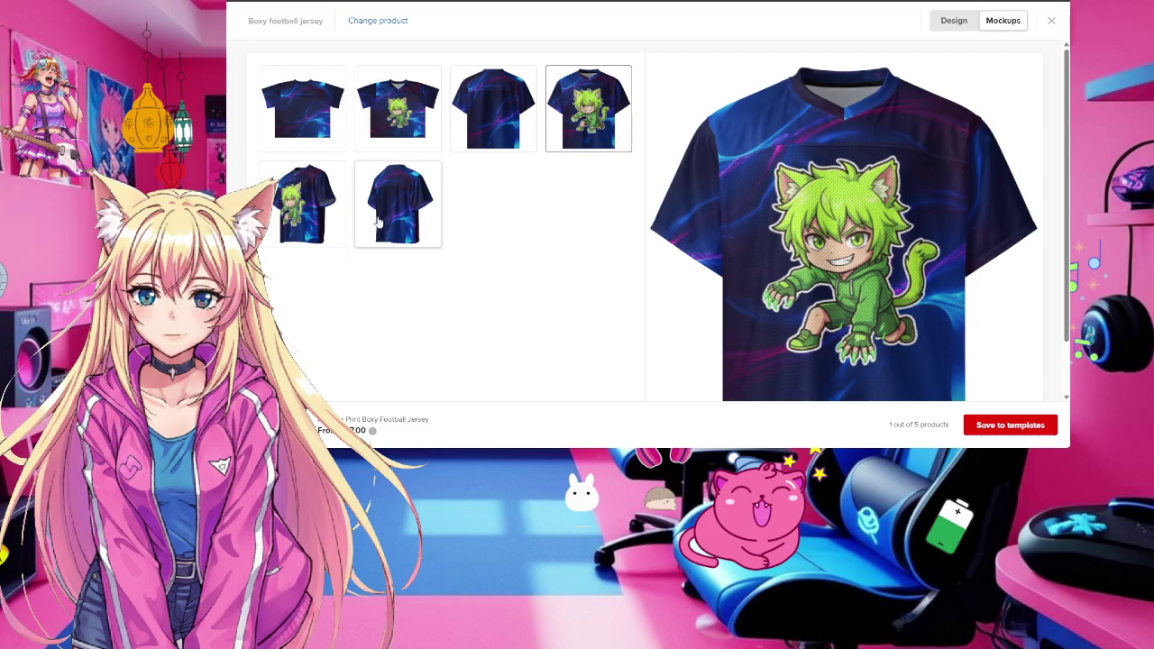
left_click(315, 220)
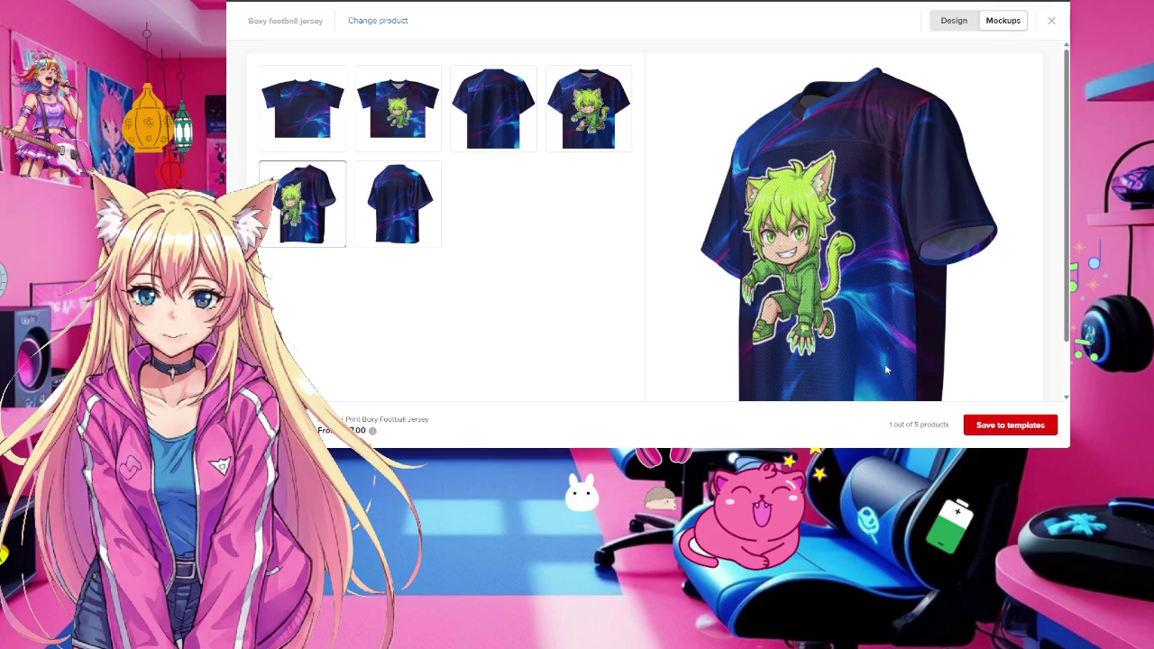
left_click(397, 113)
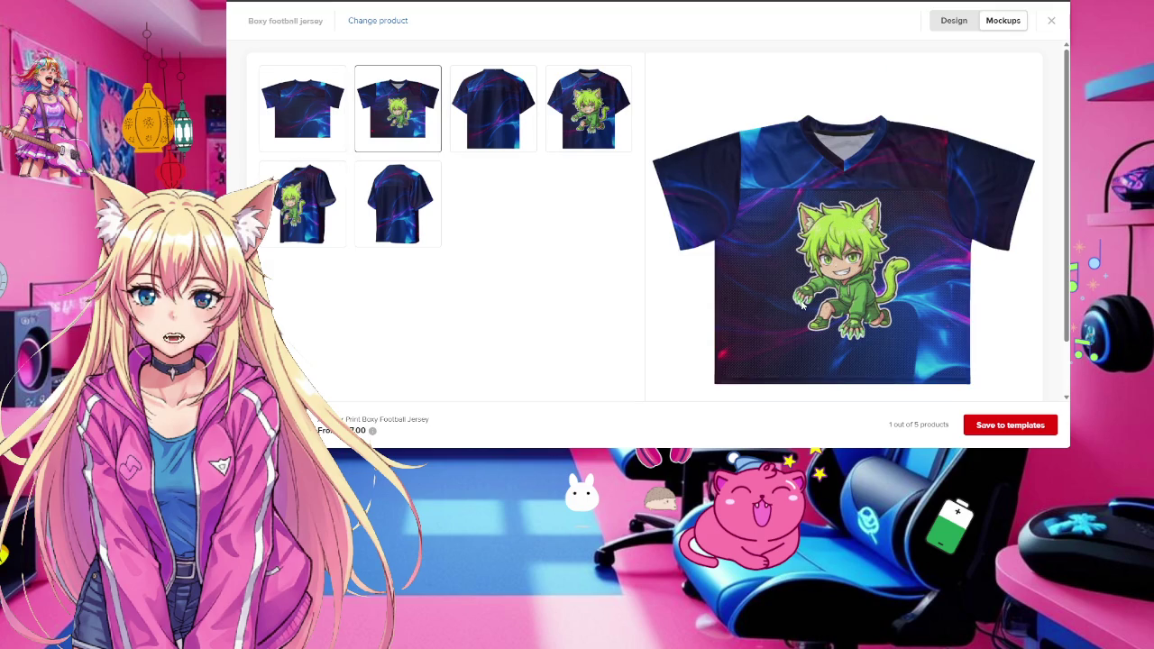
left_click(592, 126)
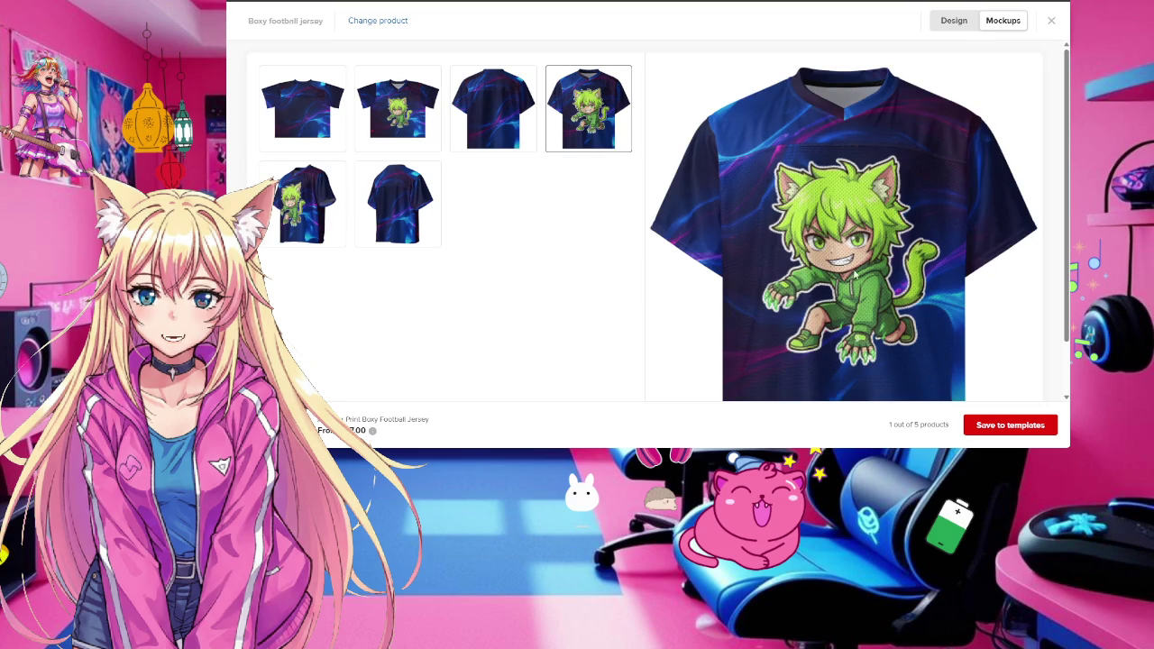
left_click(954, 19)
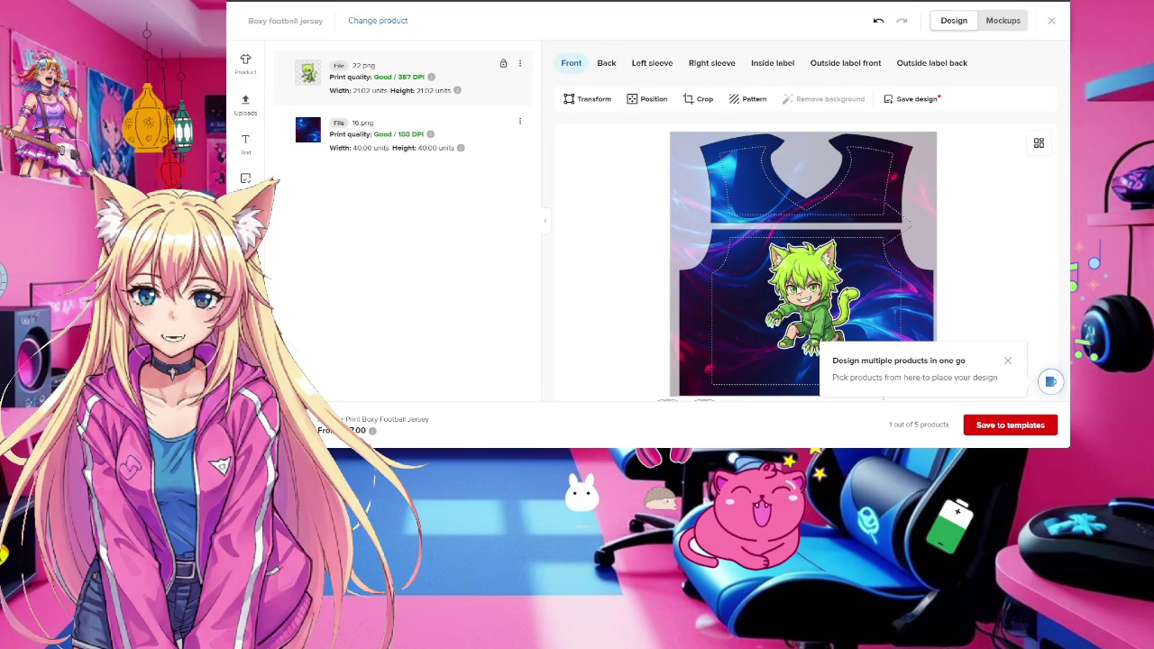
Enlarge the green cat 22.png to 29.16 units and review it on the angled mockup
scroll(762, 263, "down", 2)
left_click(762, 263)
left_click_drag(733, 262, 696, 285)
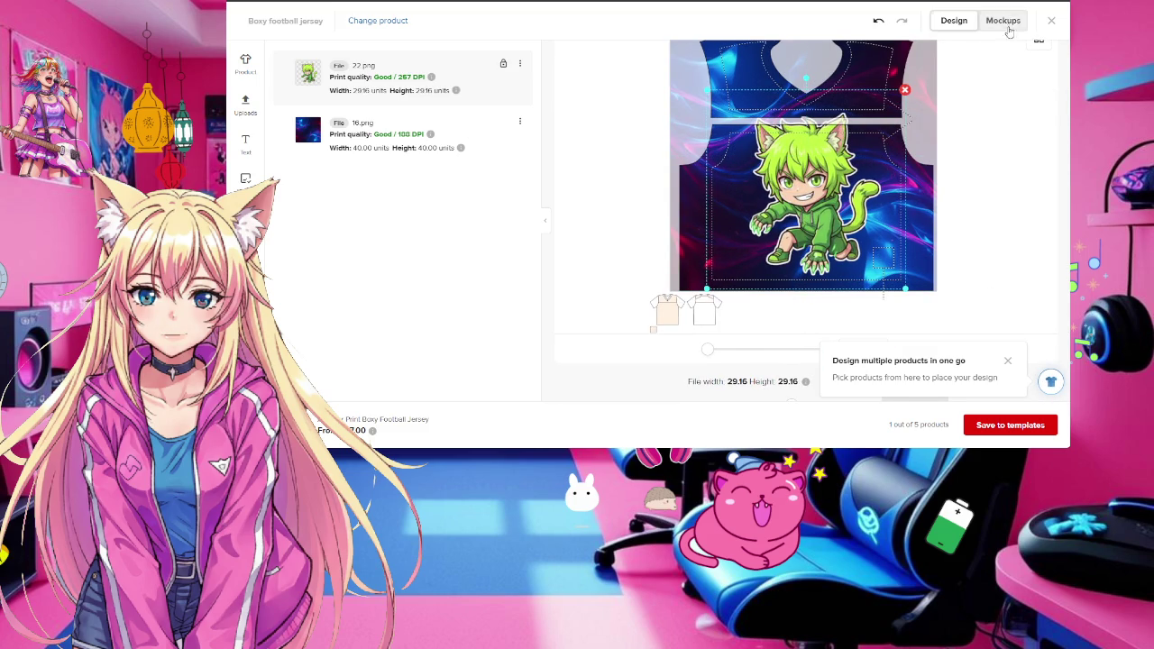
left_click(1003, 20)
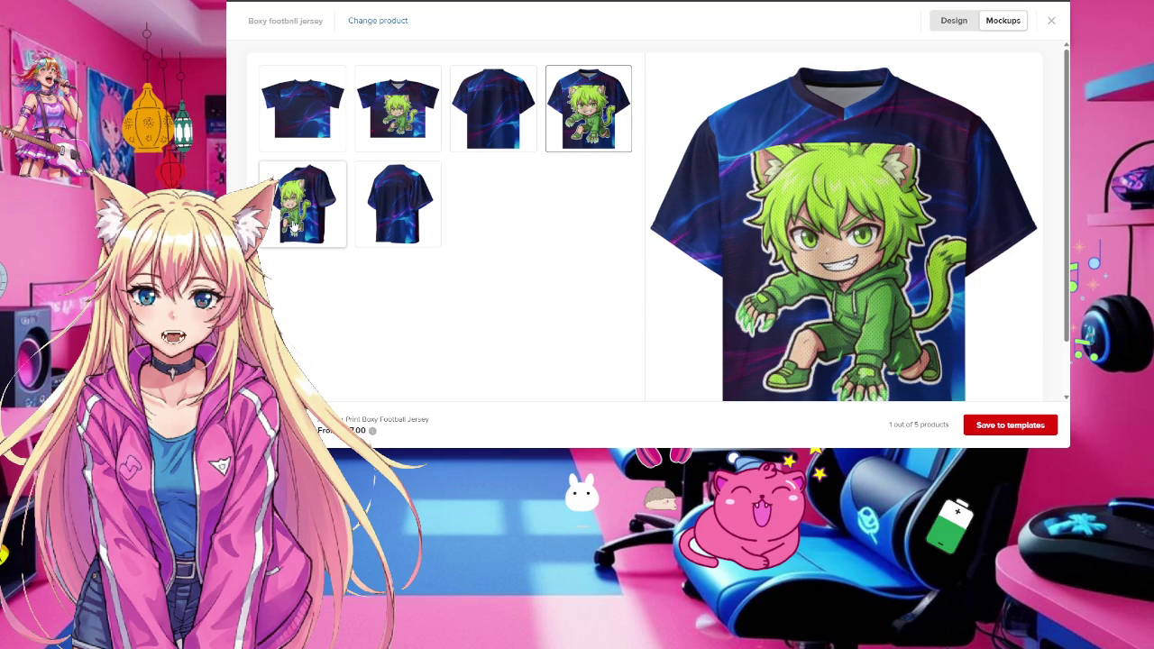
left_click(307, 219)
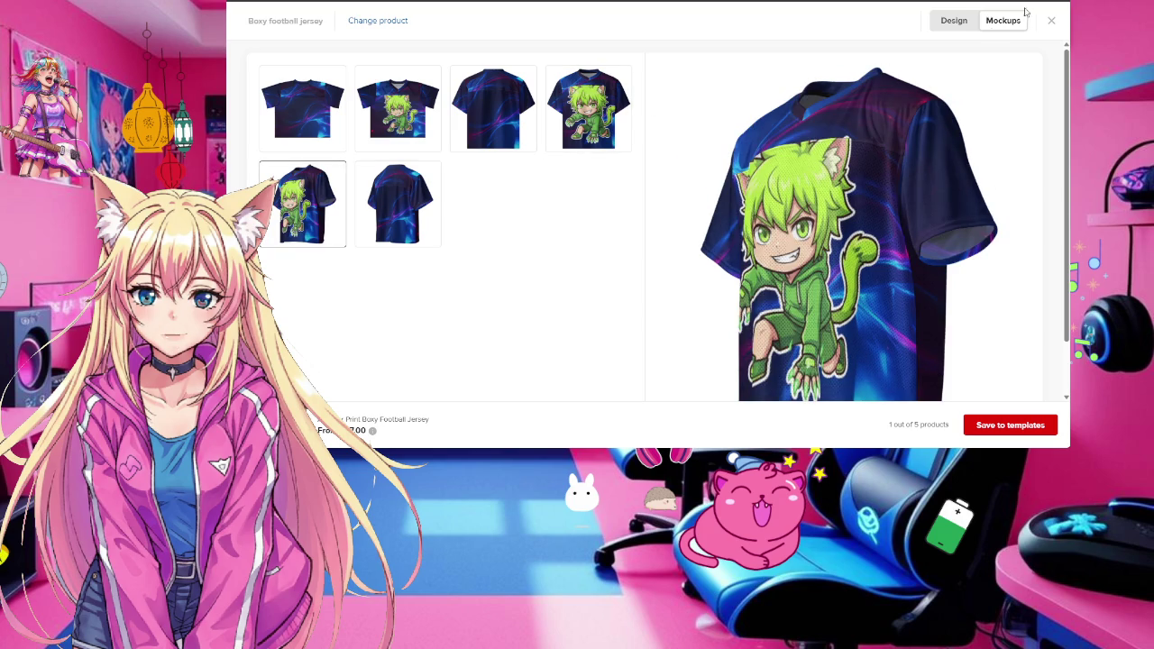
left_click(955, 20)
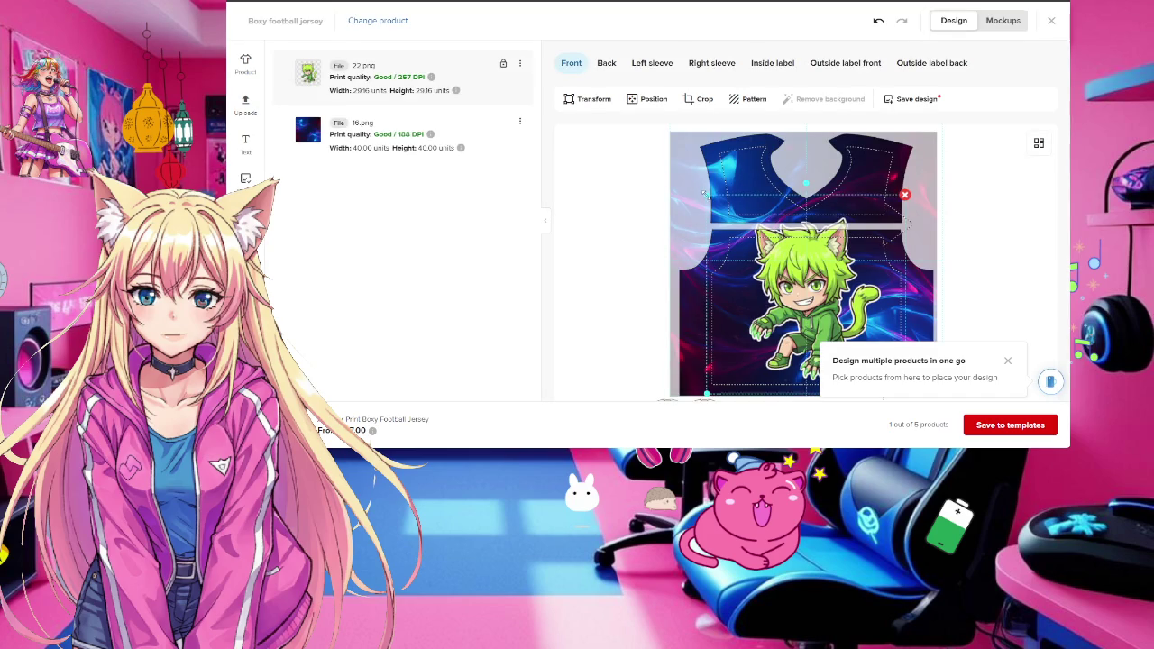
Shrink and reposition the green cat 22.png to 22.56 units, rated Good at 332 DPI
left_click_drag(703, 194, 832, 274)
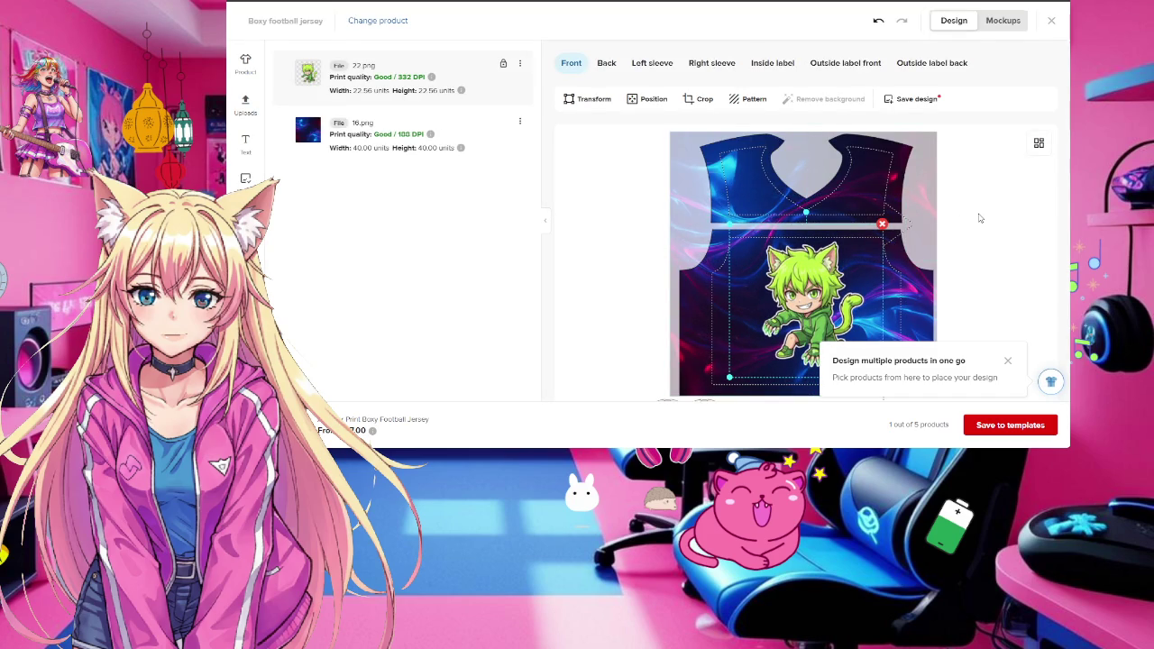
scroll(981, 219, "down", 2)
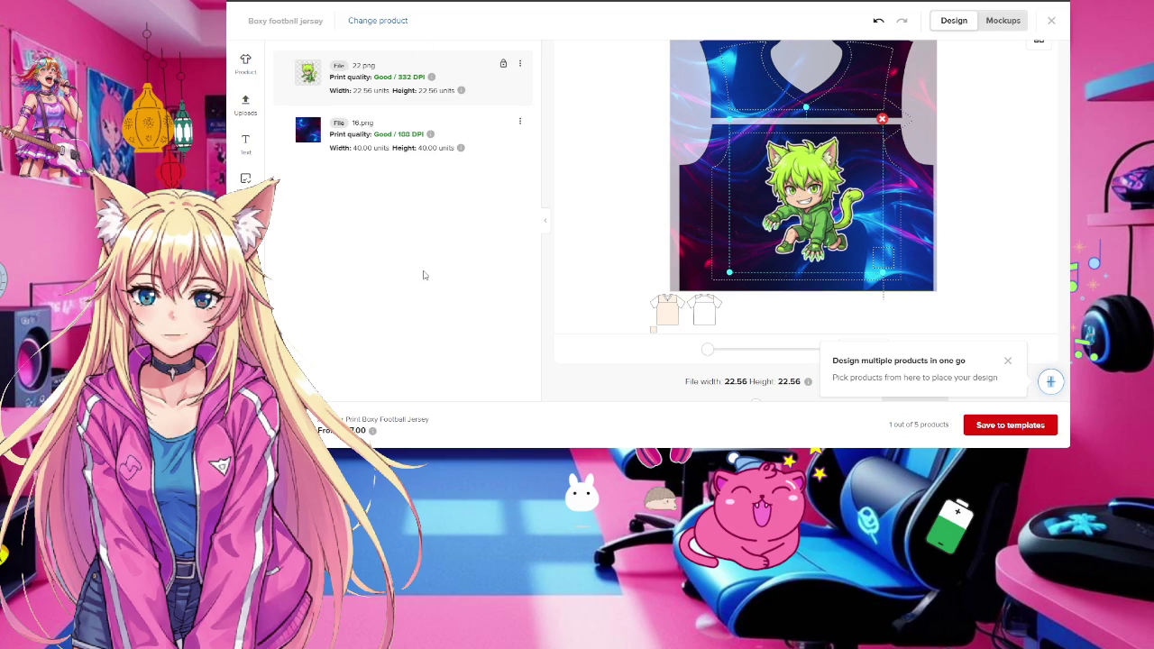
scroll(699, 91, "up", 2)
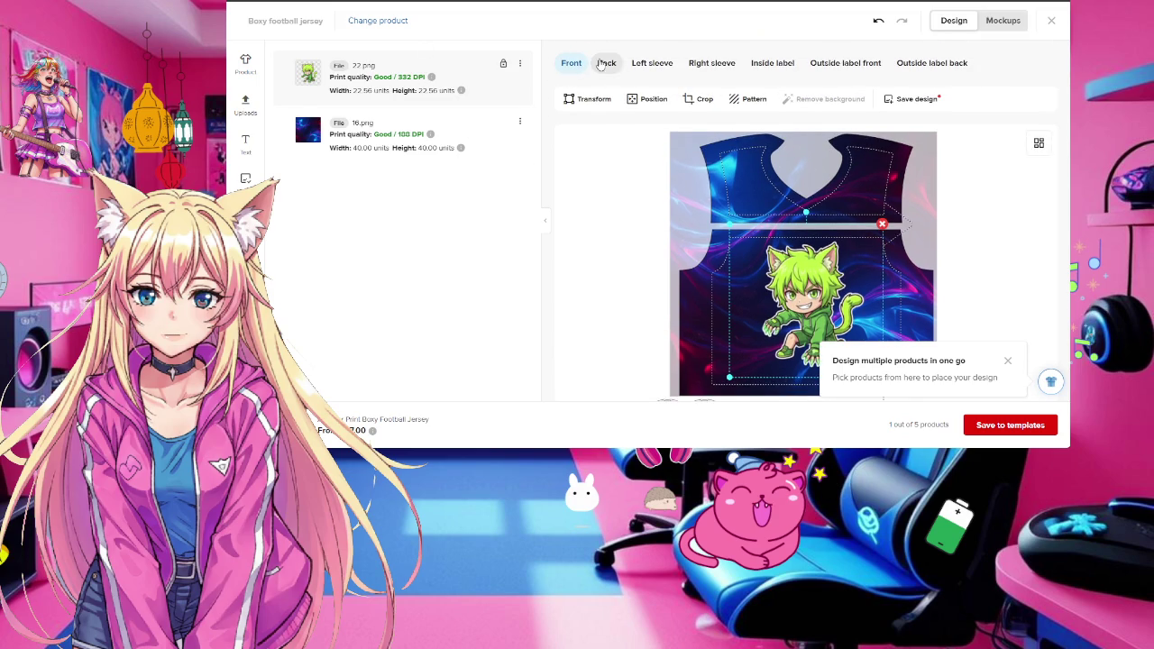
Review the left sleeve, back and outside label areas, settling on the back print
left_click(654, 67)
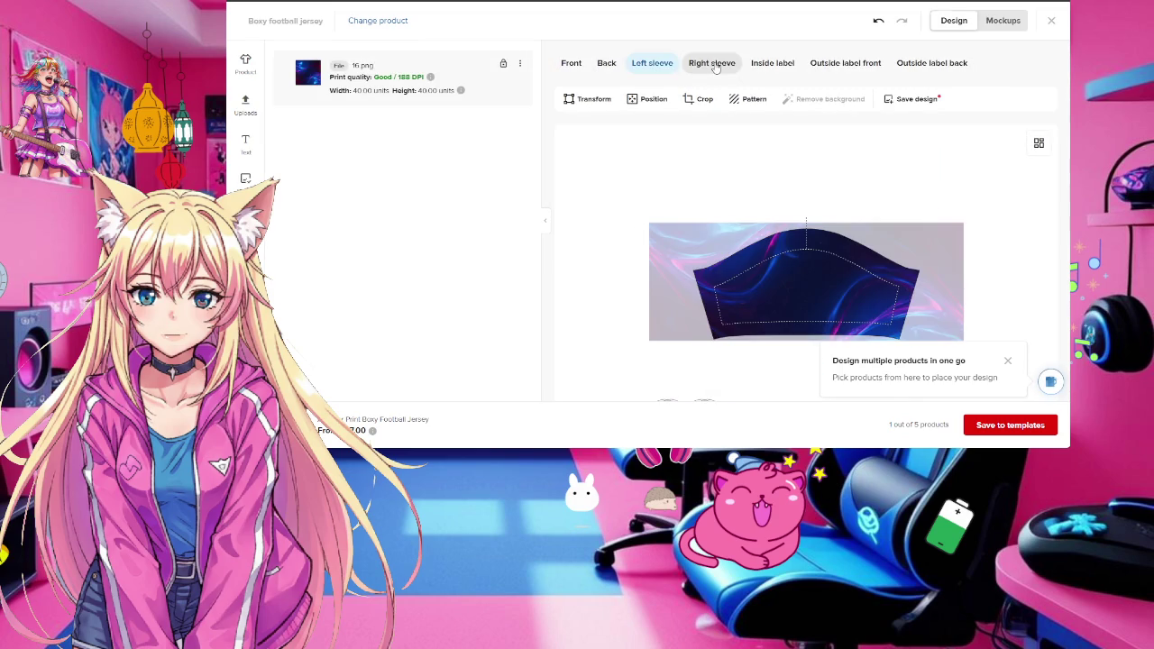
left_click(605, 65)
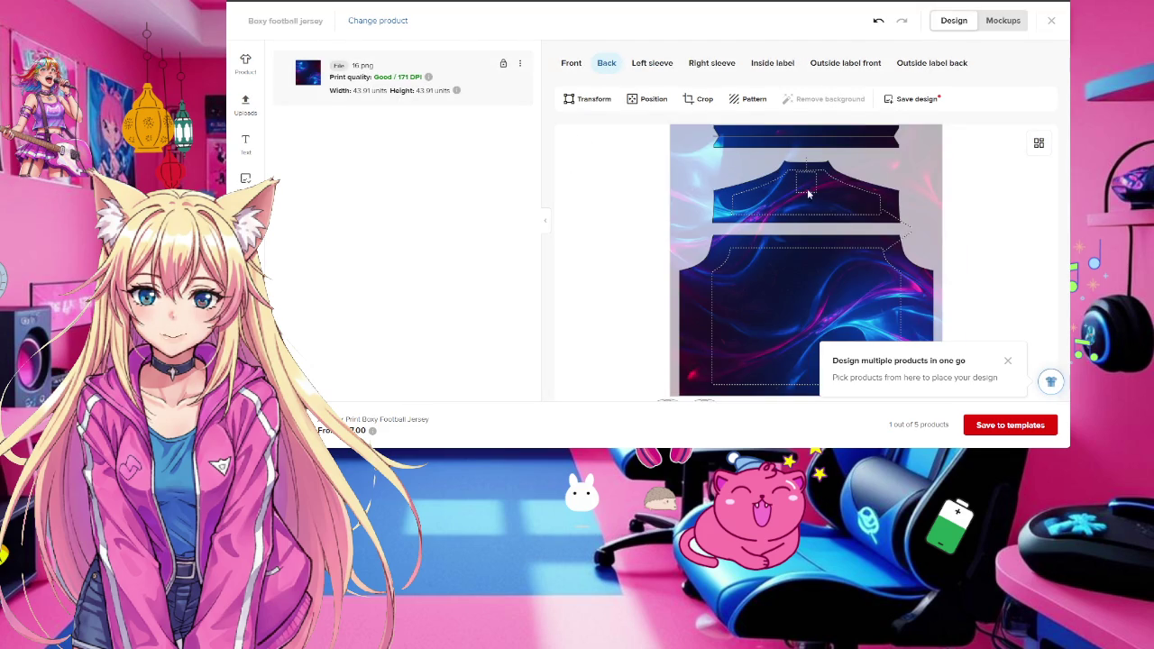
mouse_move(932, 63)
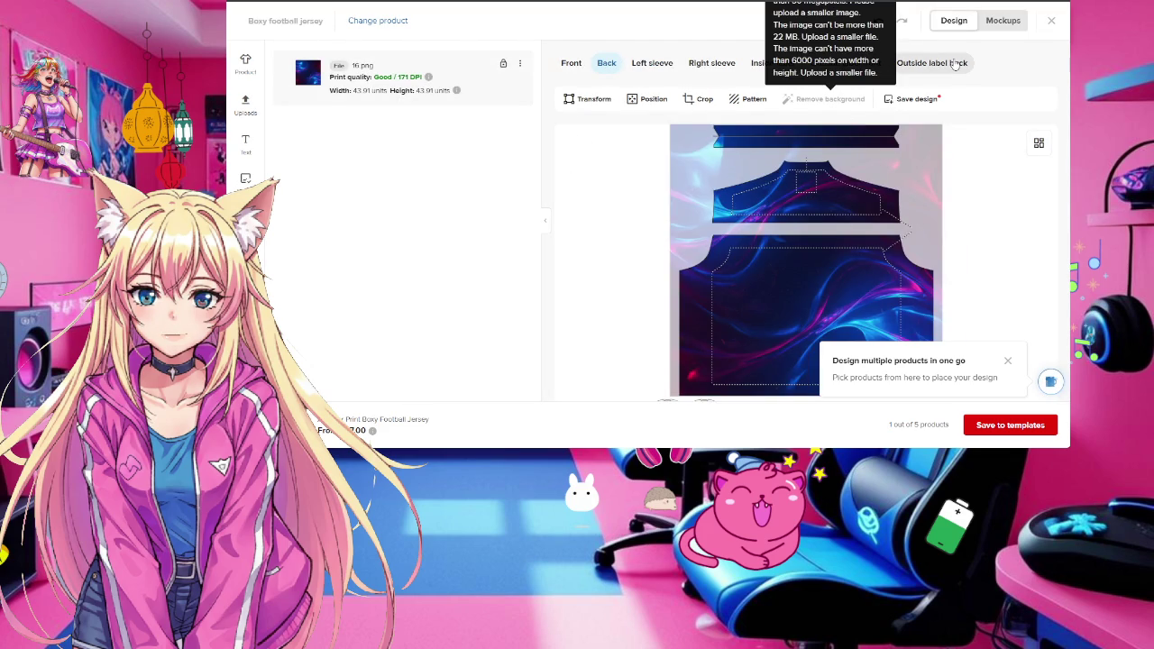
left_click(954, 68)
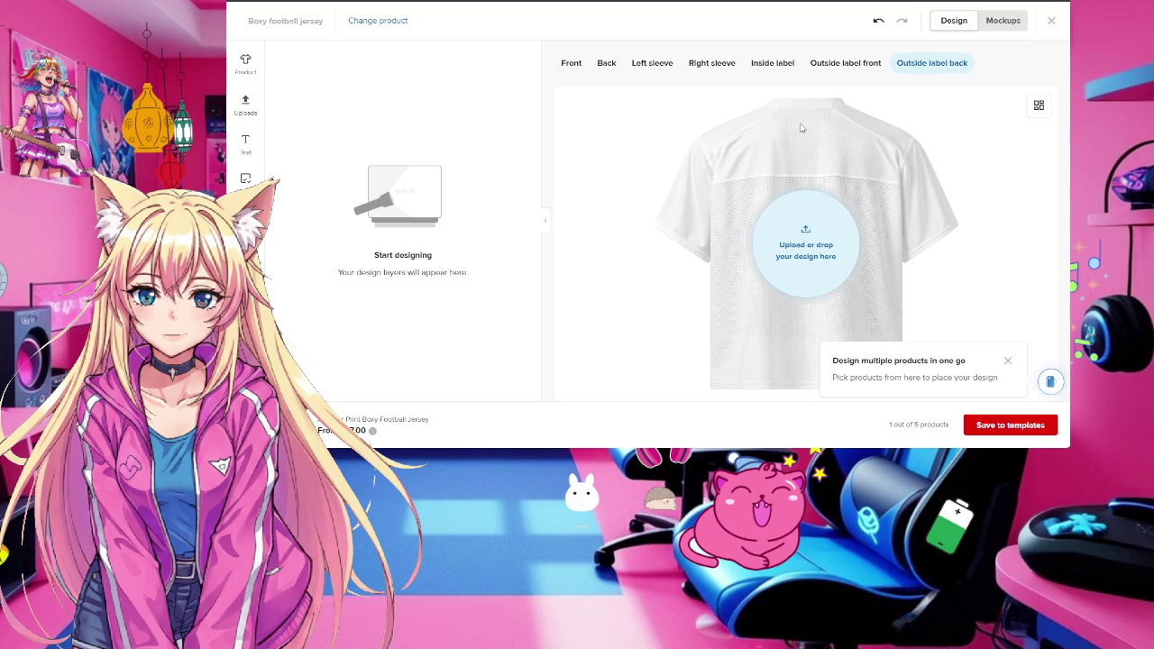
left_click(606, 64)
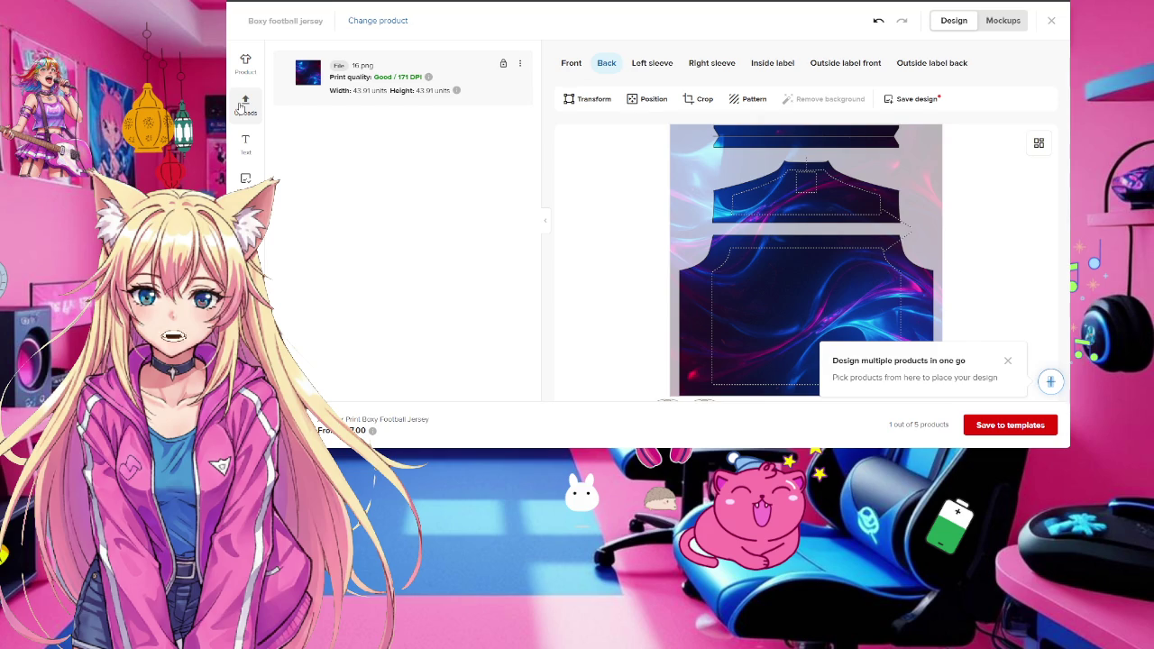
Apply 21.png to the jersey back and shrink it to 4.37 units near the collar
left_click(244, 102)
mouse_move(442, 153)
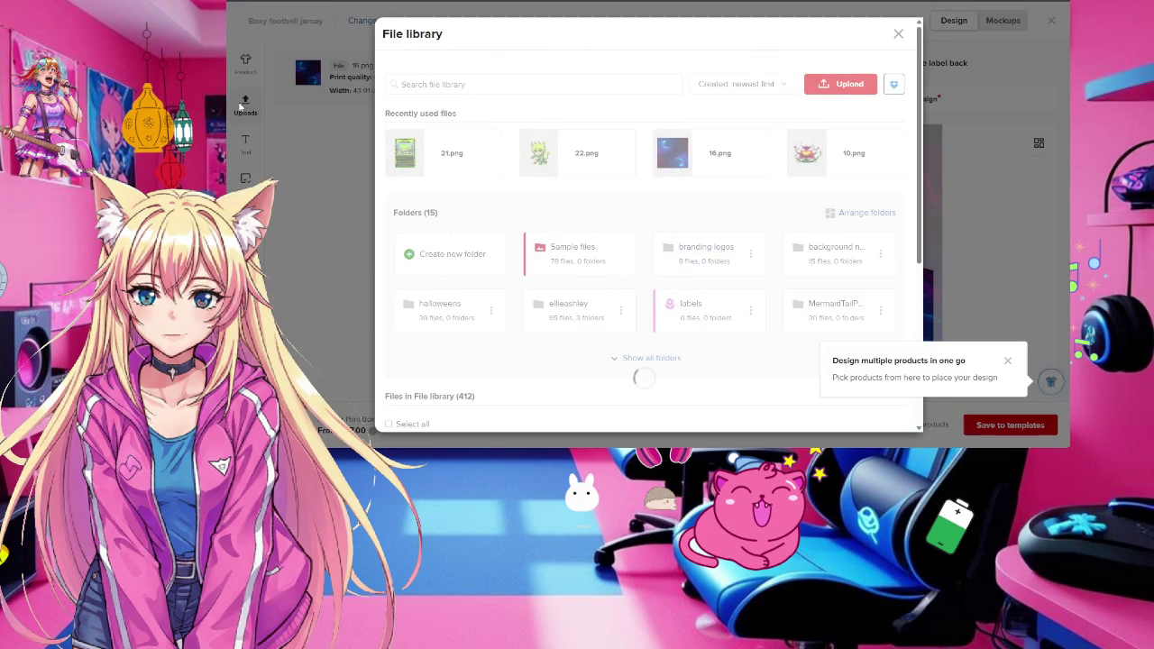
left_click(430, 153)
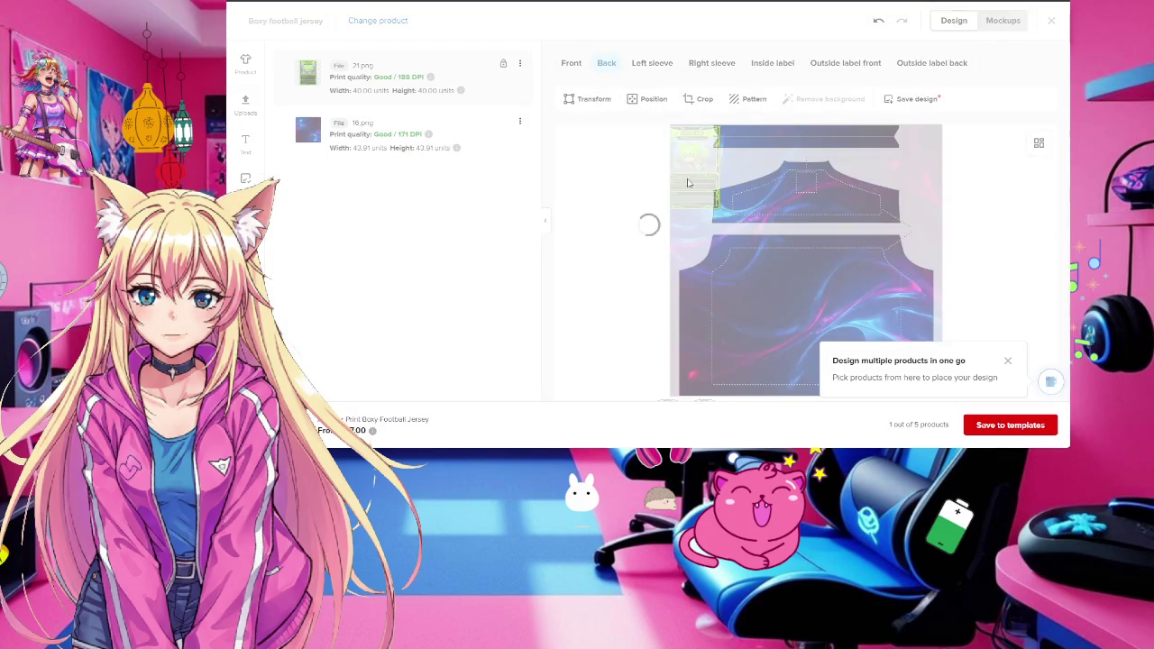
left_click(670, 129)
mouse_move(670, 126)
left_mouse_down()
mouse_move(858, 280)
mouse_move(799, 194)
left_mouse_up()
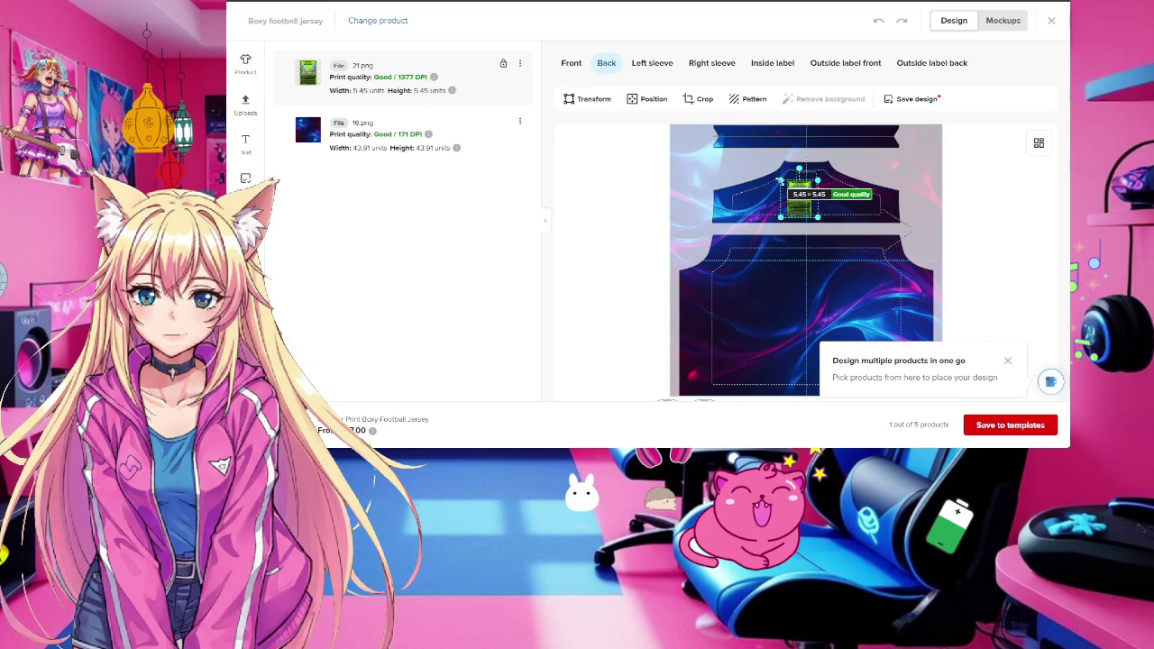
left_click_drag(768, 169, 808, 193)
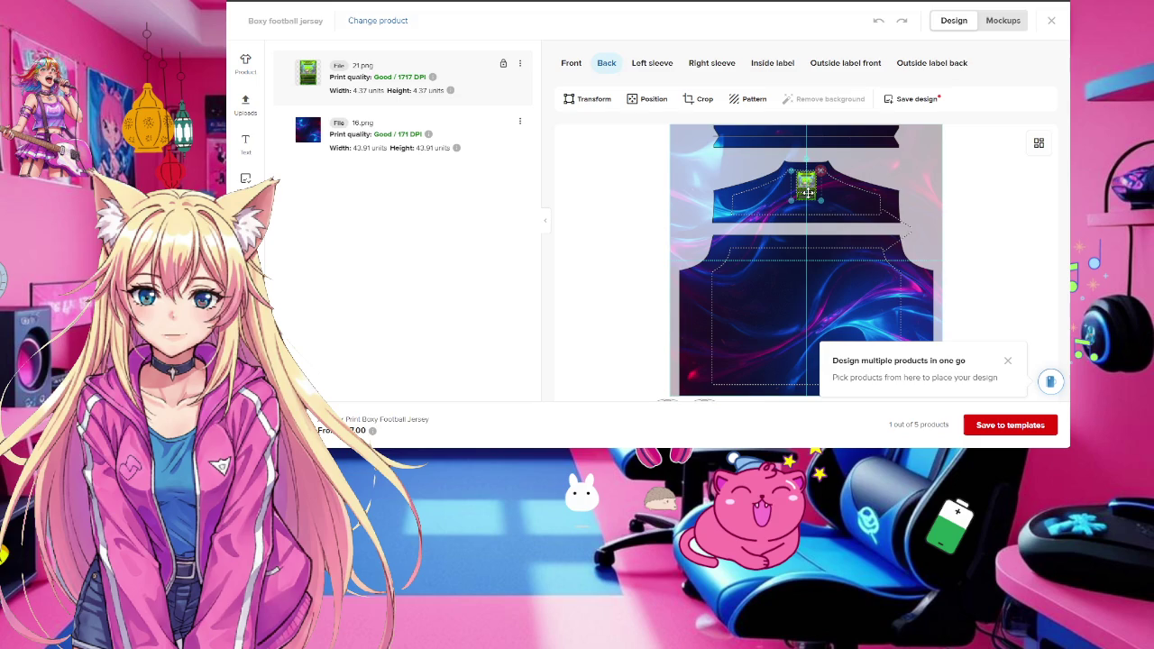
left_click(921, 197)
Check the logo on the angled back mockup, then return to the design editor
left_click(1006, 16)
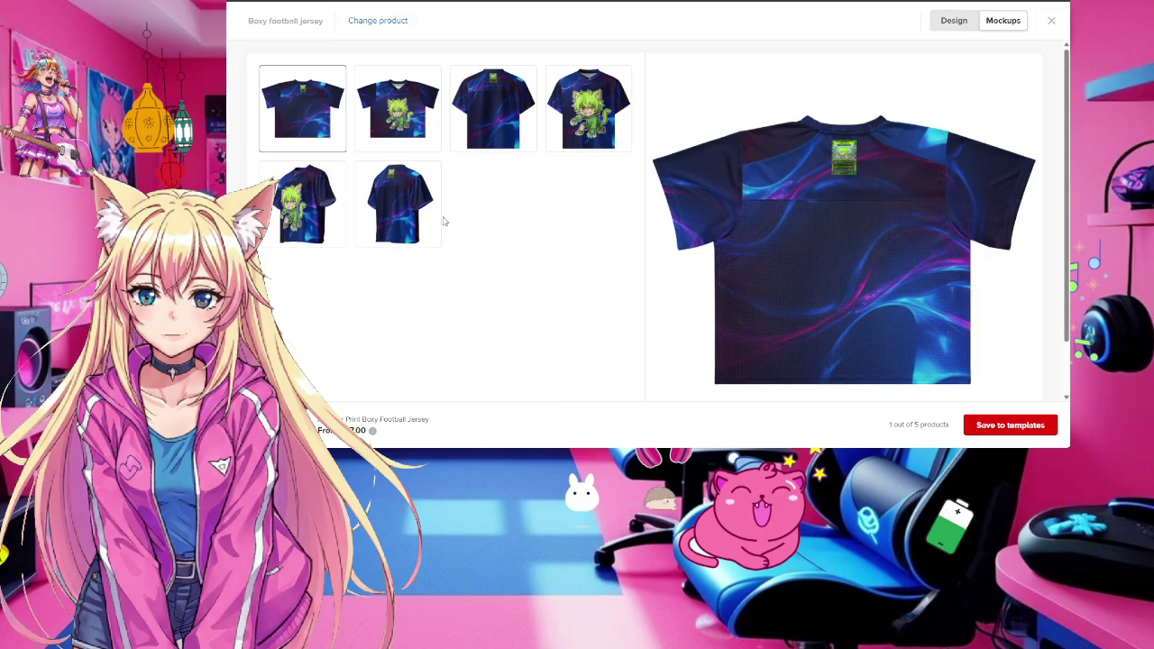
left_click(398, 212)
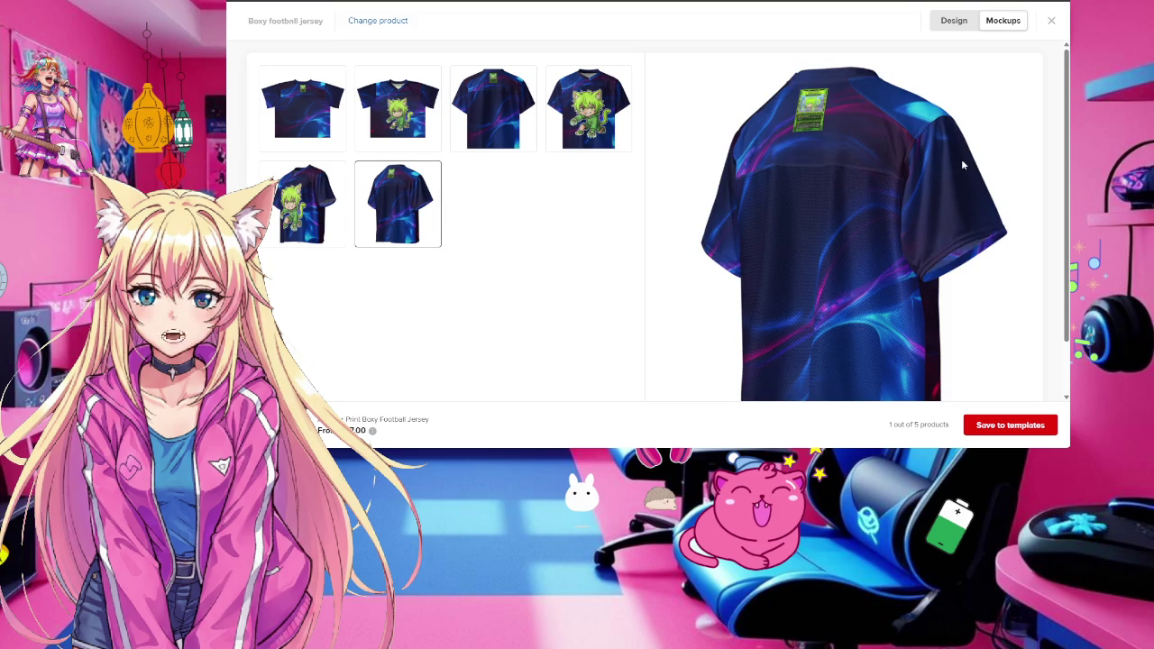
left_click(953, 21)
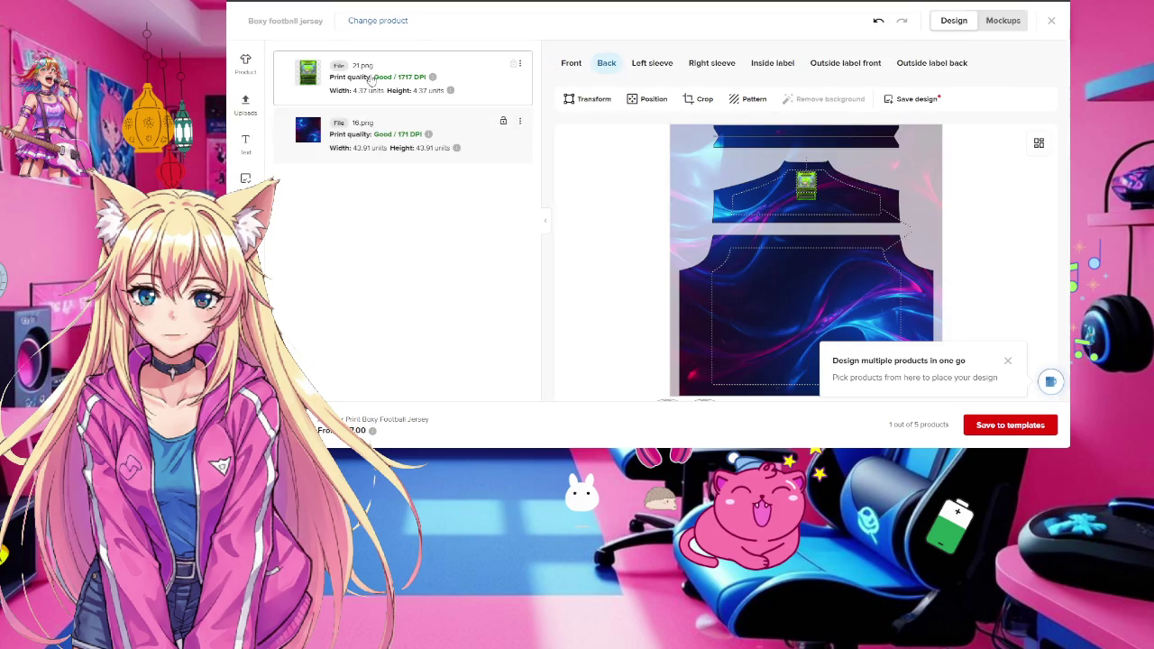
Duplicate the 21.png logo layer onto the right sleeve
left_click(520, 64)
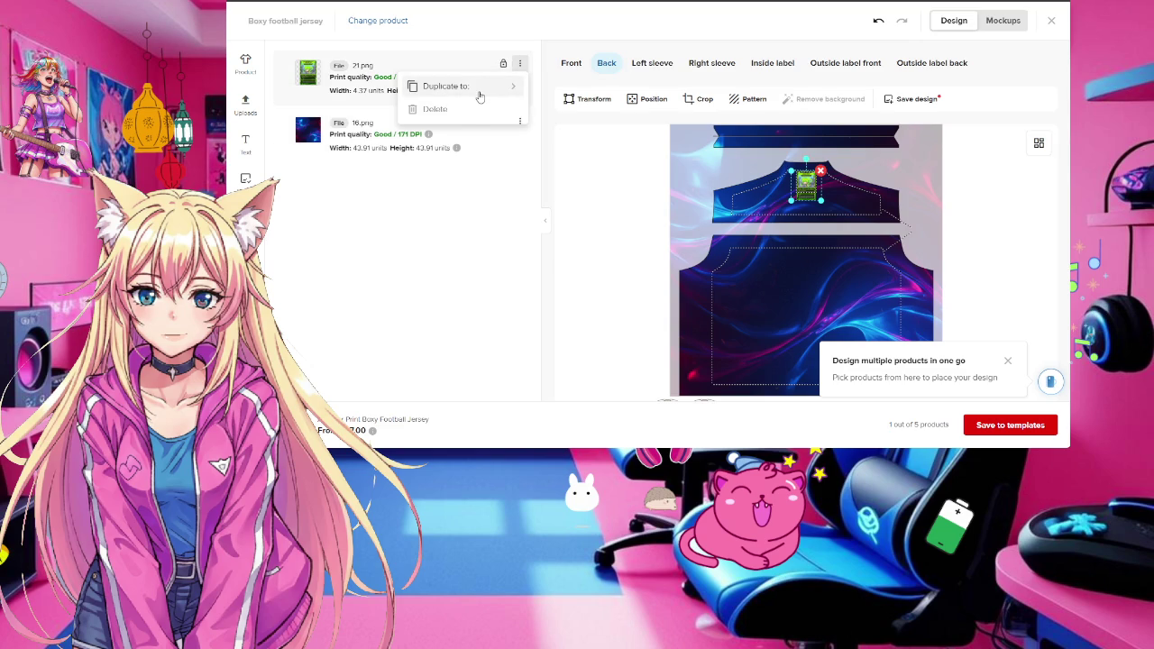
left_click(479, 94)
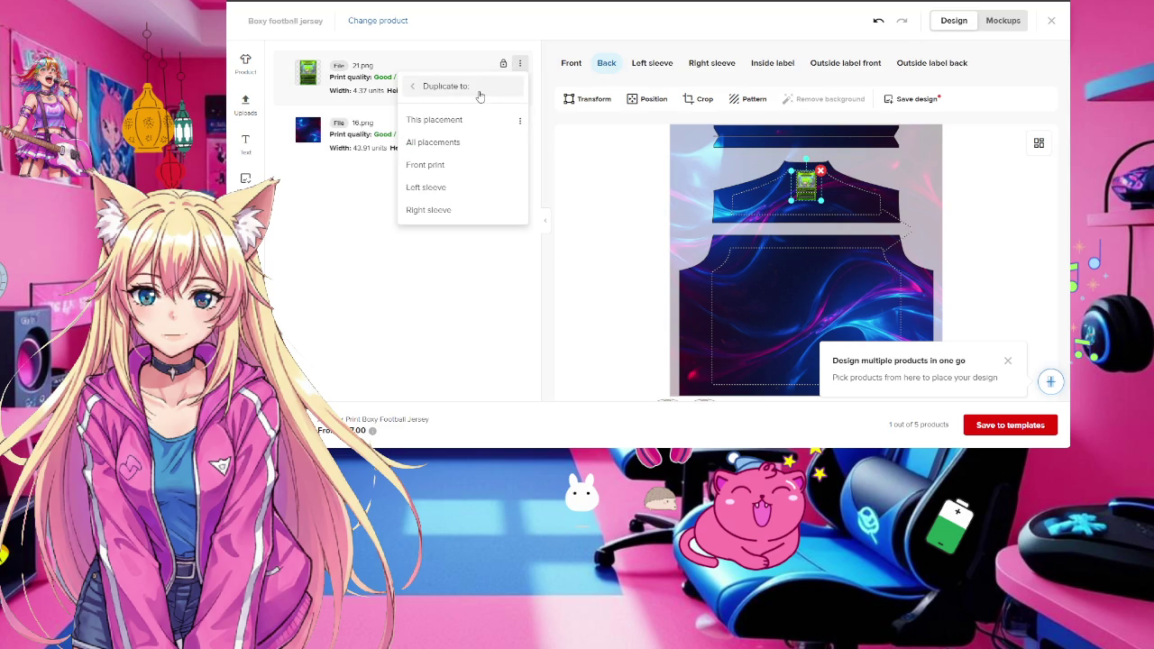
left_click(485, 211)
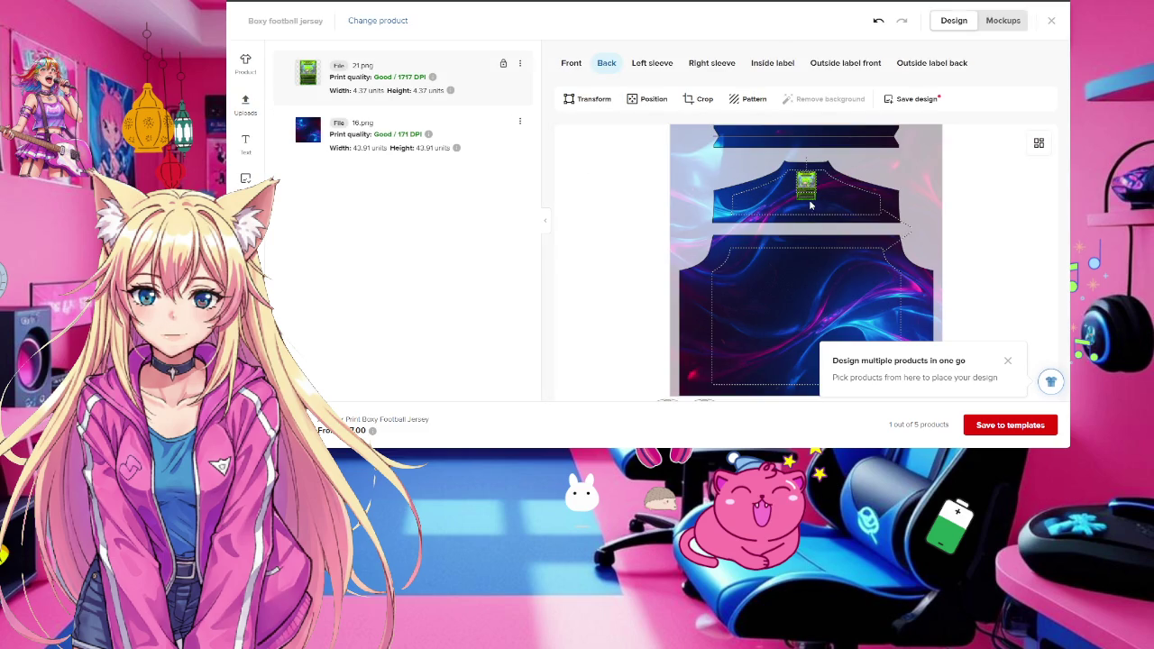
Enlarge the right sleeve logo to 8.06 units and regenerate the mockups
left_click(712, 63)
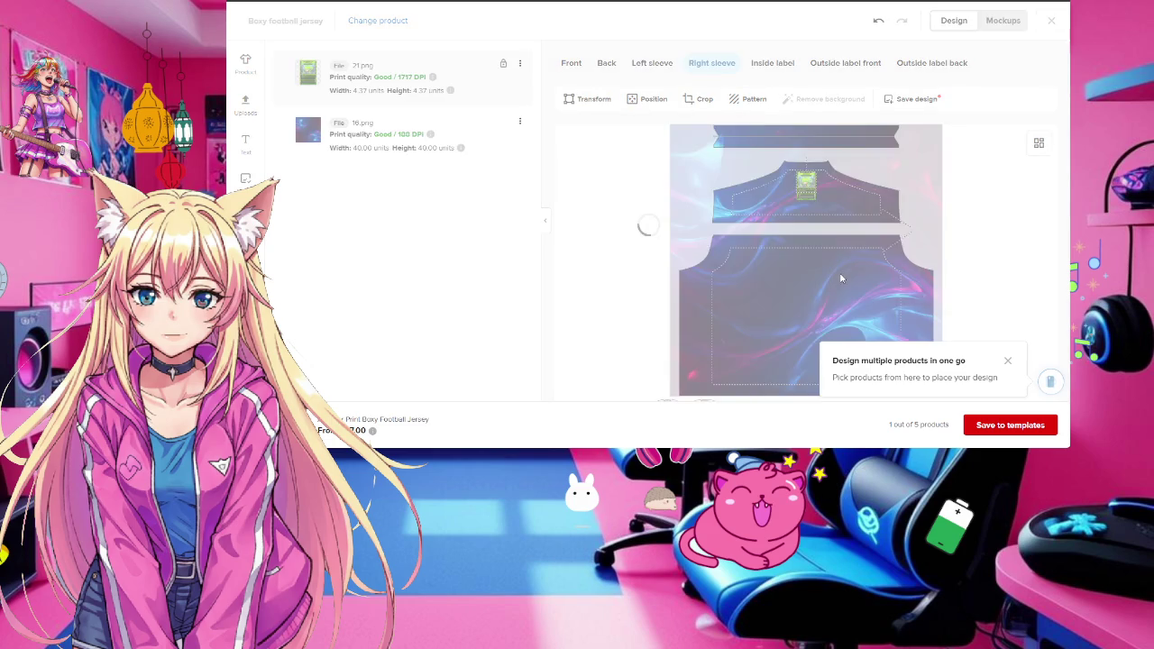
left_click(805, 287)
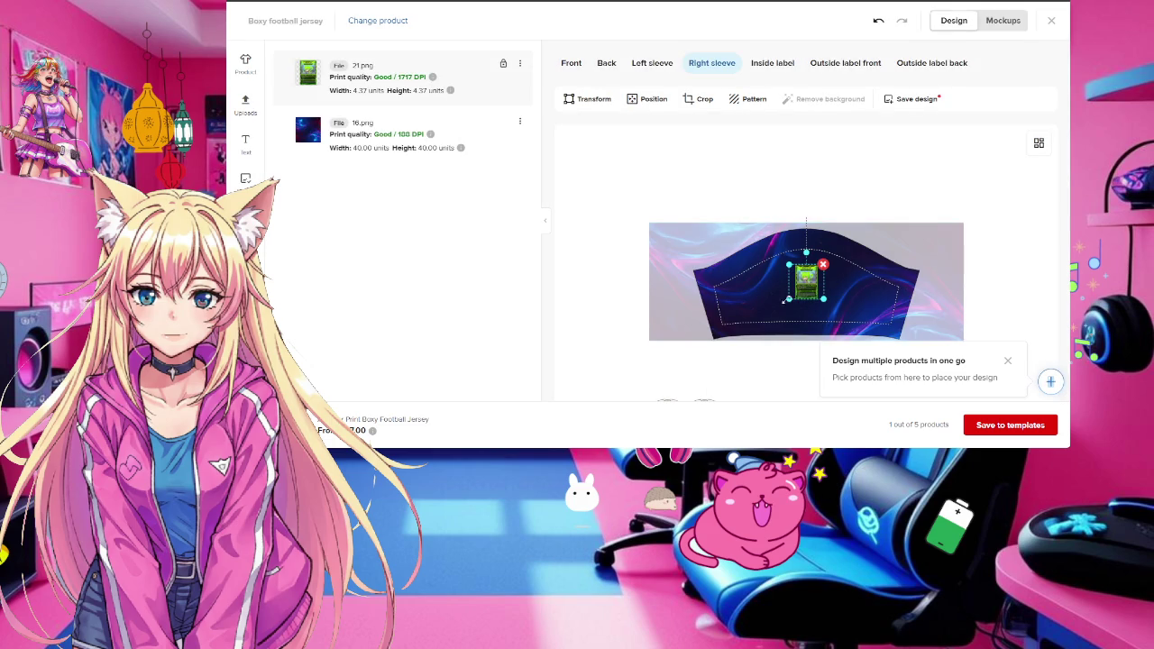
left_click_drag(786, 302, 773, 317)
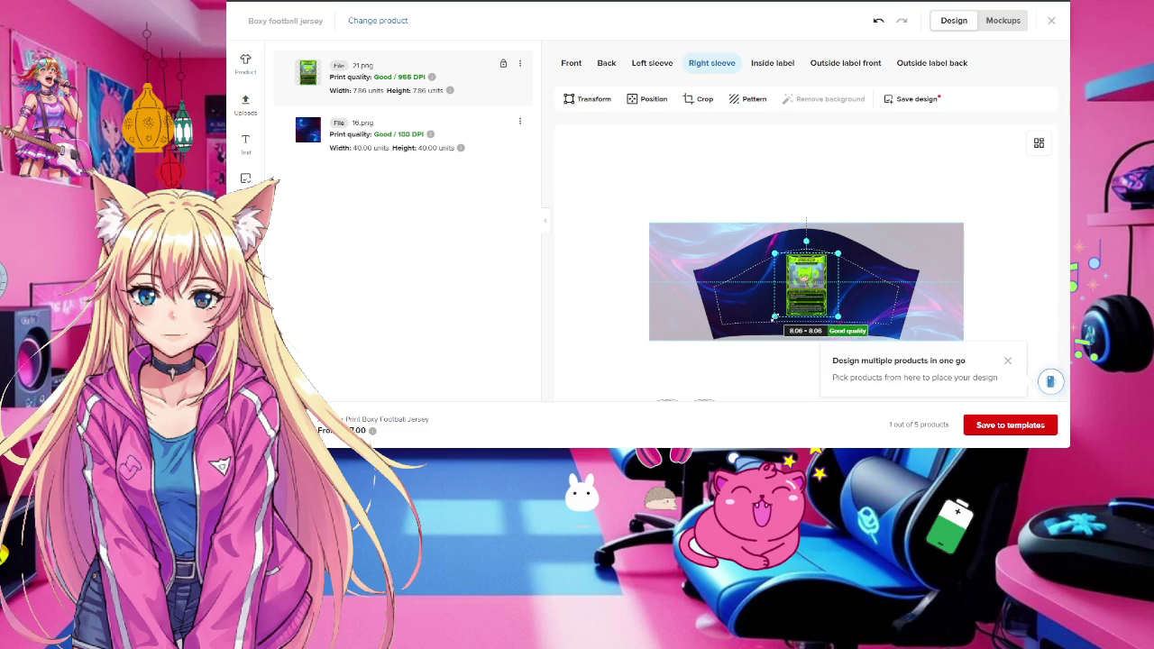
left_click(1003, 20)
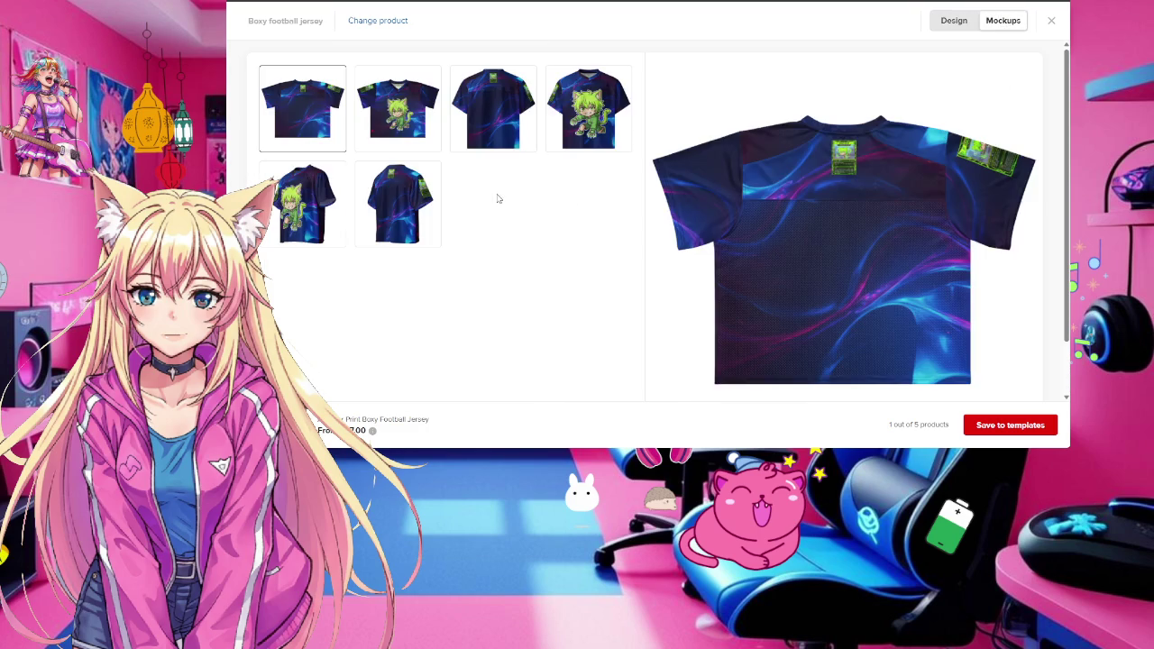
Move from the angled back mockup to the angled front view showing the cat
left_click(427, 210)
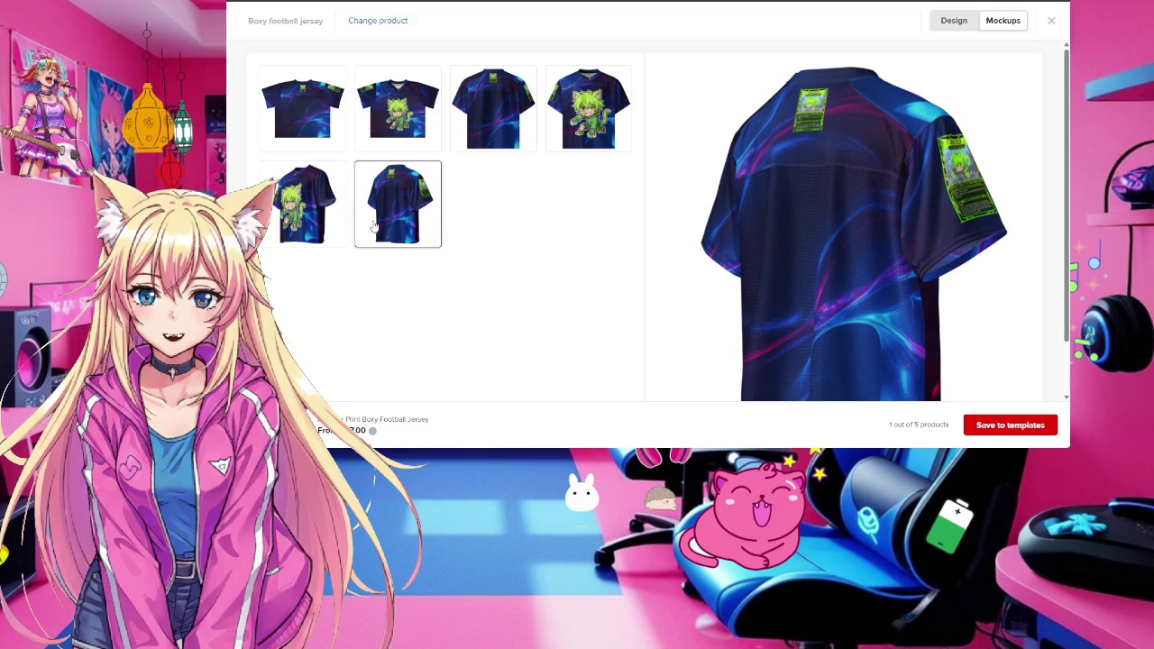
left_click(293, 221)
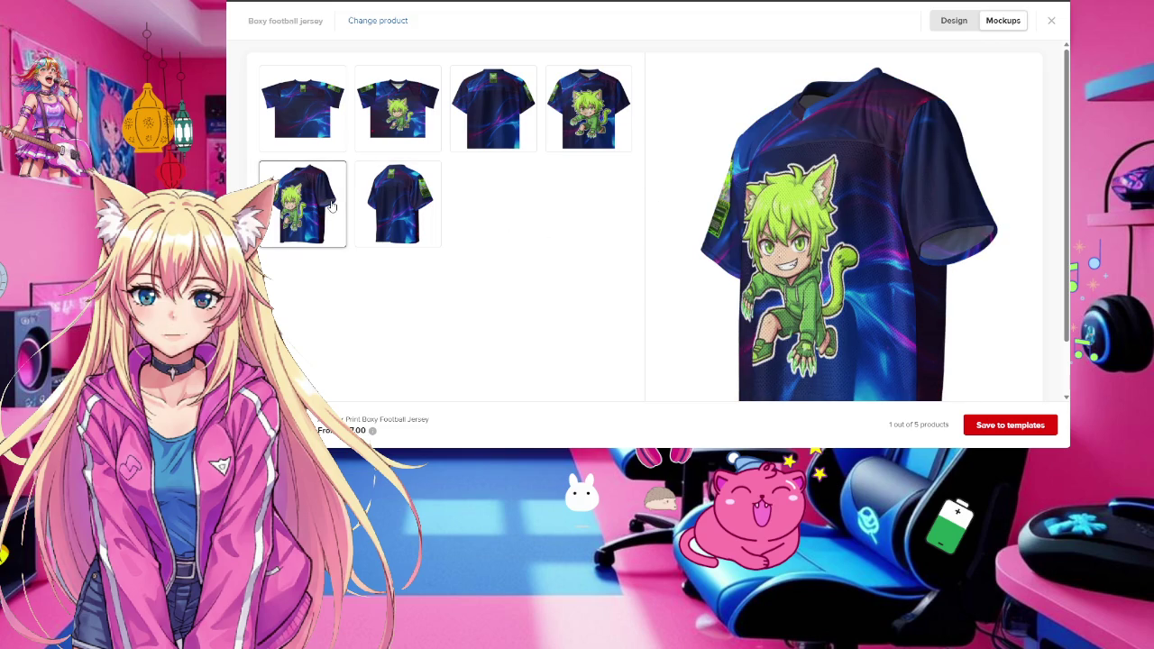
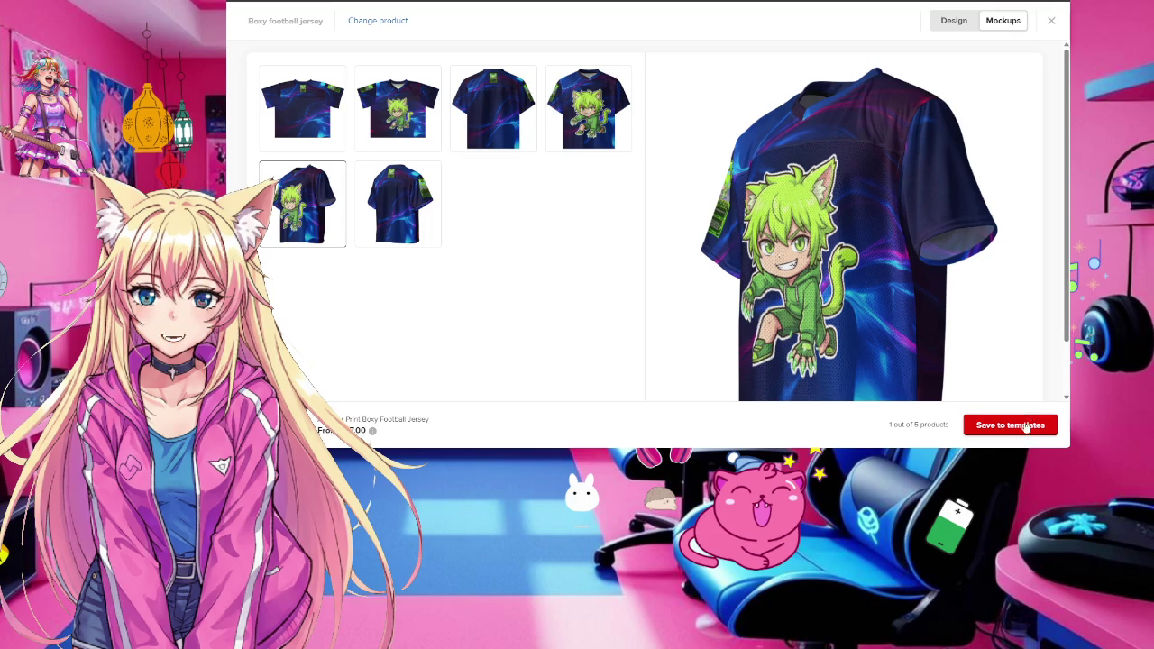
Save the boxy football jersey mockup as a product template
left_click(1021, 432)
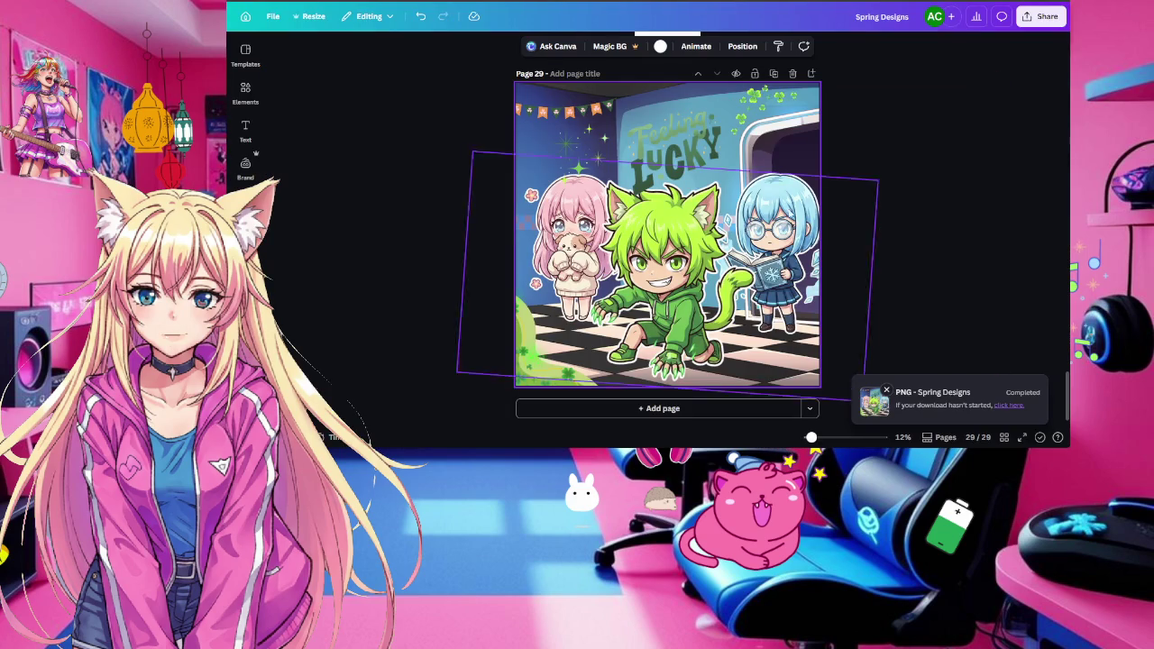
Add blank page 30 with a heading text box and replace its sample text with the title
left_click(674, 407)
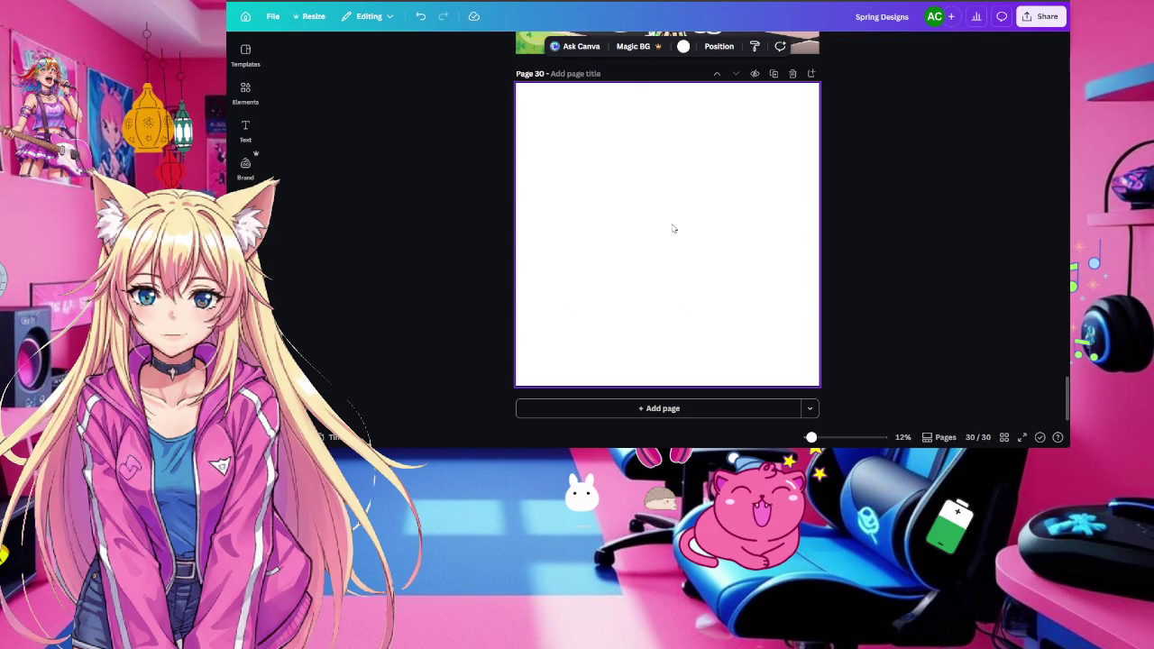
left_click(246, 131)
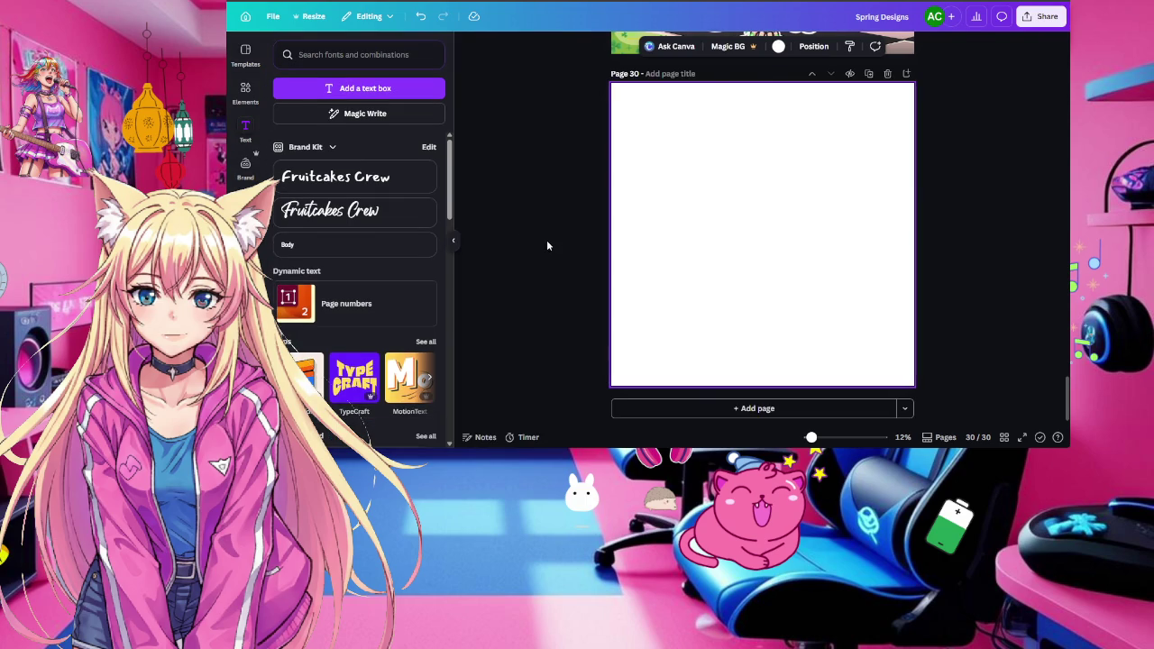
left_click(364, 211)
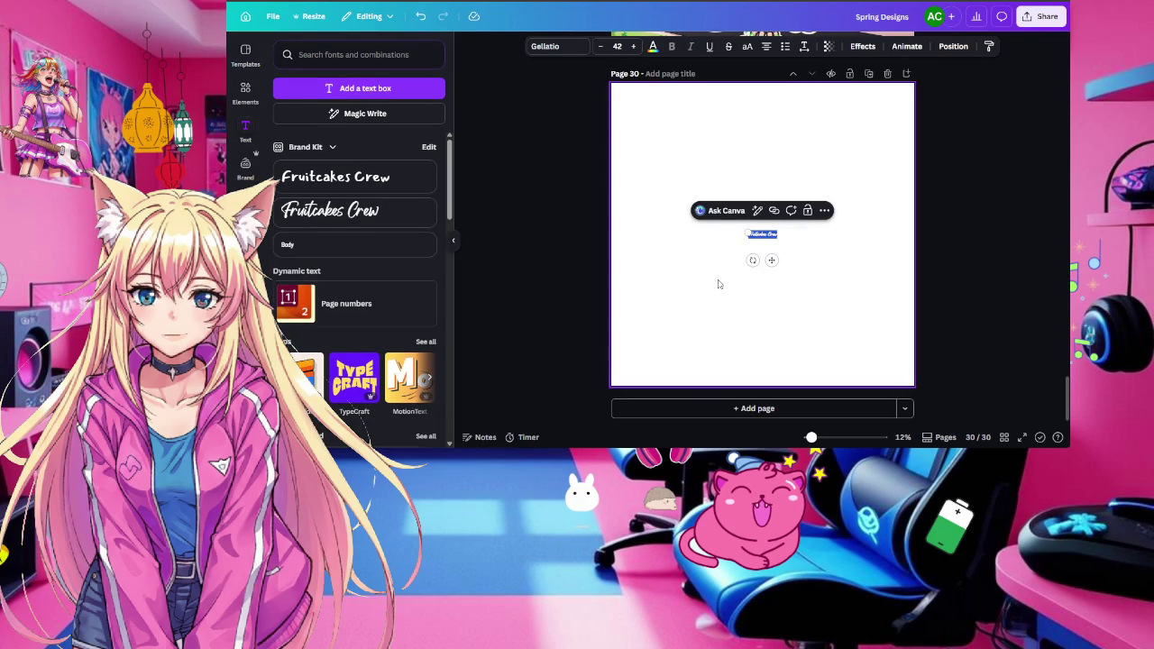
key("BackSpace")
type("Cre")
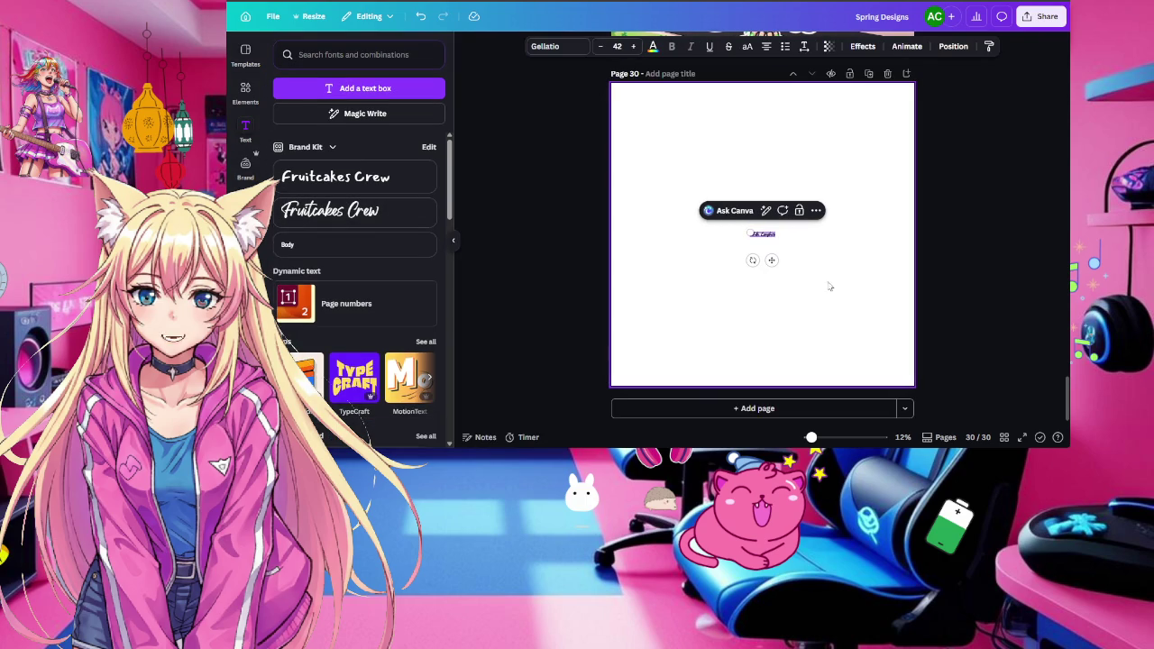
Centre the title on the page, delete its misspelled ending, and open a new Chrome tab
mouse_move(775, 234)
left_mouse_down()
mouse_move(748, 233)
mouse_move(567, 139)
left_mouse_up()
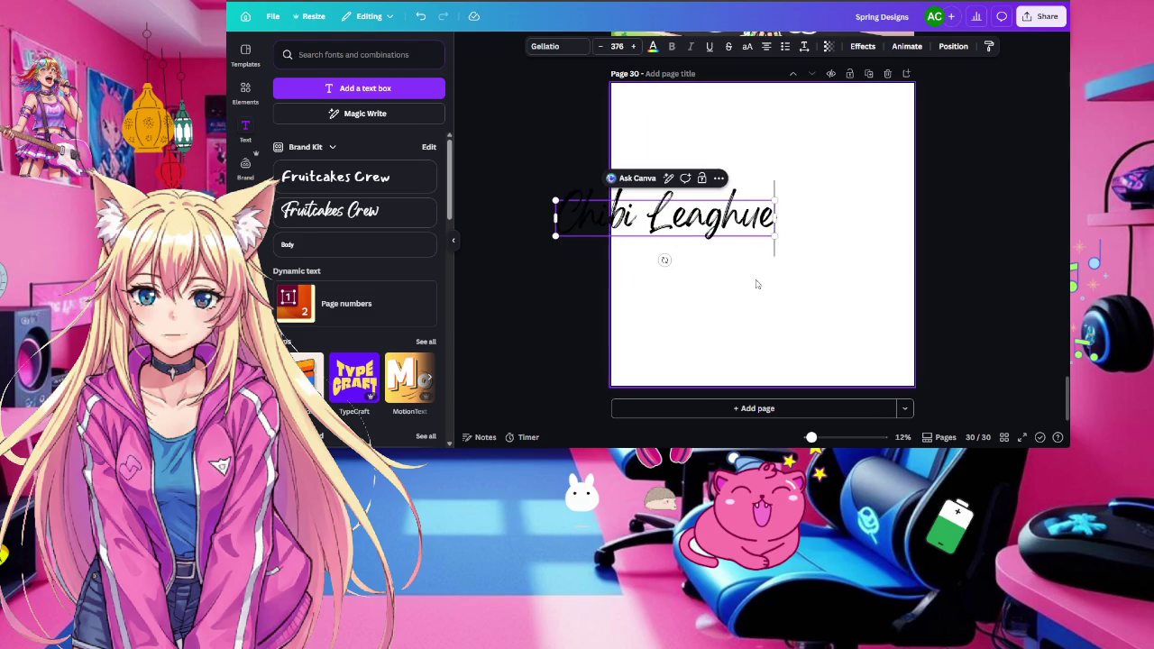
left_click_drag(730, 226, 845, 194)
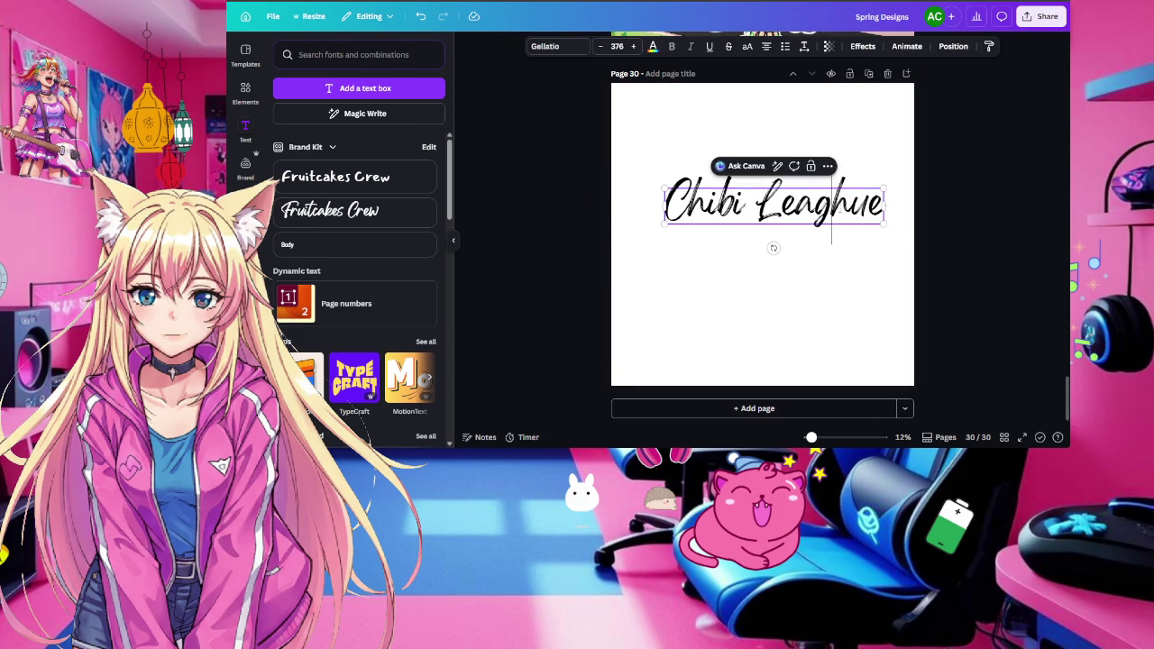
double_click(847, 205)
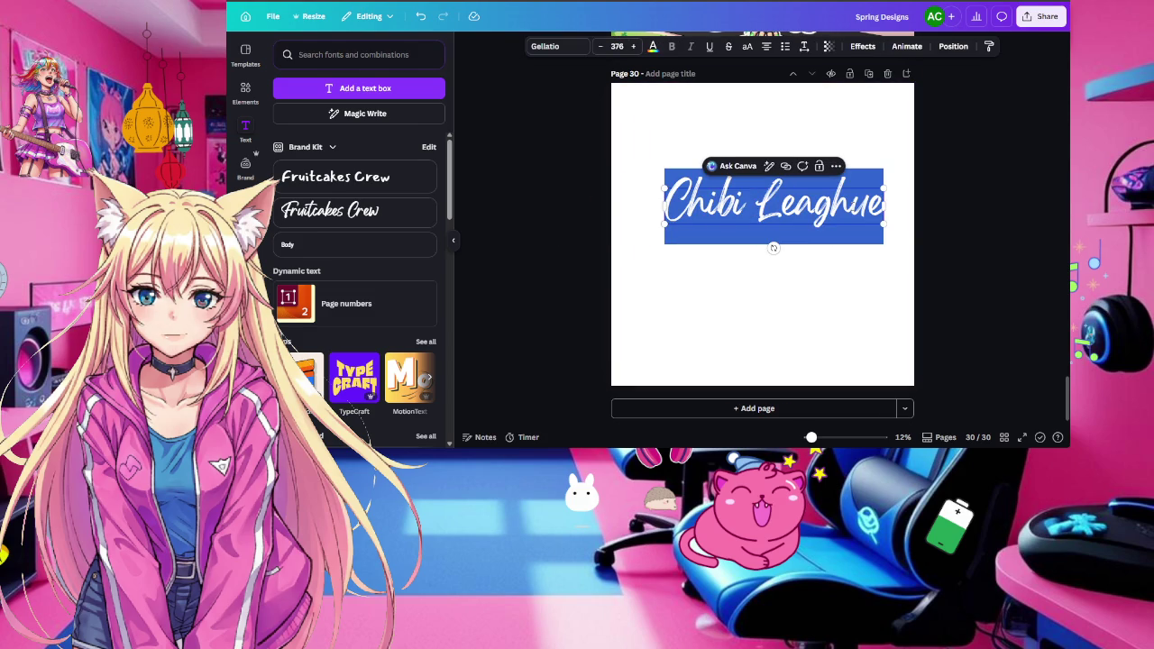
left_click(851, 205)
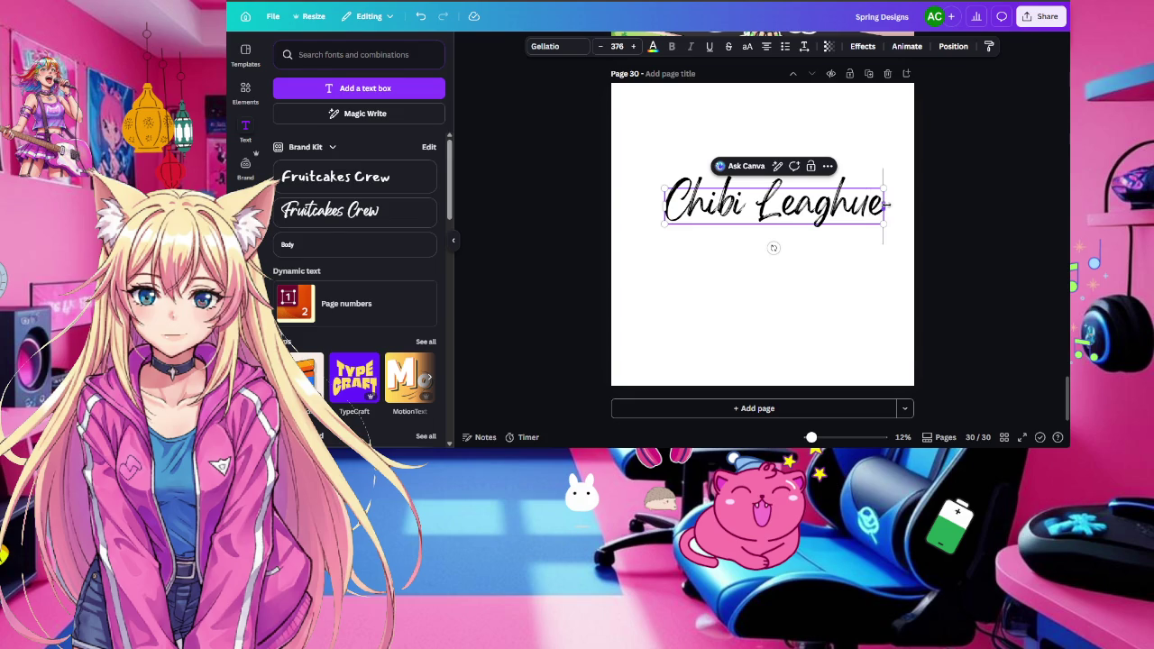
key("BackSpace")
key("BackSpace")
key("BackSpace")
key("BackSpace")
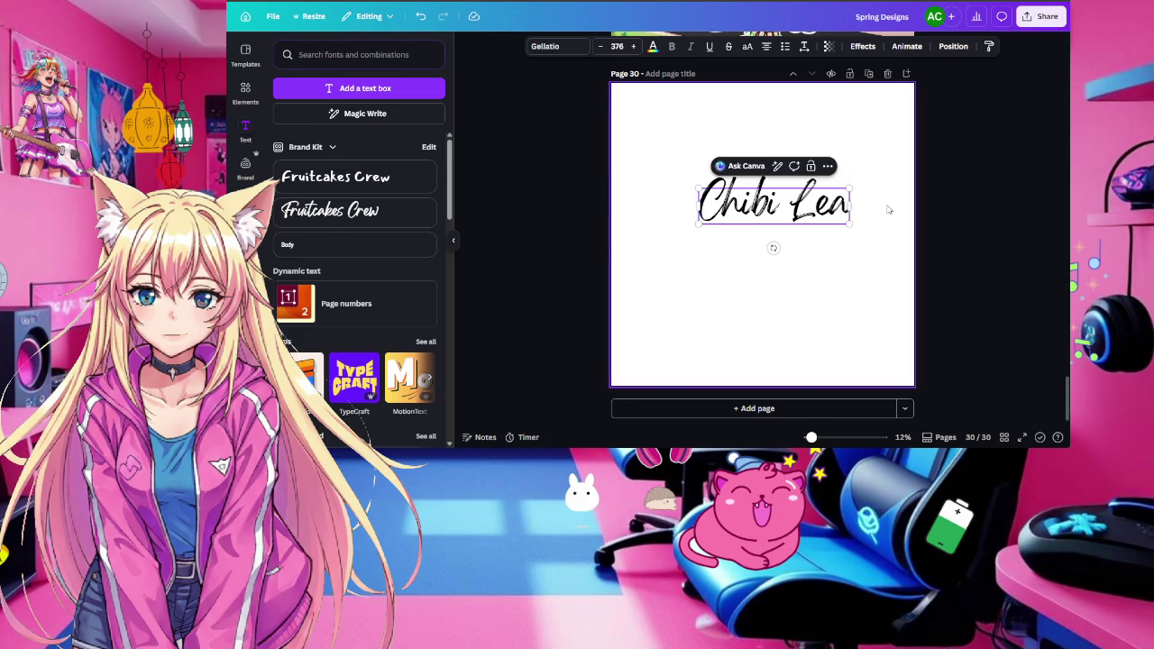
key("BackSpace")
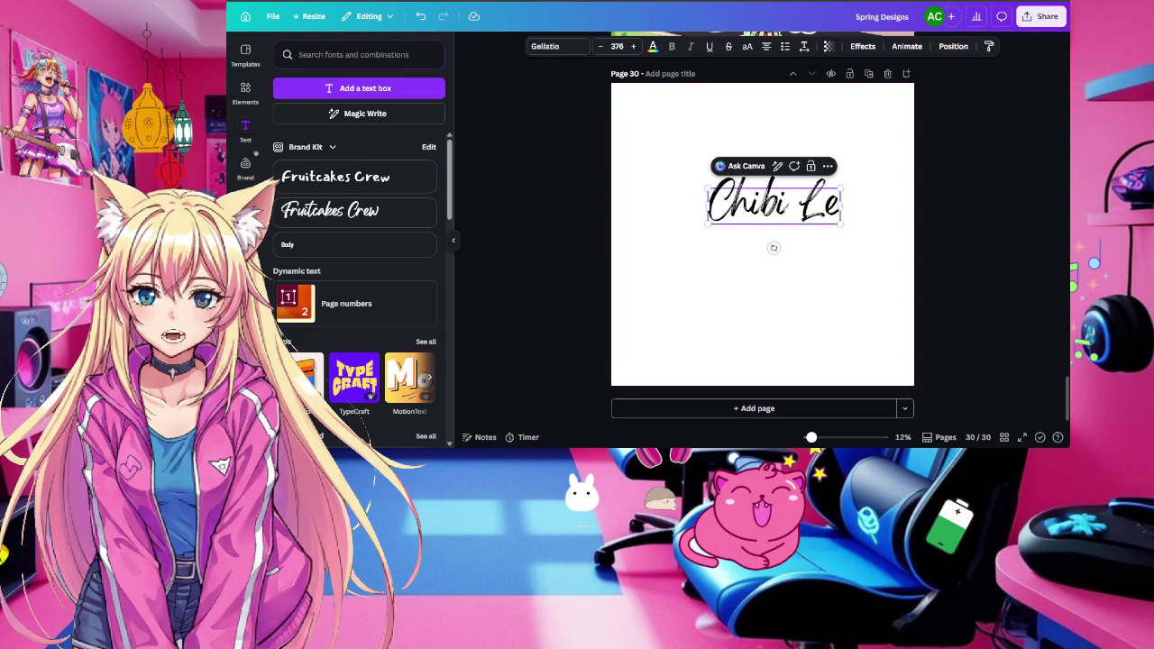
key("ctrl+t")
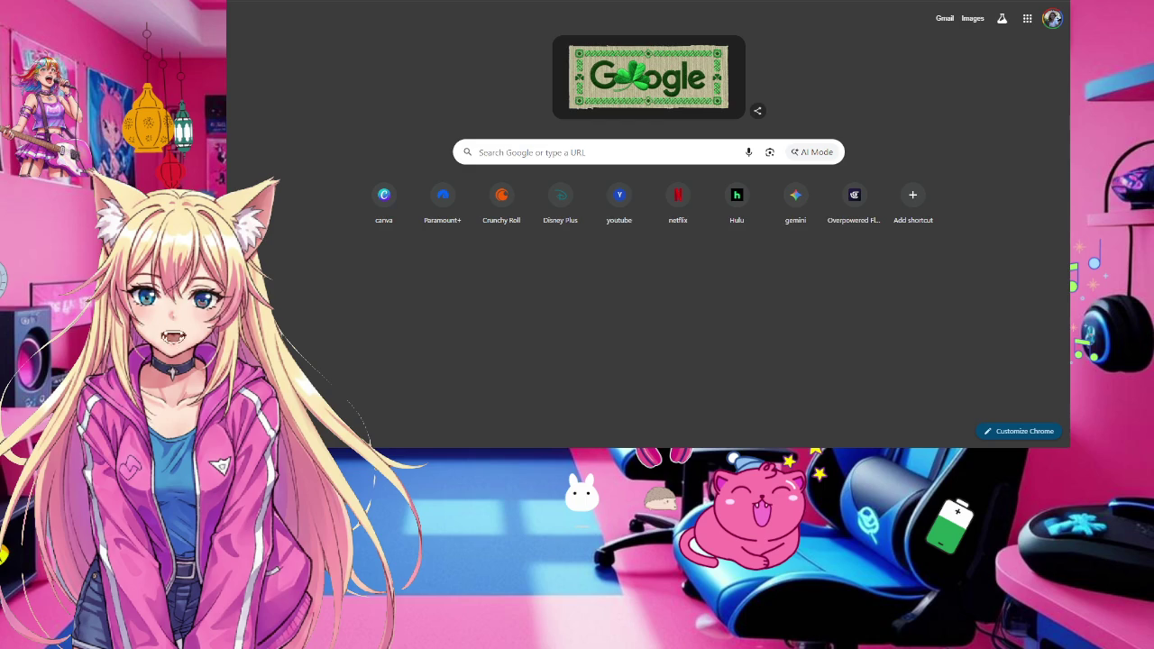
Google 'league' to check the spelling, then return to the Canva title
type("lea")
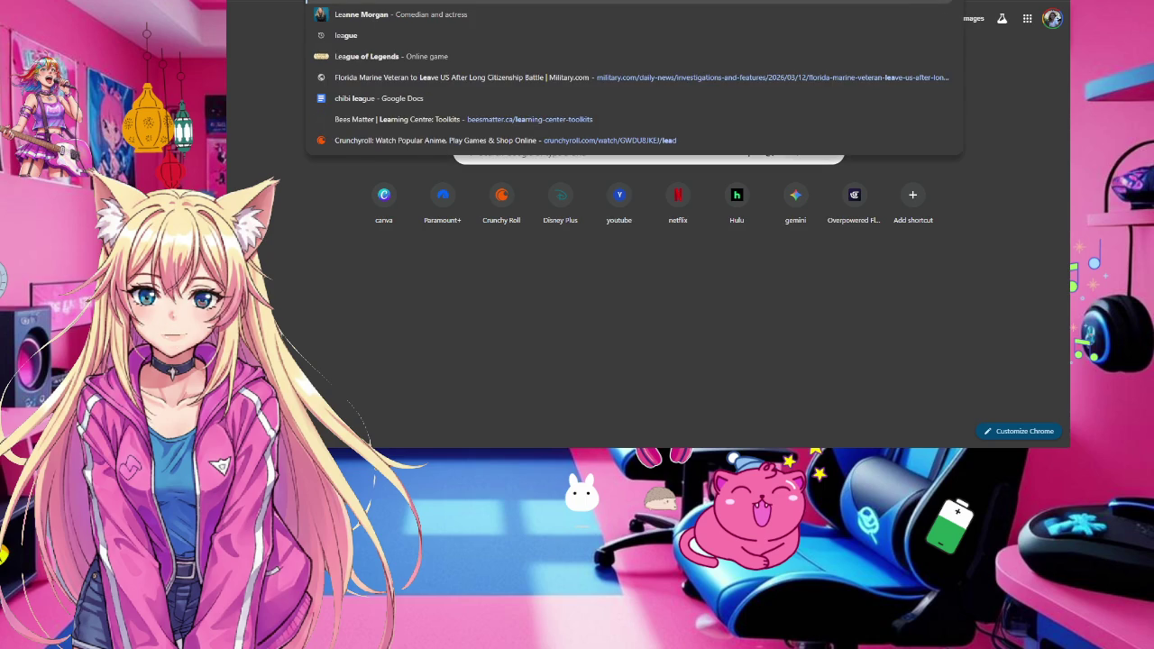
type("gue")
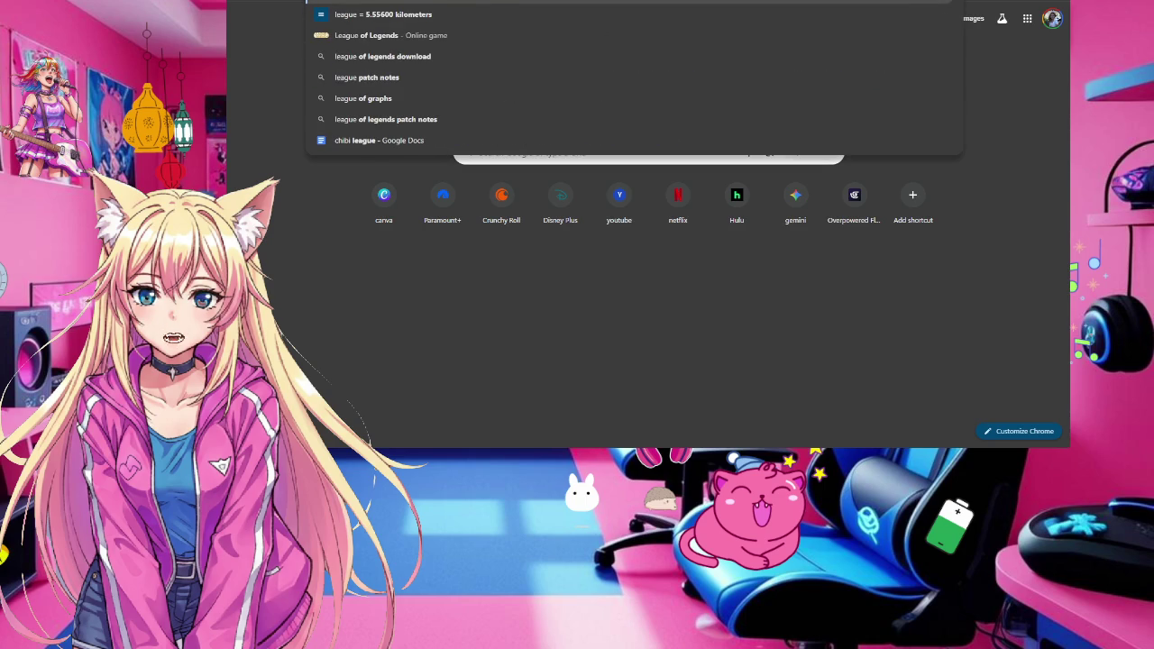
key("Return")
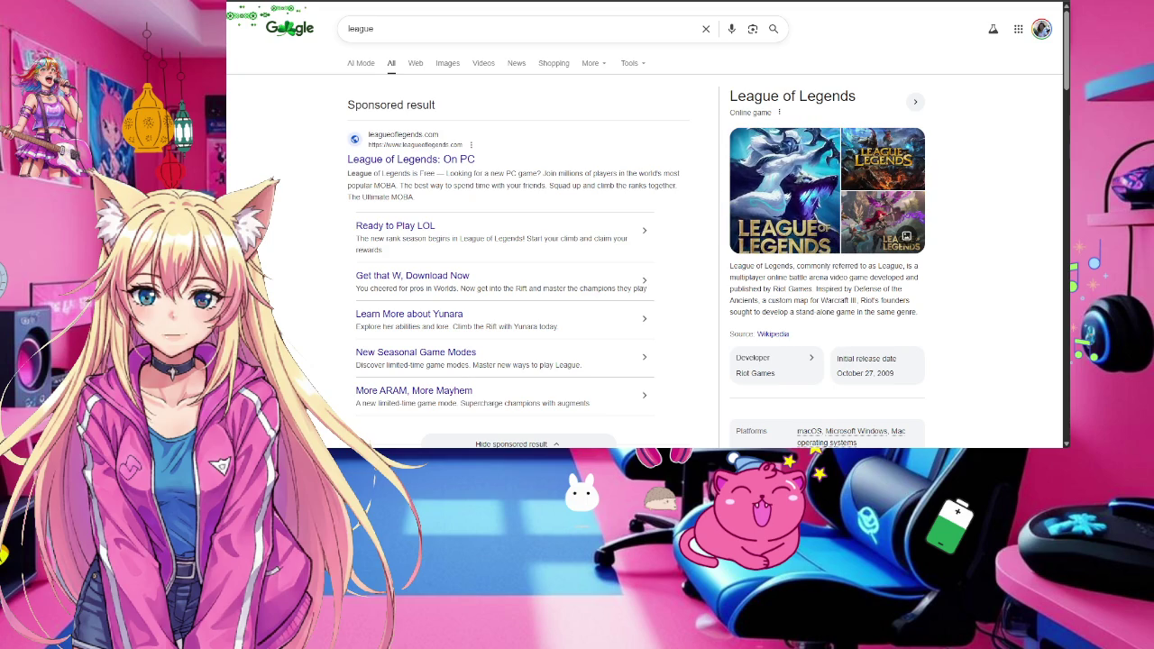
type("a")
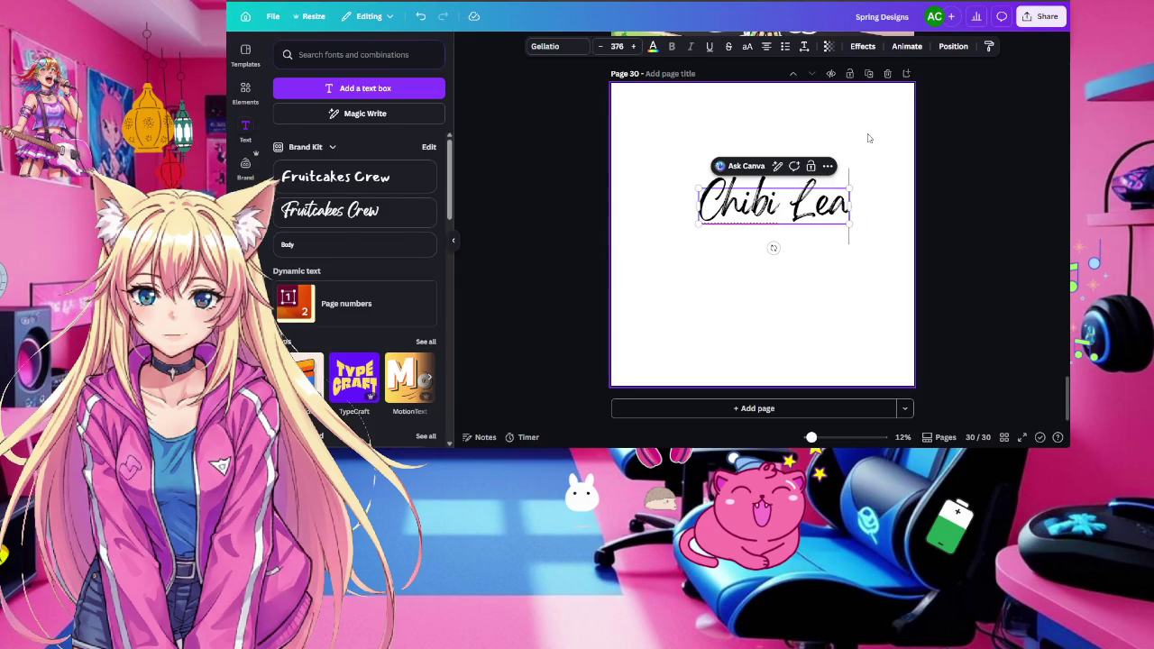
type("due")
Correct the title to 'Chibi League', select it, and try Mansalva and another font
key("BackSpace")
key("BackSpace")
key("BackSpace")
type("gue")
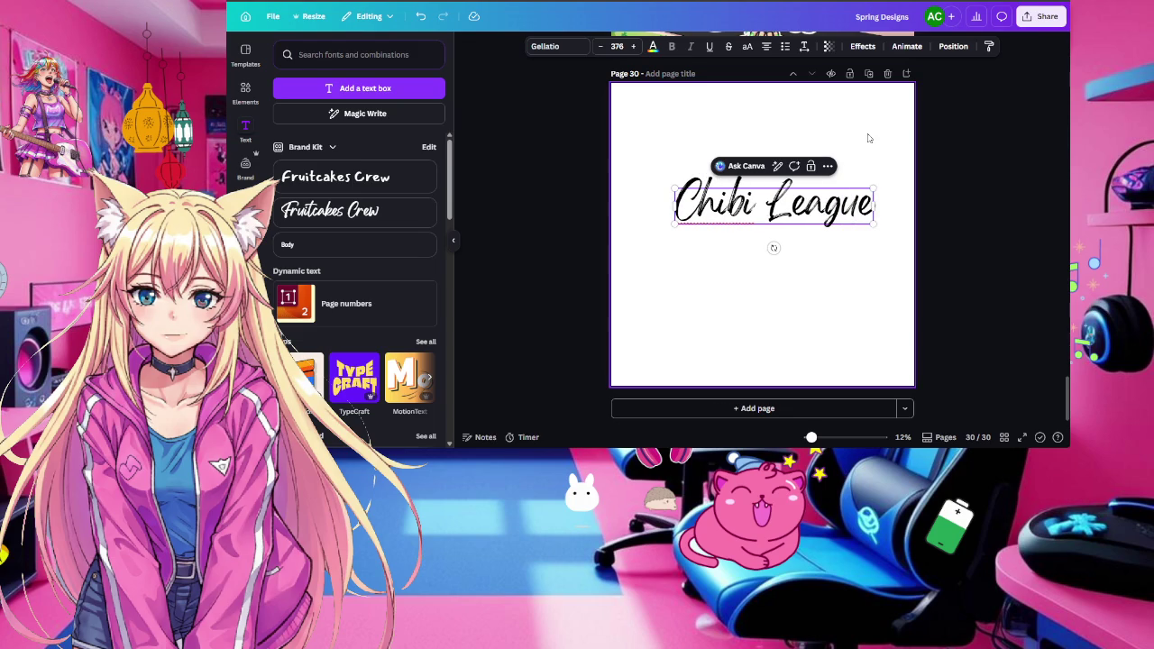
key("ctrl+a")
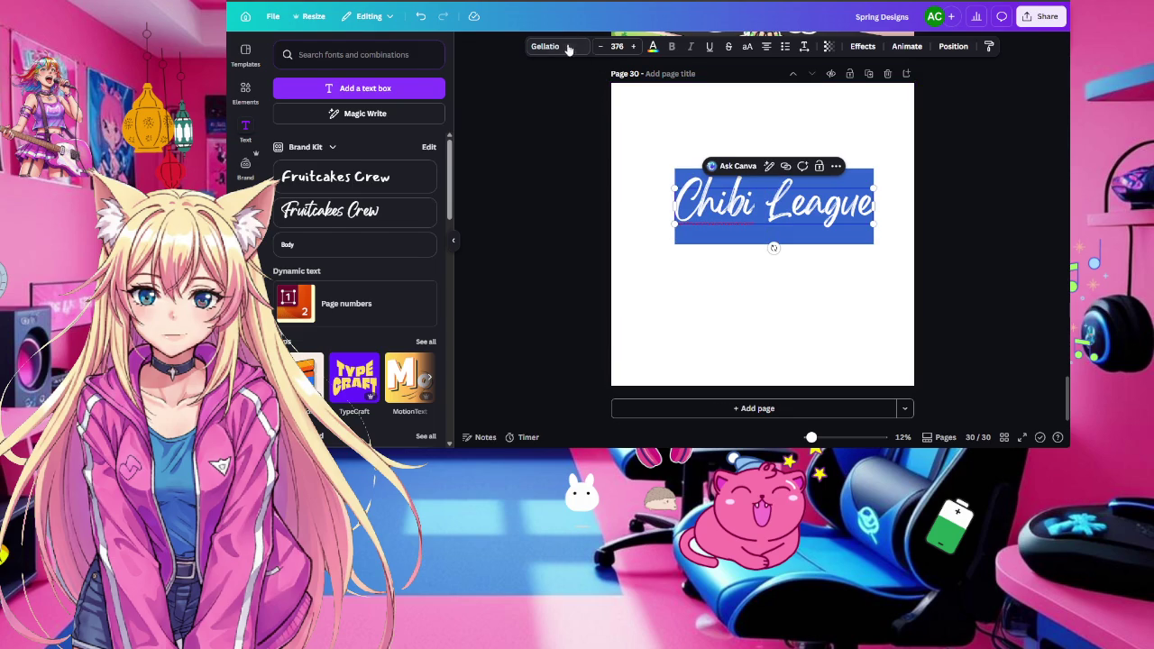
left_click(559, 46)
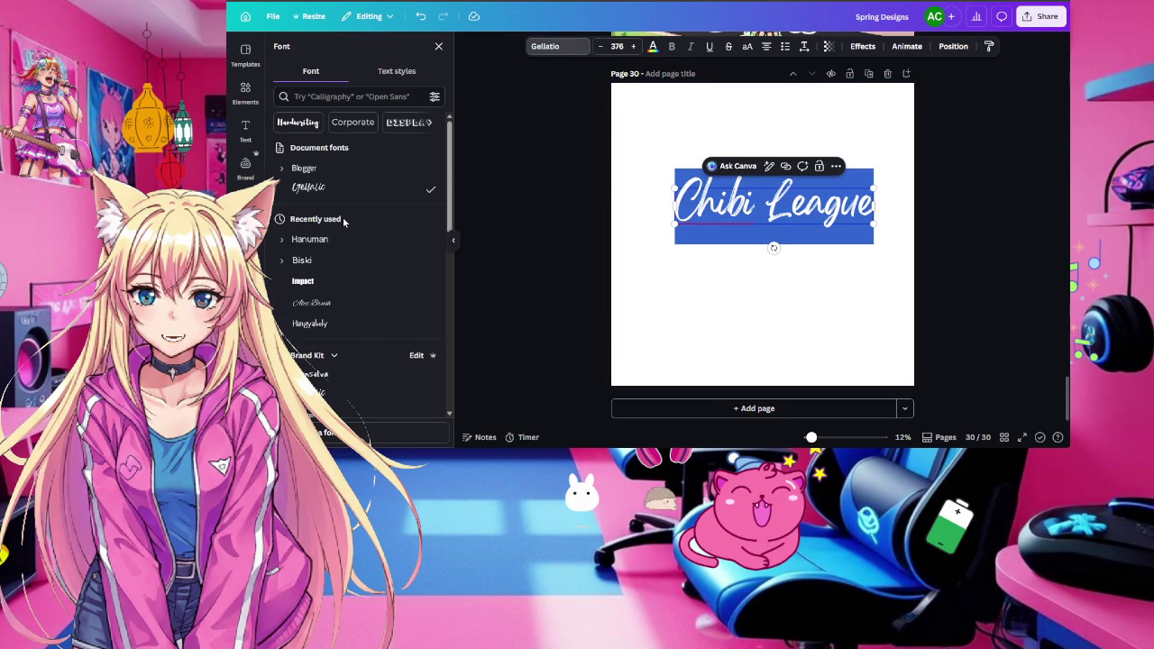
scroll(344, 223, "down", 3)
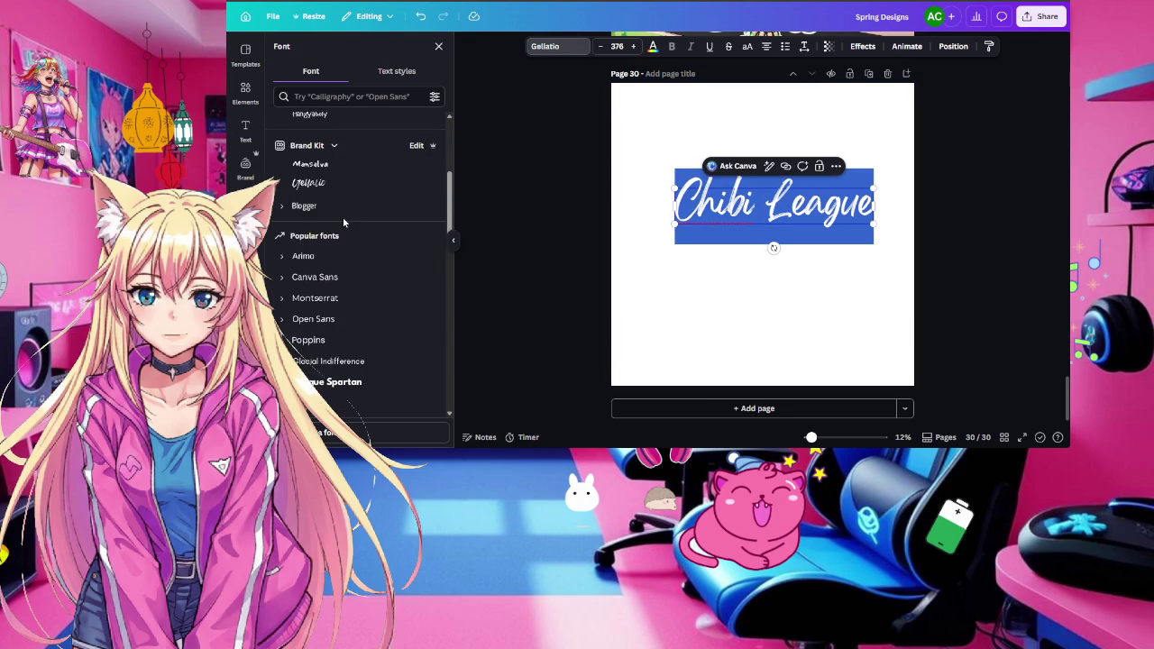
left_click(325, 164)
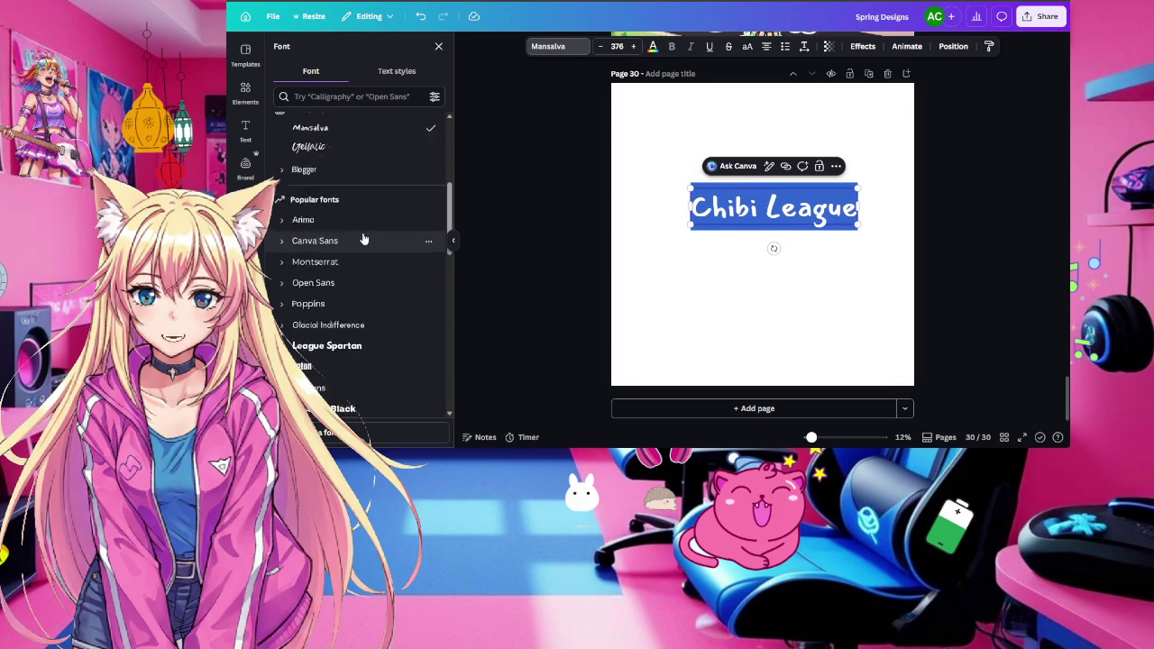
scroll(364, 234, "down", 2)
scroll(363, 232, "down", 1)
left_click(357, 191)
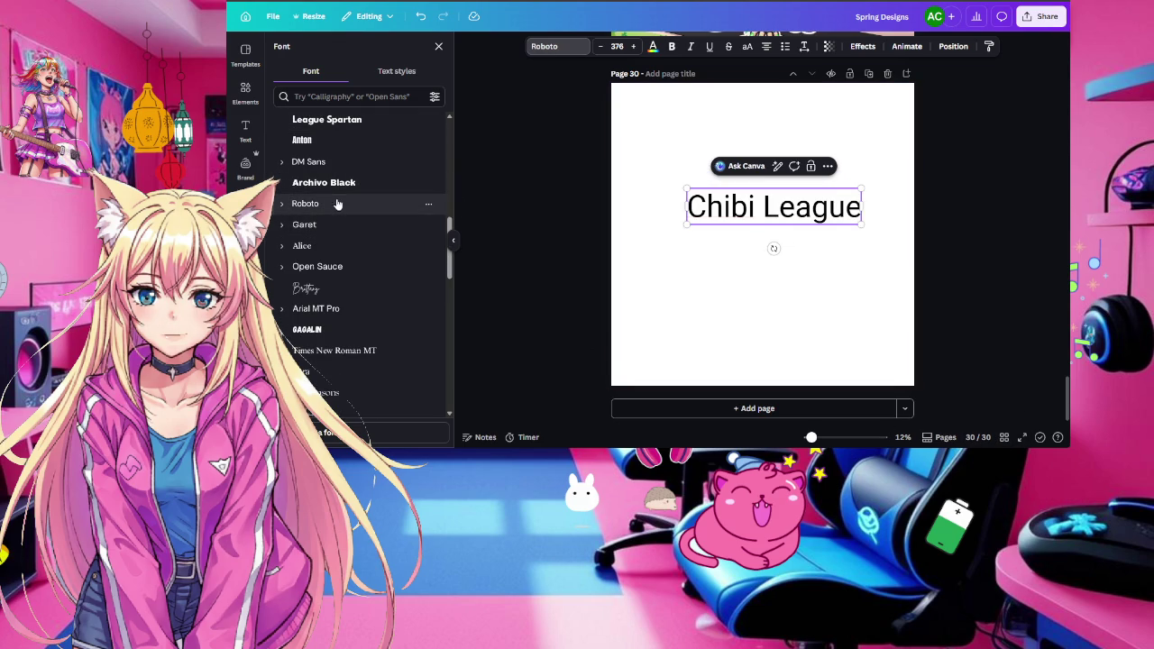
After trying Alice, Open Sauce, Brittany and Arial MT Pro, apply Gagalin and move the title up
key("Return")
left_click(322, 247)
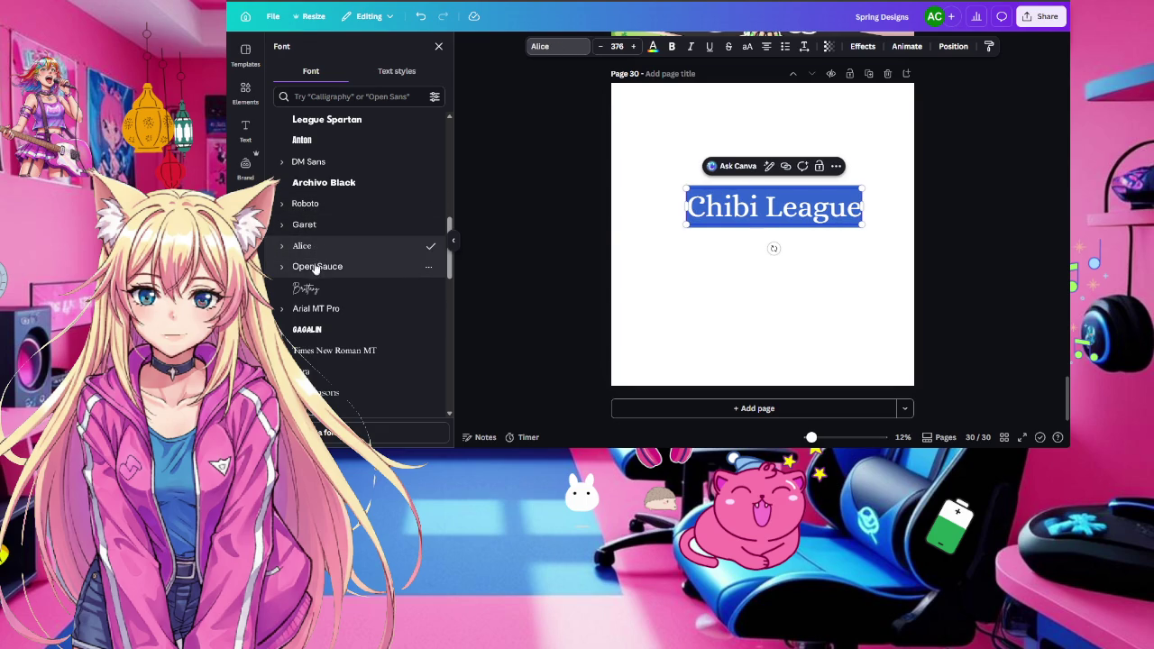
left_click(316, 266)
key("Escape")
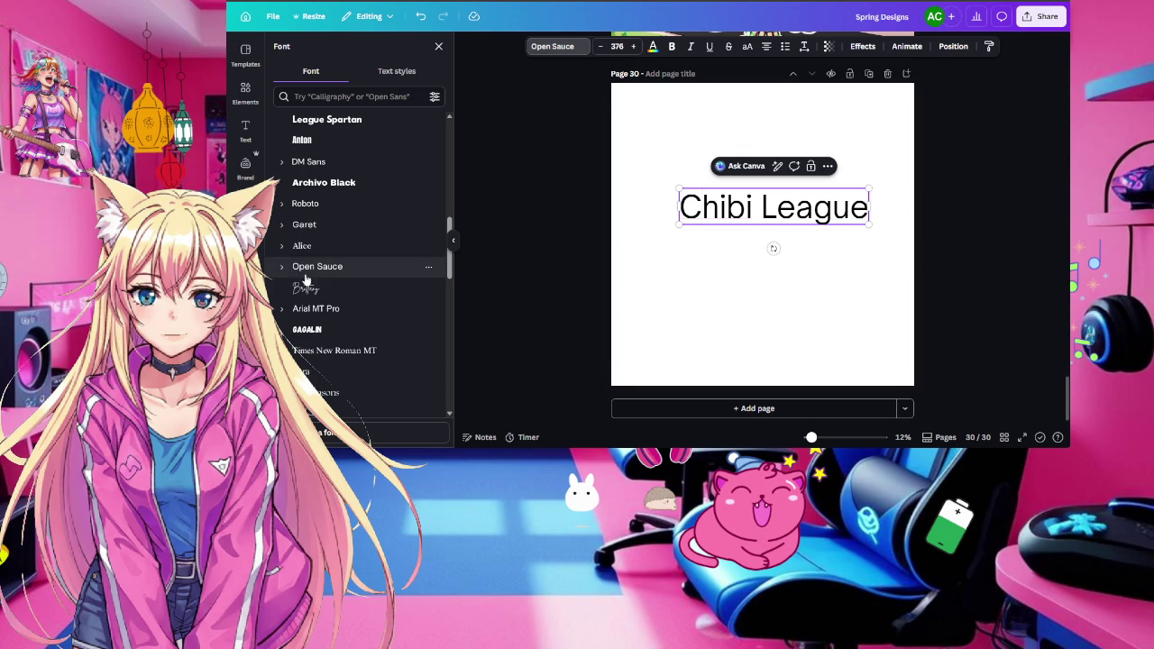
left_click(322, 290)
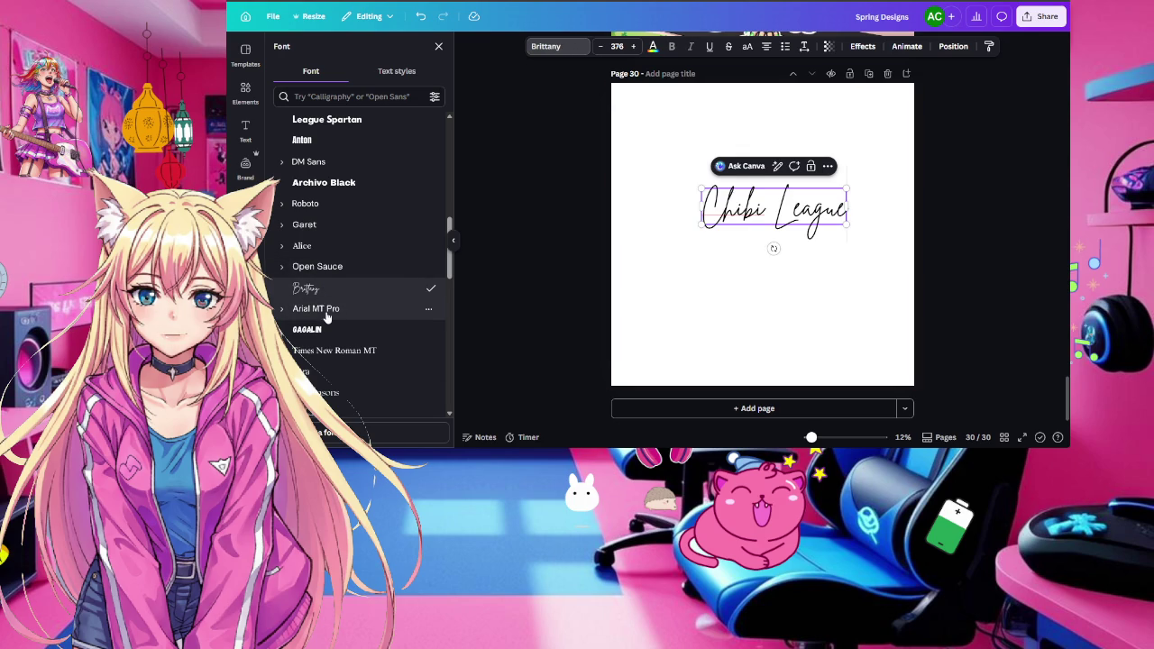
left_click(324, 311)
left_click(323, 330)
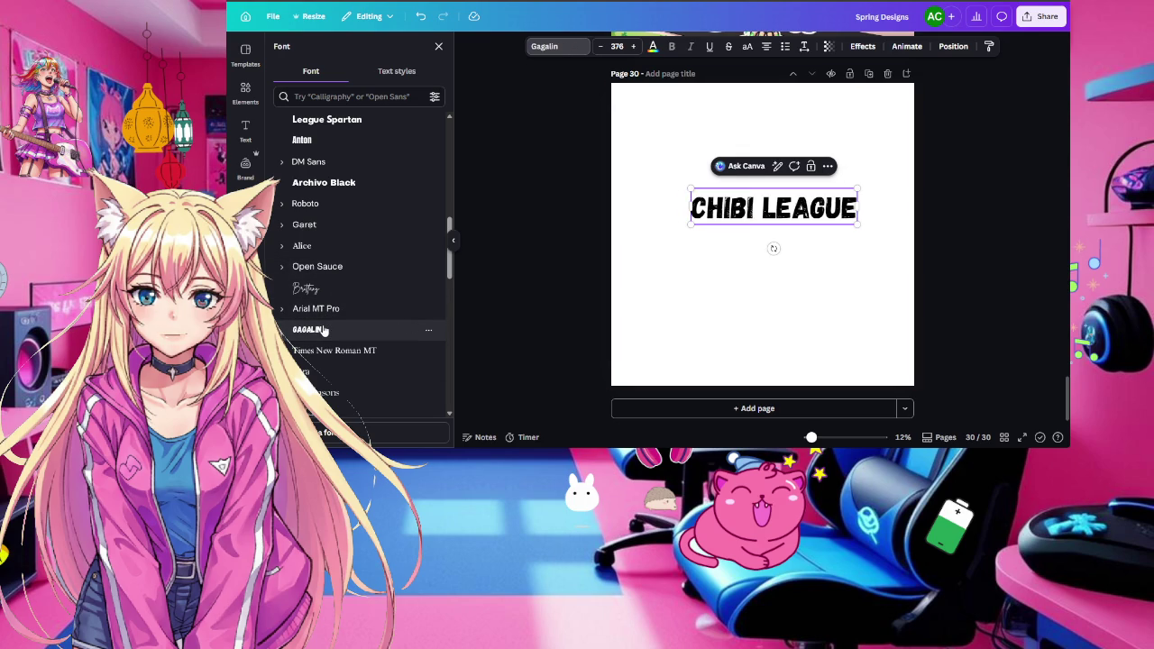
scroll(323, 330, "down", 3)
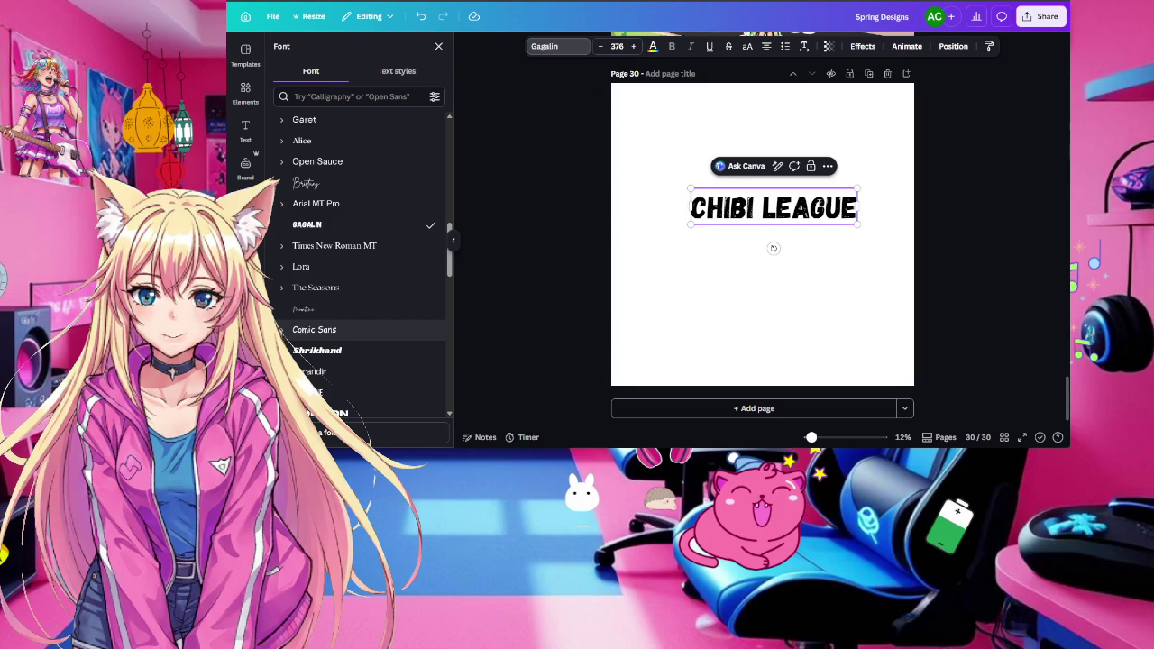
mouse_move(814, 209)
left_mouse_down()
mouse_move(773, 112)
mouse_move(802, 109)
mouse_move(798, 155)
left_mouse_up()
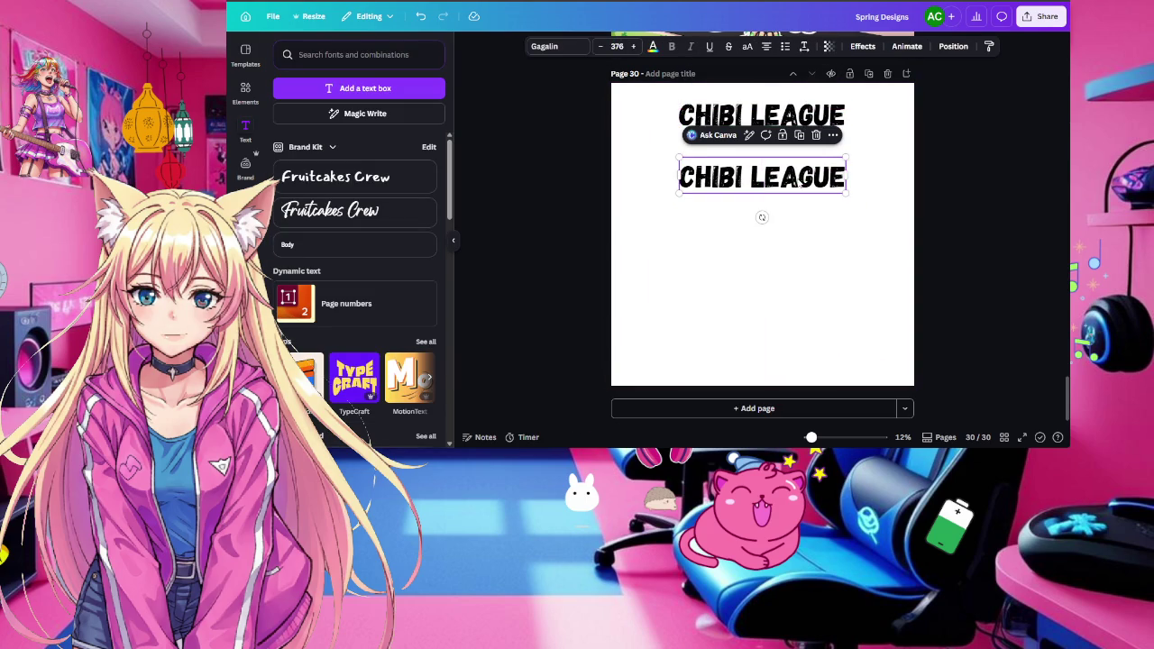
On the lower title copy, try Comic Sans, Shrikhand, Horizon, Etna, Lilita One and Abril Fatface
double_click(799, 179)
left_click(554, 47)
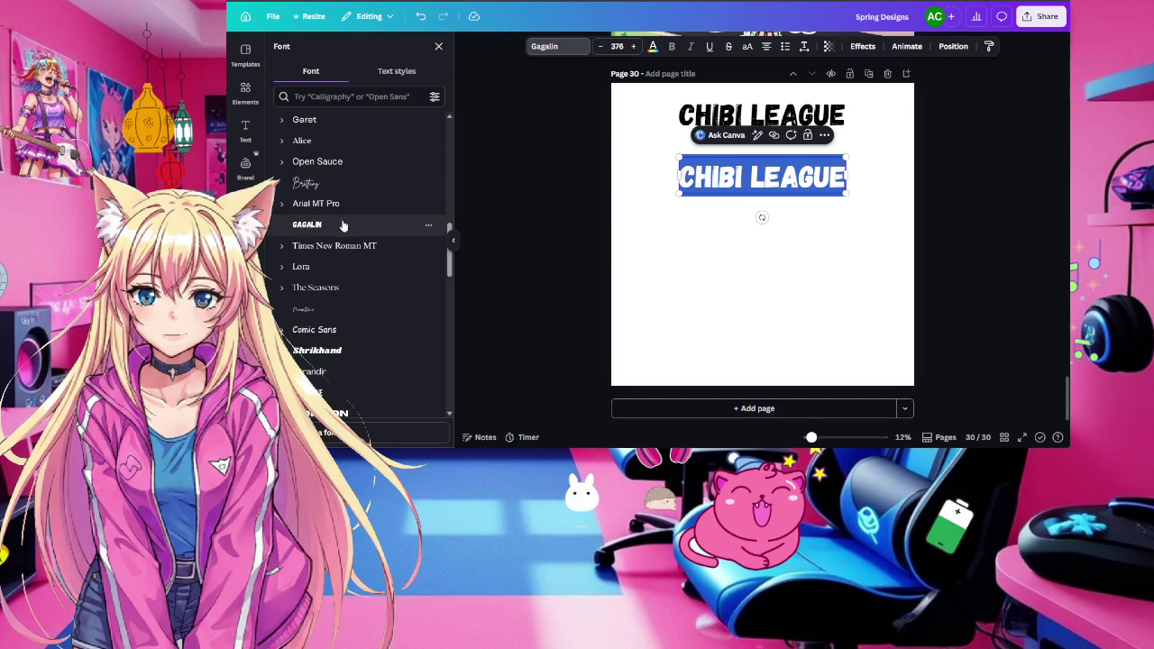
left_click(365, 331)
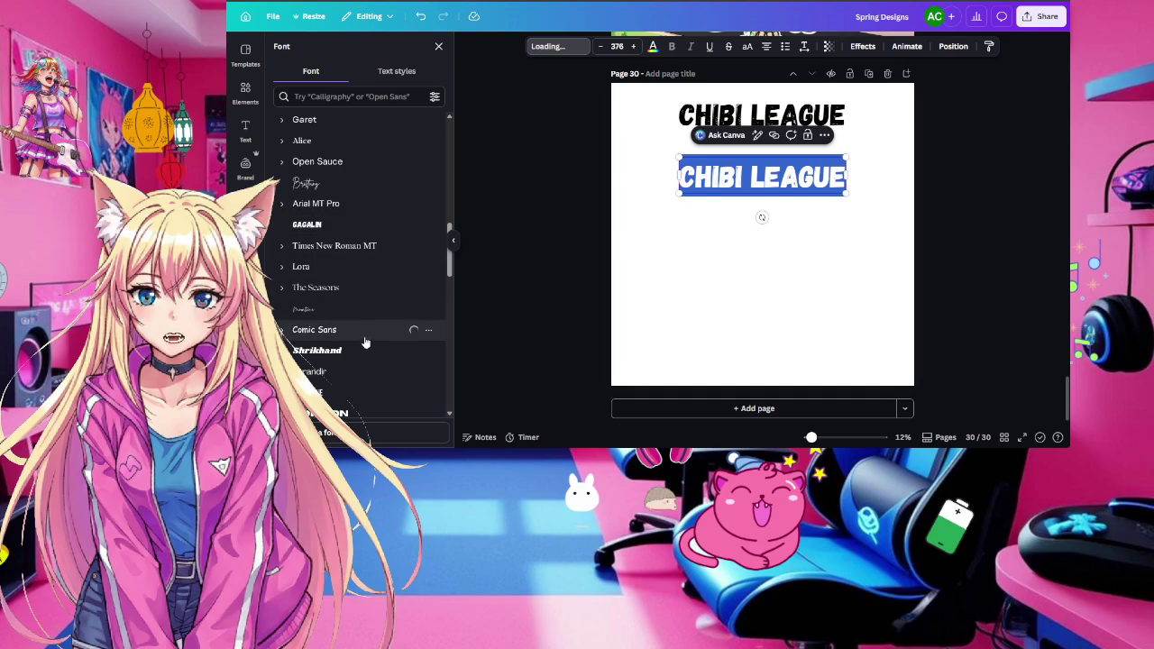
scroll(285, 298, "down", 3)
left_click(328, 192)
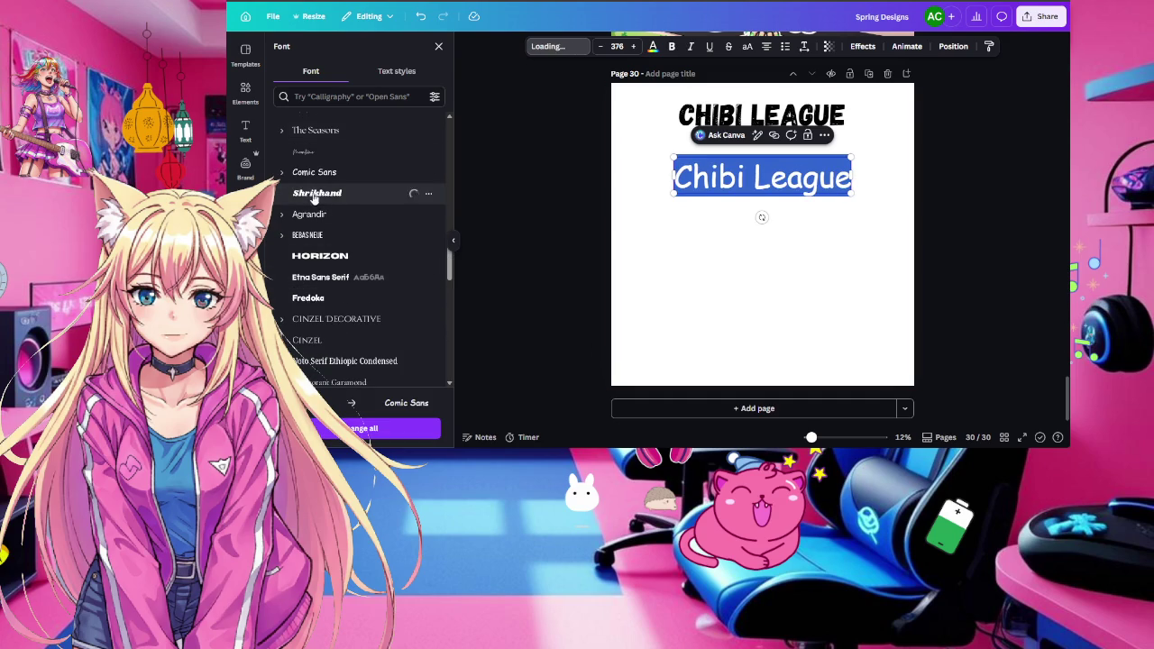
left_click(359, 256)
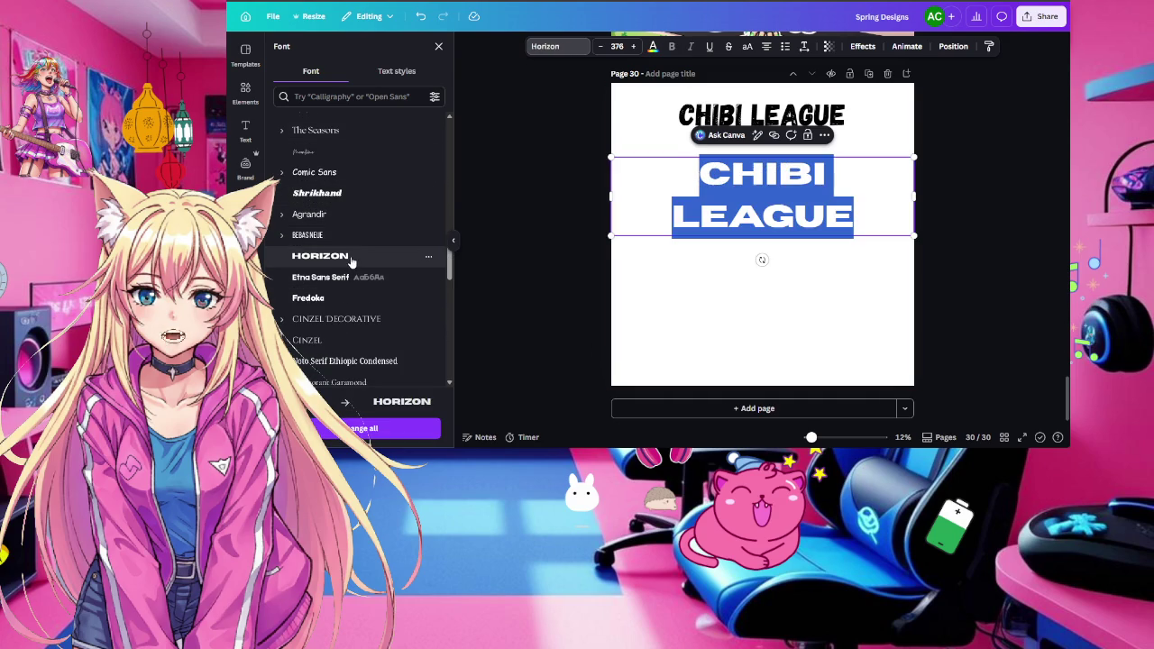
scroll(354, 244, "down", 1)
left_click(354, 225)
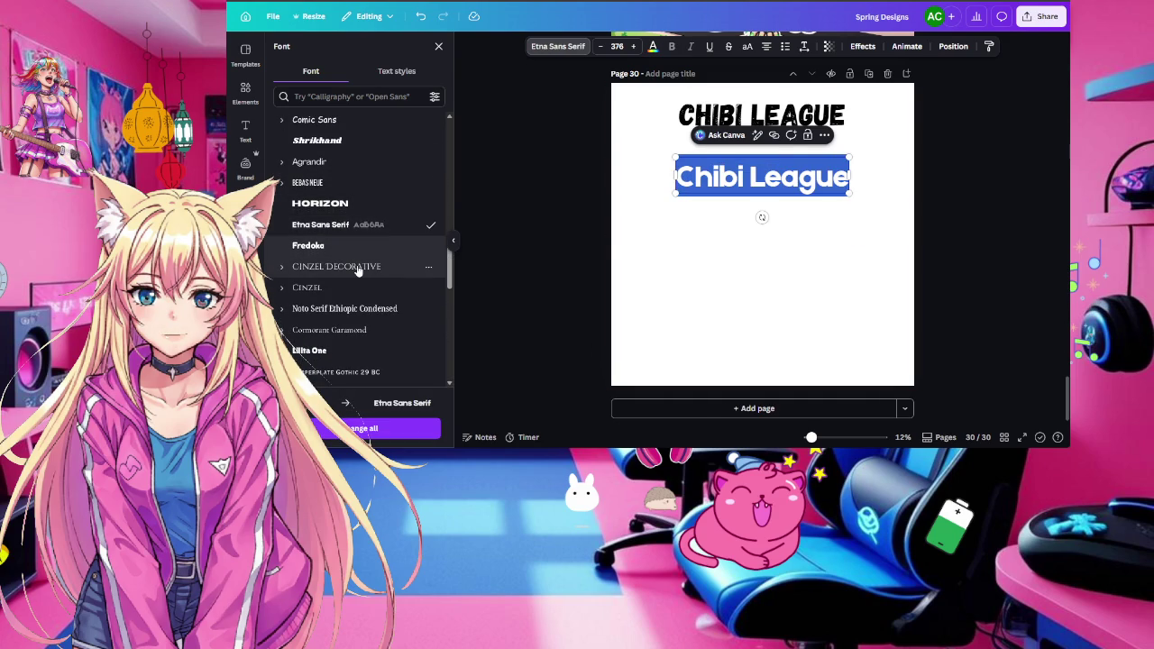
scroll(358, 272, "down", 1)
scroll(358, 273, "down", 3)
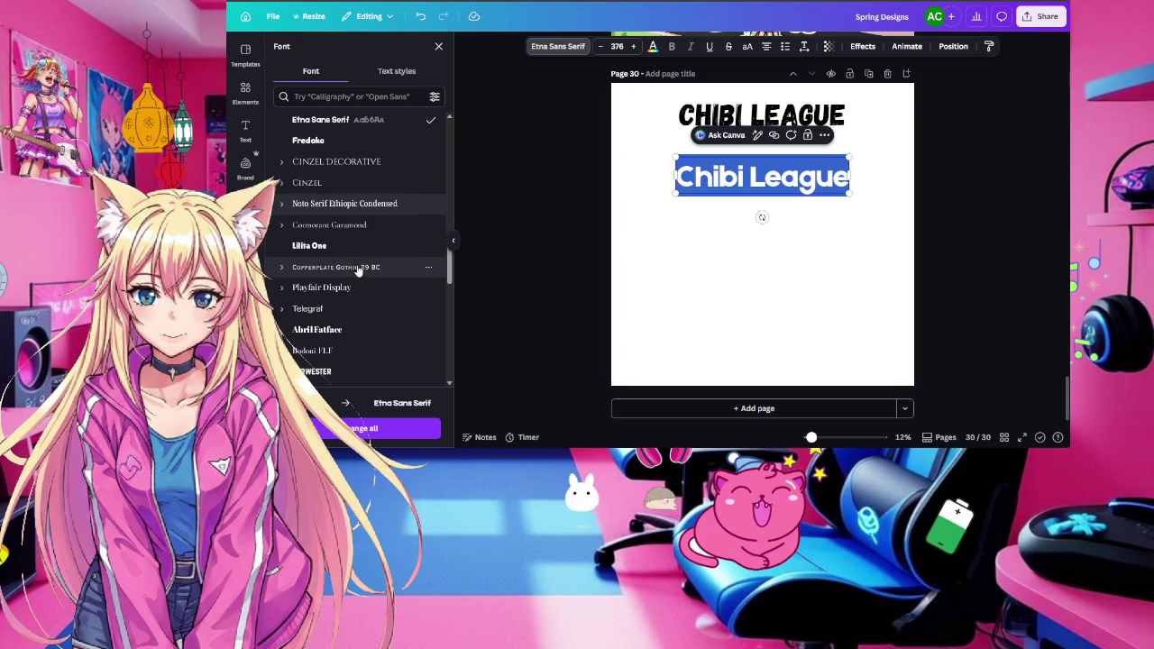
left_click(351, 247)
scroll(351, 248, "down", 2)
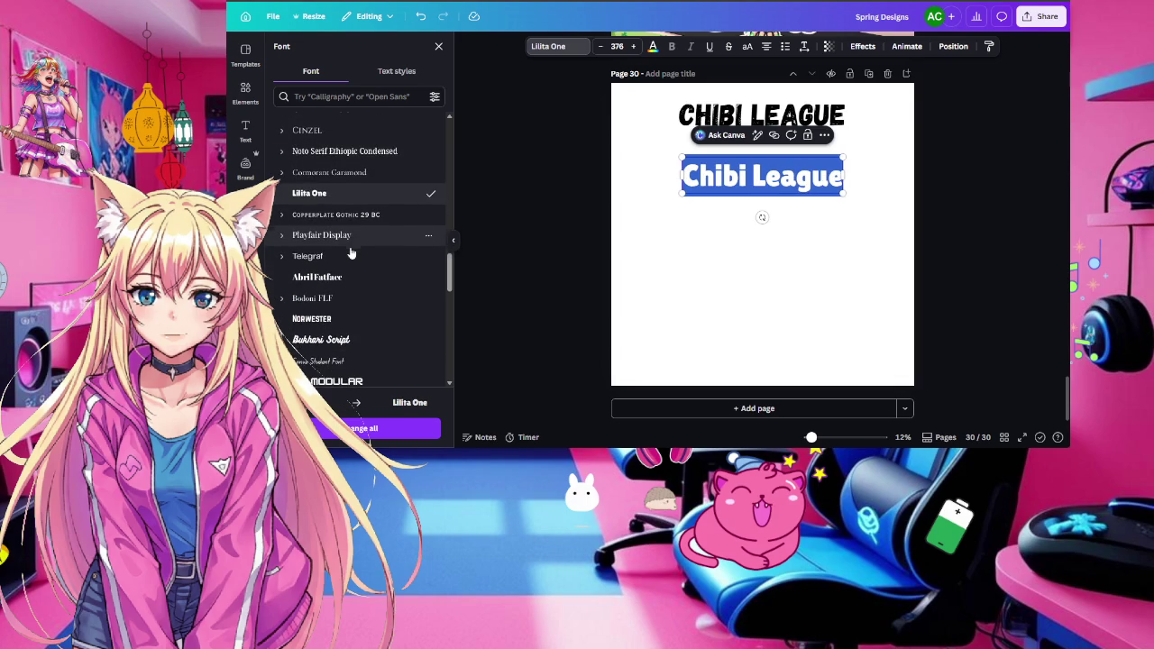
left_click(354, 282)
Try Bukhari Script, HK Modular, Yeseva One and Ahsing, then settle on Impact
scroll(353, 285, "down", 2)
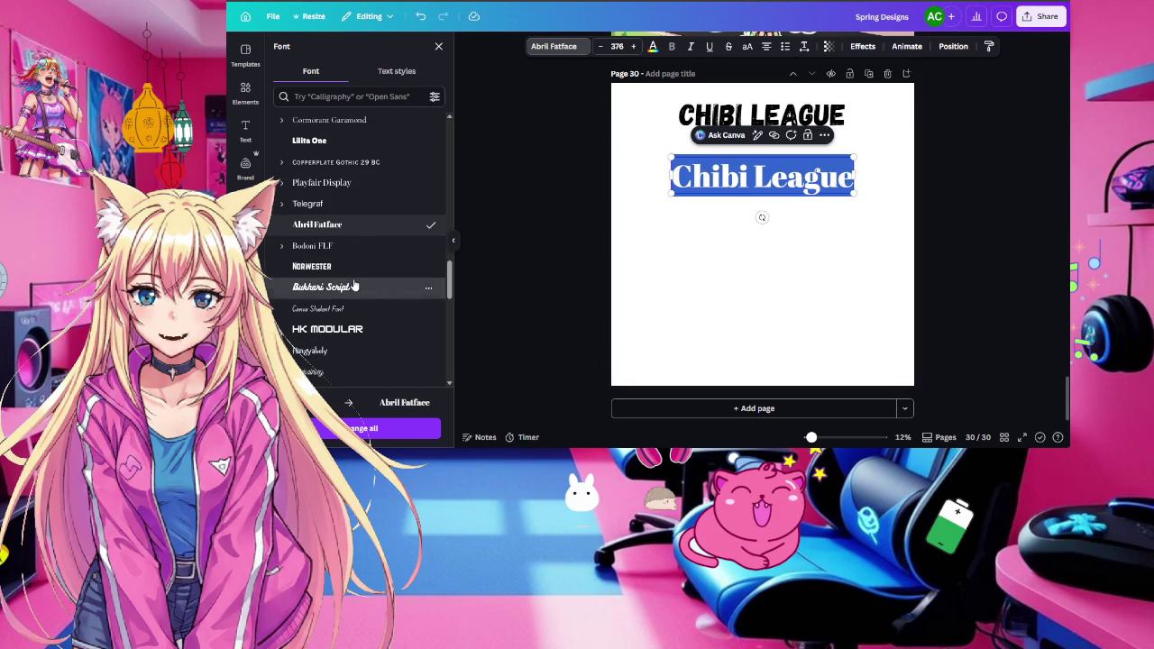
left_click(355, 287)
scroll(357, 283, "down", 2)
left_click(358, 280)
scroll(358, 279, "down", 2)
scroll(358, 280, "down", 3)
left_click(358, 281)
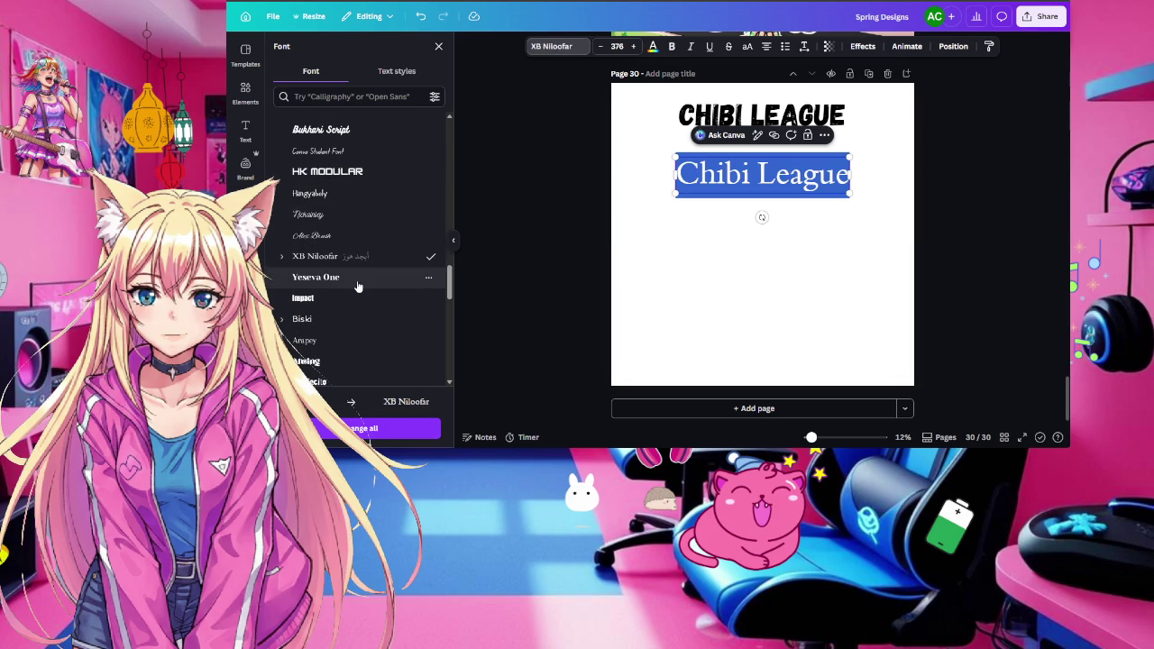
scroll(362, 300, "down", 2)
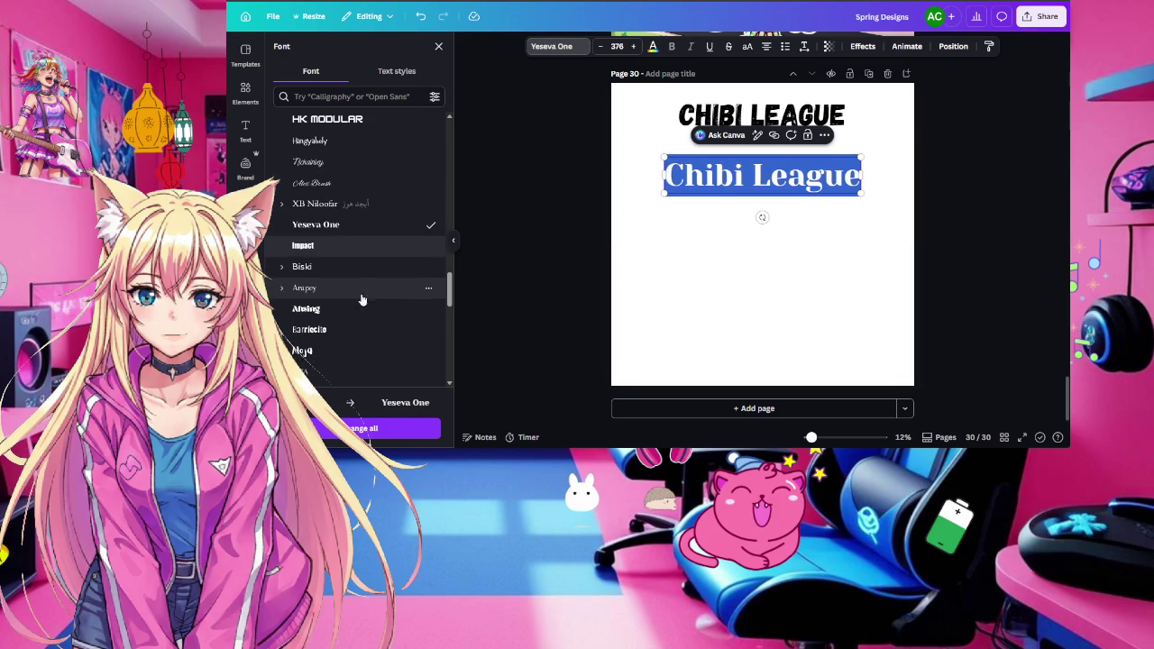
left_click(352, 241)
scroll(362, 296, "down", 2)
left_click(352, 257)
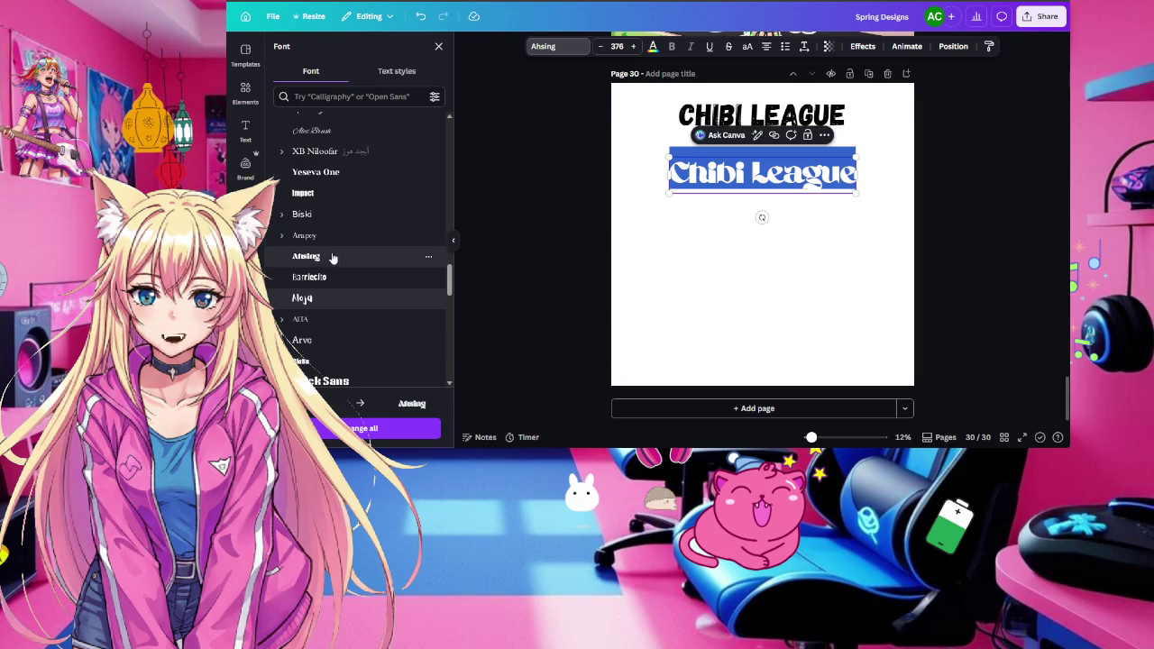
left_click(320, 192)
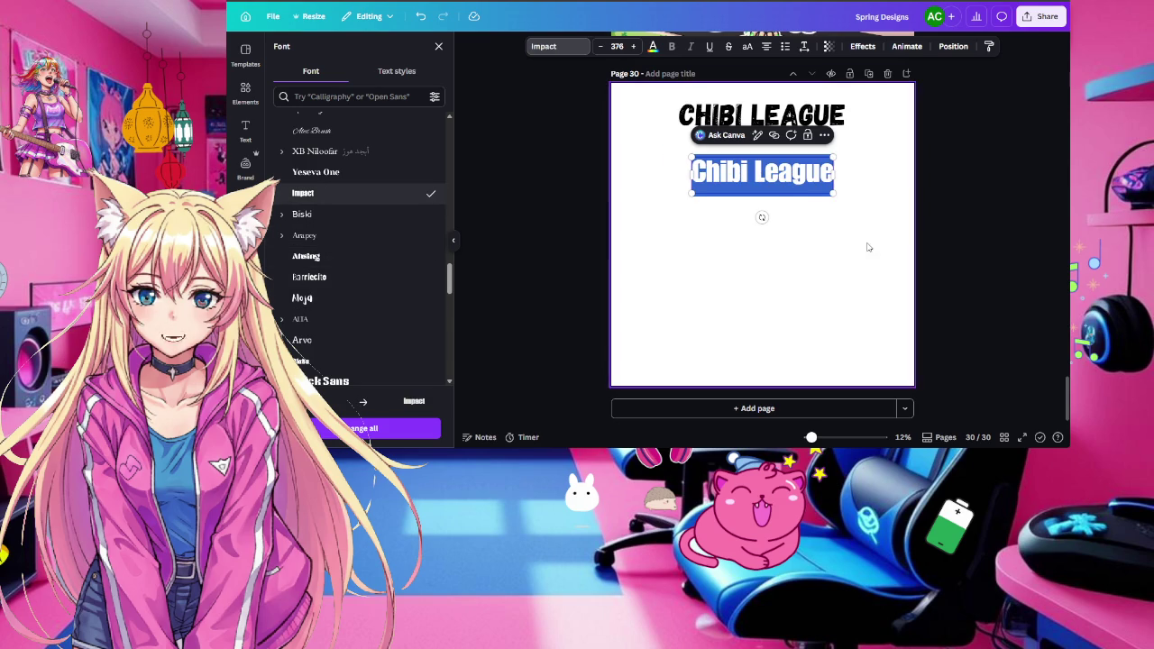
key("Escape")
Copy the title below, set the copy to Brick Sans, and duplicate it
left_click_drag(809, 167, 812, 239)
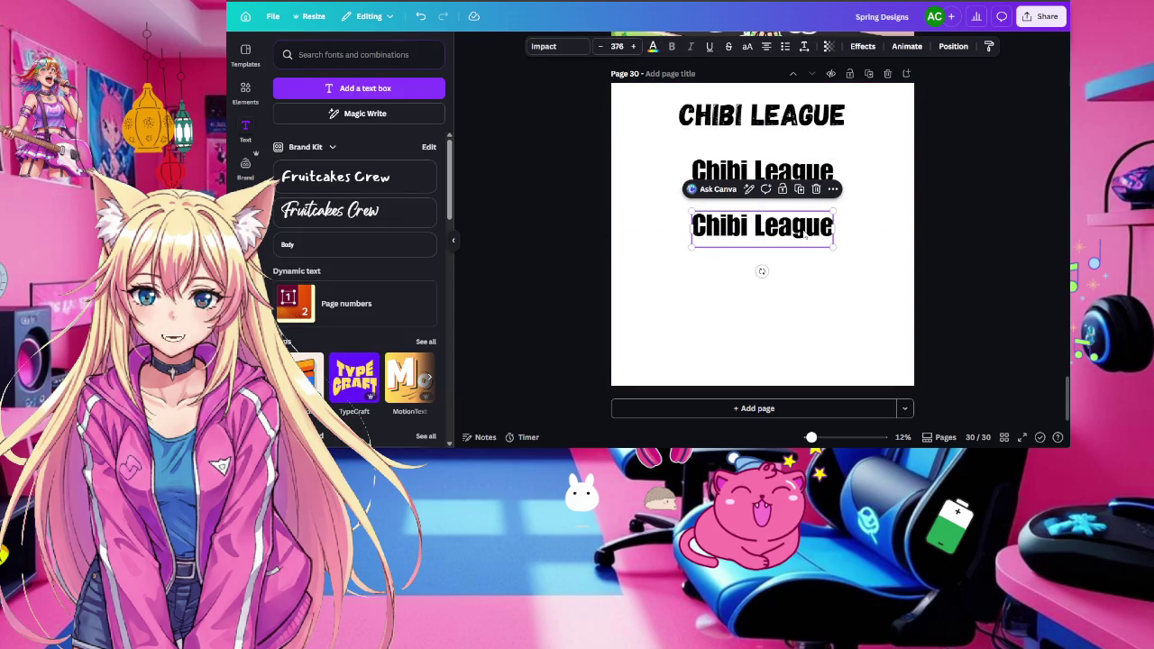
left_click(547, 46)
scroll(300, 272, "down", 3)
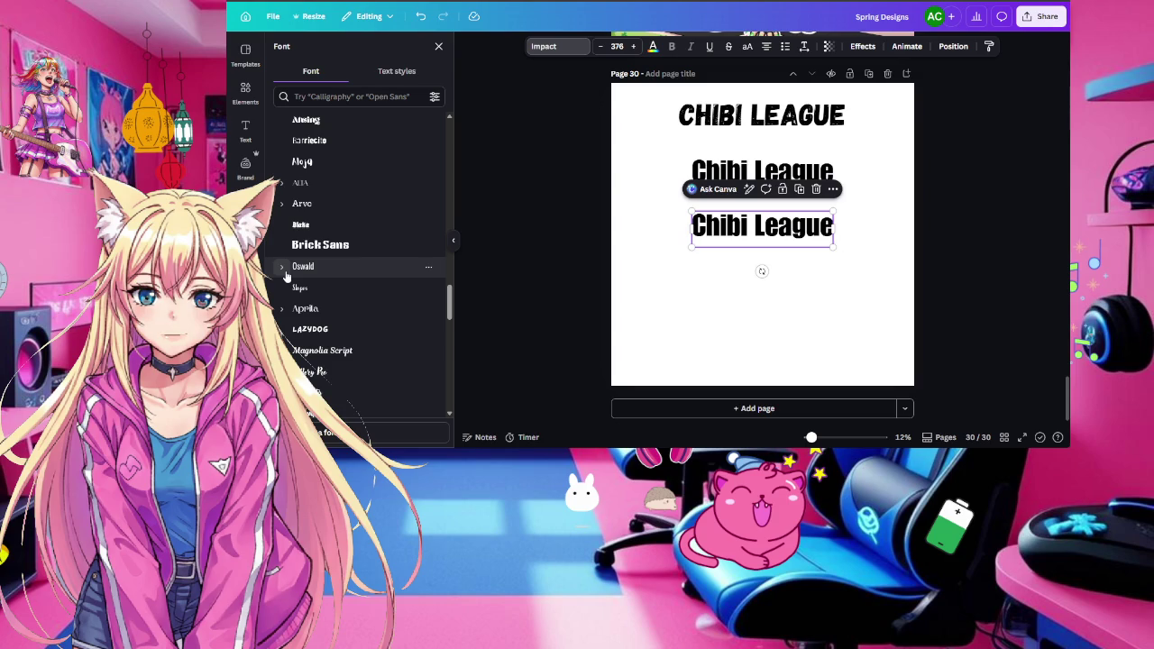
left_click(330, 244)
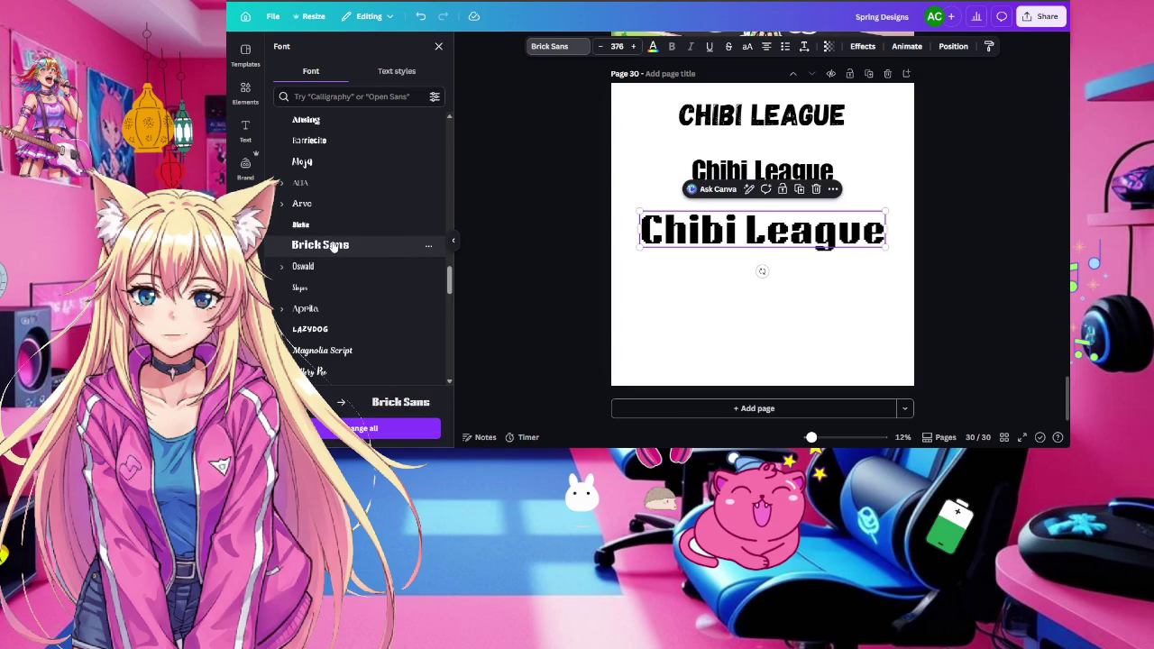
left_click(800, 190)
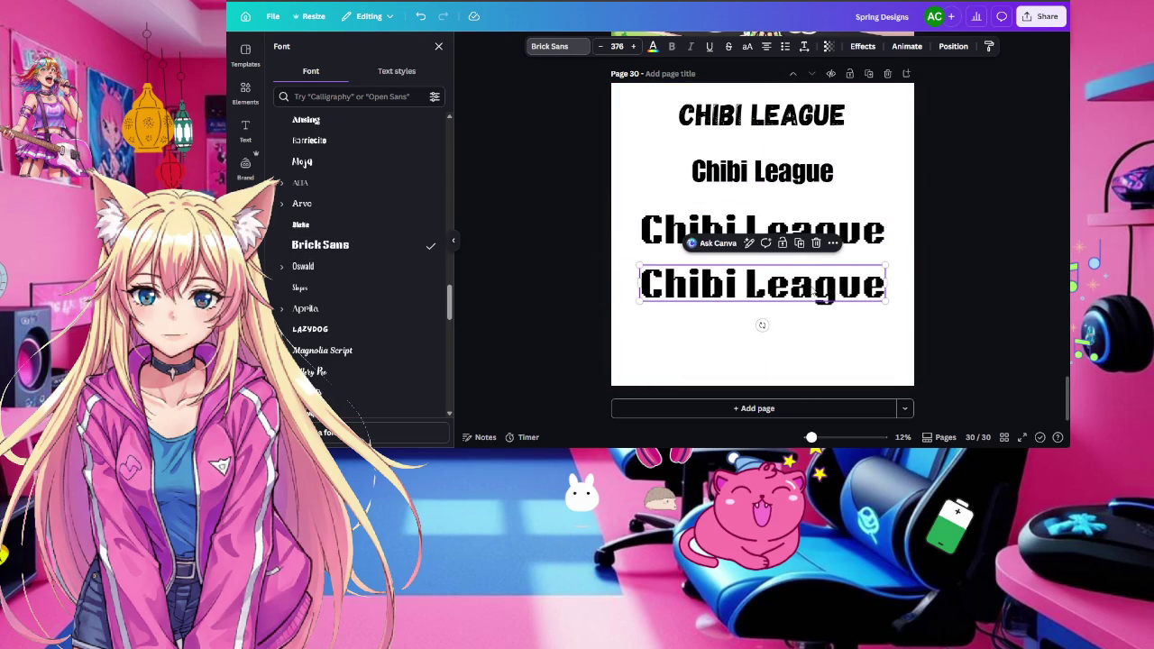
double_click(812, 291)
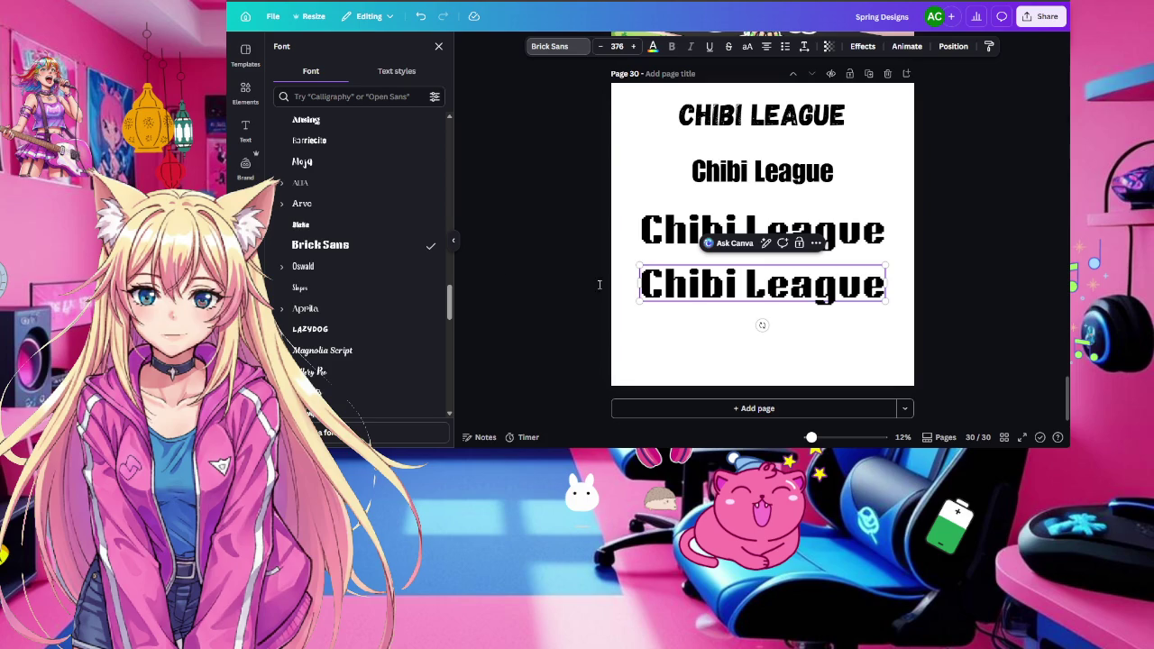
scroll(379, 288, "down", 1)
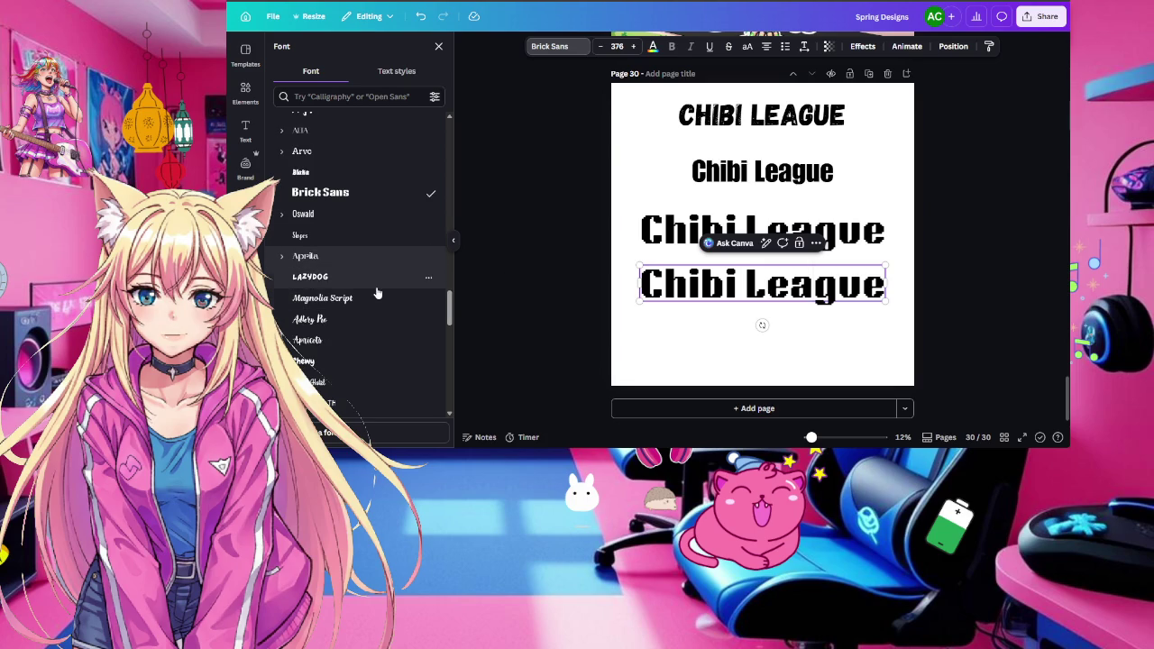
Try Lazydog and Chewy on the bottom copy, then set it to Architype Aubette
left_click(375, 277)
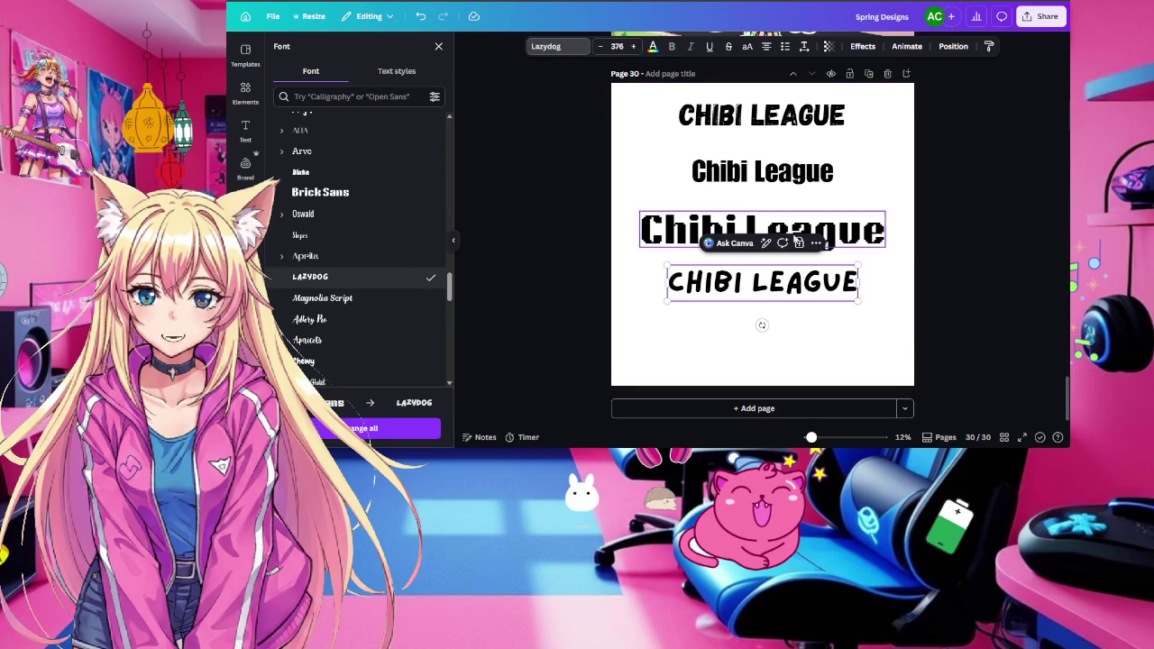
scroll(392, 319, "down", 3)
left_click(332, 206)
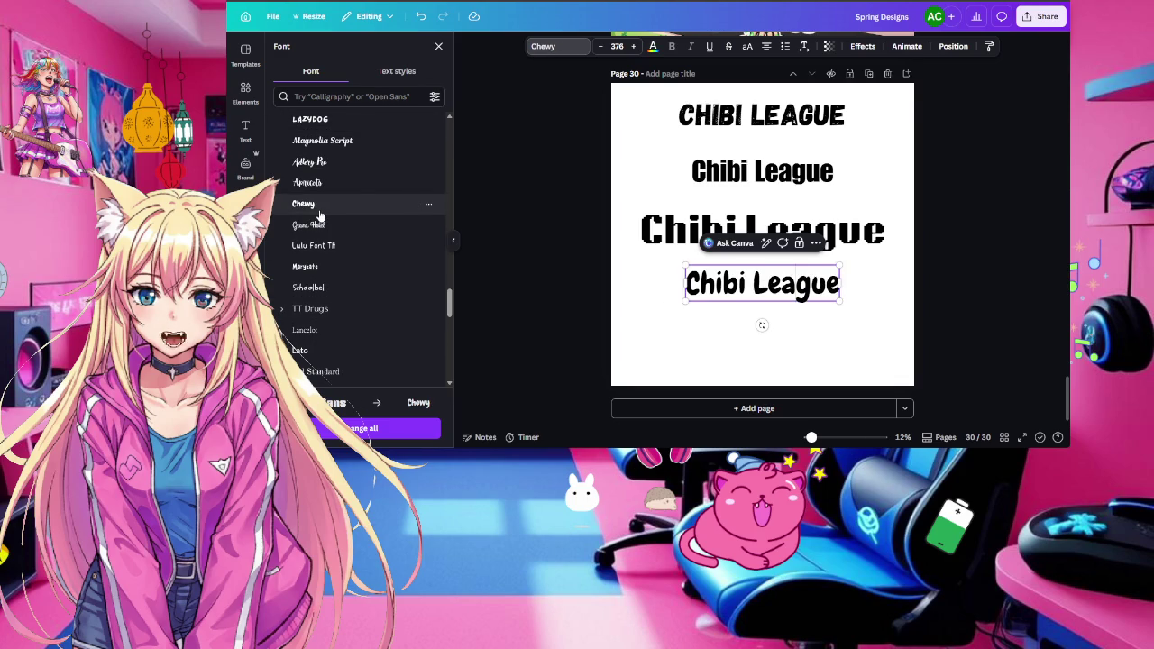
scroll(321, 214, "down", 1)
scroll(342, 216, "down", 2)
scroll(363, 216, "down", 1)
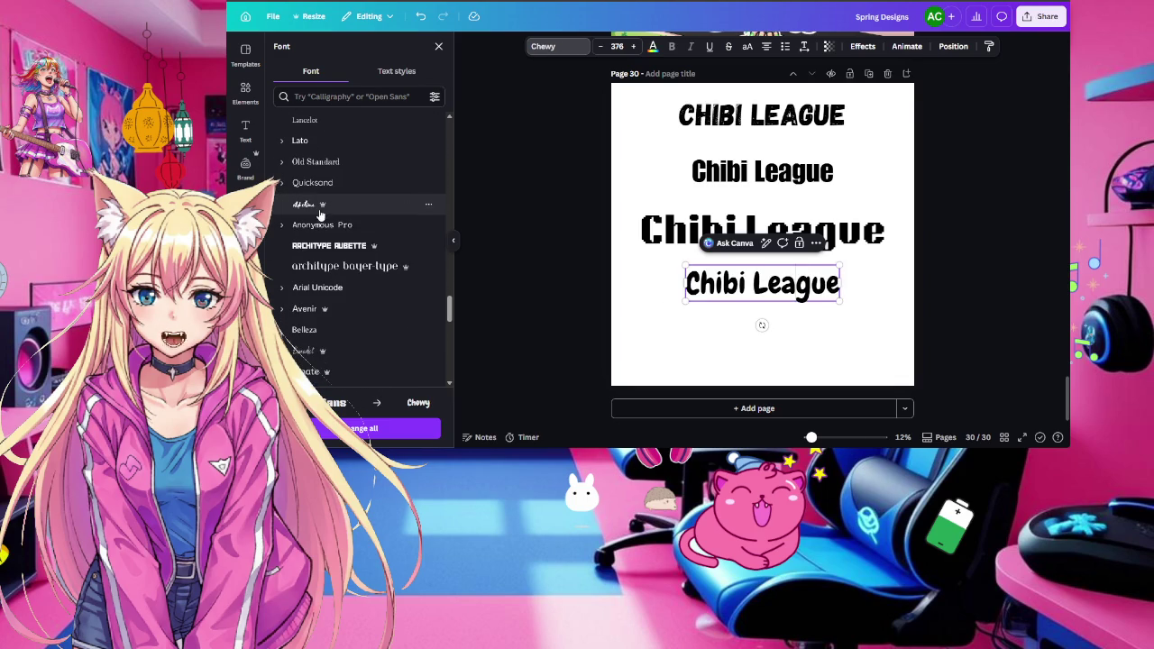
left_click(370, 246)
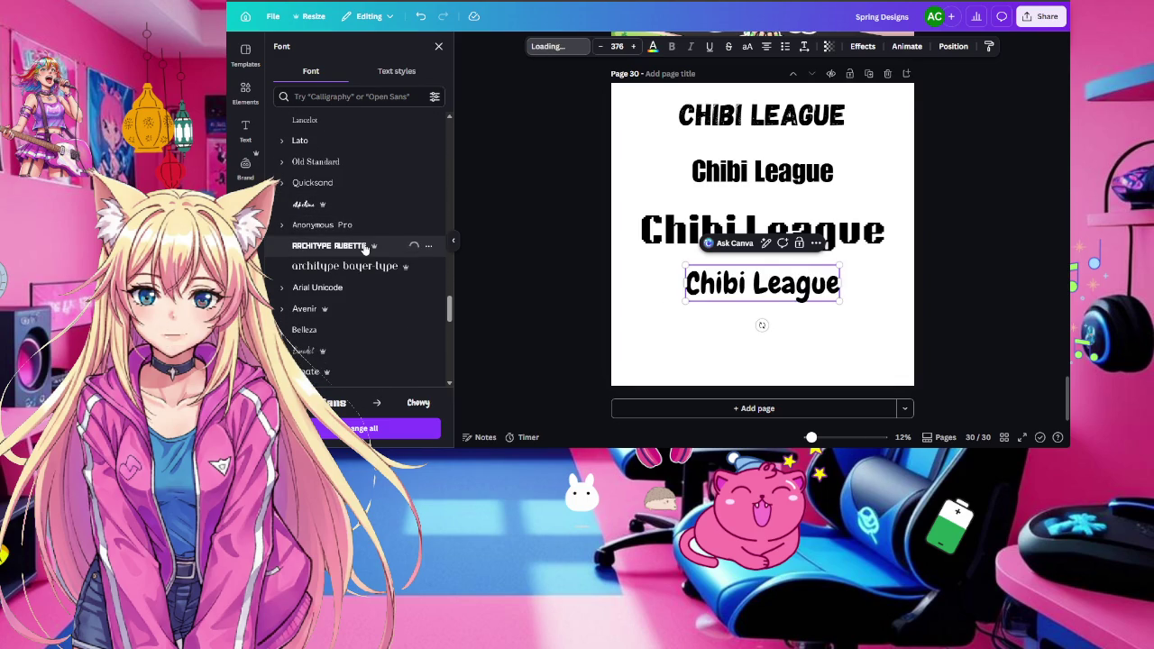
scroll(364, 250, "down", 1)
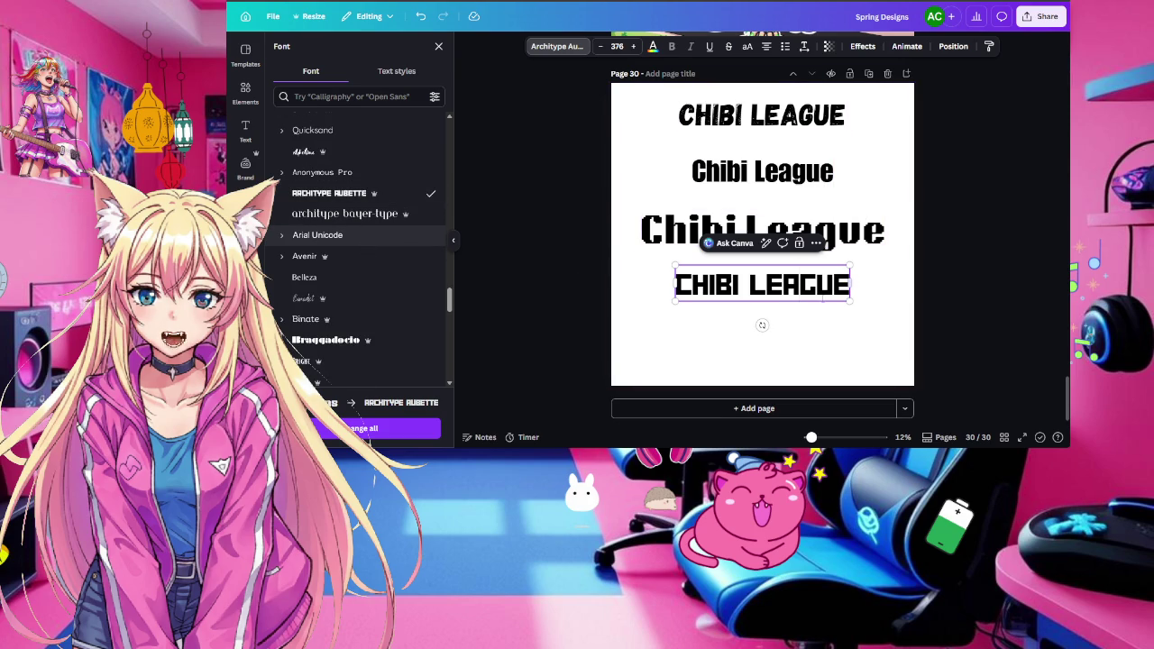
left_click(879, 290)
left_click(812, 233)
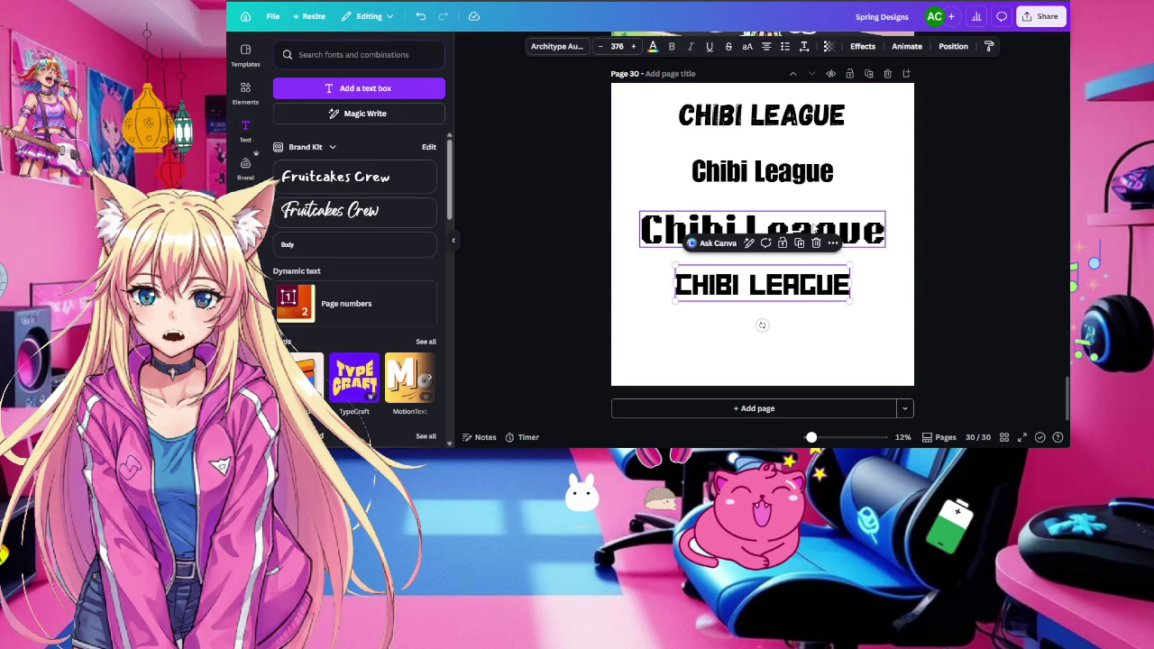
Nudge the bottom title lower and apply the Lovelo font to it
left_click_drag(808, 300, 809, 338)
double_click(762, 325)
left_click(556, 46)
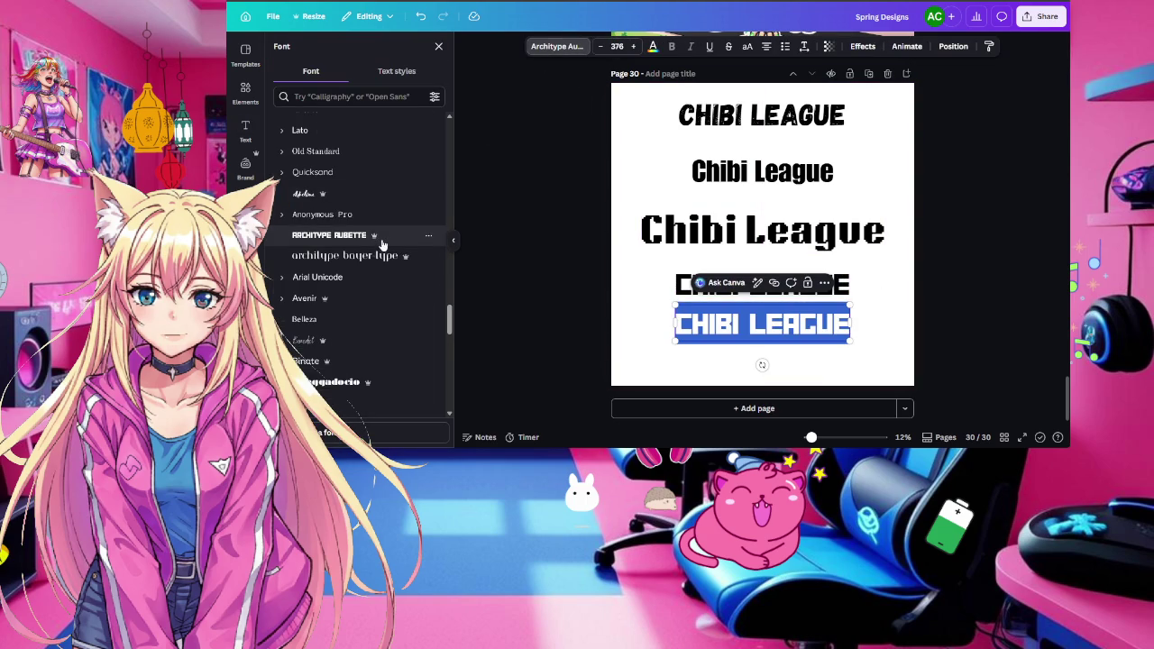
scroll(382, 244, "down", 2)
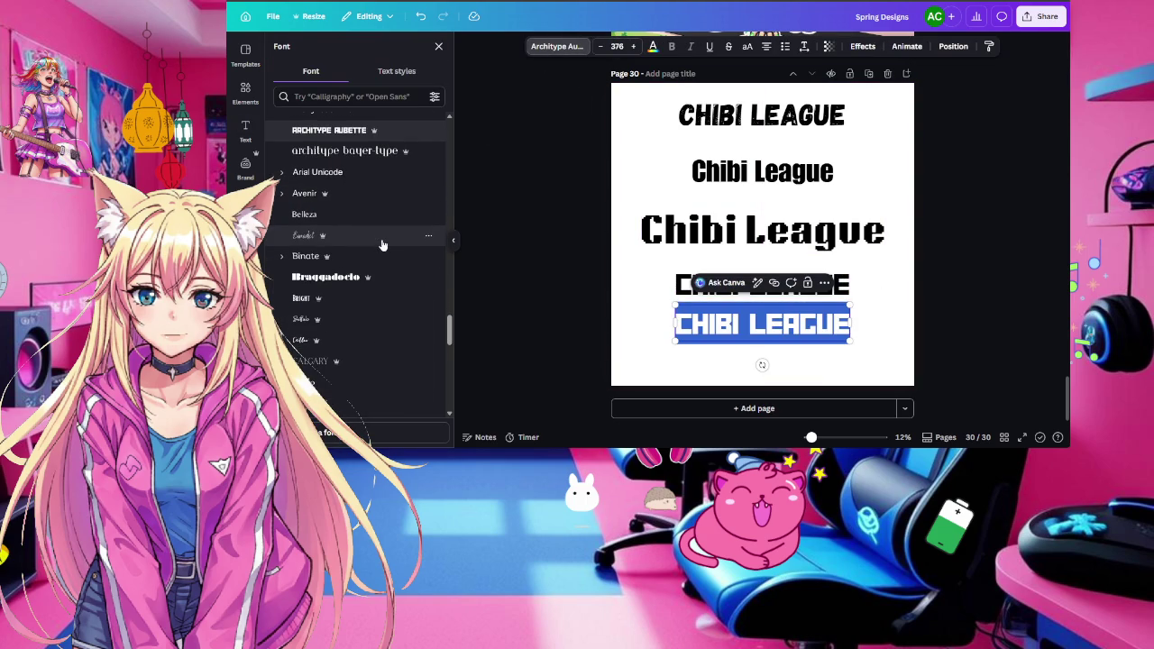
scroll(383, 243, "down", 2)
scroll(382, 244, "down", 1)
scroll(382, 244, "down", 1)
scroll(383, 244, "down", 2)
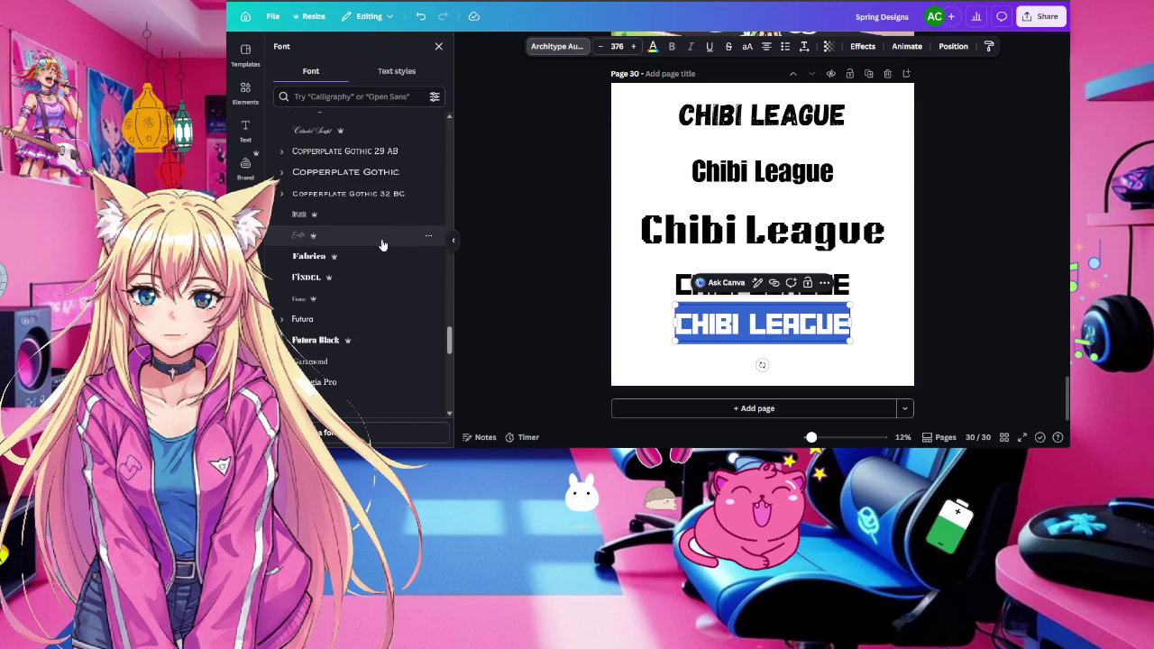
scroll(382, 244, "down", 3)
scroll(382, 244, "down", 3)
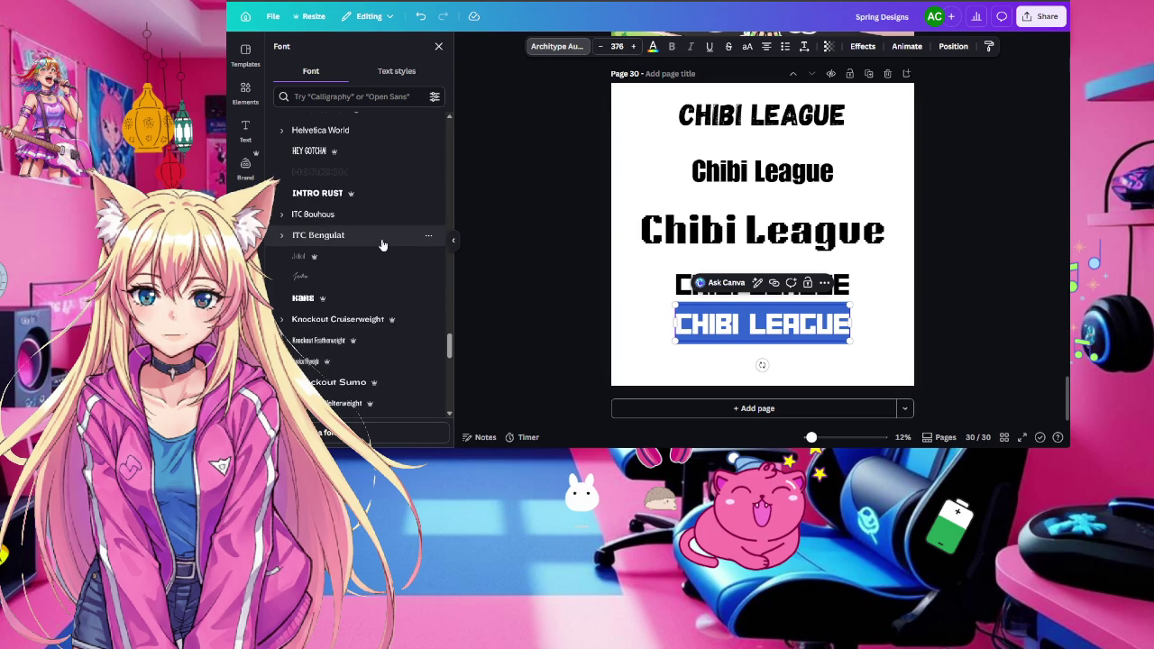
scroll(382, 244, "down", 2)
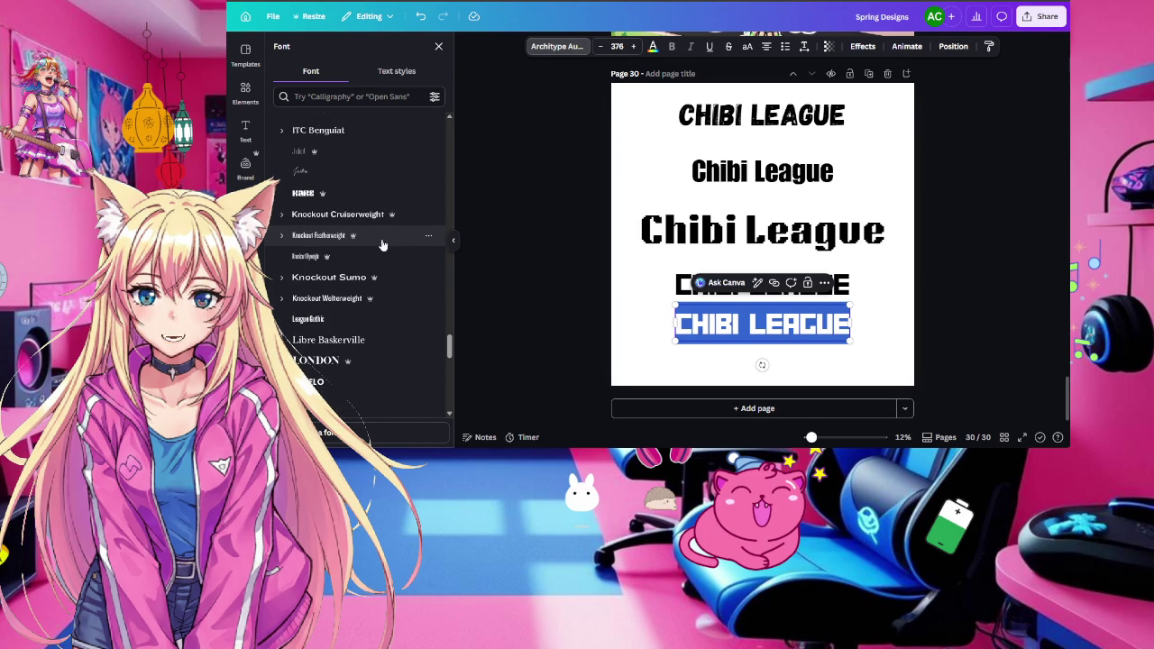
scroll(383, 243, "down", 2)
scroll(382, 243, "down", 1)
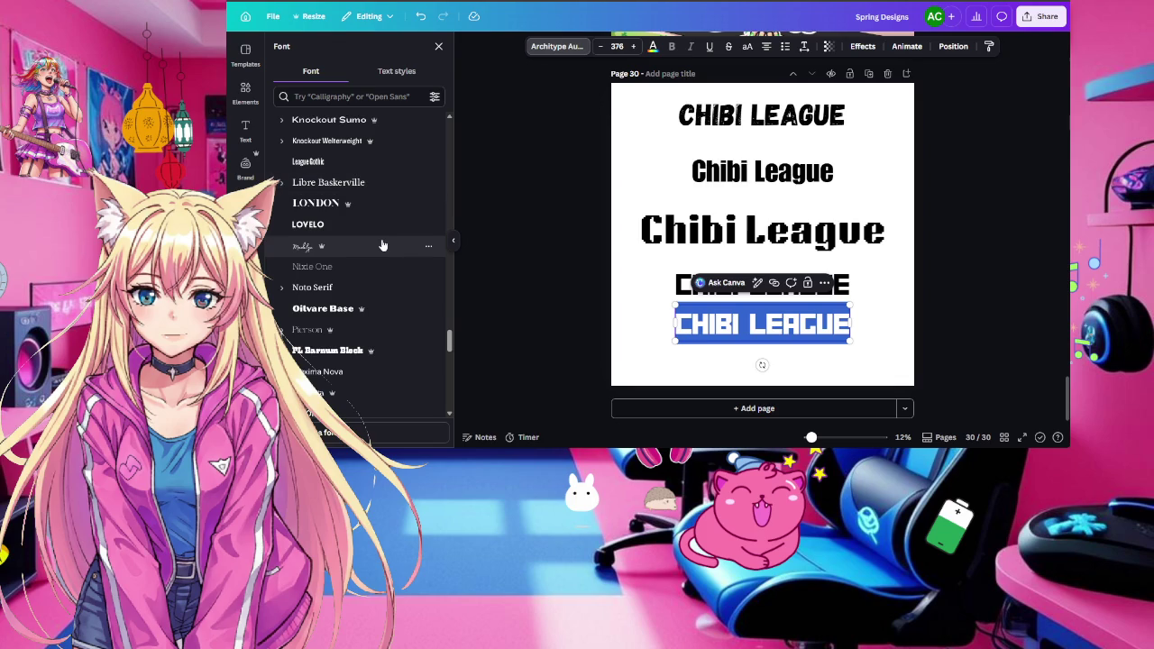
scroll(382, 246, "down", 3)
left_click(363, 119)
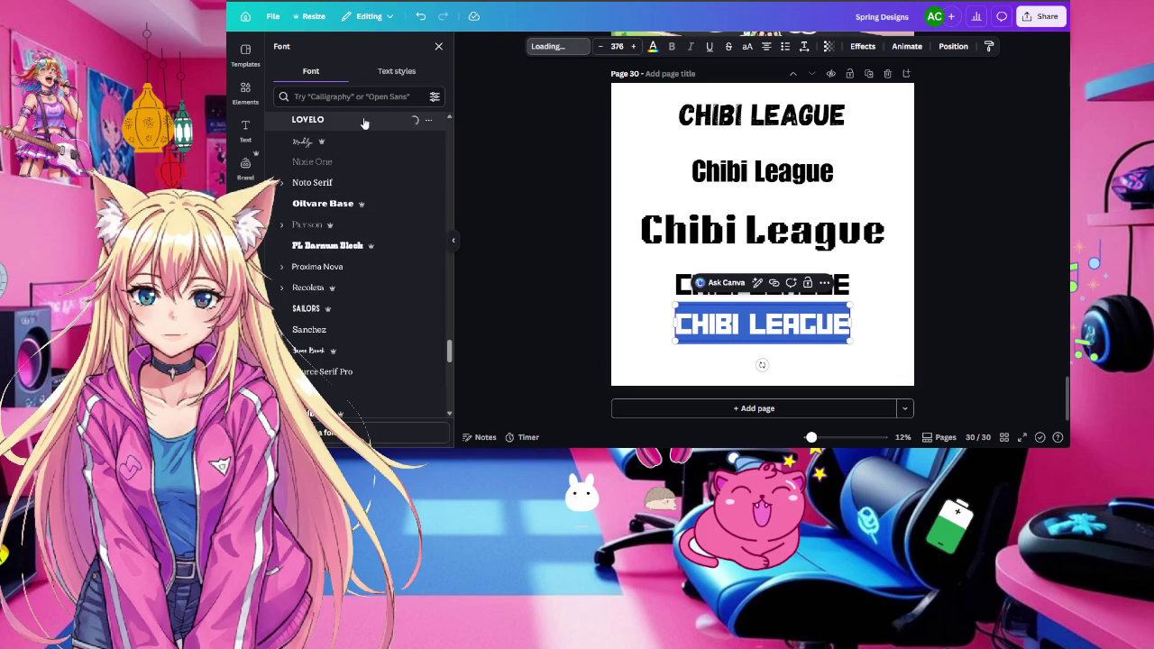
Scroll through the rest of the font list comparing other options
scroll(386, 197, "down", 1)
scroll(386, 196, "down", 1)
scroll(386, 197, "down", 1)
scroll(386, 197, "down", 2)
scroll(386, 196, "down", 1)
scroll(386, 197, "down", 2)
scroll(386, 197, "down", 1)
scroll(386, 196, "down", 1)
scroll(386, 197, "down", 1)
scroll(386, 196, "down", 1)
scroll(386, 197, "down", 1)
scroll(386, 197, "down", 2)
scroll(386, 196, "down", 1)
scroll(386, 196, "down", 1)
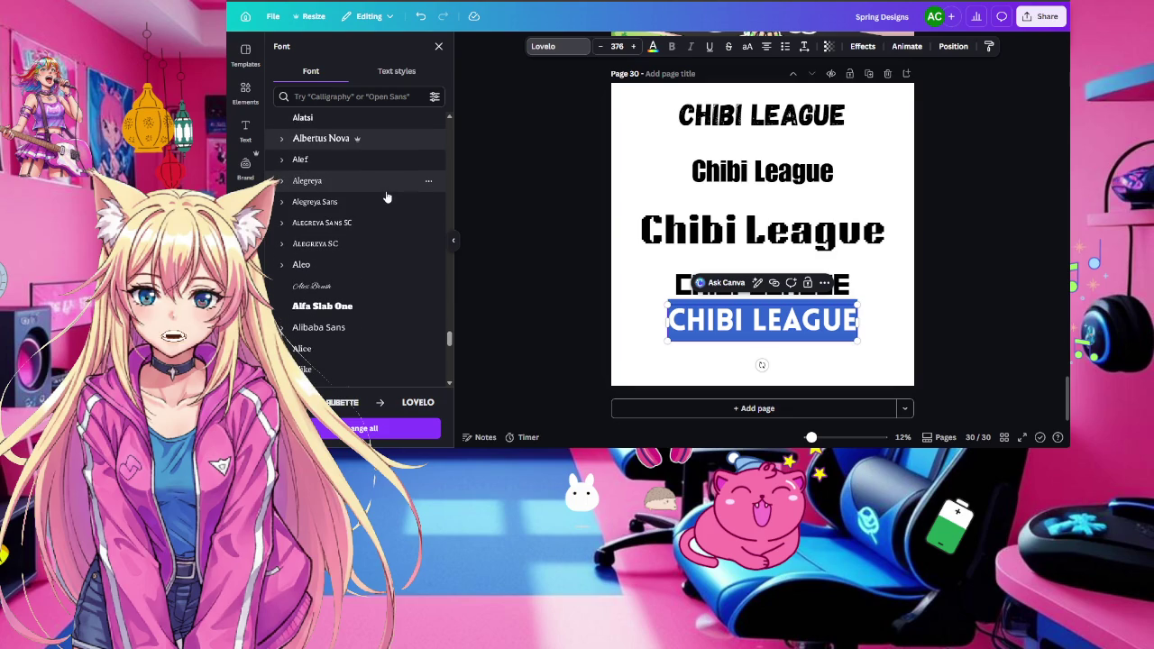
scroll(386, 197, "down", 1)
scroll(386, 196, "down", 1)
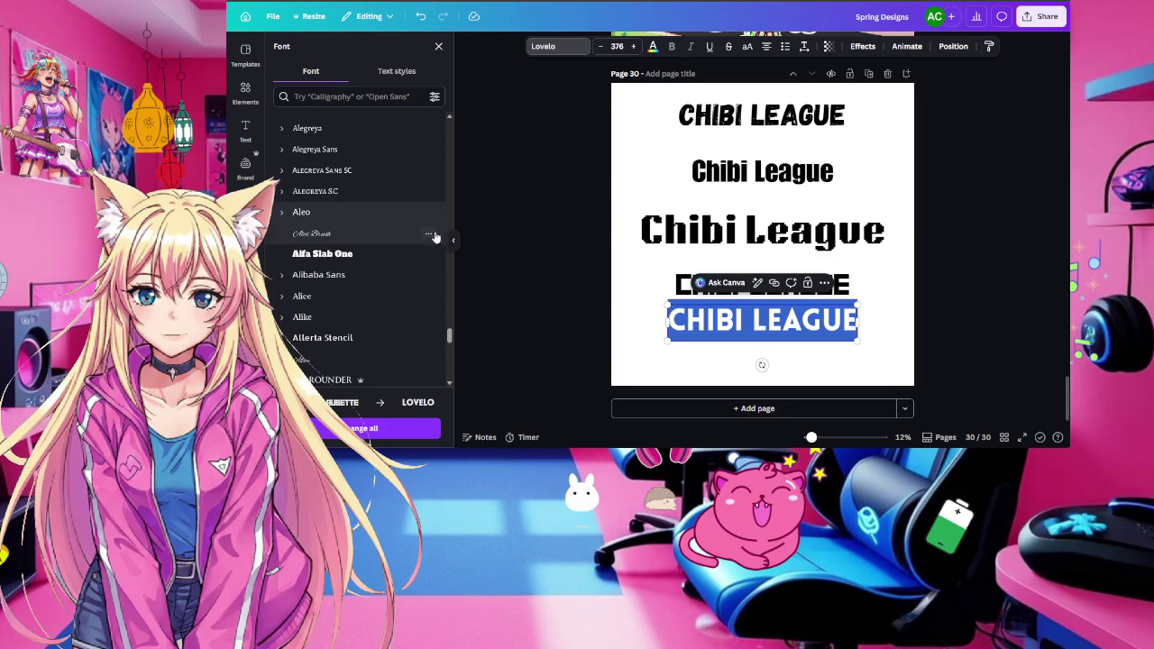
scroll(372, 259, "down", 1)
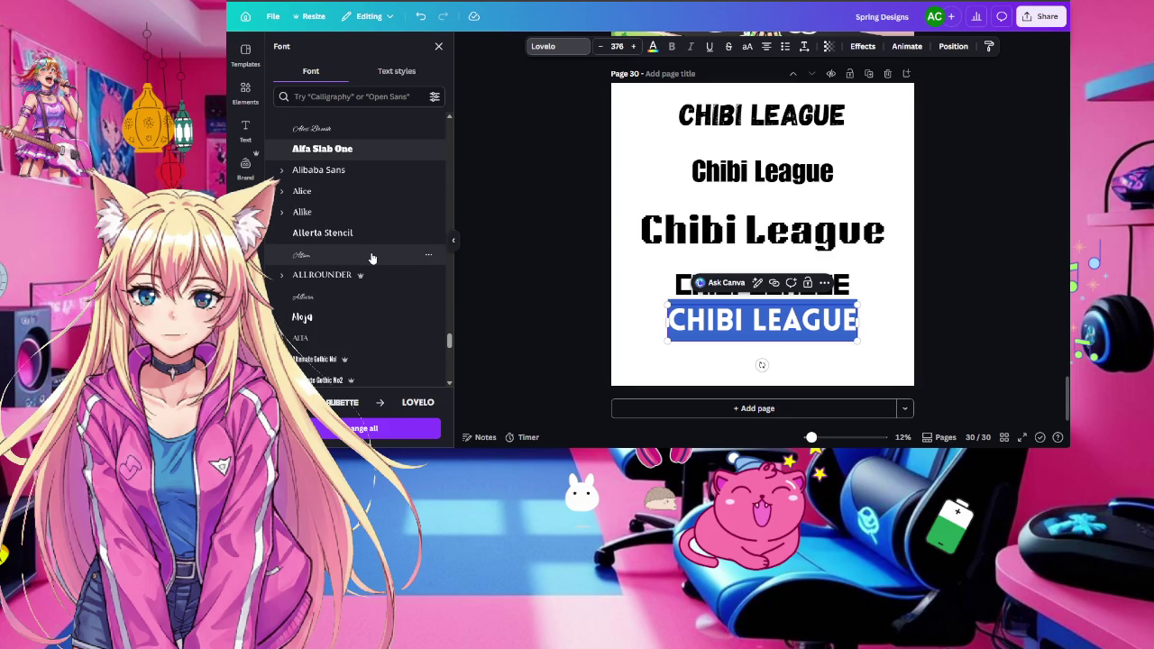
scroll(379, 248, "down", 3)
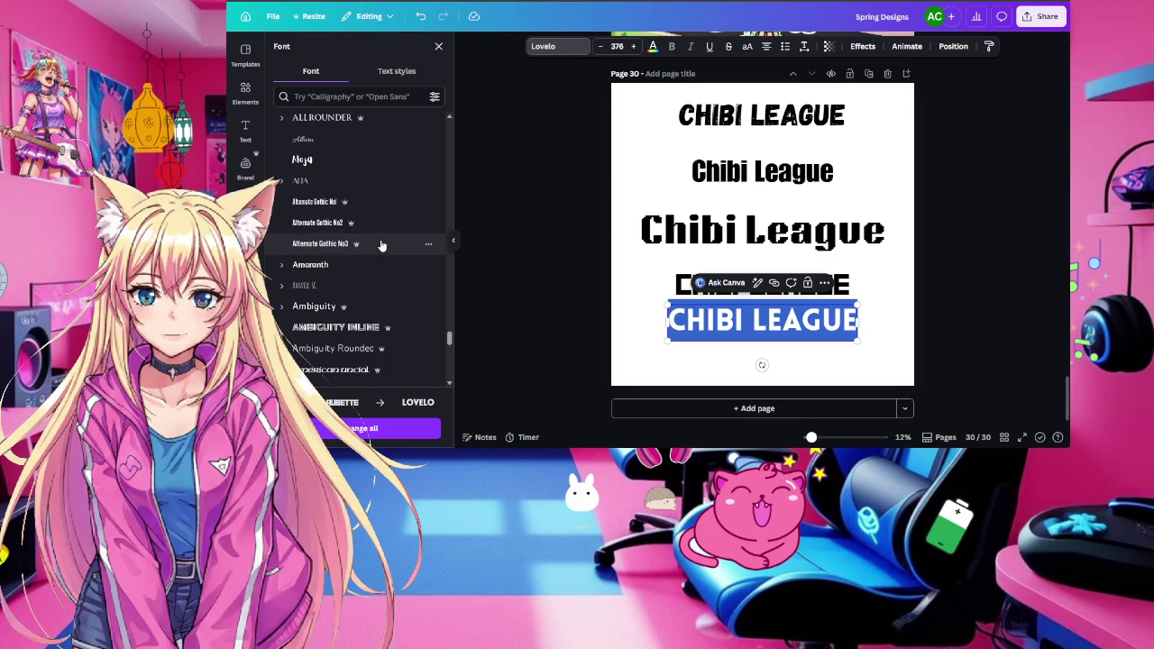
scroll(381, 246, "down", 2)
scroll(381, 245, "down", 2)
scroll(382, 245, "down", 2)
scroll(381, 245, "down", 2)
scroll(381, 246, "down", 2)
scroll(382, 245, "down", 2)
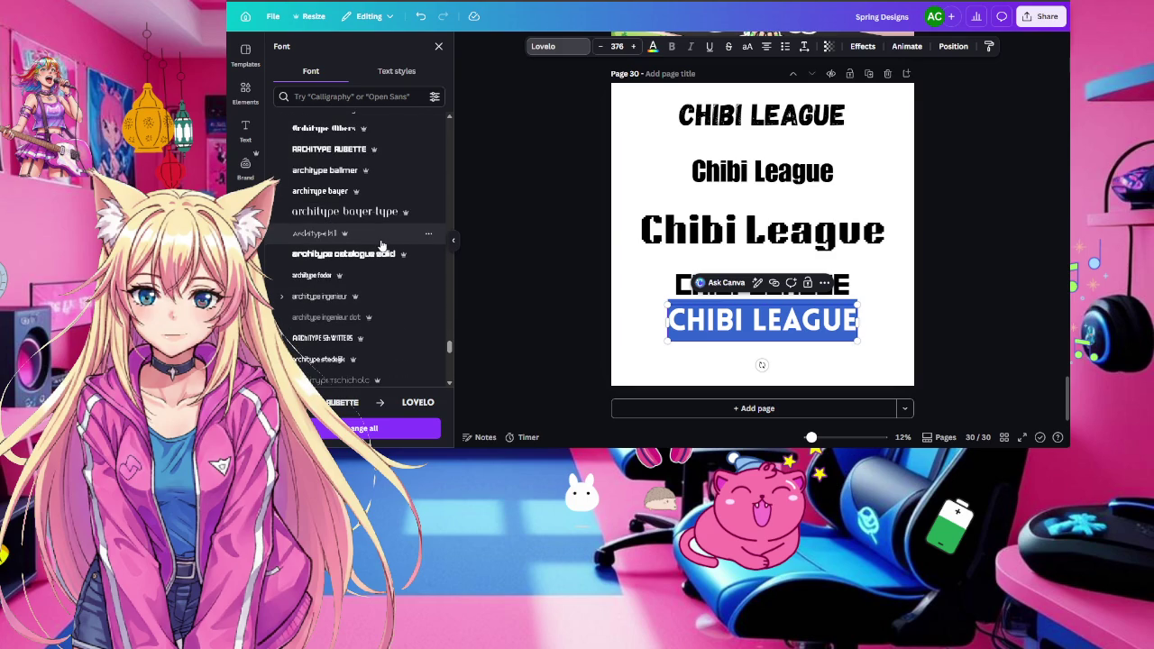
scroll(381, 245, "down", 1)
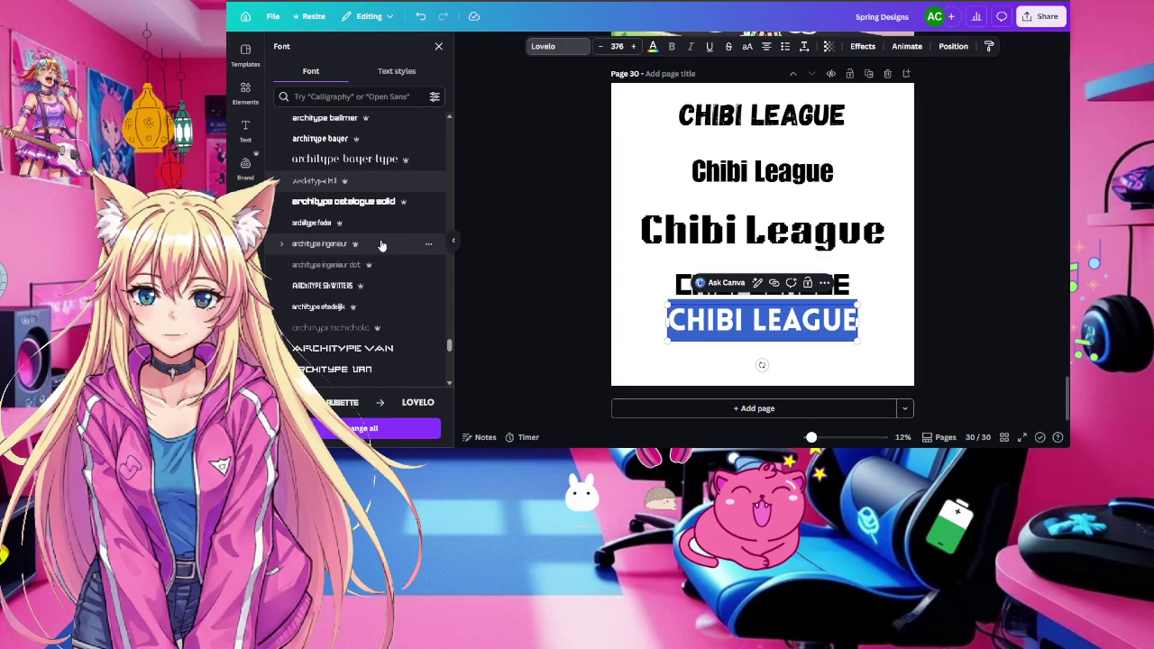
scroll(381, 245, "down", 3)
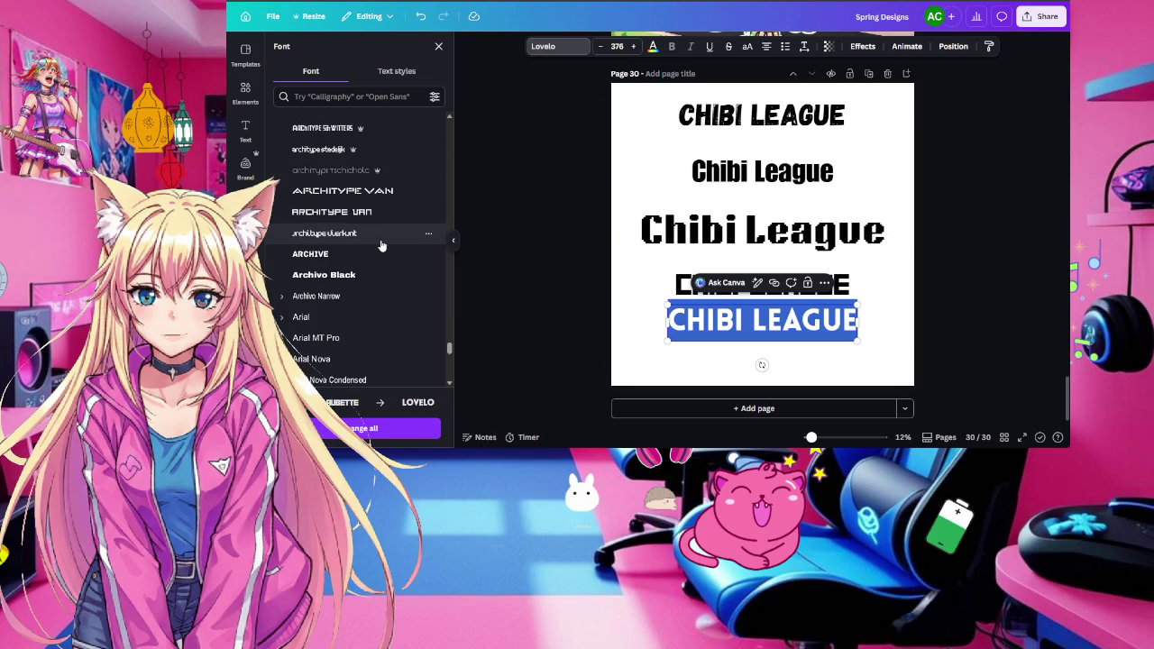
scroll(382, 246, "down", 3)
scroll(381, 245, "down", 1)
scroll(382, 245, "down", 3)
scroll(382, 246, "down", 1)
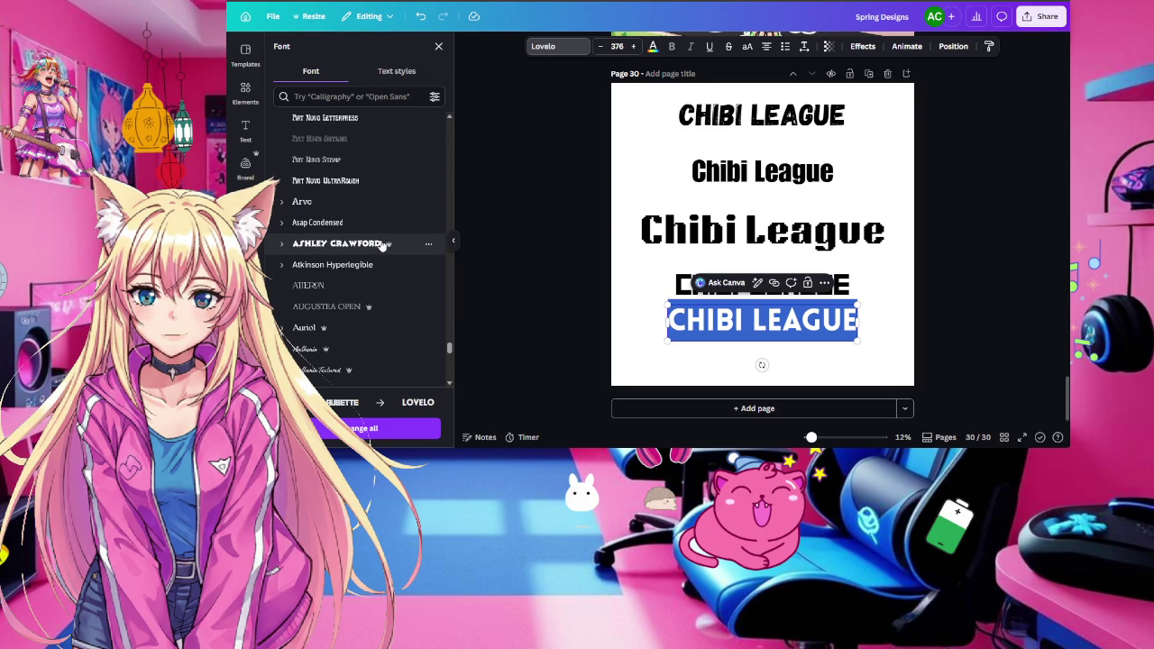
scroll(382, 245, "down", 1)
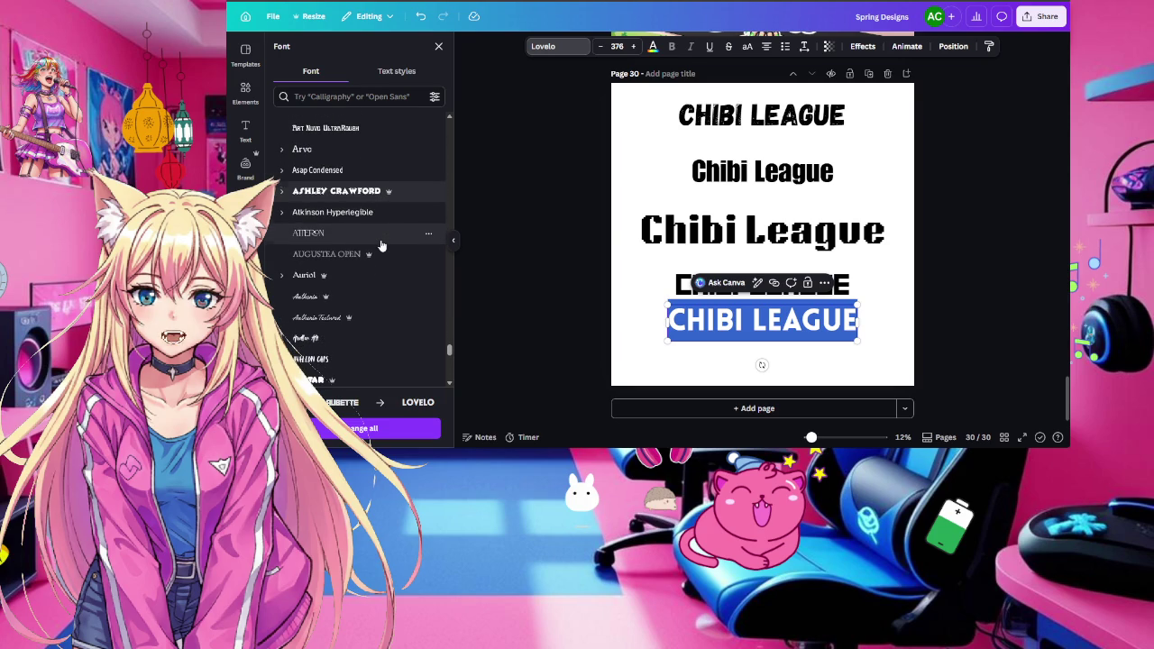
scroll(381, 246, "down", 2)
scroll(381, 245, "down", 2)
scroll(381, 245, "down", 2)
scroll(382, 246, "down", 2)
scroll(382, 245, "down", 1)
scroll(381, 245, "down", 2)
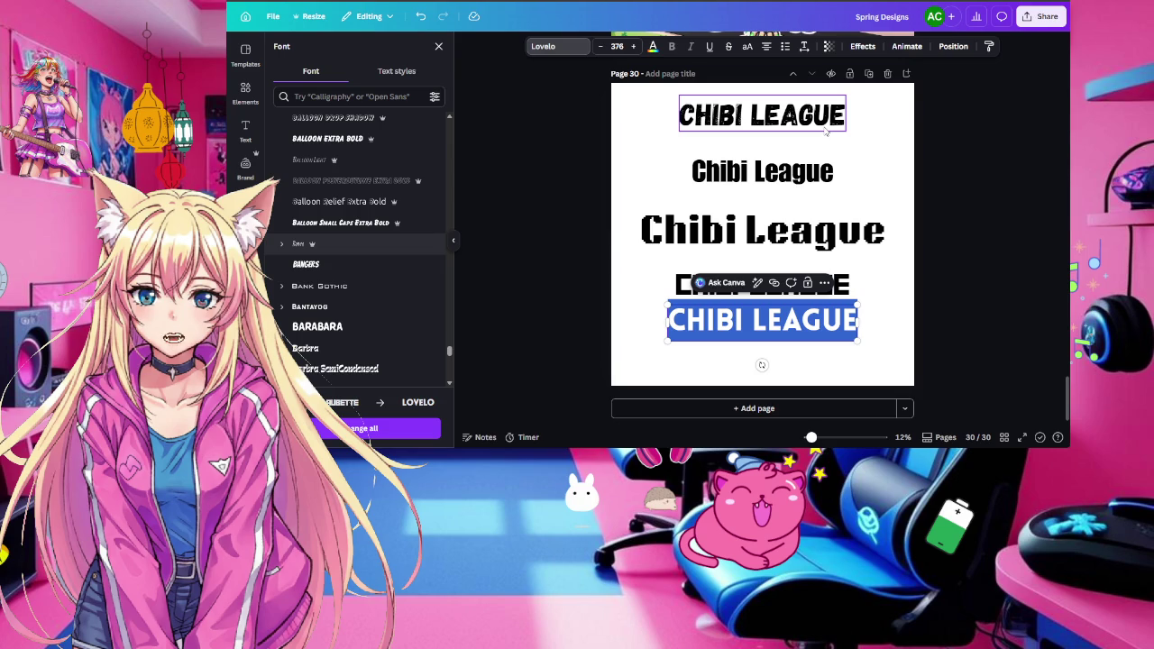
scroll(811, 153, "up", 3)
scroll(740, 234, "up", 2)
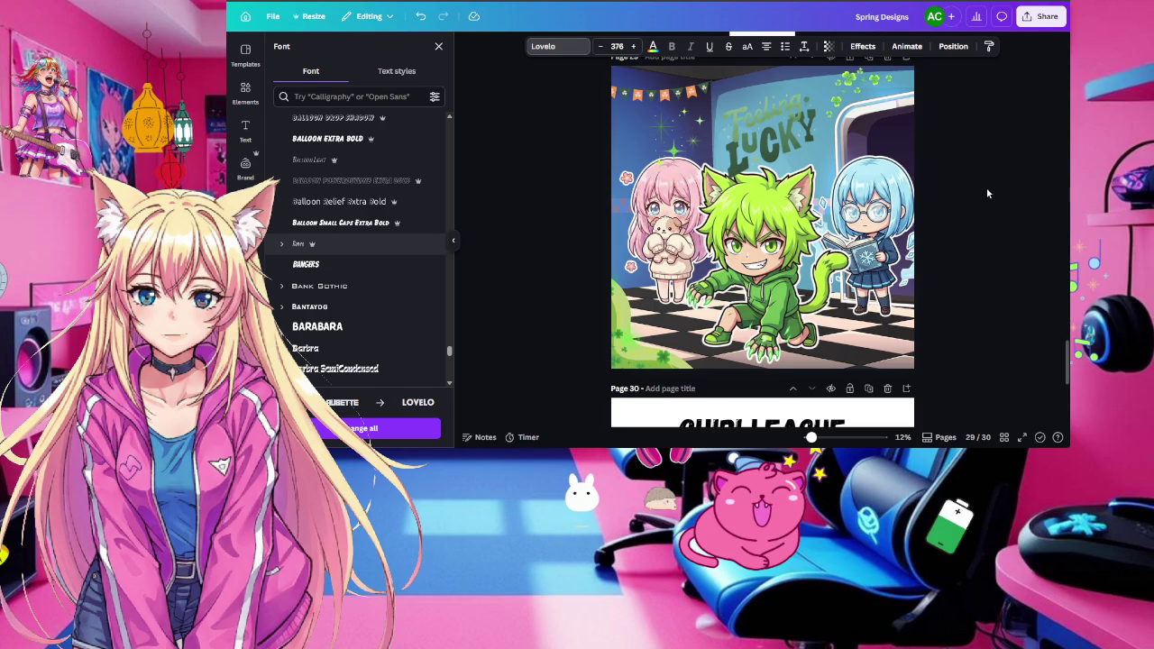
scroll(988, 193, "down", 2)
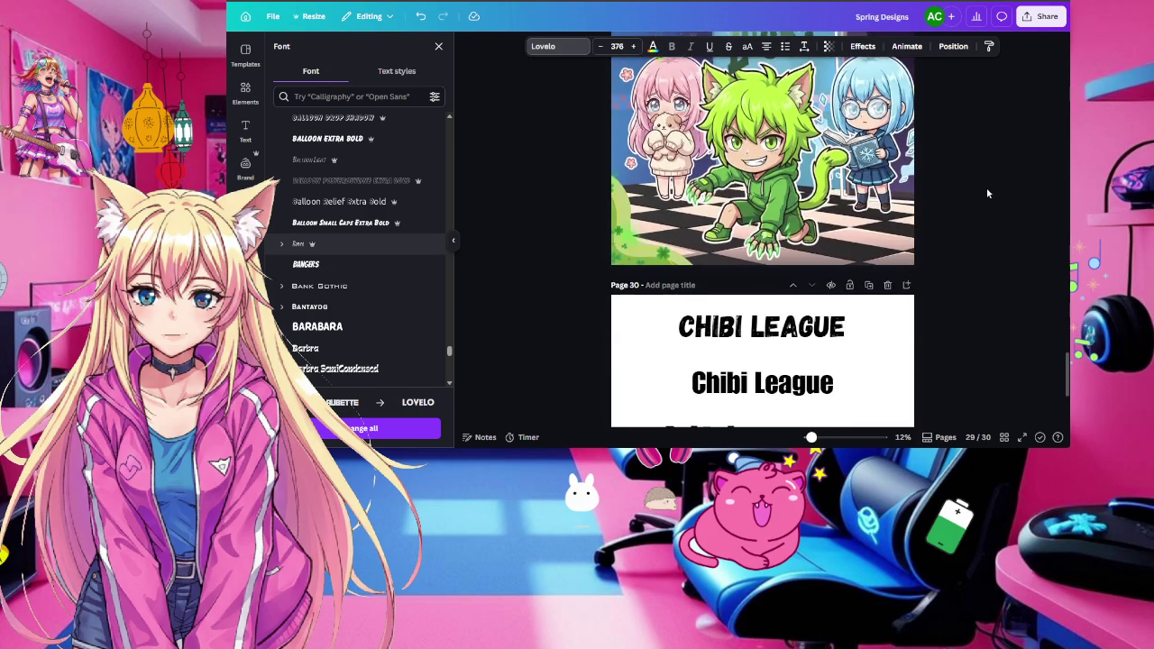
scroll(983, 194, "down", 4)
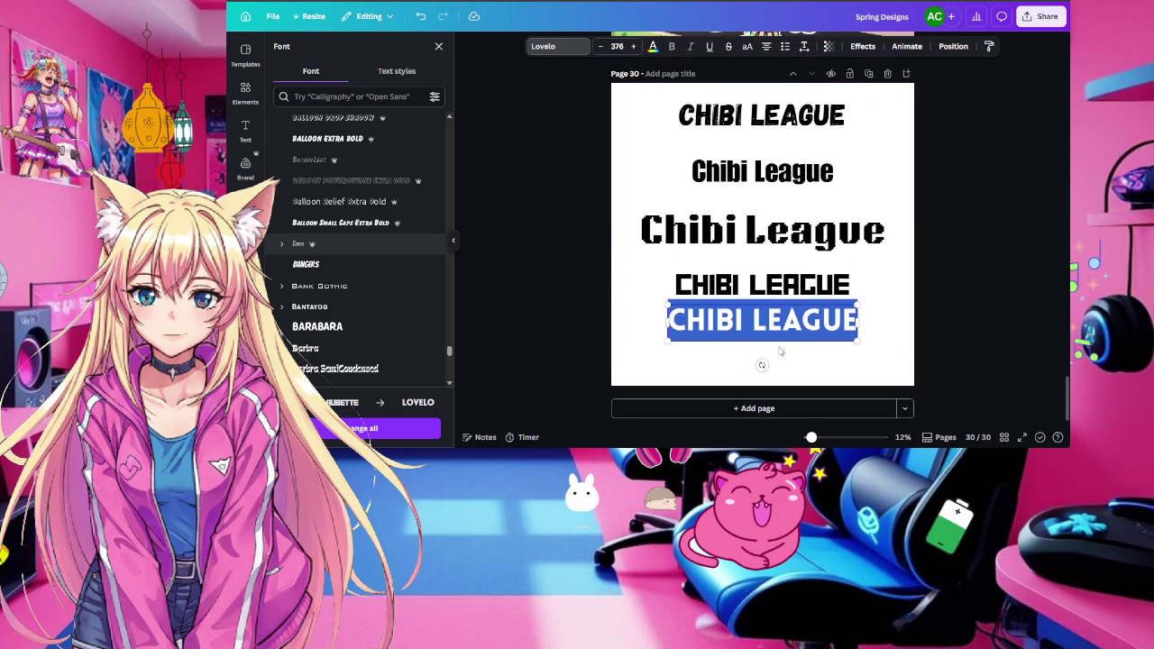
left_click(784, 358)
Drag the fourth and fifth titles up so all five stack closely without overlapping
left_click_drag(779, 330, 780, 352)
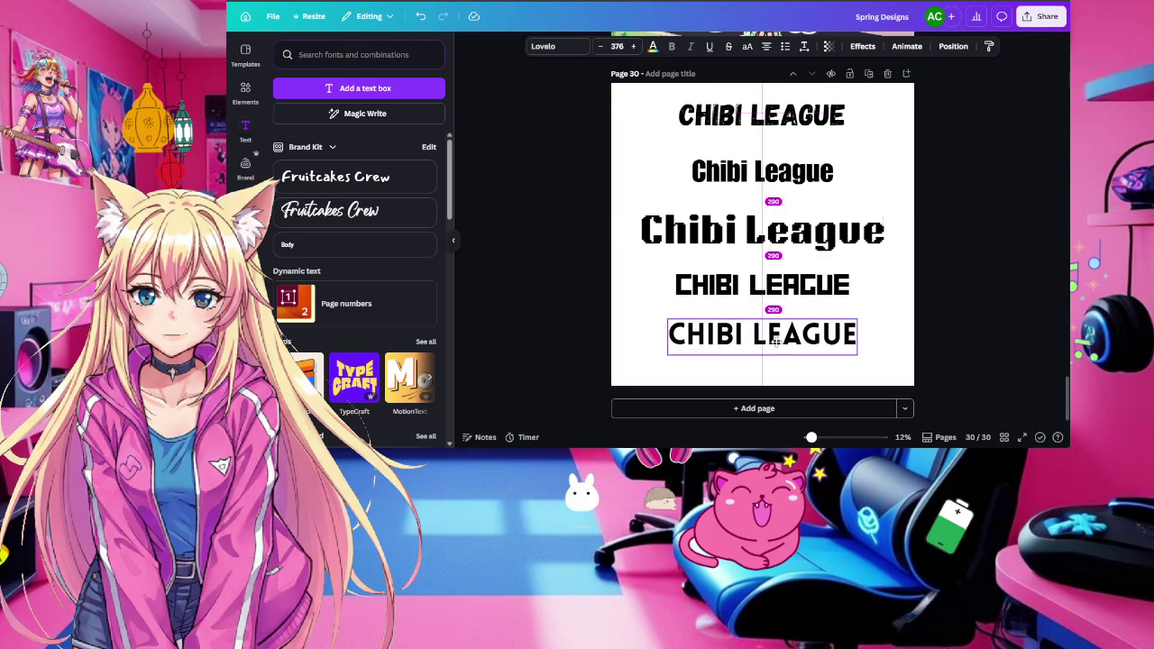
left_click(890, 338)
scroll(890, 338, "up", 2)
left_click_drag(762, 224, 762, 207)
left_click_drag(776, 336, 775, 298)
left_click_drag(780, 397, 773, 336)
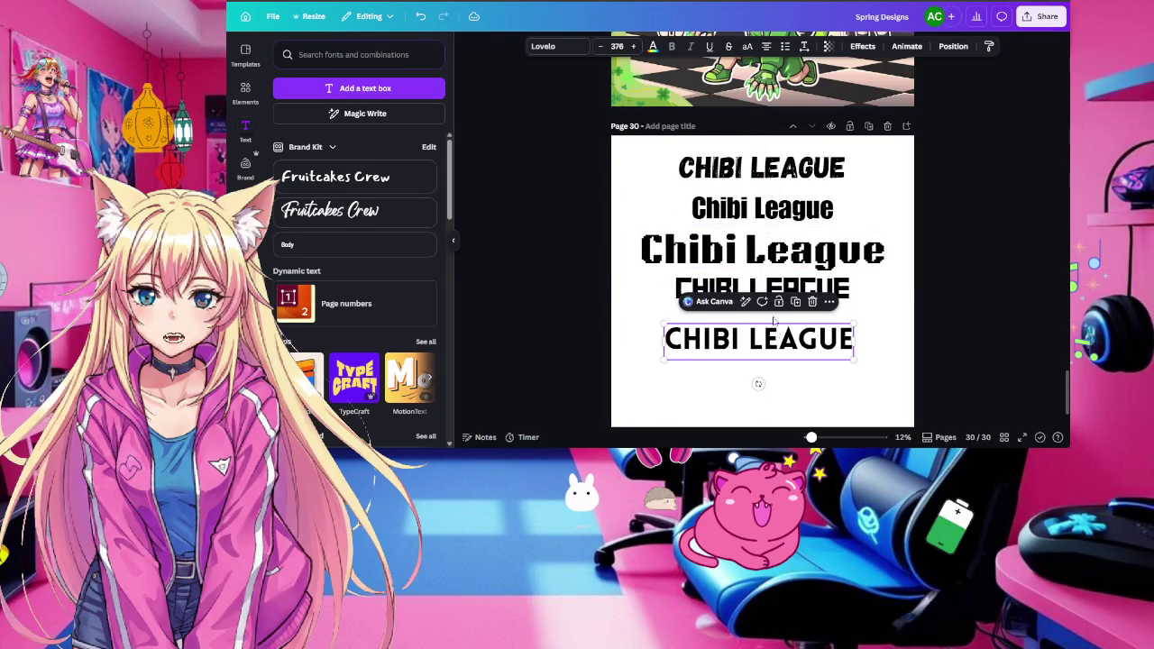
left_click_drag(762, 288, 762, 295)
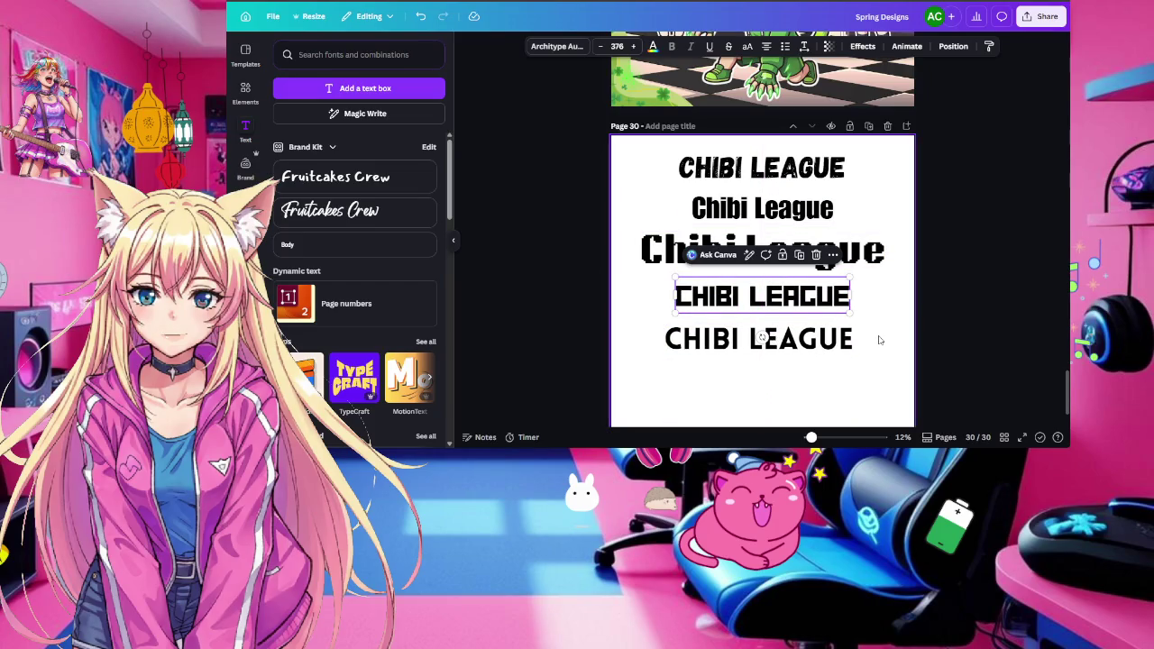
scroll(880, 340, "down", 1)
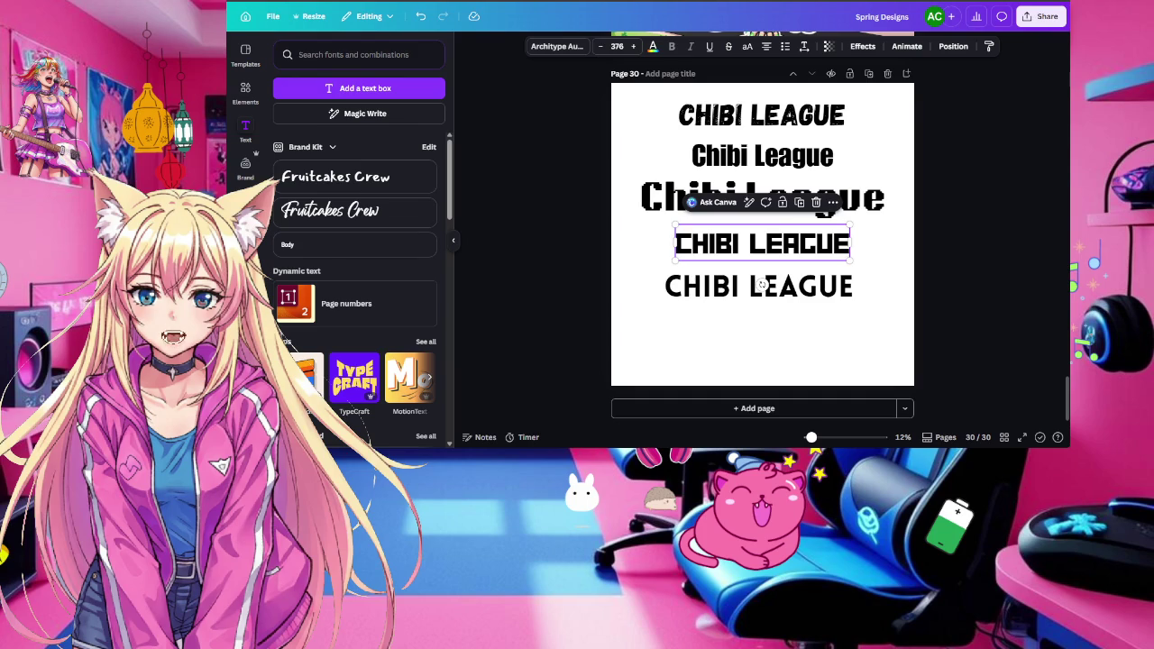
left_click(871, 356)
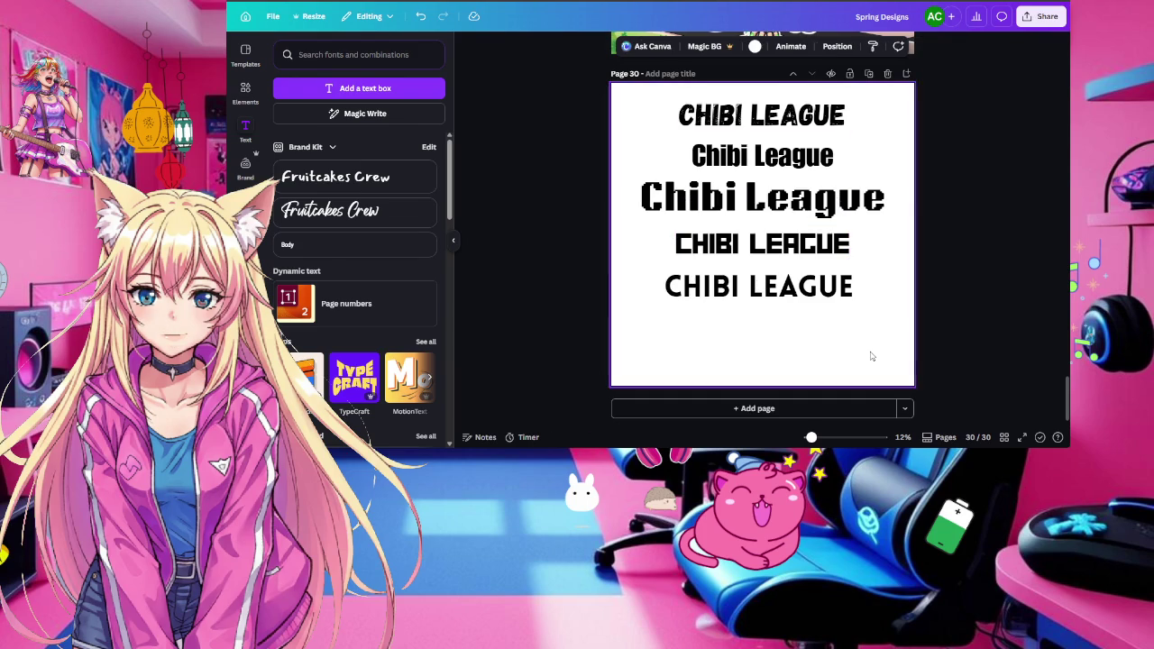
Switch the bottom 'CHIBI LEAGUE' title on page 30 from Lovelo to the Brick Sans font
double_click(732, 288)
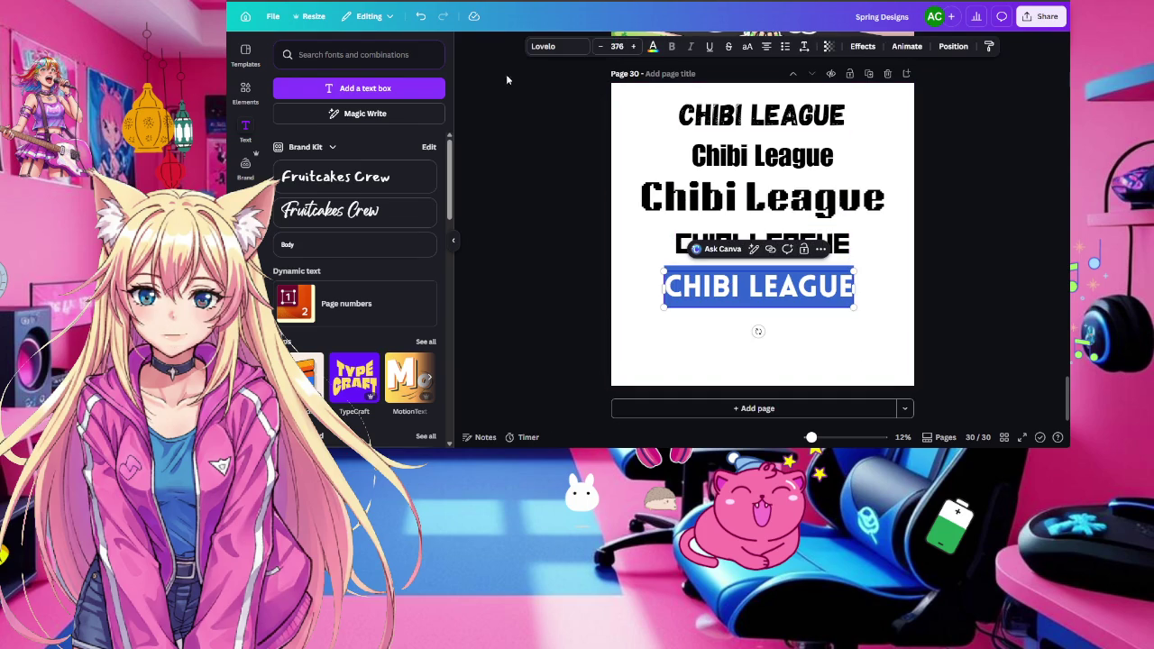
left_click(550, 46)
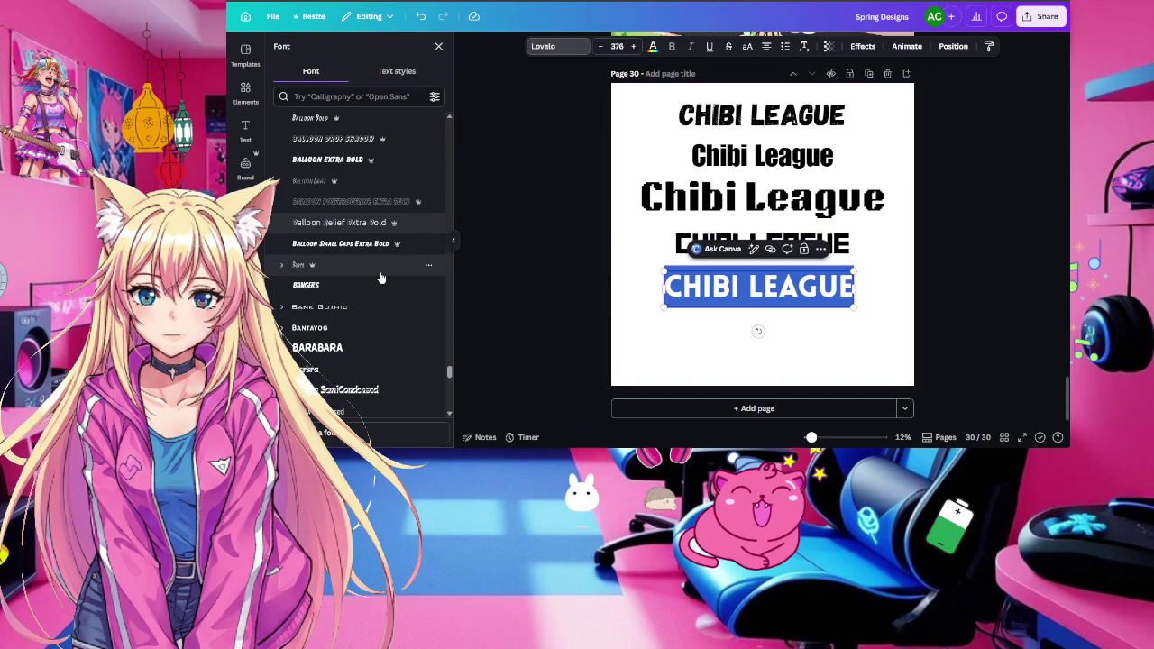
scroll(381, 278, "down", 1)
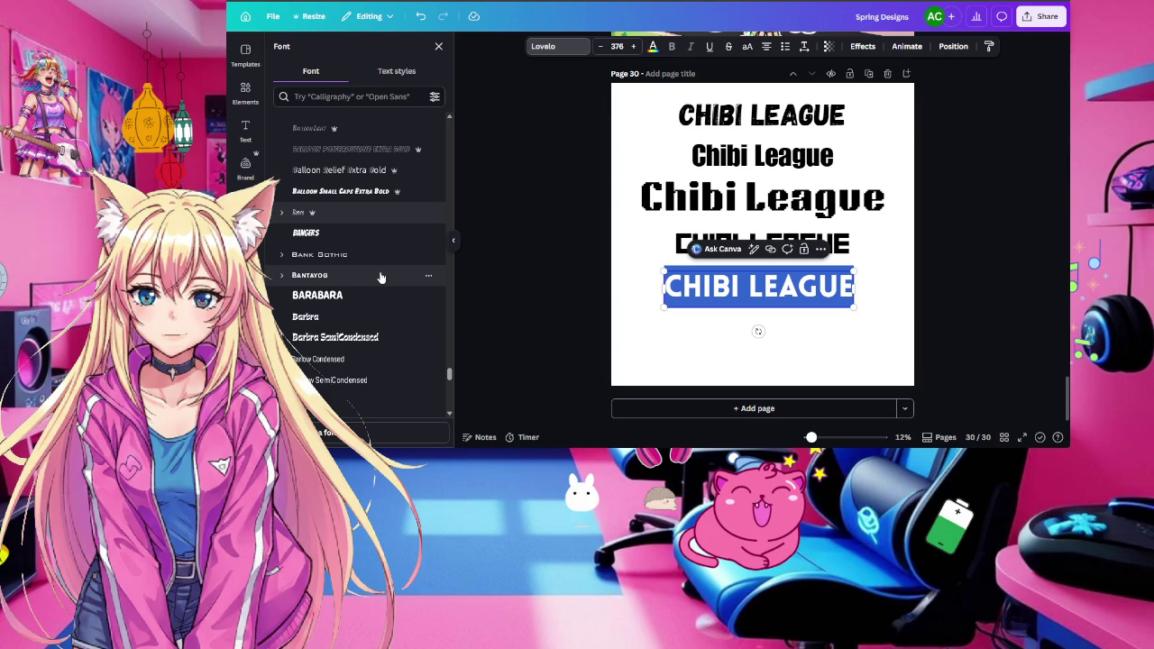
scroll(382, 278, "down", 2)
scroll(381, 277, "down", 2)
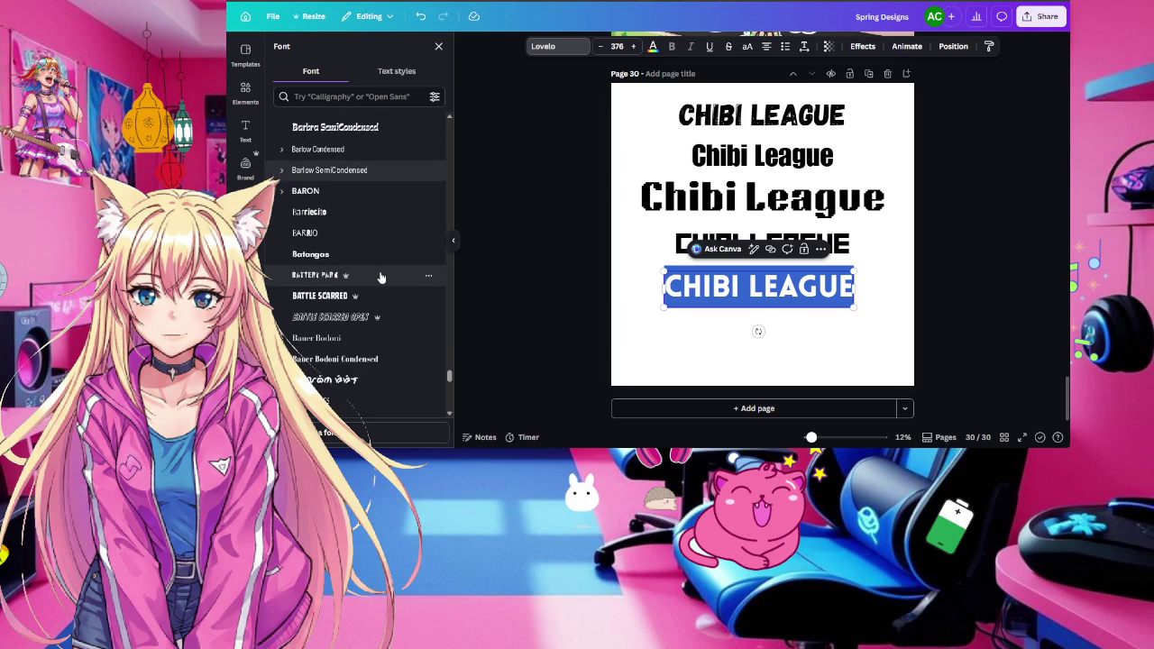
scroll(382, 278, "down", 3)
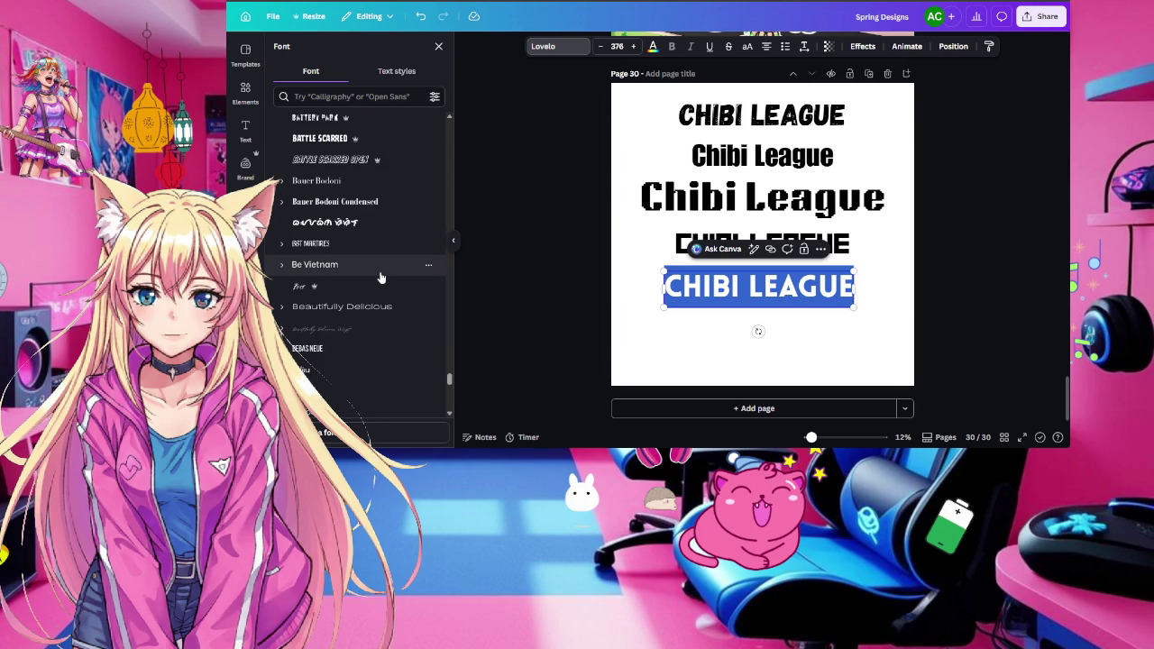
scroll(381, 278, "down", 2)
scroll(381, 278, "down", 2)
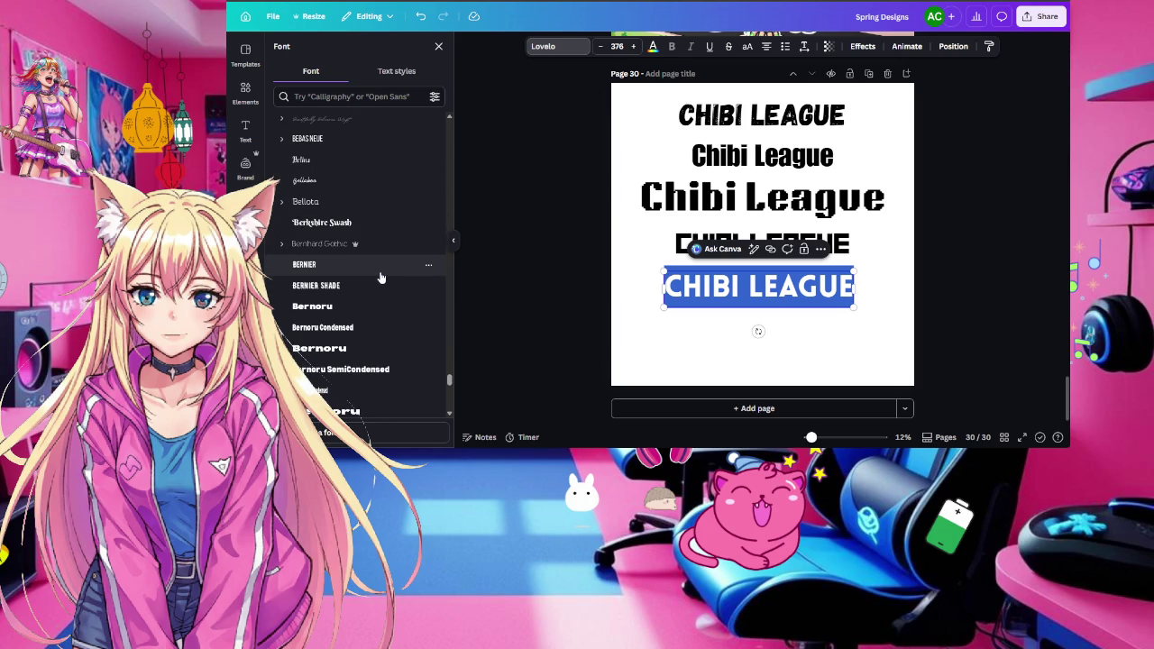
scroll(382, 278, "down", 2)
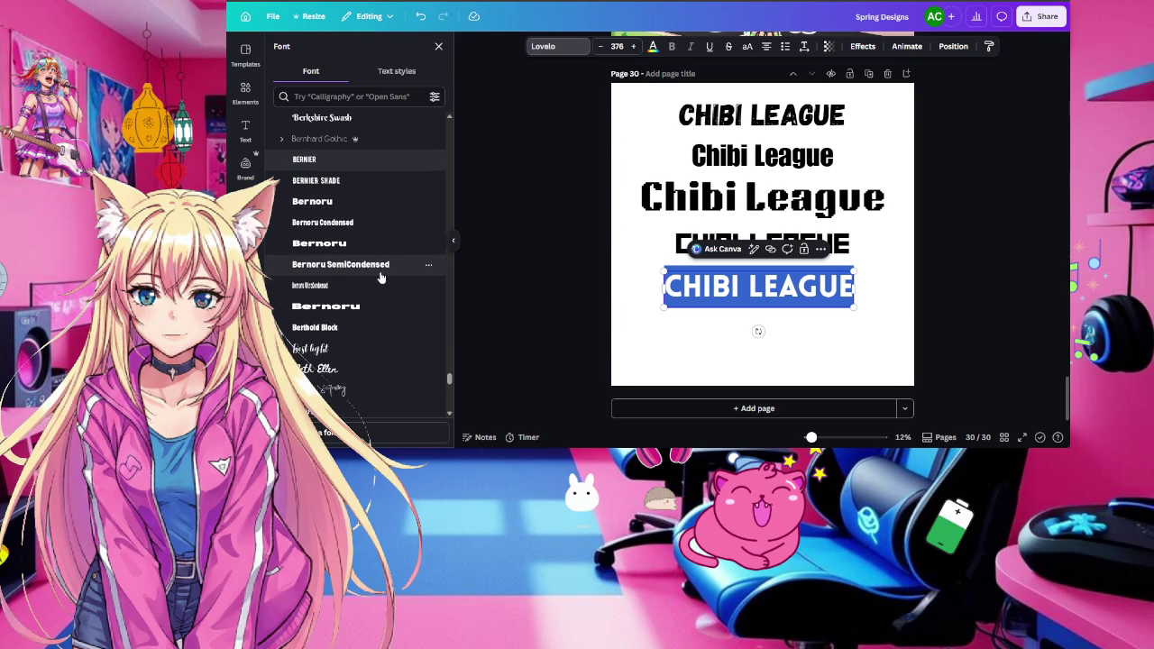
scroll(382, 277, "down", 4)
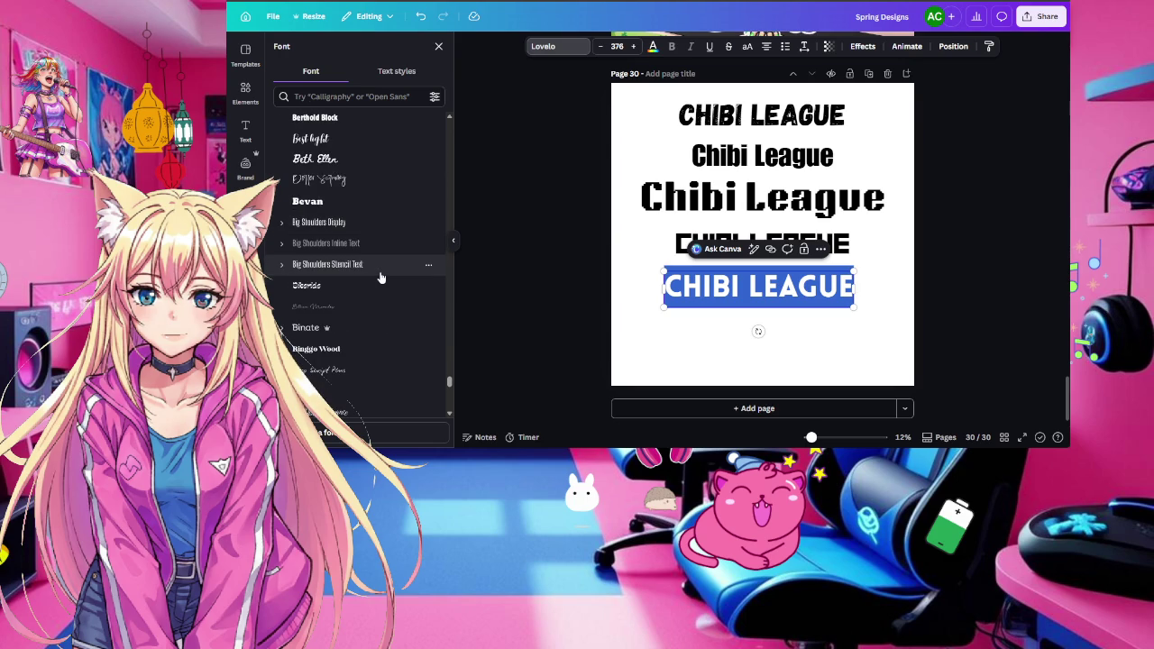
scroll(381, 278, "down", 4)
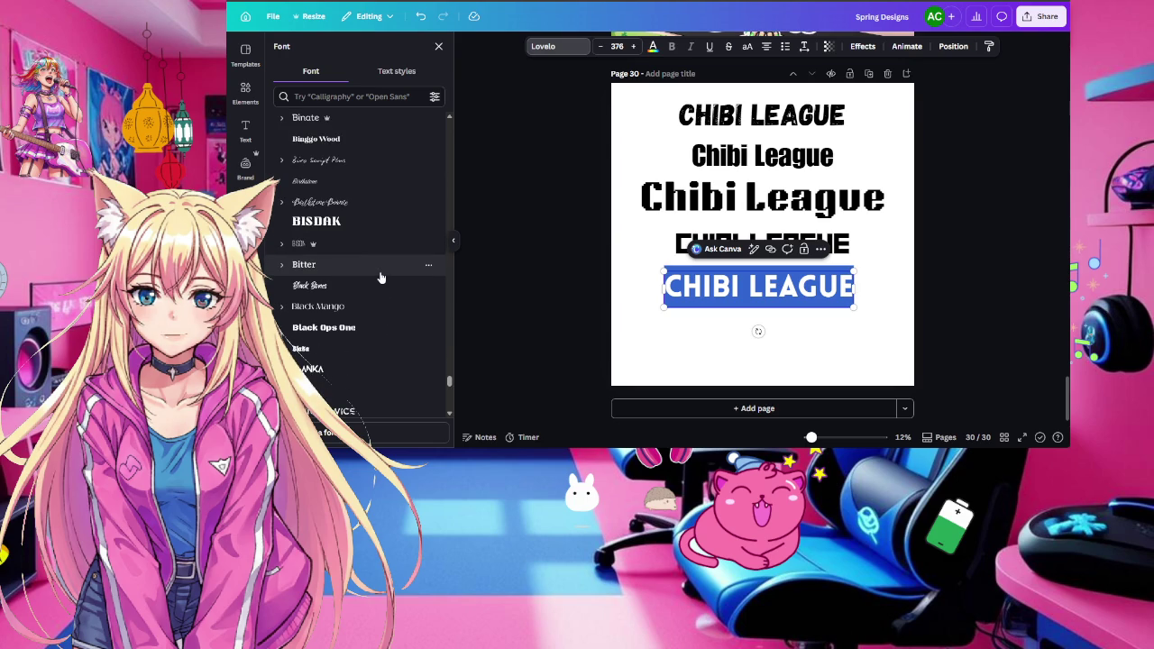
scroll(381, 278, "down", 3)
scroll(382, 278, "down", 4)
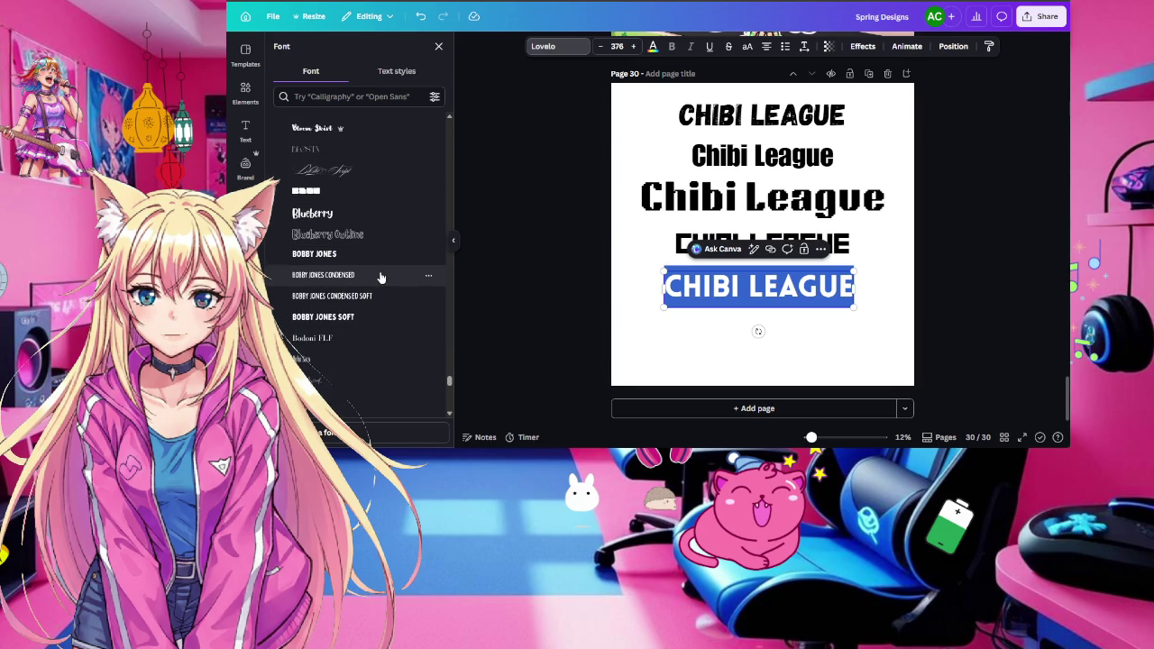
scroll(382, 277, "down", 3)
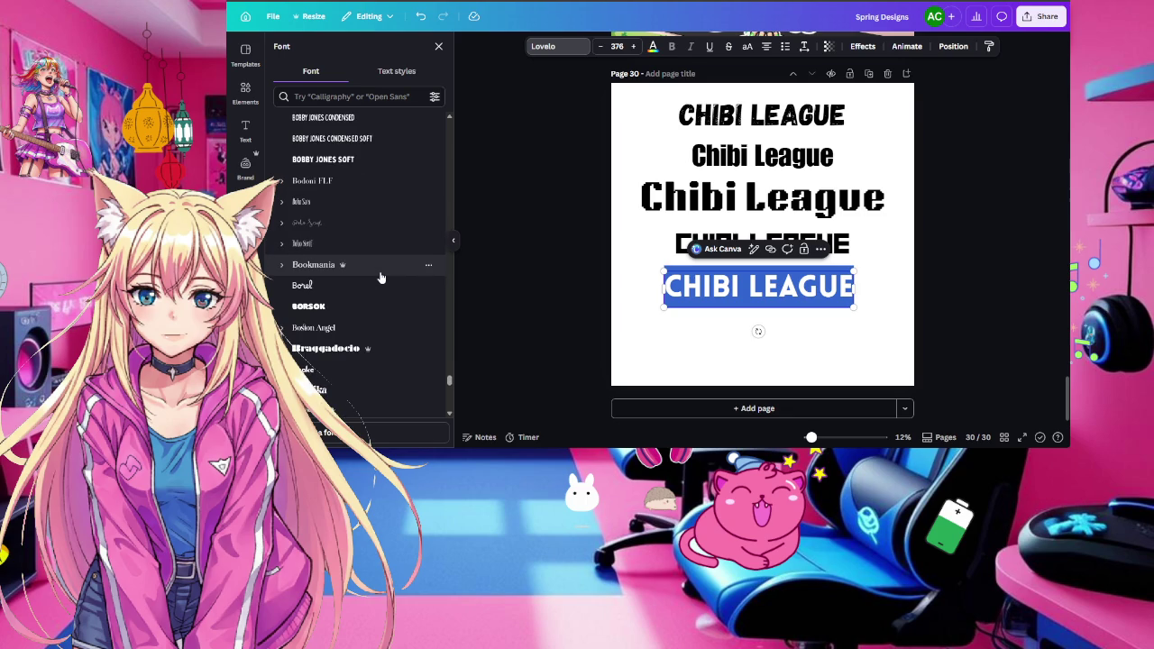
scroll(382, 278, "down", 3)
scroll(381, 277, "down", 3)
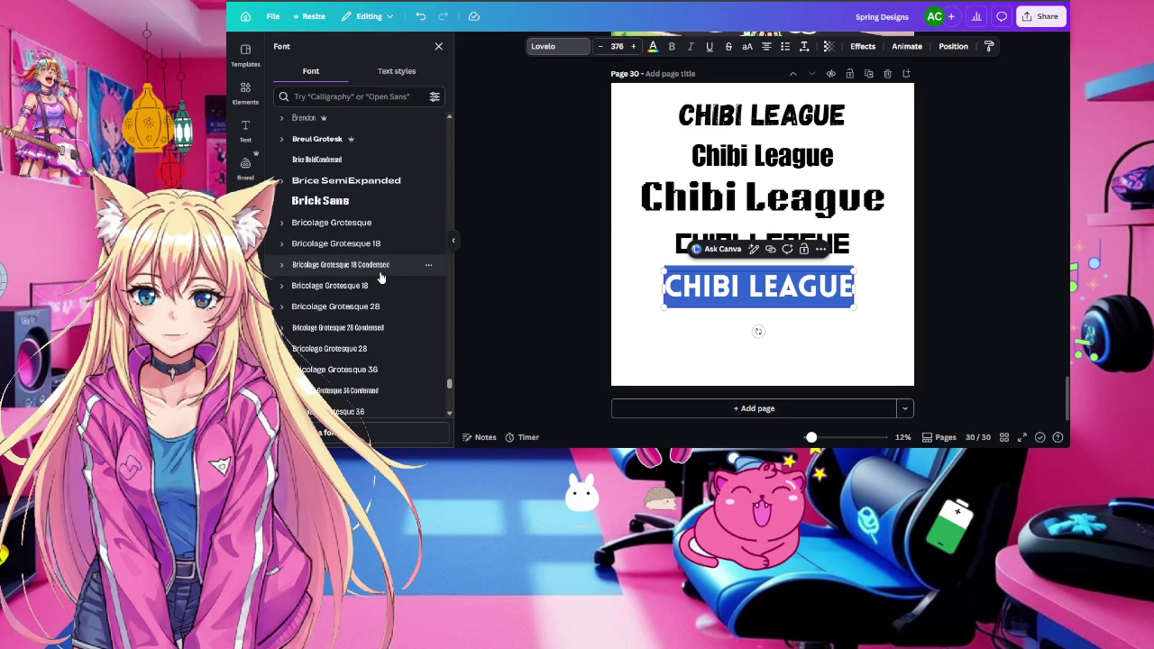
left_click(321, 200)
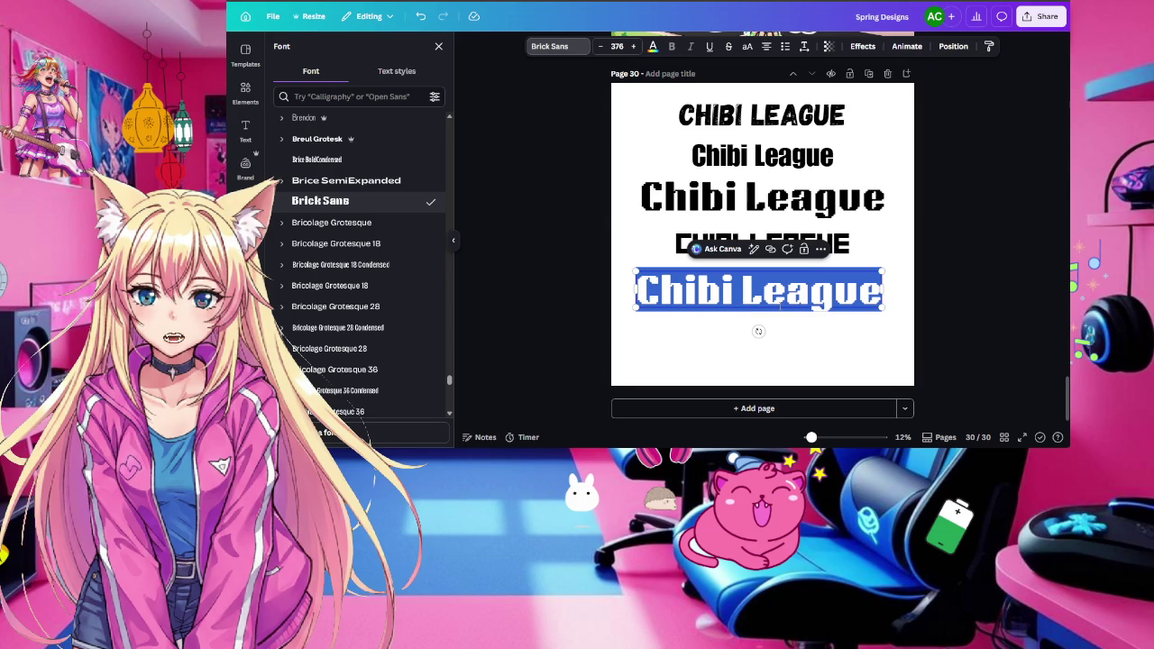
scroll(323, 280, "down", 5)
scroll(360, 281, "down", 2)
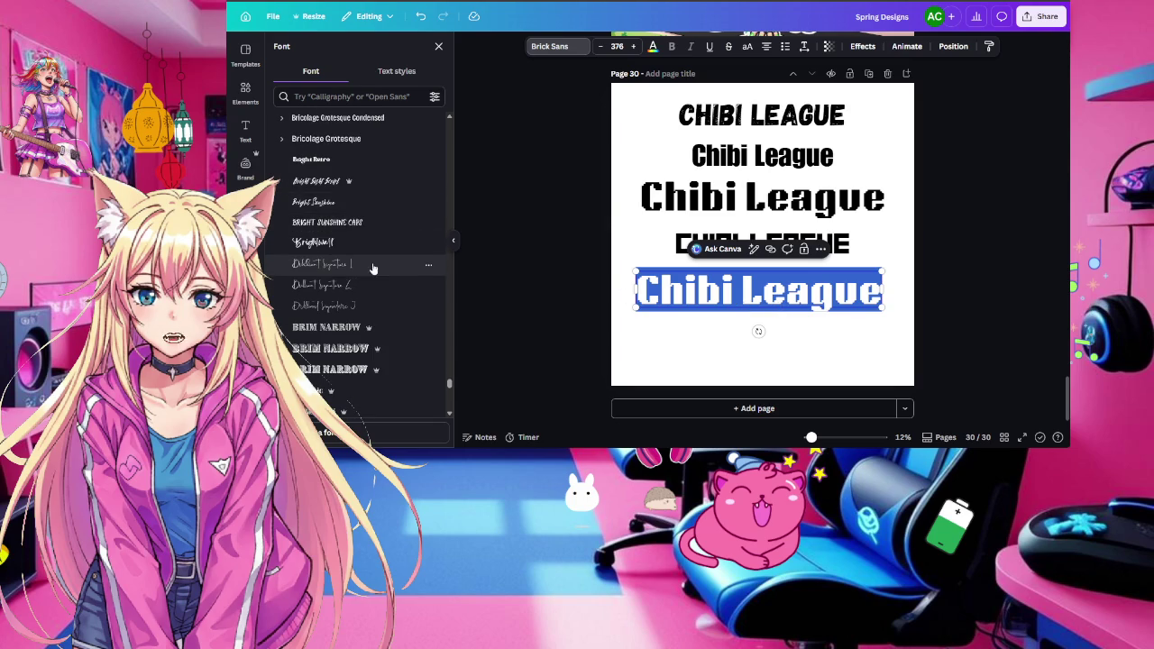
scroll(368, 268, "down", 2)
scroll(374, 269, "down", 3)
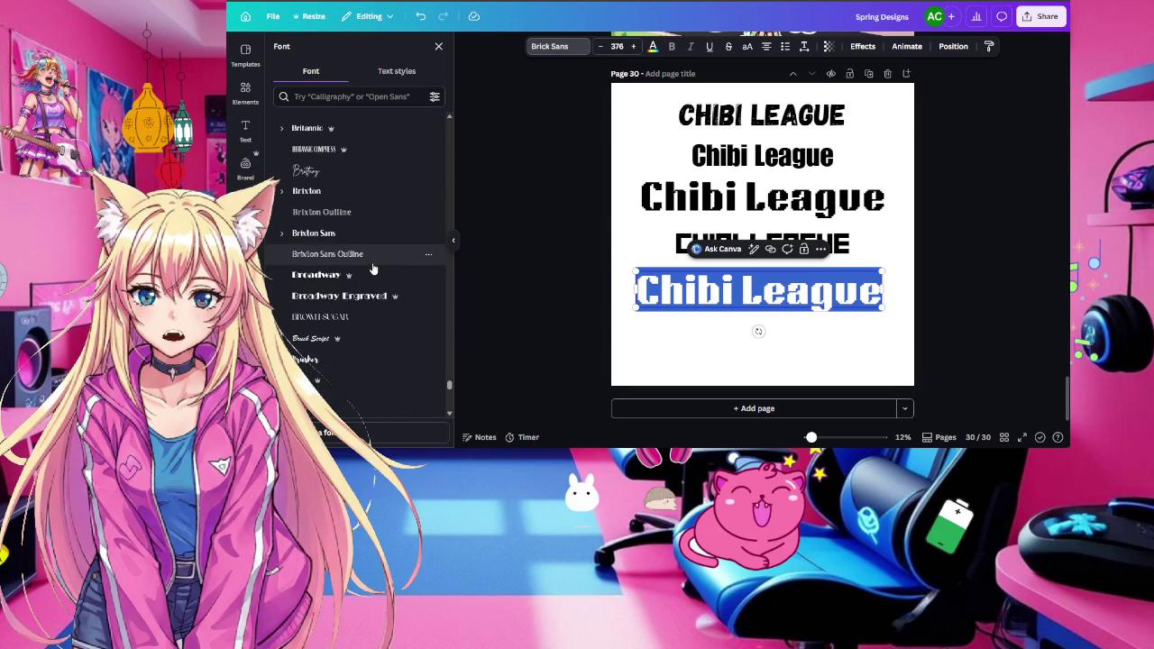
Duplicate the bottom Brick Sans 'Chibi League' title and move the copy up beside the third line
key("Escape")
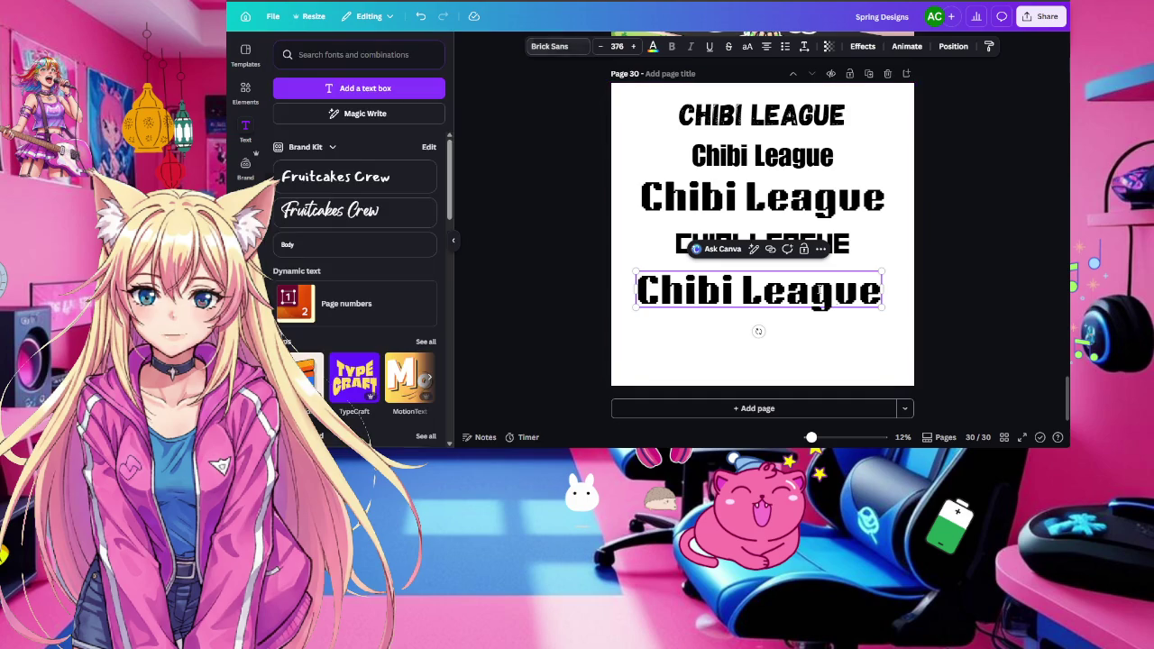
key("Escape")
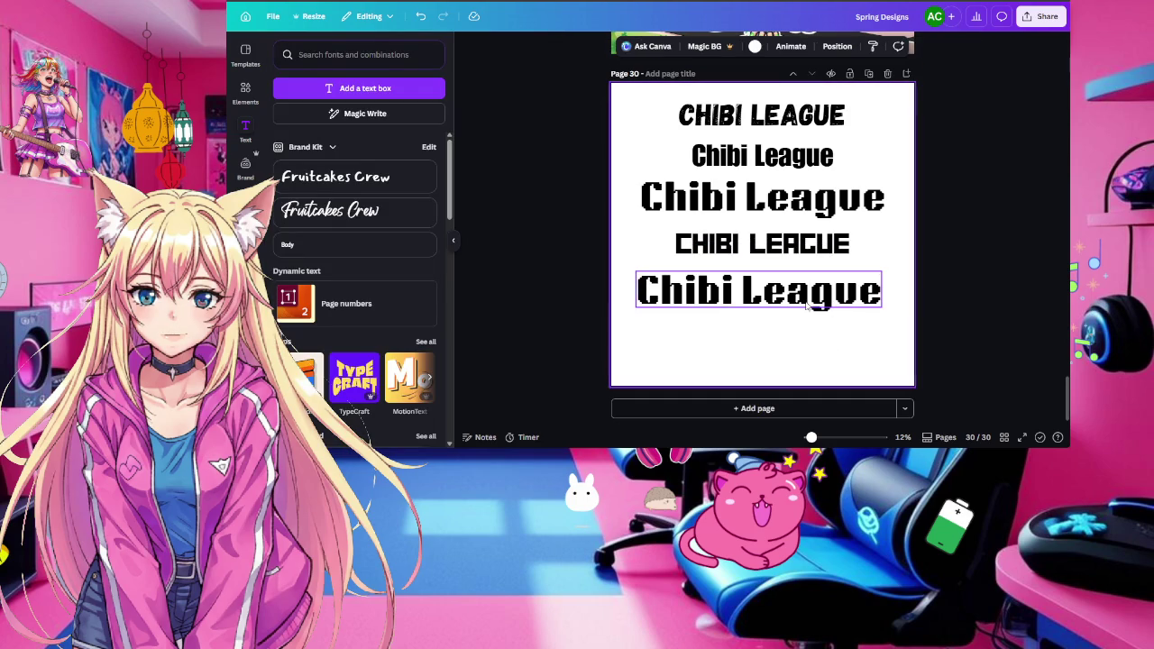
left_click(820, 304)
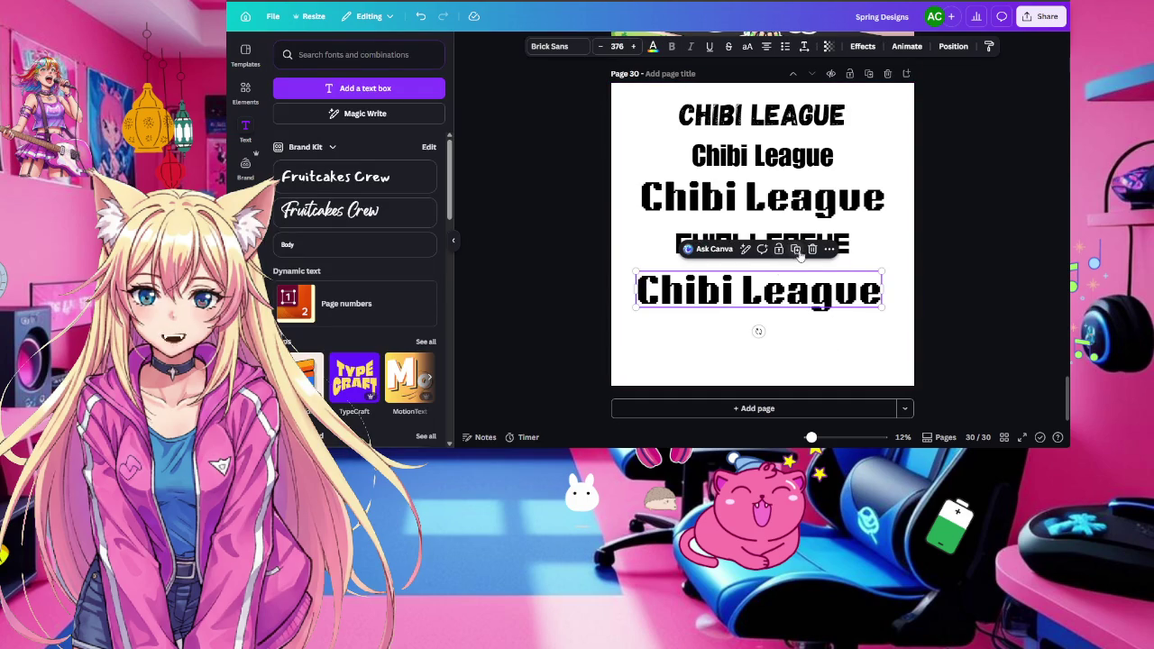
left_click_drag(820, 304, 820, 357)
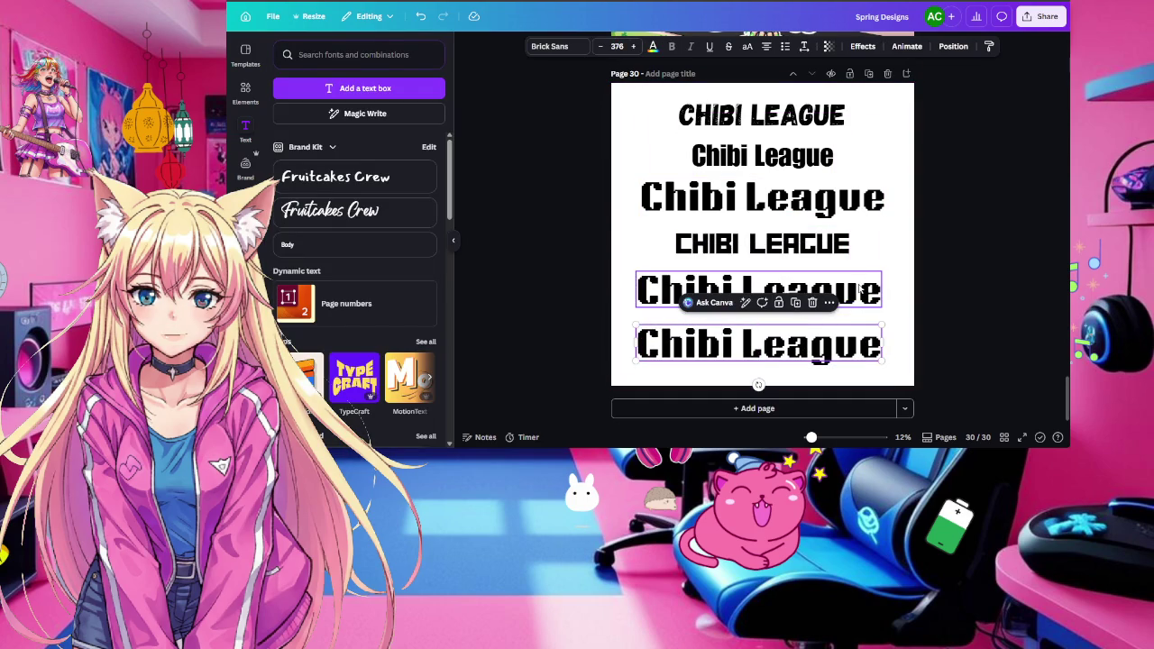
left_click_drag(854, 285, 845, 207)
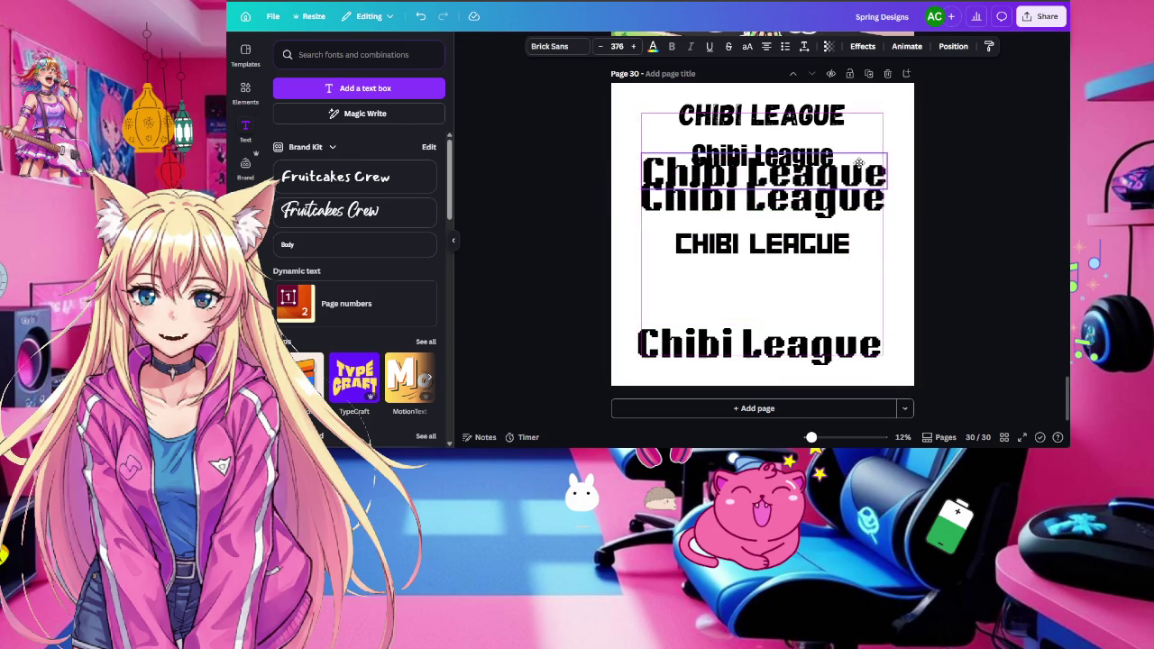
left_click_drag(845, 207, 845, 193)
left_click(847, 345)
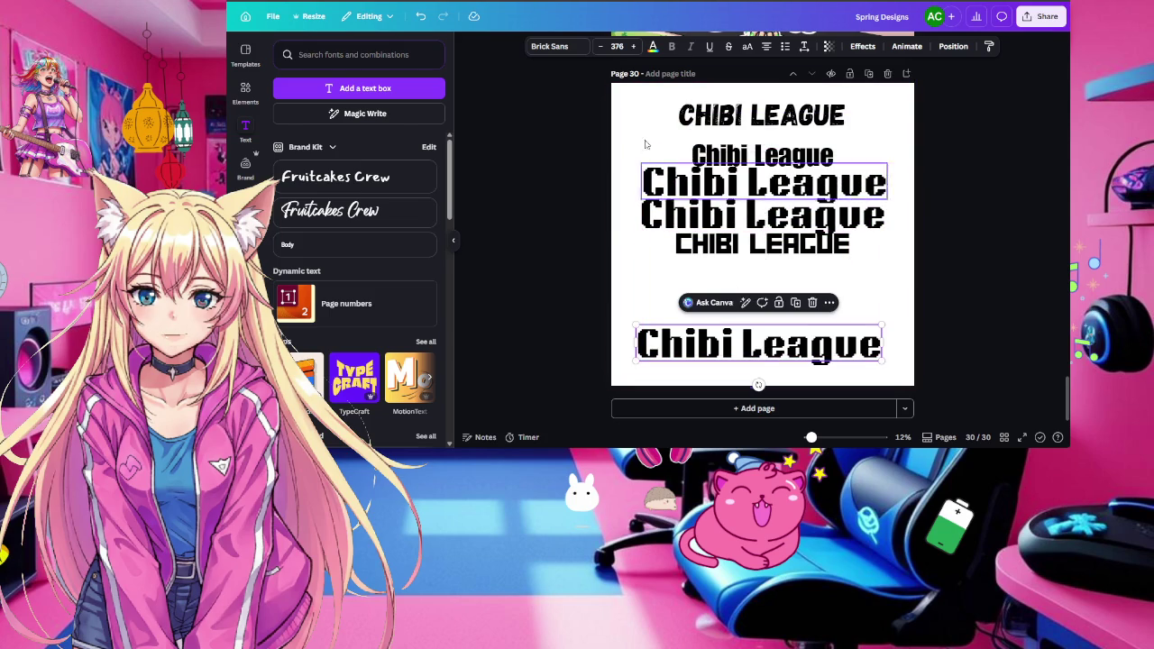
left_click(554, 47)
Give the bottom 'Chibi League' title Futura Display, scale it from 376 to 612, and raise it
scroll(337, 291, "down", 2)
scroll(337, 295, "down", 2)
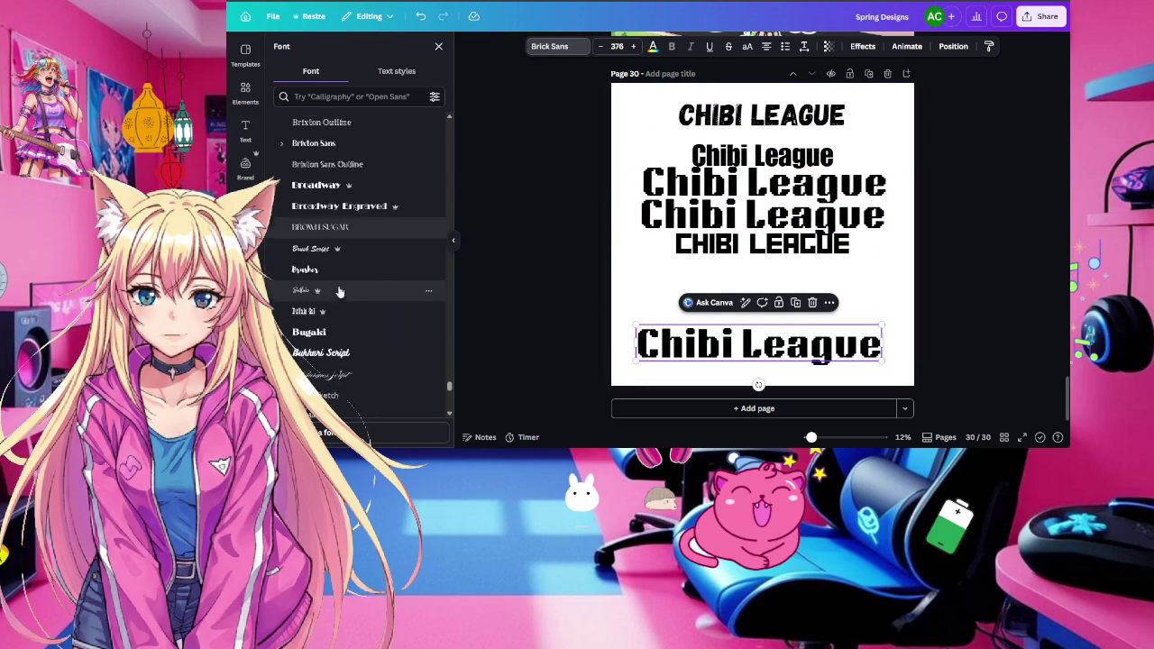
scroll(338, 295, "down", 1)
scroll(338, 295, "down", 2)
scroll(338, 295, "down", 2)
scroll(337, 295, "down", 2)
scroll(337, 295, "down", 2)
scroll(337, 295, "down", 2)
scroll(337, 295, "down", 2)
scroll(338, 296, "down", 2)
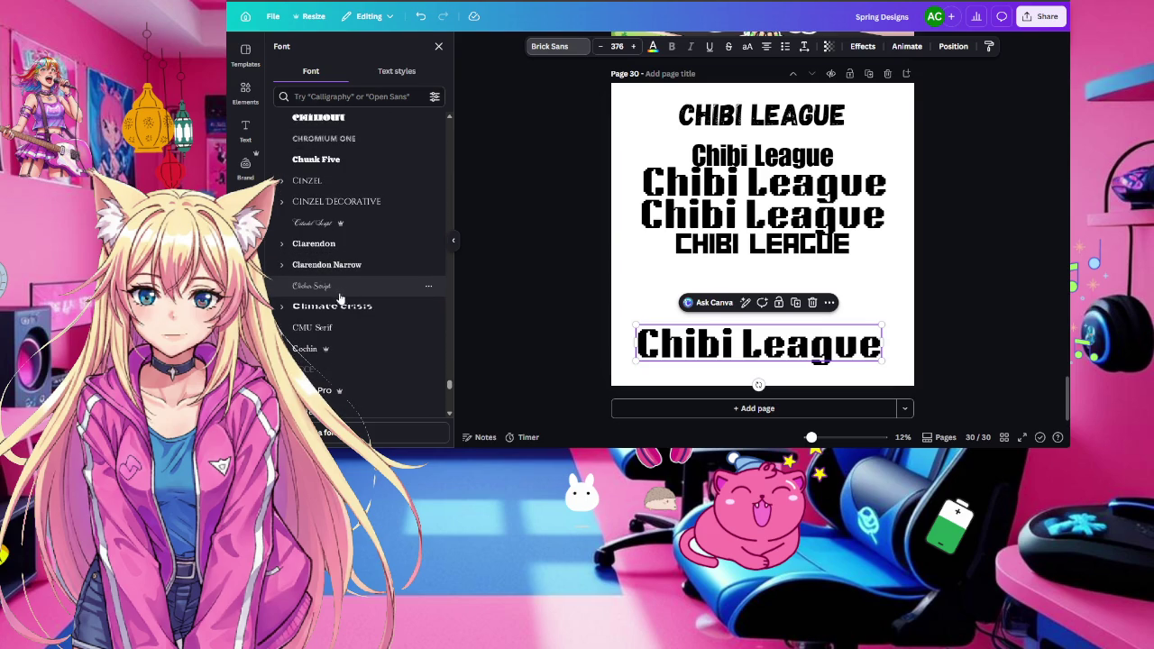
scroll(347, 305, "down", 2)
scroll(347, 305, "down", 2)
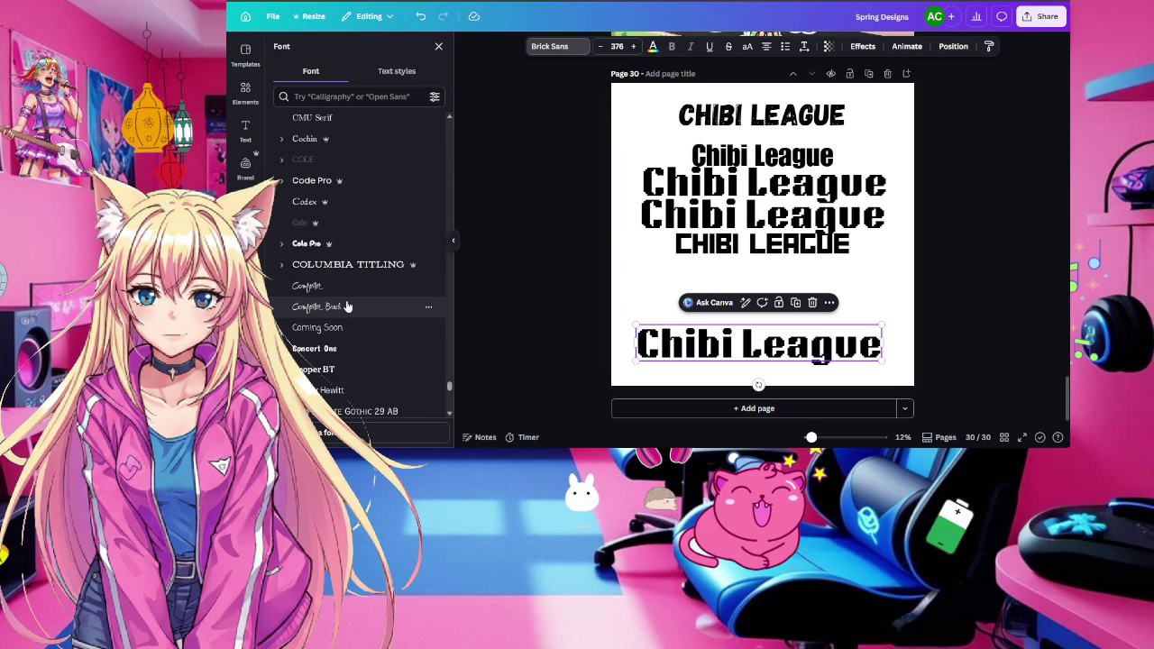
scroll(347, 306, "down", 3)
scroll(347, 307, "down", 1)
scroll(347, 306, "down", 1)
scroll(347, 306, "down", 3)
scroll(347, 306, "down", 4)
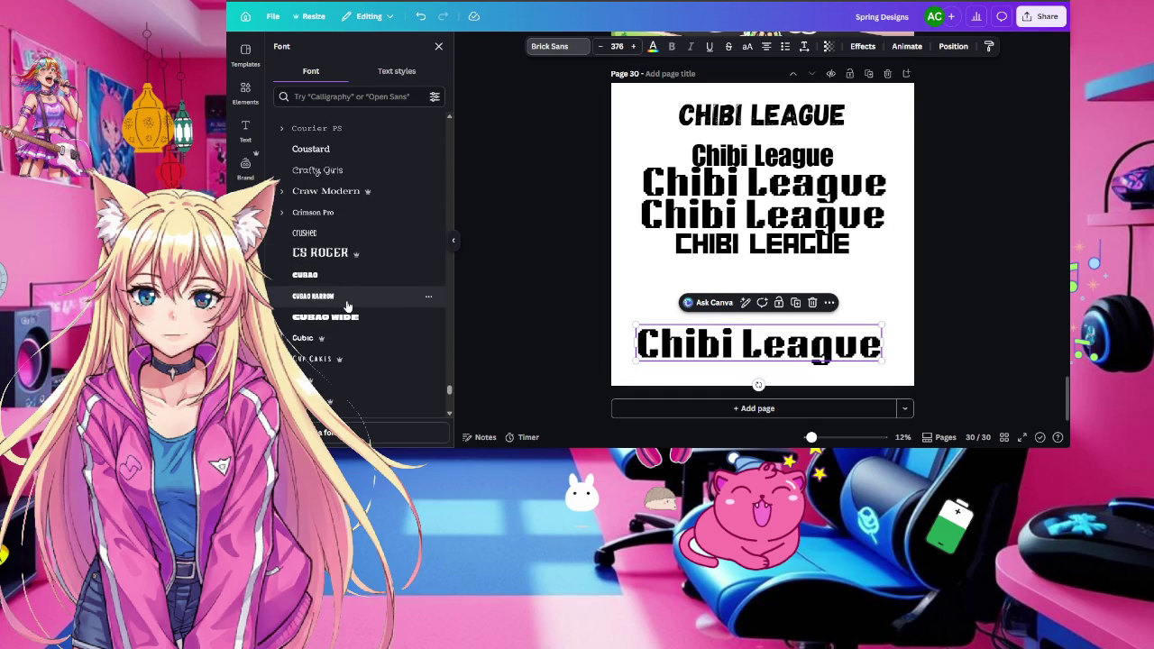
scroll(347, 307, "down", 2)
scroll(348, 306, "down", 1)
scroll(347, 306, "down", 2)
scroll(347, 306, "down", 2)
scroll(347, 307, "down", 4)
scroll(347, 306, "down", 3)
scroll(347, 307, "down", 1)
scroll(347, 306, "down", 4)
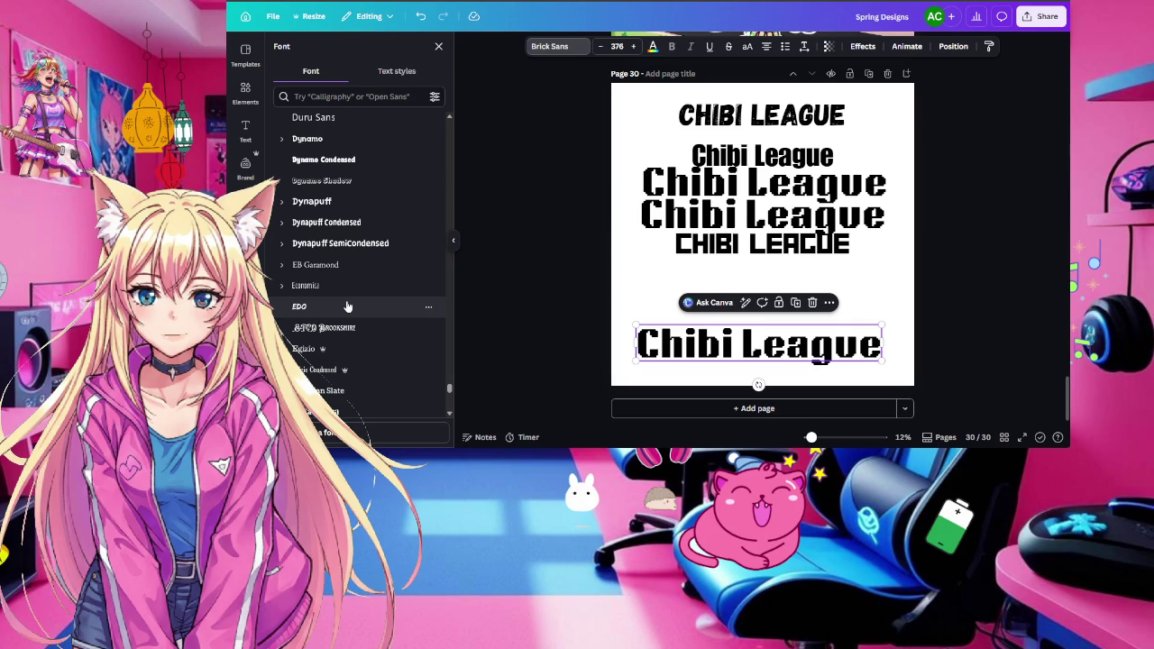
scroll(347, 307, "down", 4)
scroll(347, 307, "down", 8)
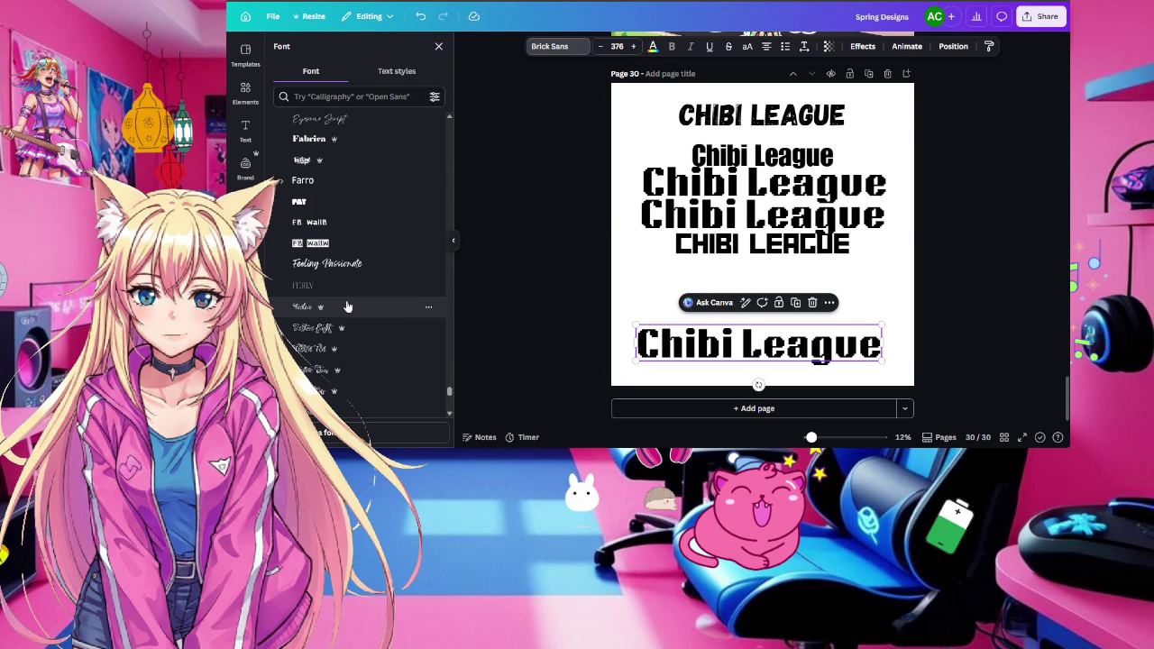
scroll(347, 307, "down", 4)
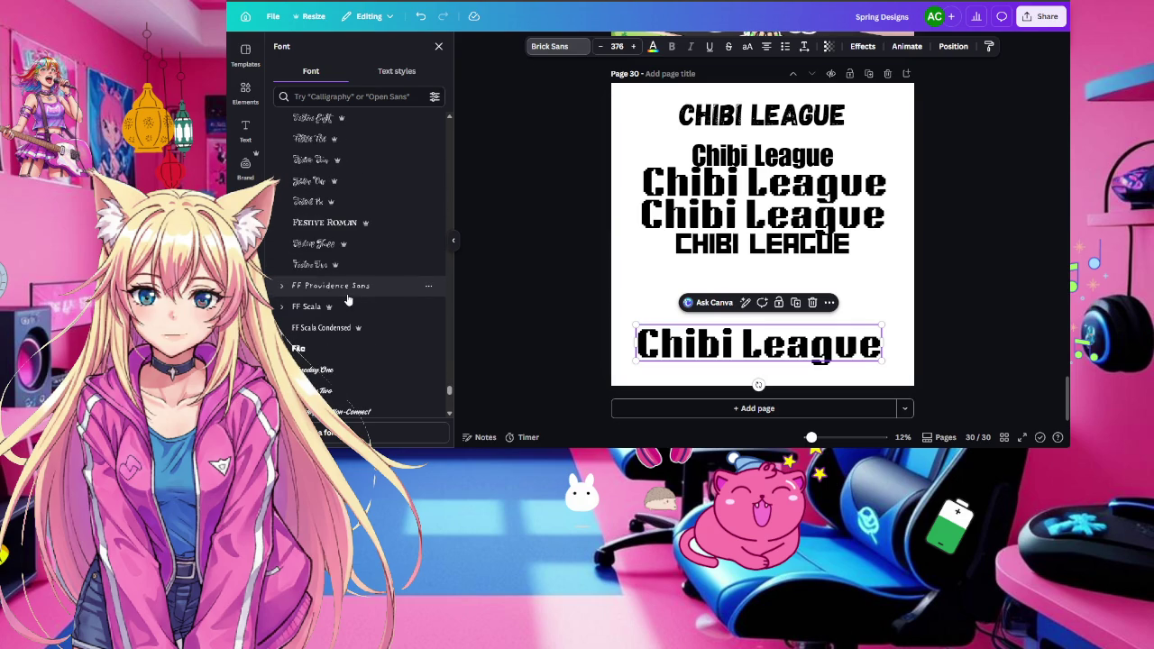
scroll(347, 300, "down", 3)
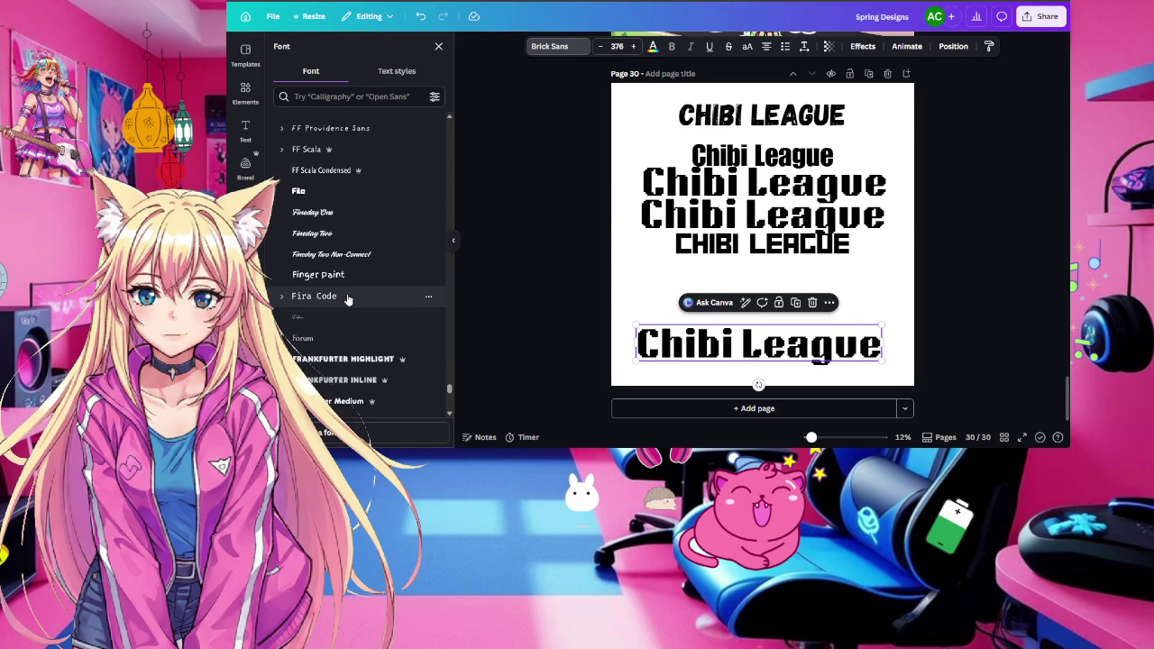
scroll(348, 299, "down", 3)
scroll(348, 300, "down", 4)
scroll(348, 299, "down", 3)
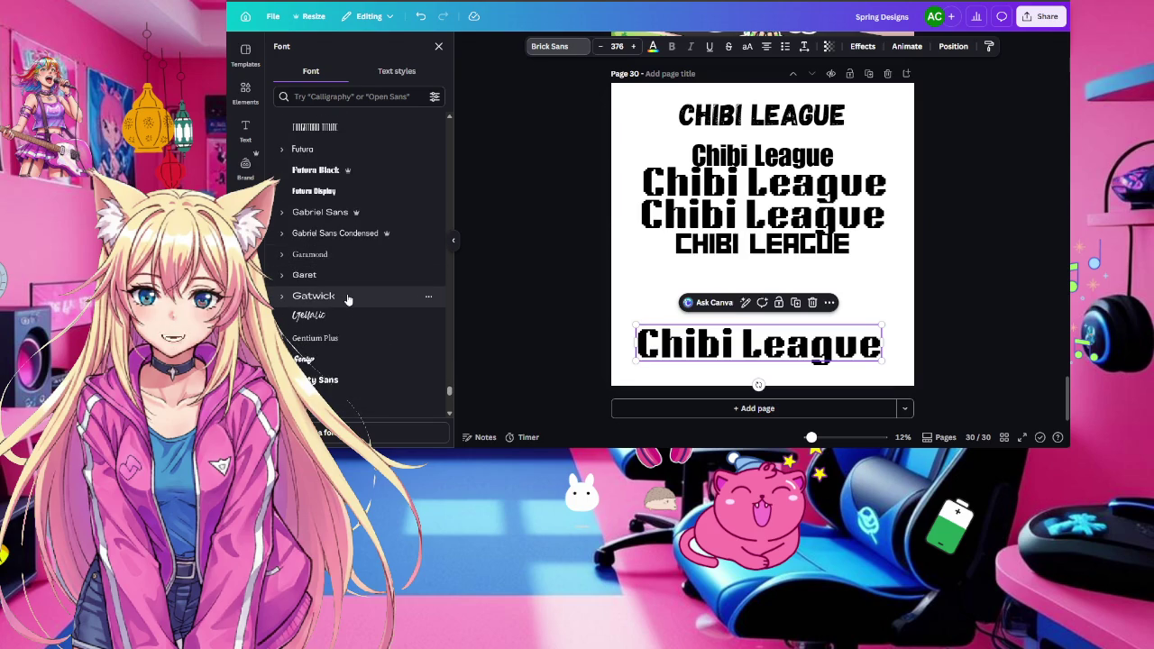
scroll(348, 299, "down", 2)
scroll(348, 299, "up", 3)
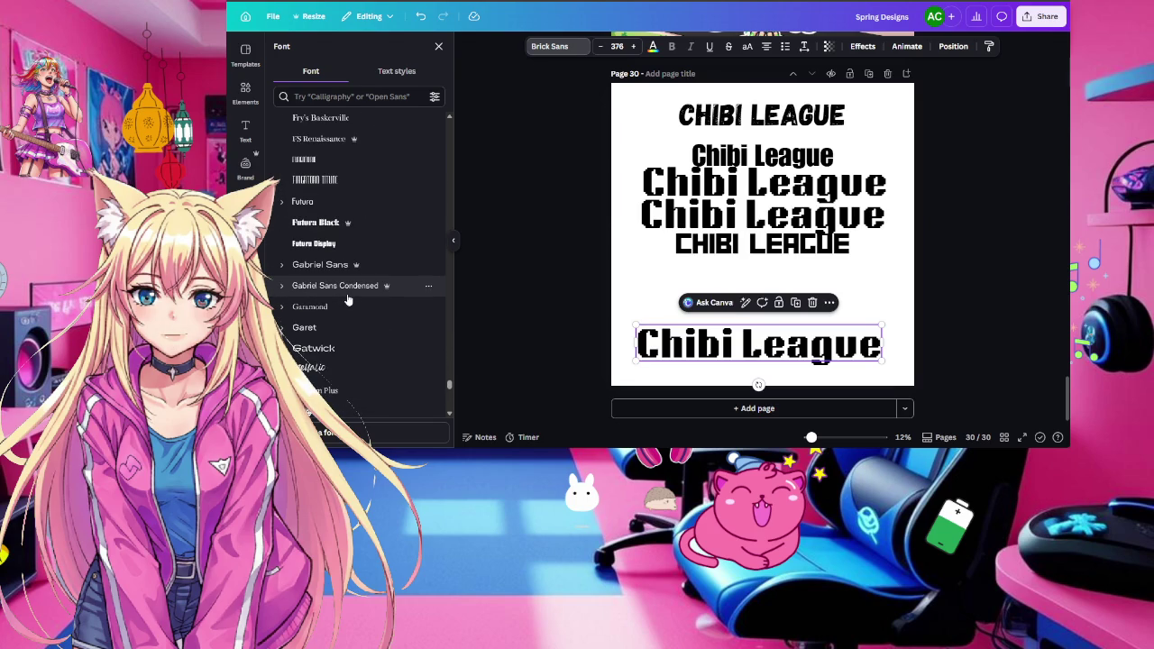
left_click(352, 245)
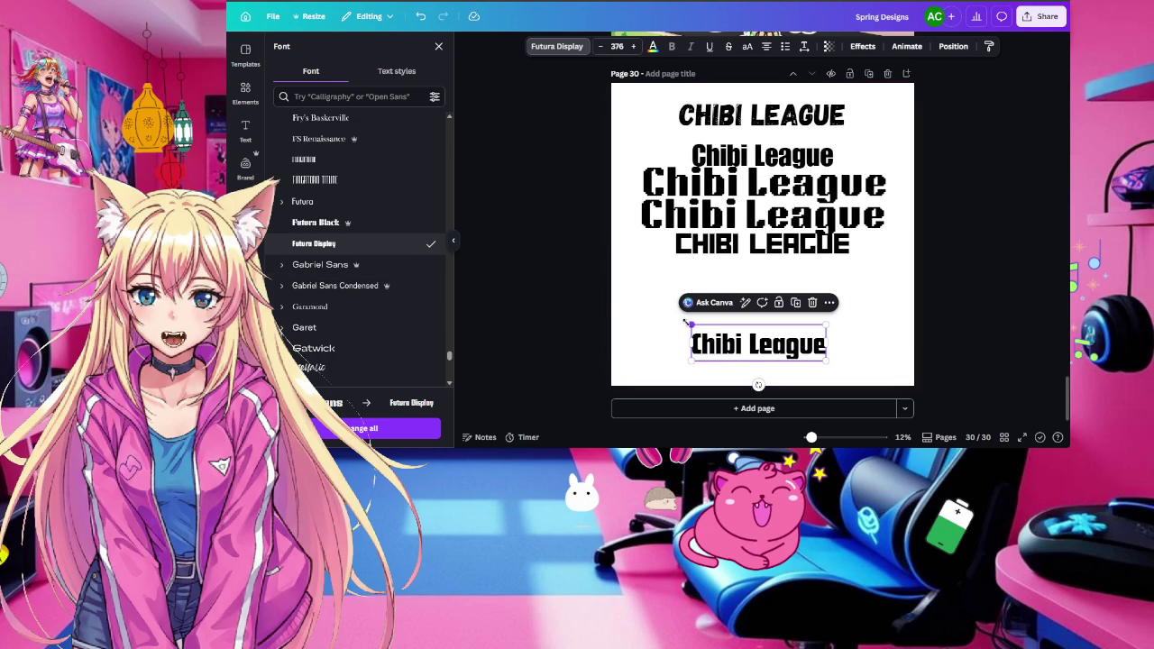
left_click_drag(687, 322, 602, 302)
left_click_drag(732, 328, 768, 279)
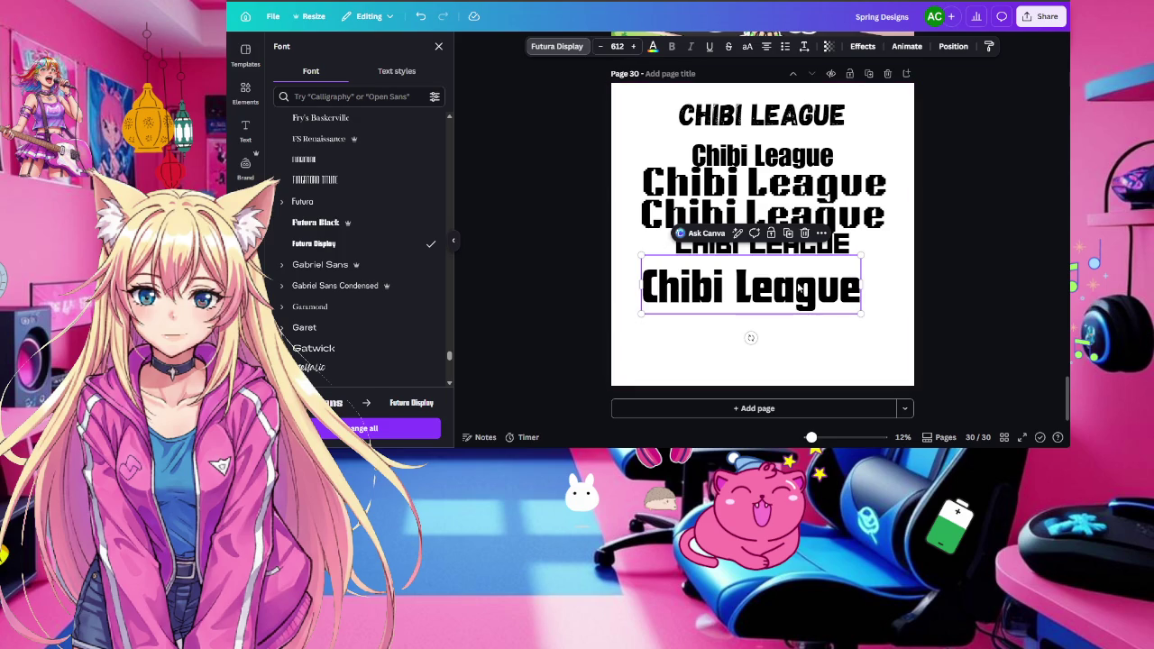
Duplicate the Futura Display CHIBI LEAGUE line and give the copy a wide blocky font
left_click(788, 233)
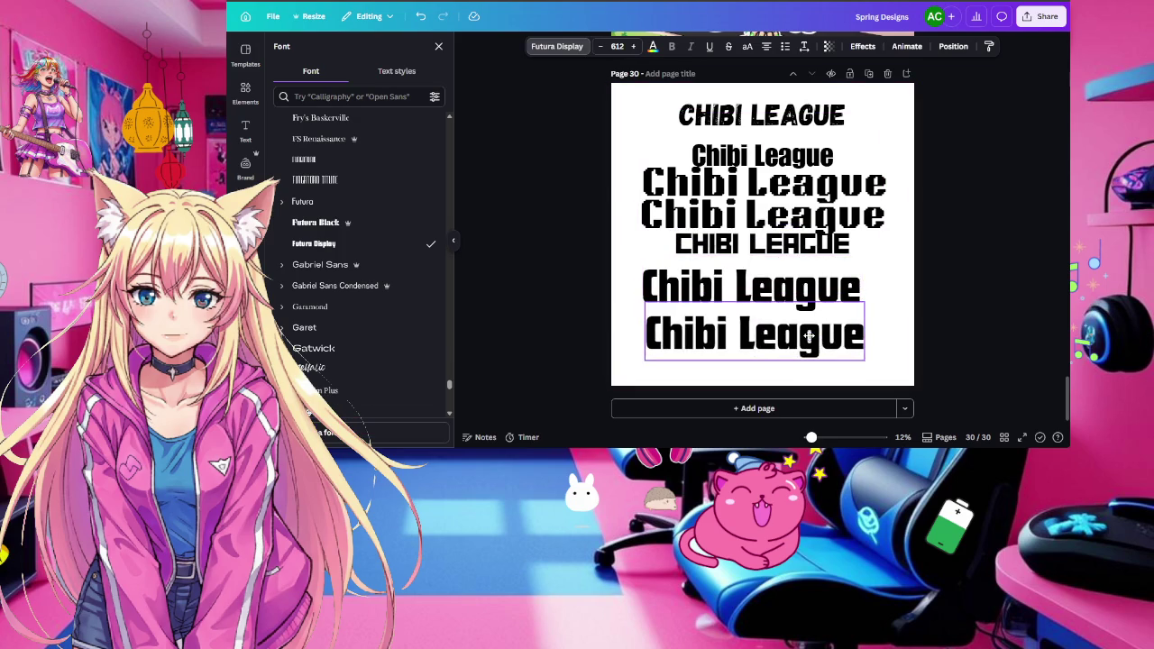
double_click(809, 336)
scroll(422, 311, "down", 2)
scroll(376, 328, "down", 3)
scroll(376, 327, "down", 3)
scroll(376, 327, "down", 3)
scroll(375, 328, "down", 1)
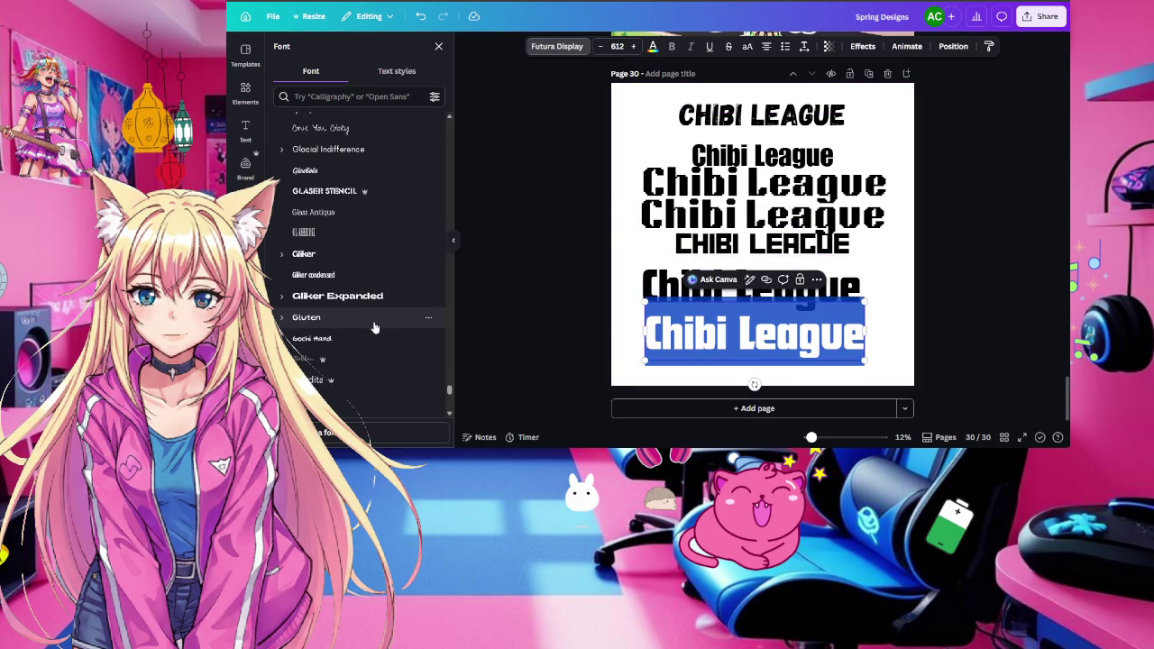
scroll(375, 327, "down", 3)
scroll(375, 327, "down", 3)
scroll(375, 327, "down", 2)
scroll(375, 327, "down", 2)
scroll(375, 328, "down", 2)
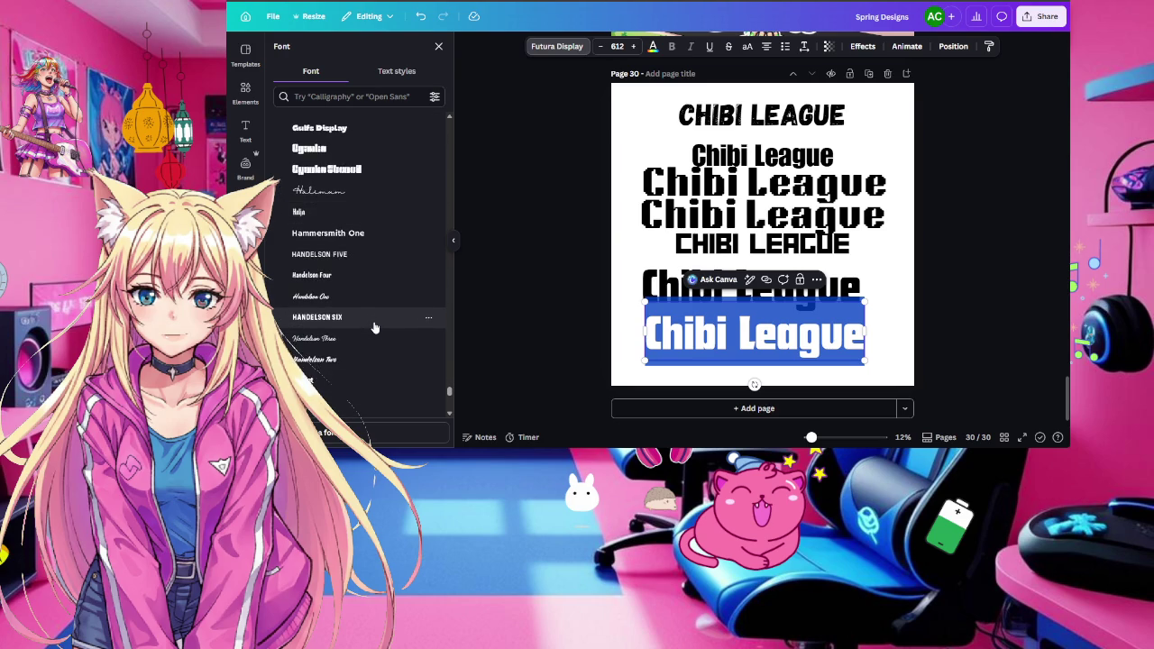
scroll(375, 328, "down", 2)
scroll(370, 321, "down", 1)
scroll(374, 326, "down", 1)
scroll(376, 331, "down", 1)
scroll(379, 335, "down", 1)
scroll(378, 336, "down", 1)
scroll(378, 336, "down", 1)
scroll(379, 335, "down", 1)
scroll(379, 335, "down", 1)
scroll(379, 335, "down", 1)
scroll(379, 336, "down", 1)
scroll(379, 336, "down", 1)
scroll(379, 336, "down", 1)
scroll(378, 335, "down", 1)
scroll(379, 335, "down", 1)
scroll(379, 336, "down", 1)
scroll(379, 336, "down", 2)
scroll(379, 335, "down", 2)
scroll(378, 339, "down", 2)
scroll(379, 341, "down", 2)
scroll(378, 345, "down", 2)
scroll(379, 350, "down", 3)
scroll(379, 349, "down", 3)
scroll(378, 350, "down", 3)
scroll(378, 350, "down", 3)
scroll(379, 351, "down", 3)
scroll(379, 352, "down", 3)
scroll(379, 352, "down", 3)
scroll(379, 350, "down", 3)
scroll(378, 350, "down", 3)
scroll(378, 350, "down", 3)
scroll(378, 350, "down", 3)
scroll(379, 350, "down", 3)
scroll(379, 349, "down", 2)
scroll(379, 350, "down", 4)
scroll(379, 350, "down", 3)
scroll(379, 350, "down", 3)
scroll(379, 350, "down", 2)
scroll(379, 349, "down", 3)
scroll(379, 350, "down", 3)
scroll(378, 350, "down", 3)
scroll(375, 316, "up", 3)
scroll(371, 281, "up", 1)
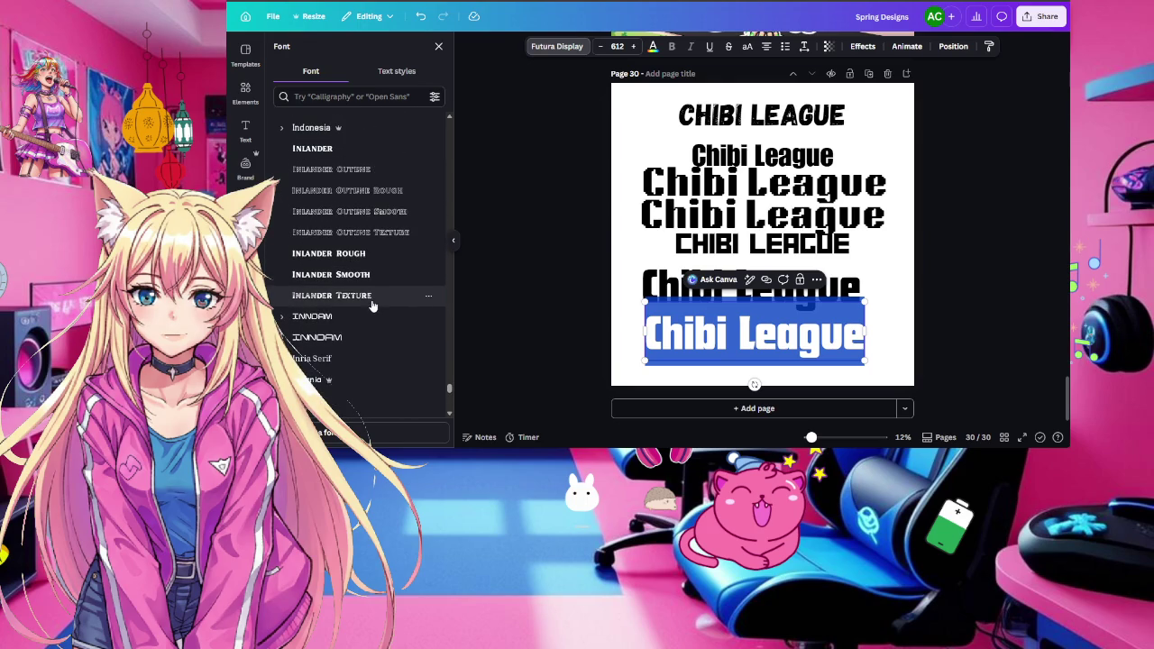
left_click(365, 320)
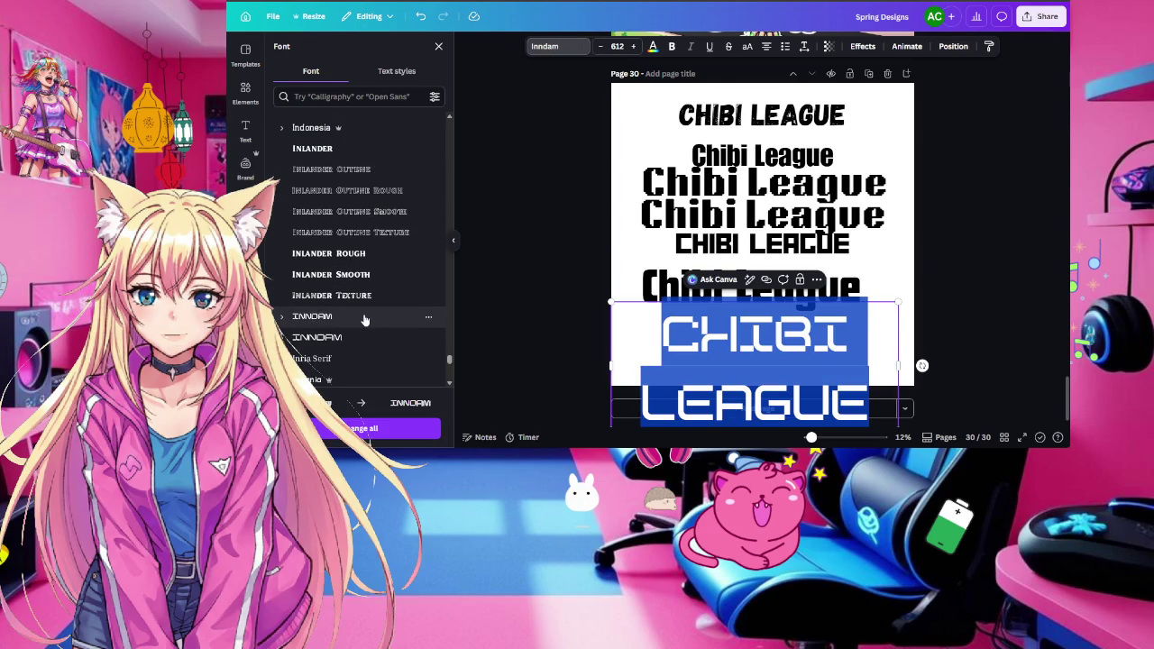
Settle on the Kapsalon font for the copied CHIBI LEAGUE title
scroll(363, 316, "down", 1)
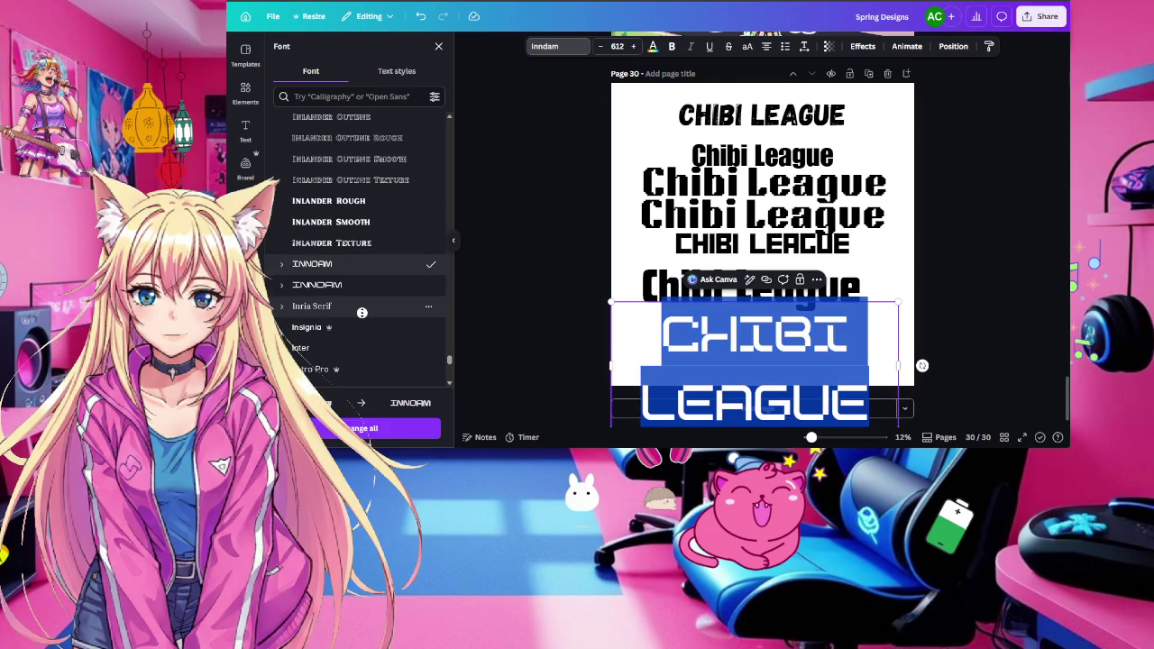
scroll(361, 316, "down", 3)
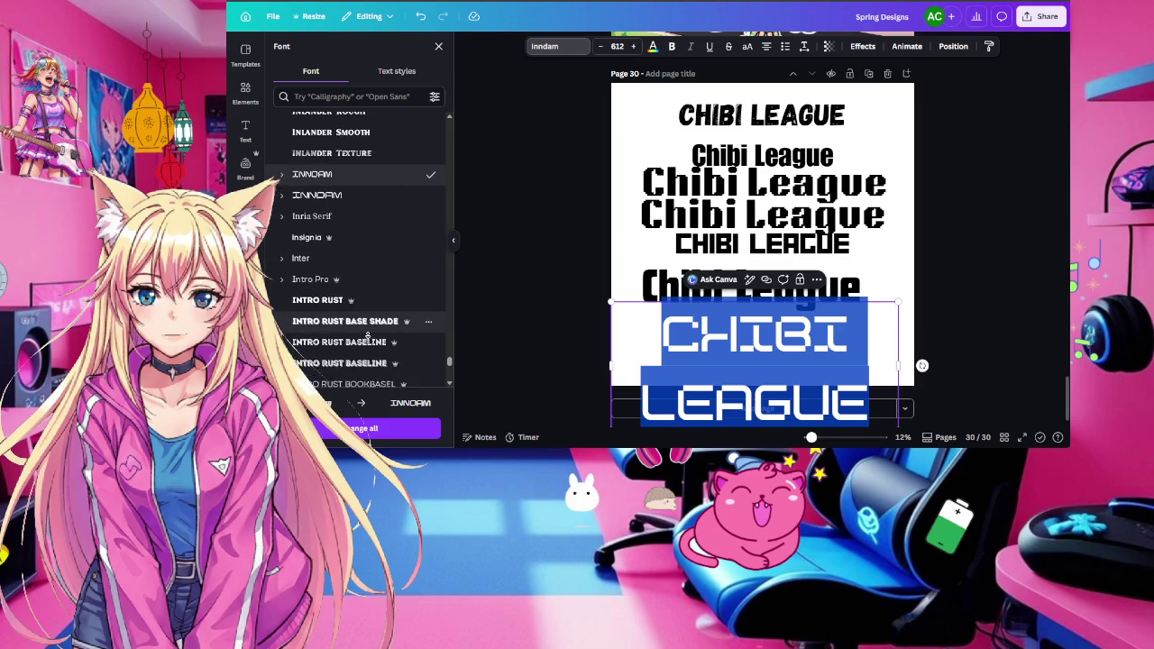
scroll(367, 334, "down", 2)
scroll(367, 336, "down", 1)
scroll(367, 338, "down", 1)
scroll(367, 340, "down", 2)
scroll(367, 343, "down", 2)
scroll(367, 347, "down", 2)
scroll(367, 347, "down", 1)
scroll(367, 346, "down", 2)
scroll(367, 345, "down", 2)
scroll(367, 345, "down", 1)
scroll(365, 339, "down", 1)
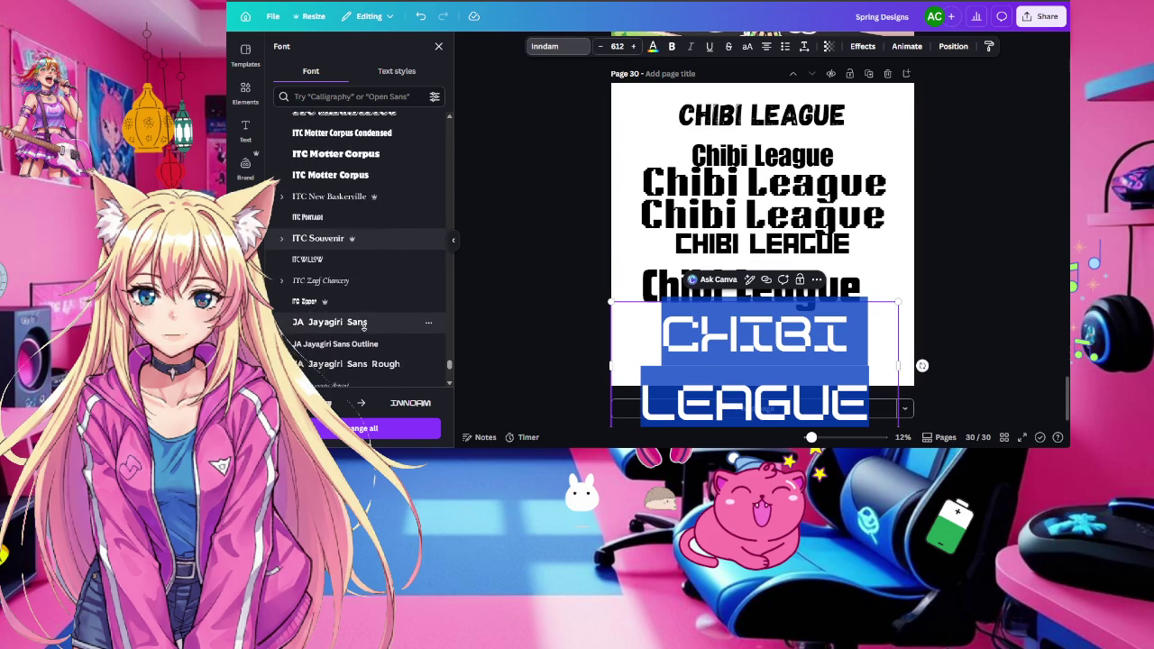
scroll(363, 333, "down", 1)
scroll(364, 336, "down", 1)
scroll(364, 341, "down", 1)
scroll(365, 346, "down", 2)
scroll(365, 346, "down", 2)
scroll(364, 335, "down", 2)
scroll(364, 325, "down", 2)
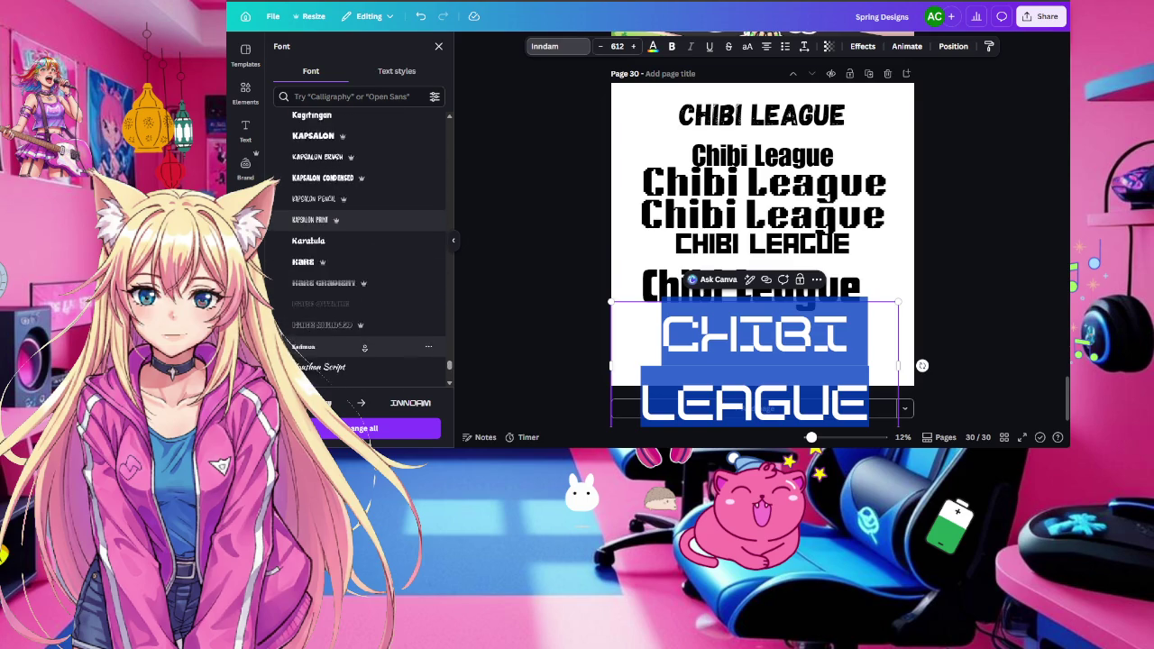
scroll(363, 311, "down", 2)
scroll(363, 305, "up", 1)
scroll(364, 303, "up", 1)
scroll(365, 301, "up", 1)
scroll(365, 298, "up", 1)
scroll(365, 297, "up", 1)
scroll(366, 300, "up", 1)
scroll(368, 305, "up", 1)
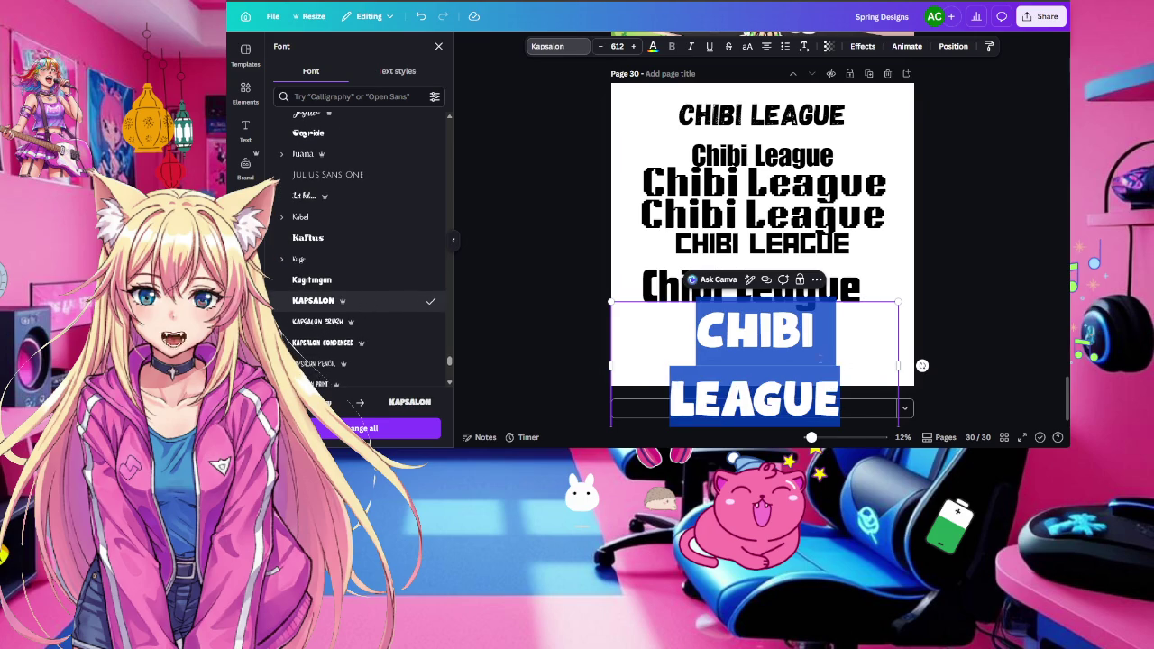
left_click(829, 327)
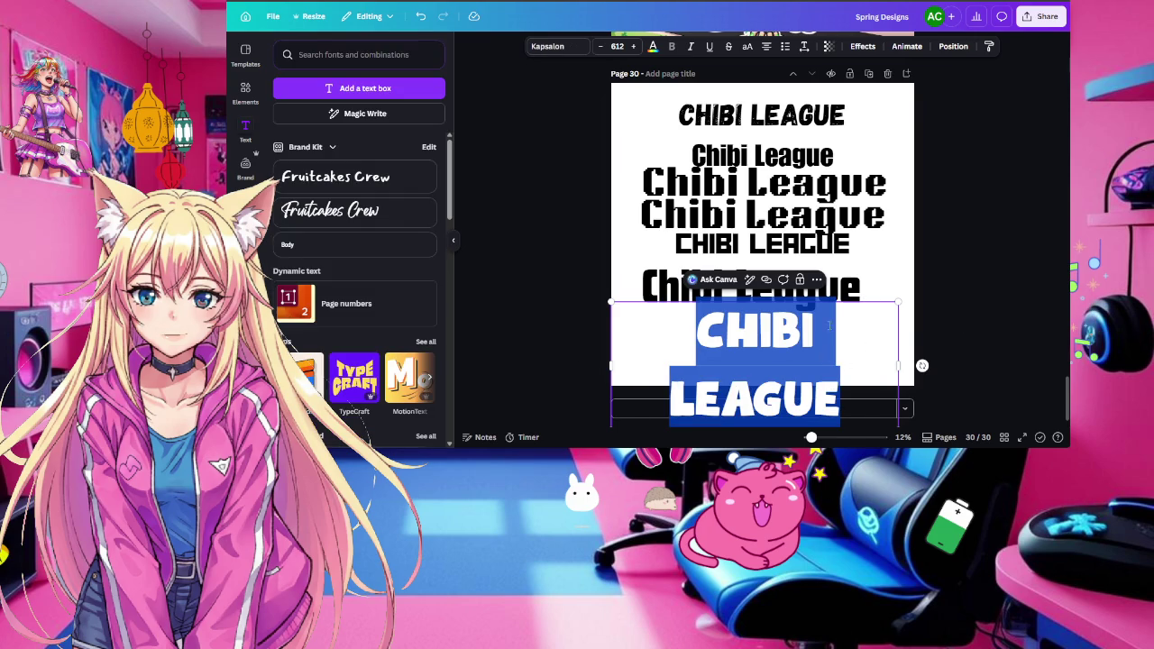
Shrink the Kapsalon title to half size at page 30's bottom centre, and add blank page 31
left_click(970, 313)
left_click_drag(768, 344, 775, 294)
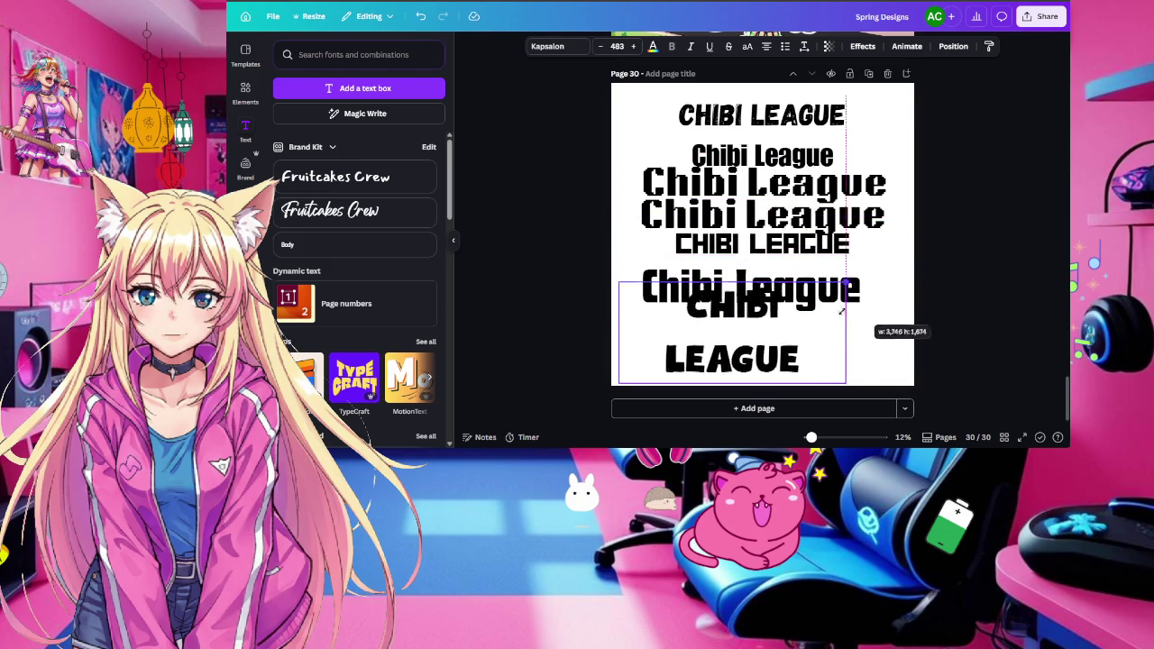
left_click_drag(906, 255, 769, 317)
left_click_drag(708, 351, 772, 351)
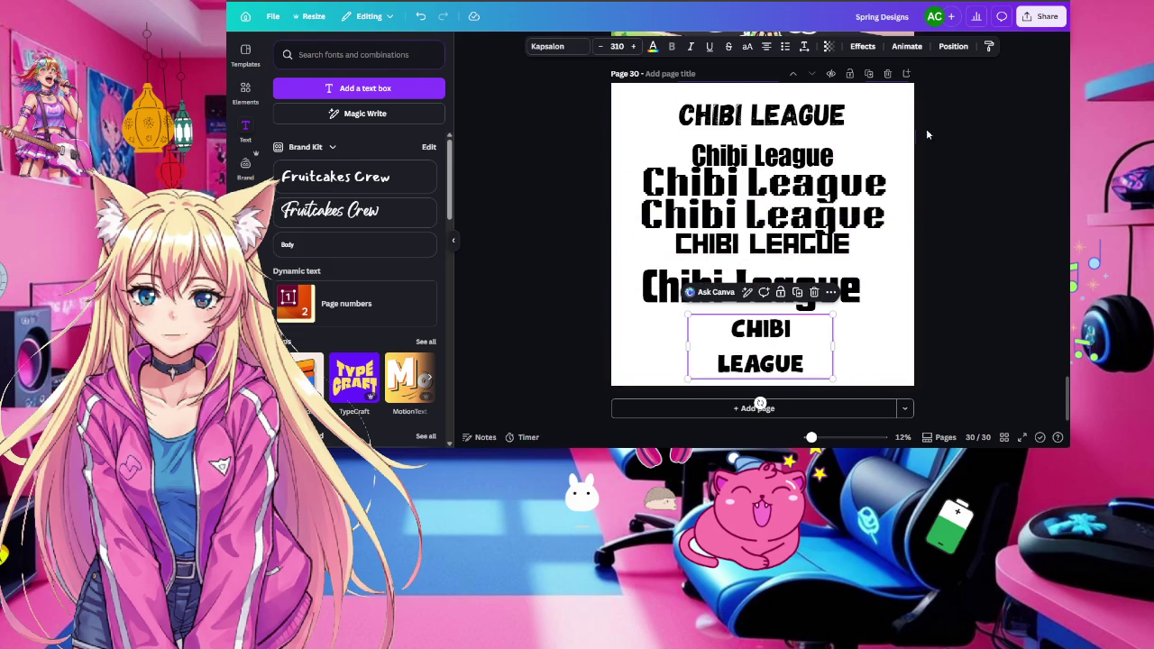
left_click(818, 413)
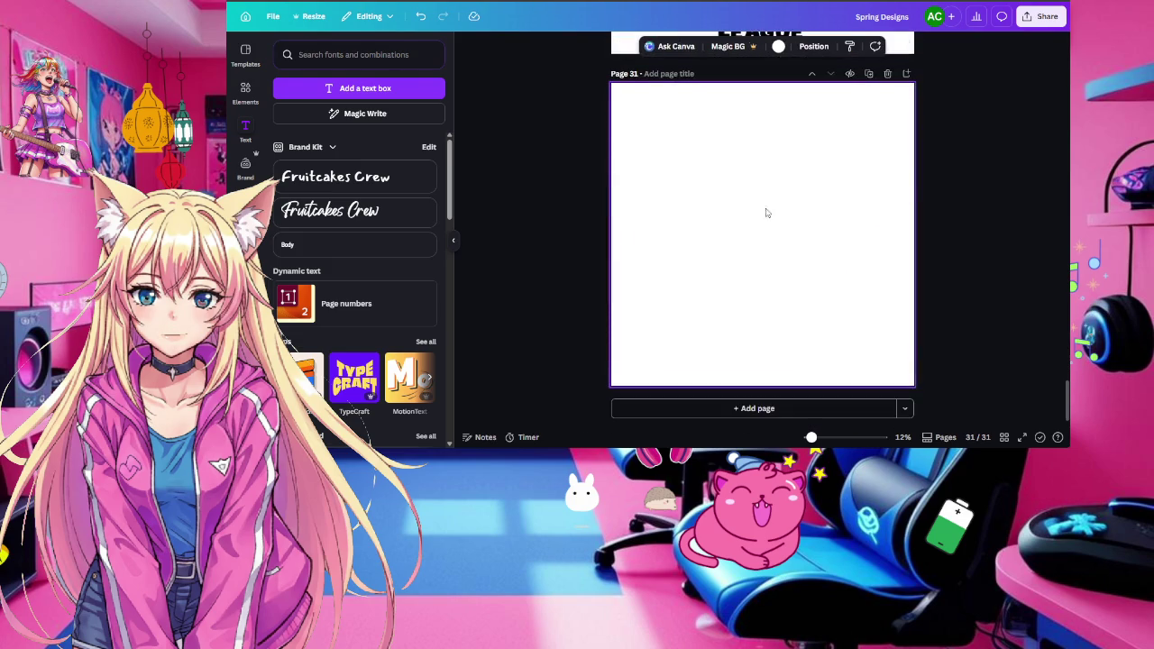
Move the CHIBI LEAGUE title onto page 31 and colour it orange #F6B13C
scroll(858, 247, "up", 5)
left_click_drag(746, 120, 747, 297)
double_click(748, 282)
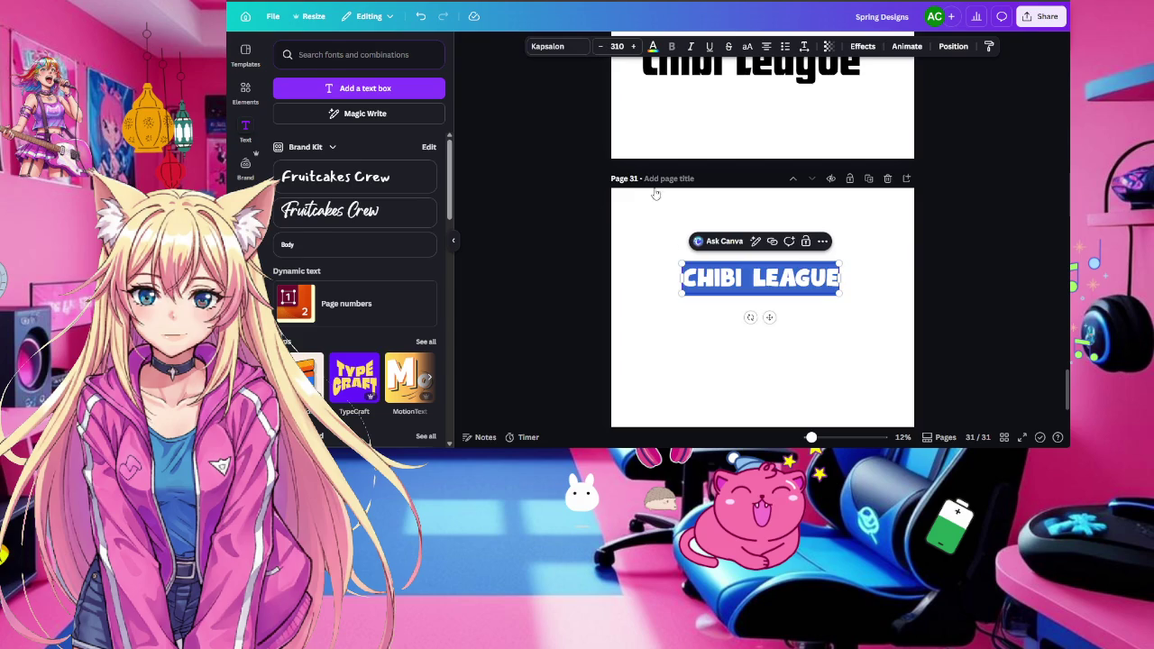
left_click(652, 48)
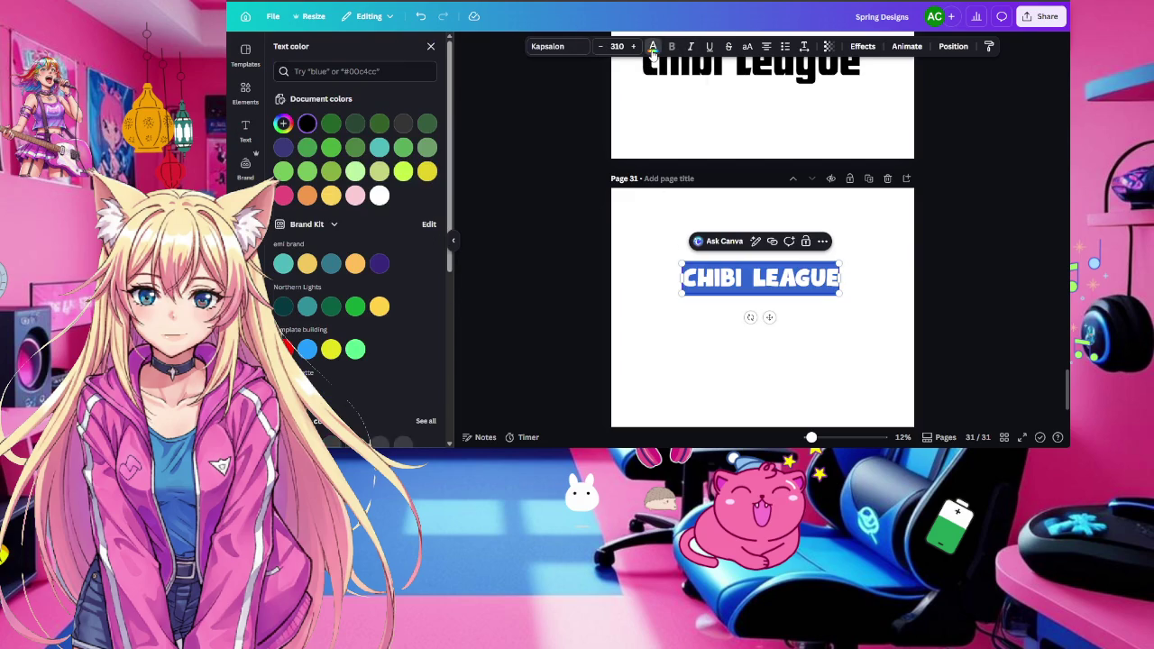
left_click(284, 125)
left_click_drag(305, 242, 299, 240)
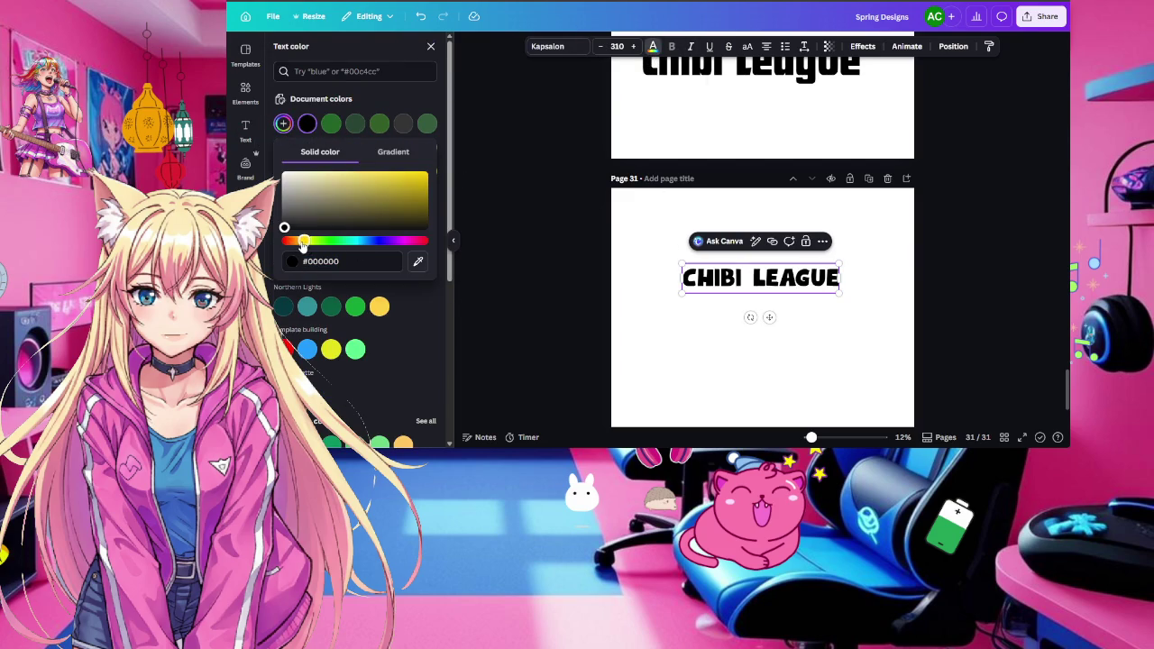
left_click(392, 178)
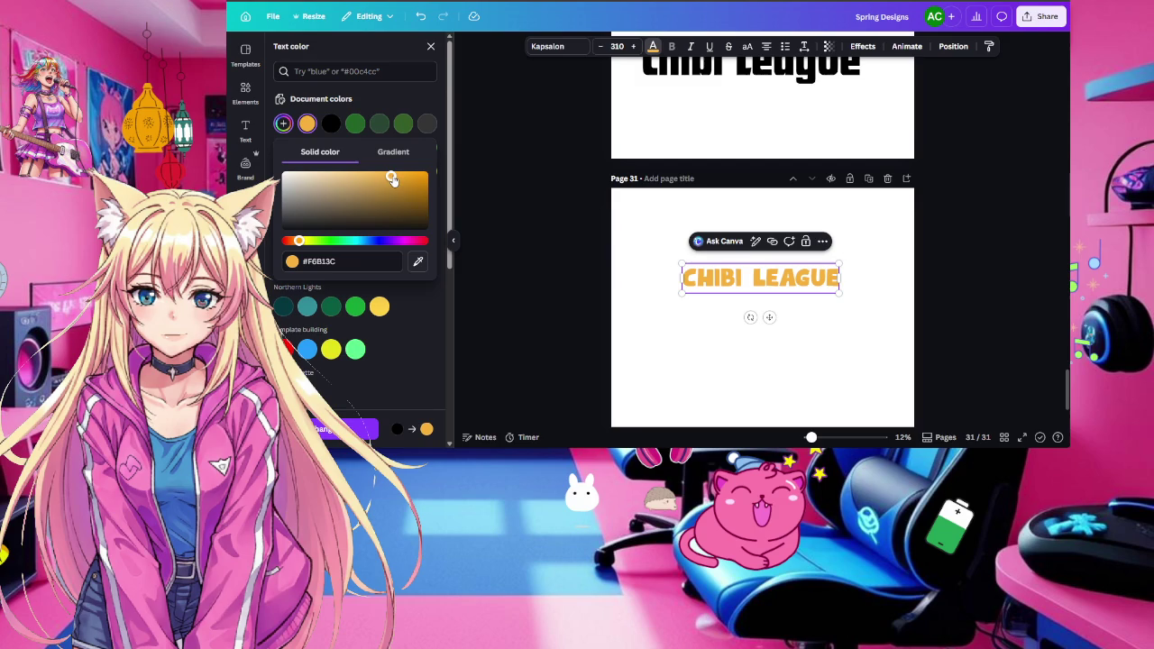
left_click(840, 308)
Break the title onto two lines, CHIBI above LEAGUE
left_click(762, 283)
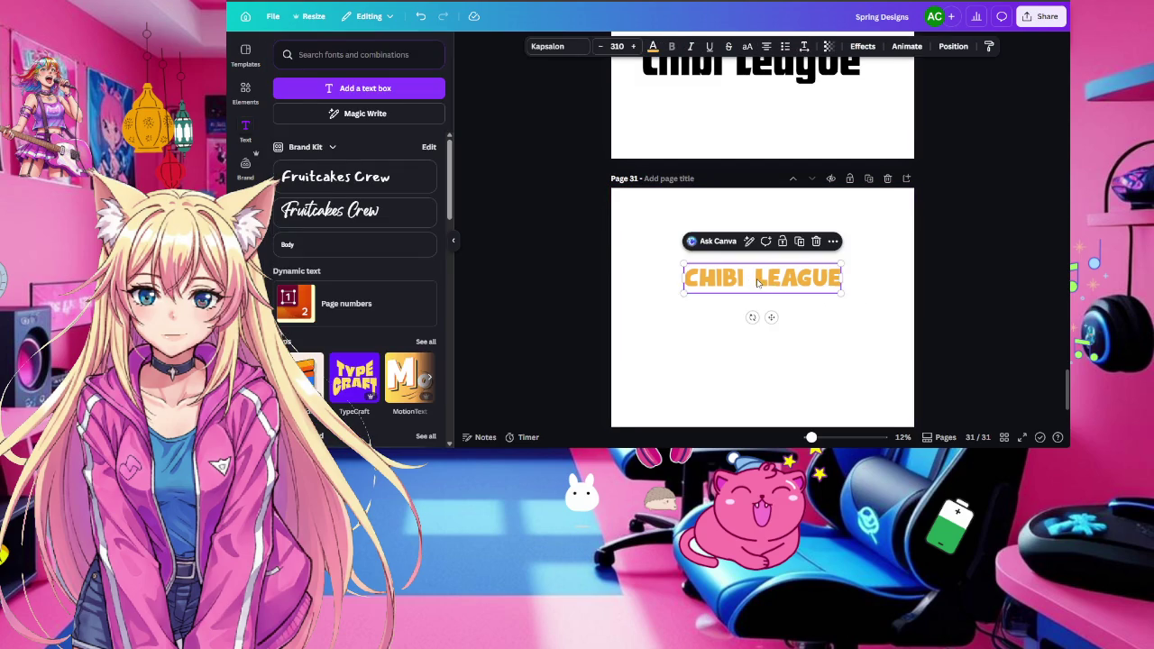
left_click(756, 282)
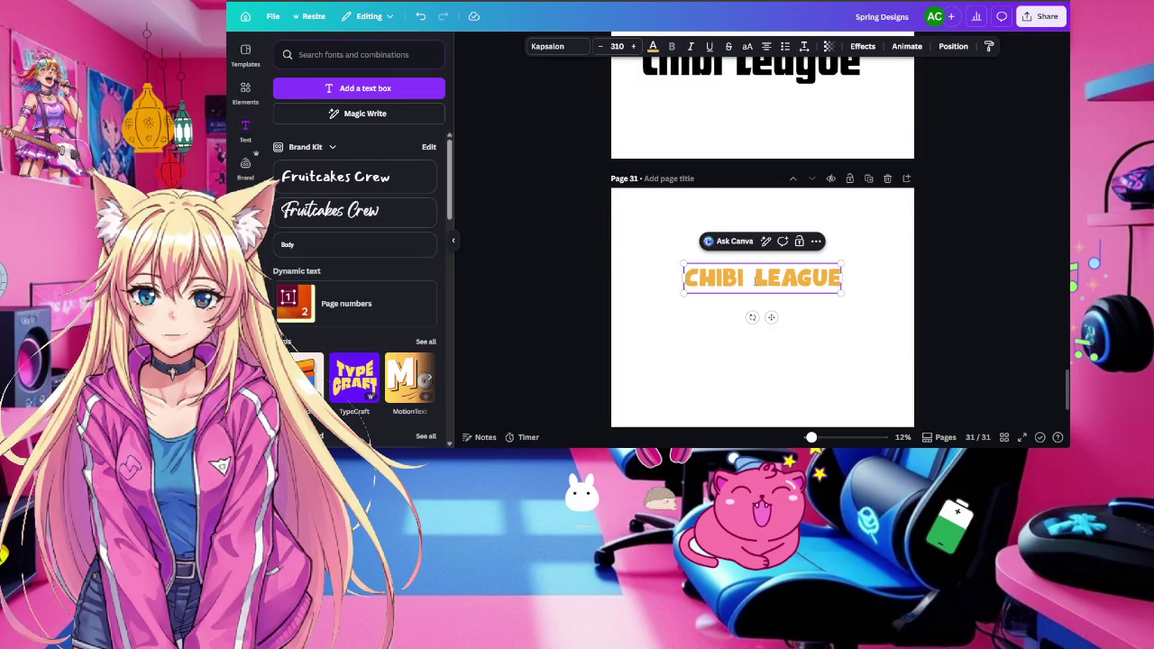
double_click(755, 281)
key("ctrl+a")
key("Escape")
key("Escape")
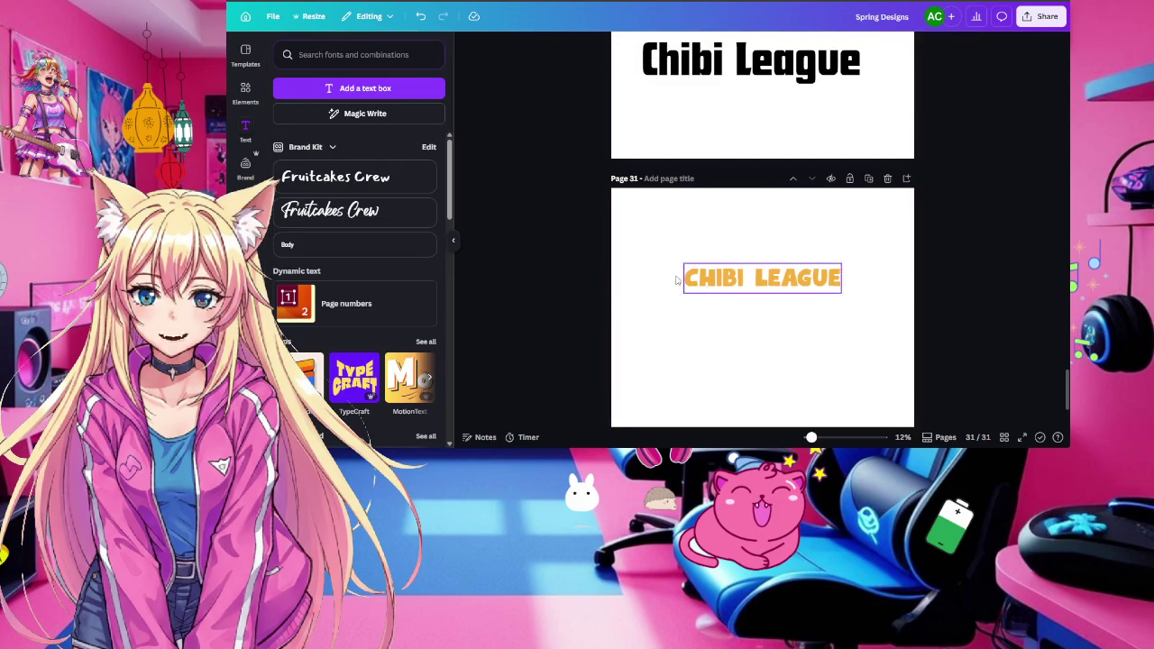
left_click(753, 281)
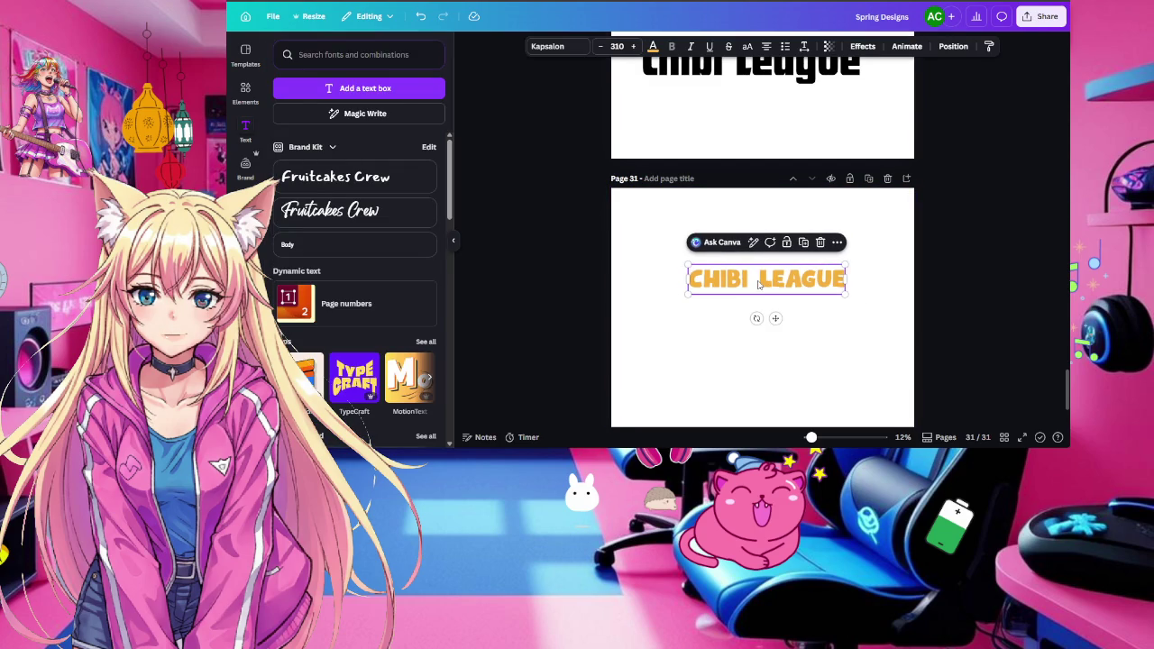
left_click(762, 284)
double_click(762, 283)
left_click(762, 283)
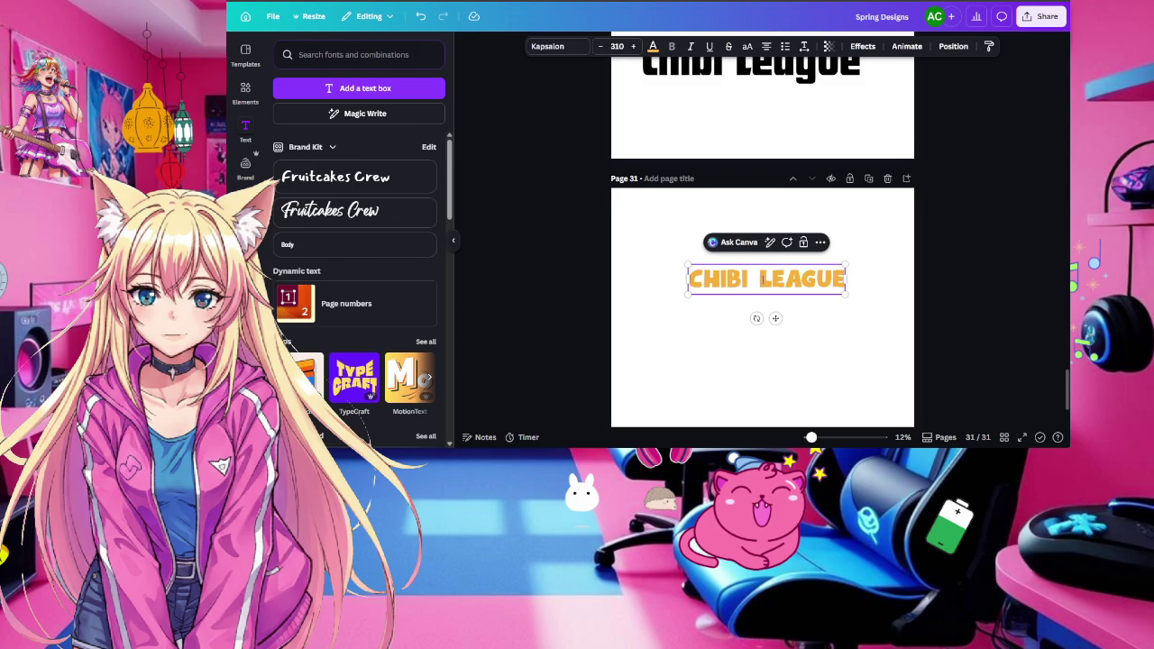
key("Return")
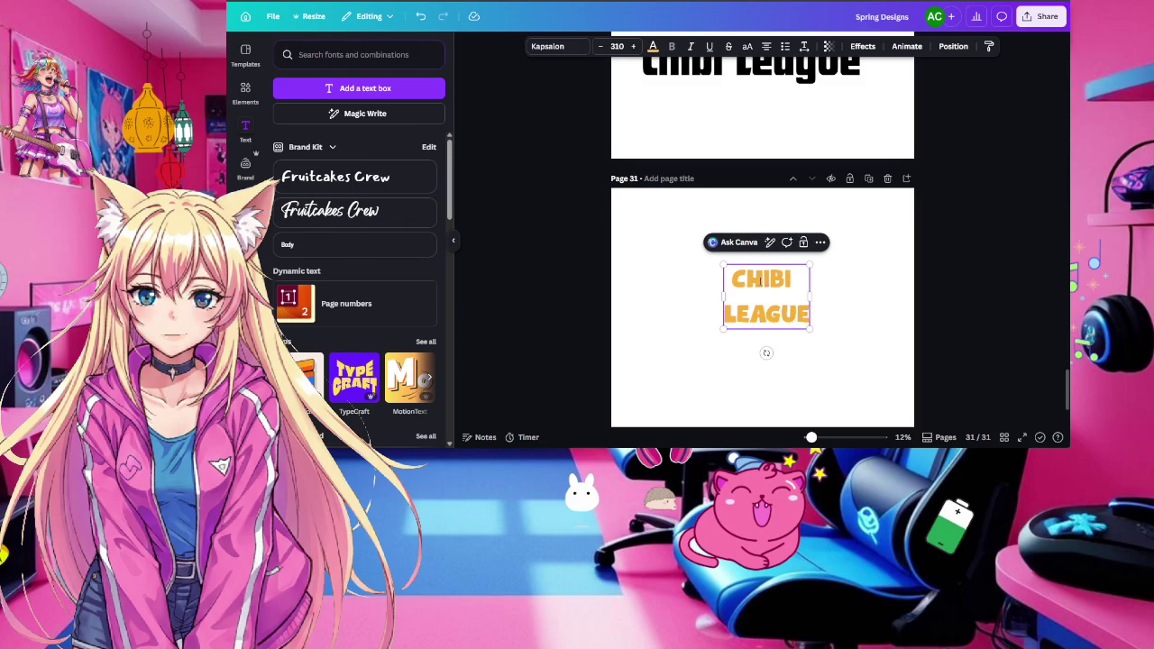
Enlarge the two-line title to fit page 31, with line spacing 0.91 and letter spacing -36
left_click_drag(723, 265, 400, 124)
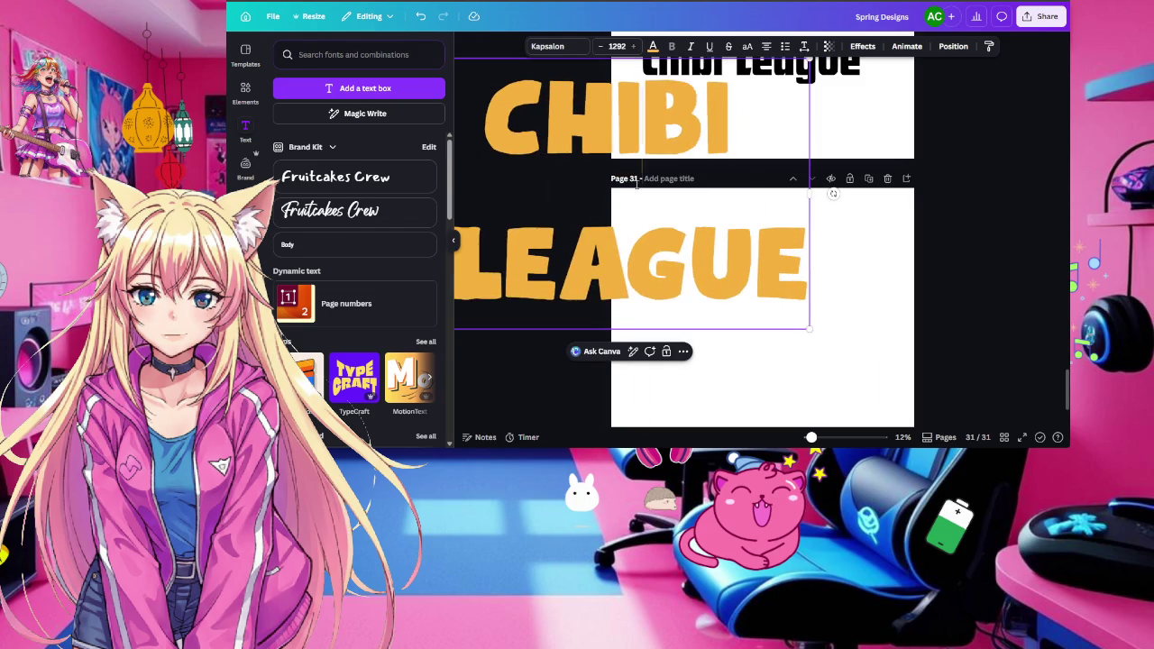
mouse_move(769, 333)
left_mouse_down()
mouse_move(847, 336)
mouse_move(873, 395)
left_mouse_up()
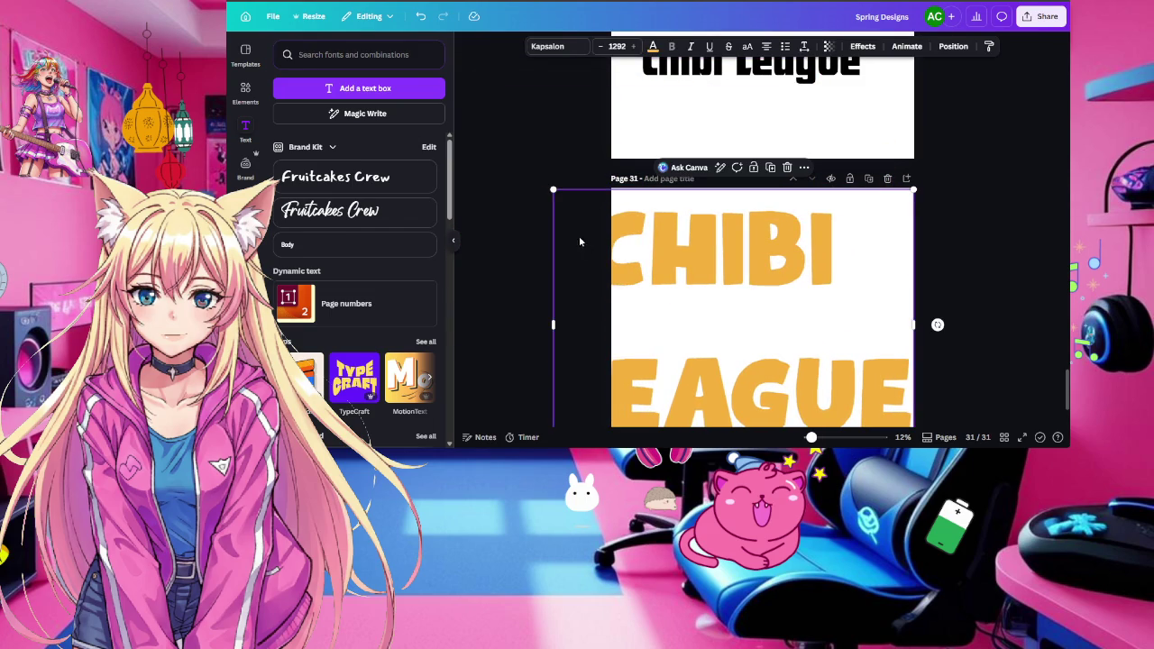
left_click_drag(555, 190, 633, 249)
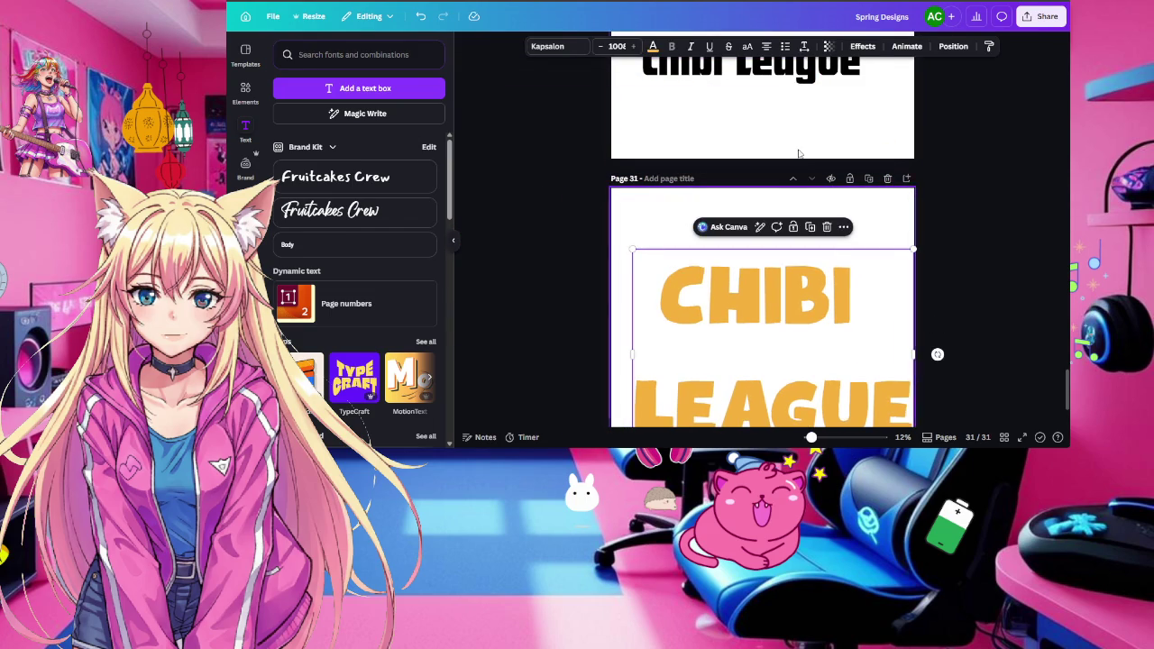
left_click(803, 46)
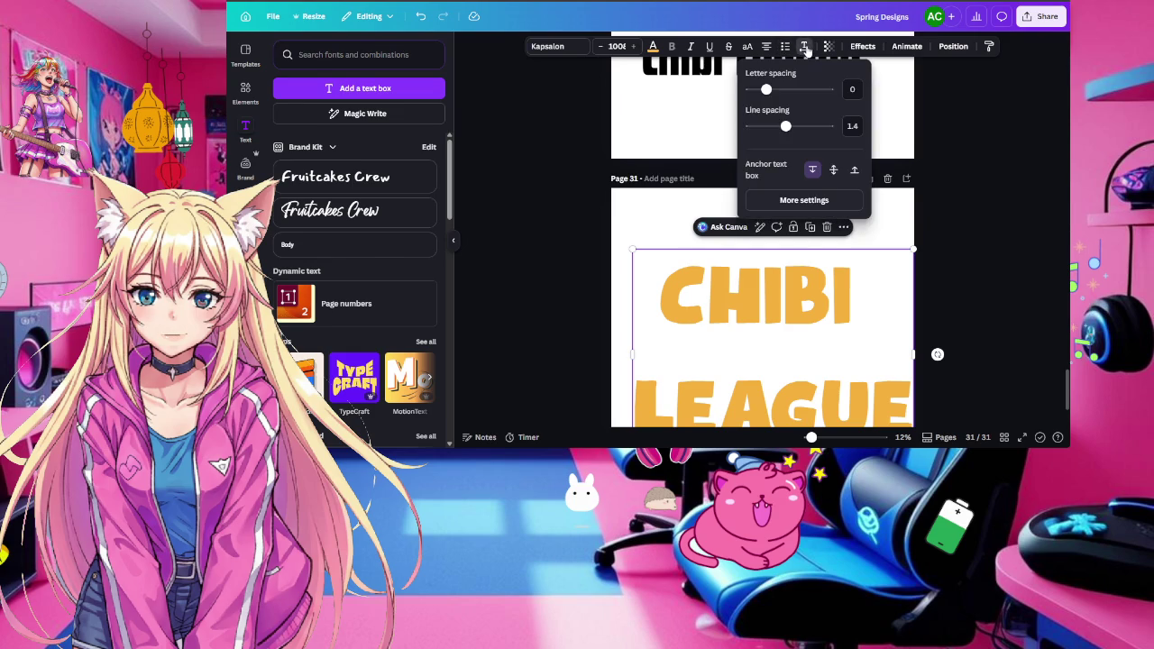
left_click_drag(785, 126, 768, 125)
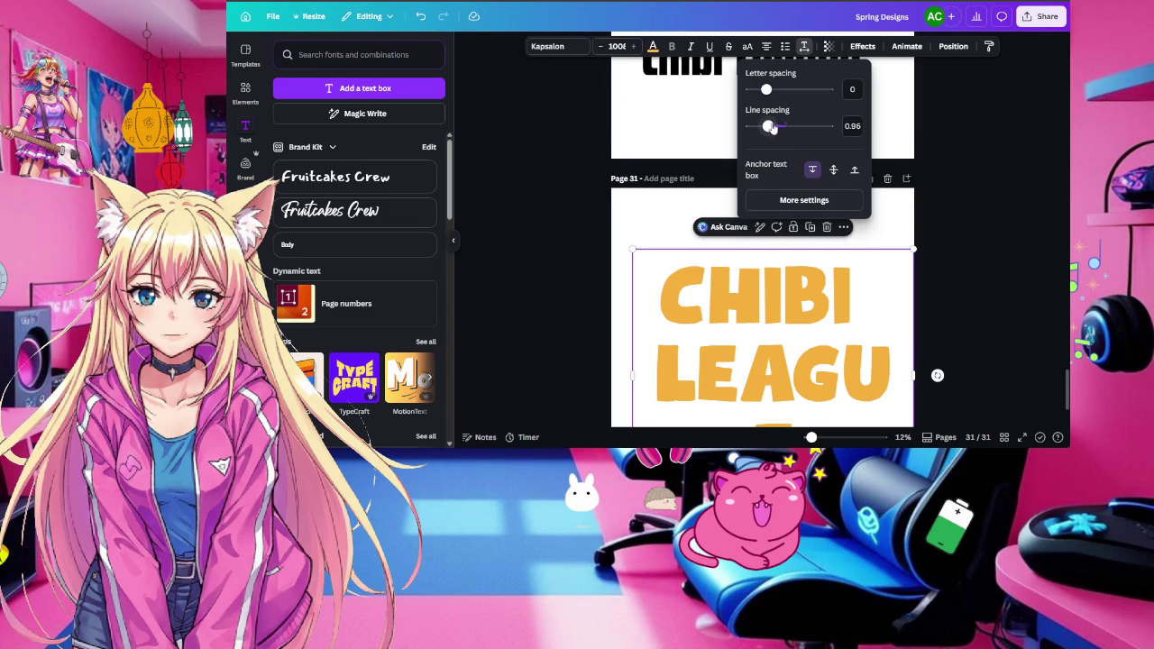
left_click_drag(769, 126, 762, 91)
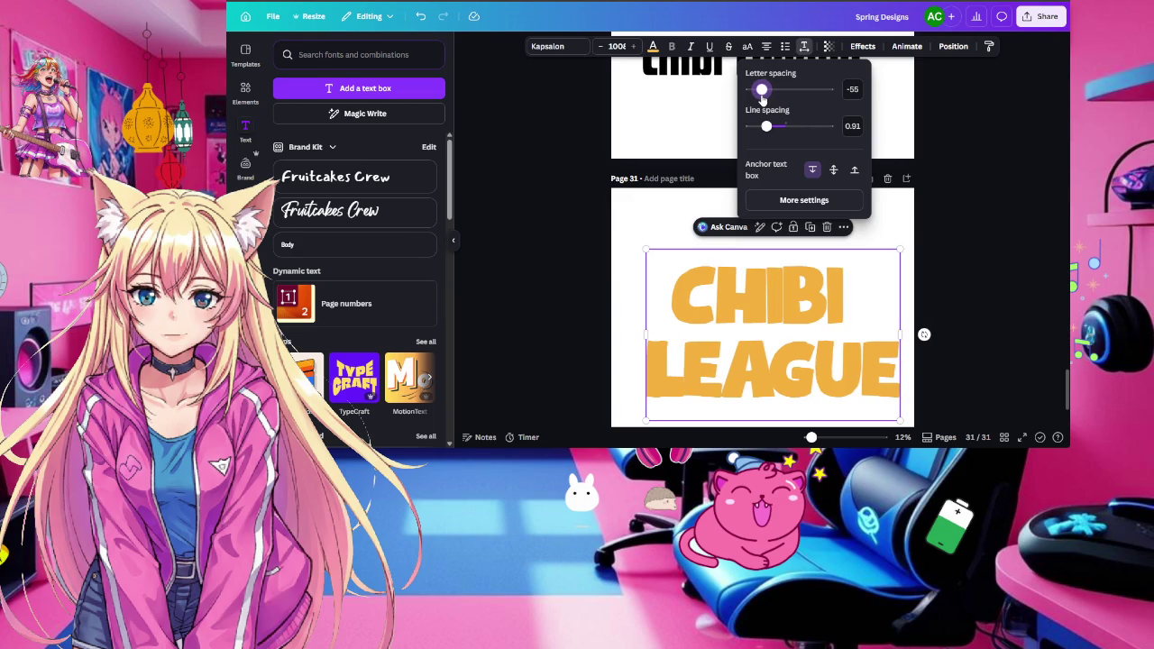
left_click_drag(762, 90, 763, 90)
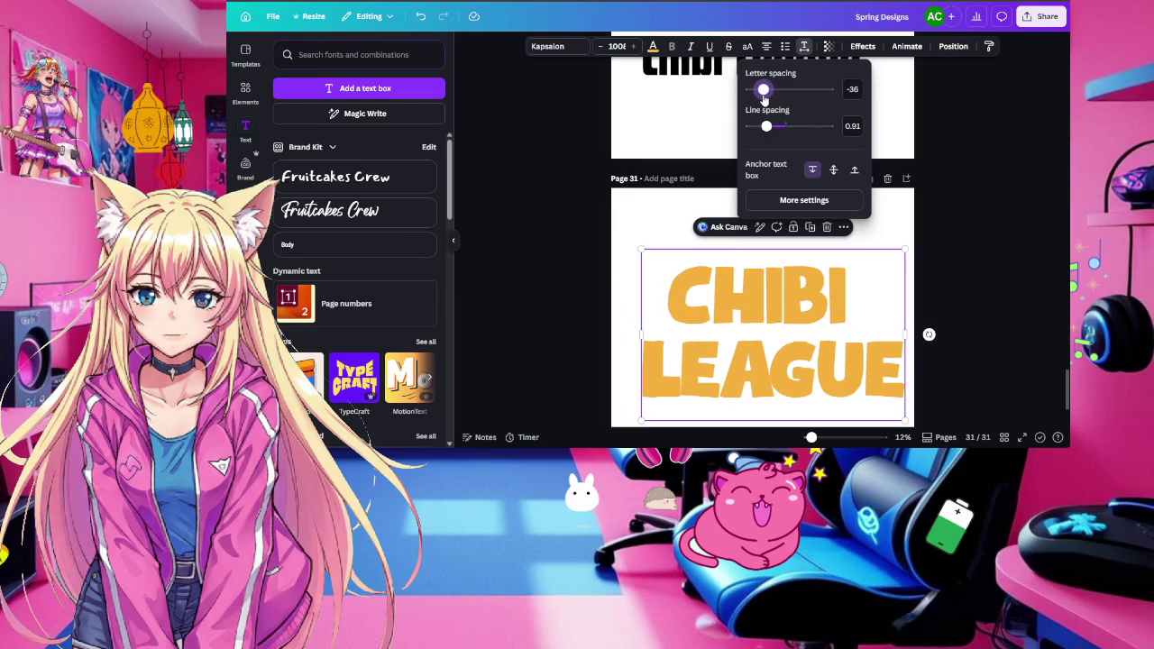
left_click(804, 46)
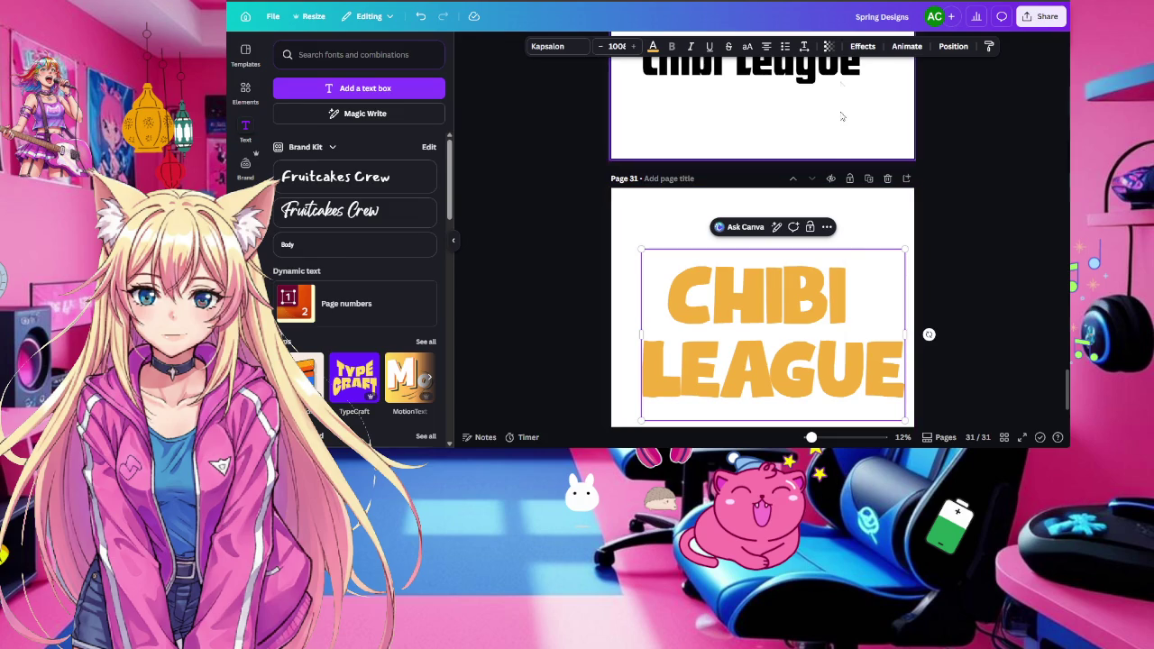
left_click(864, 47)
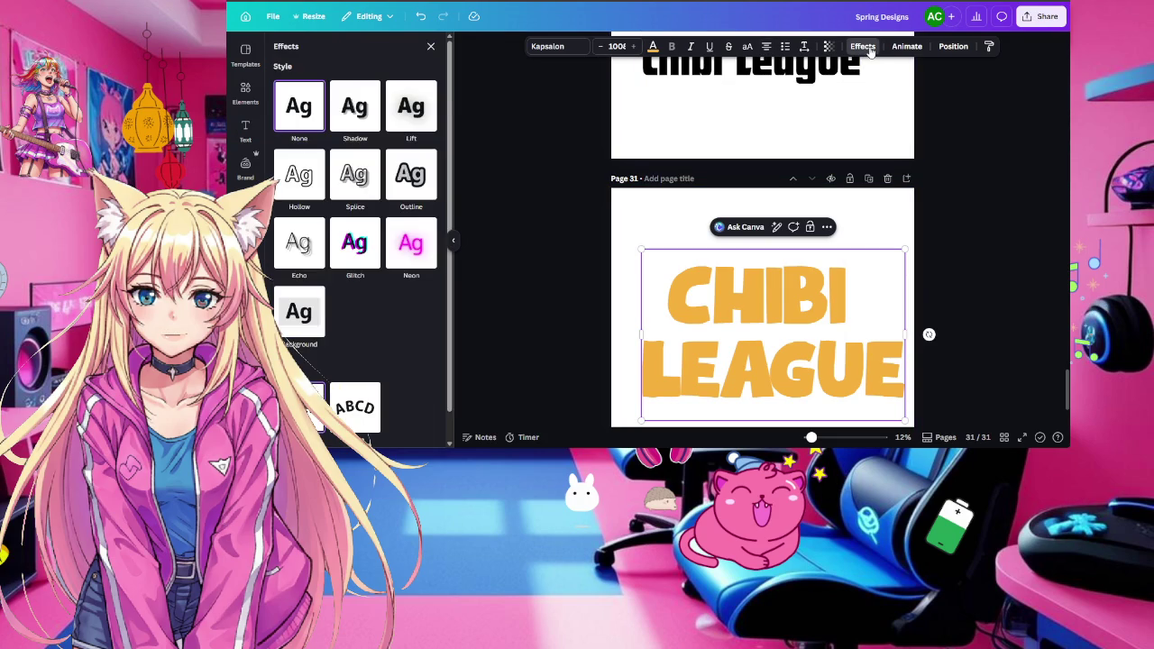
Apply the Outline effect to the title, keeping its orange fill
left_click(352, 195)
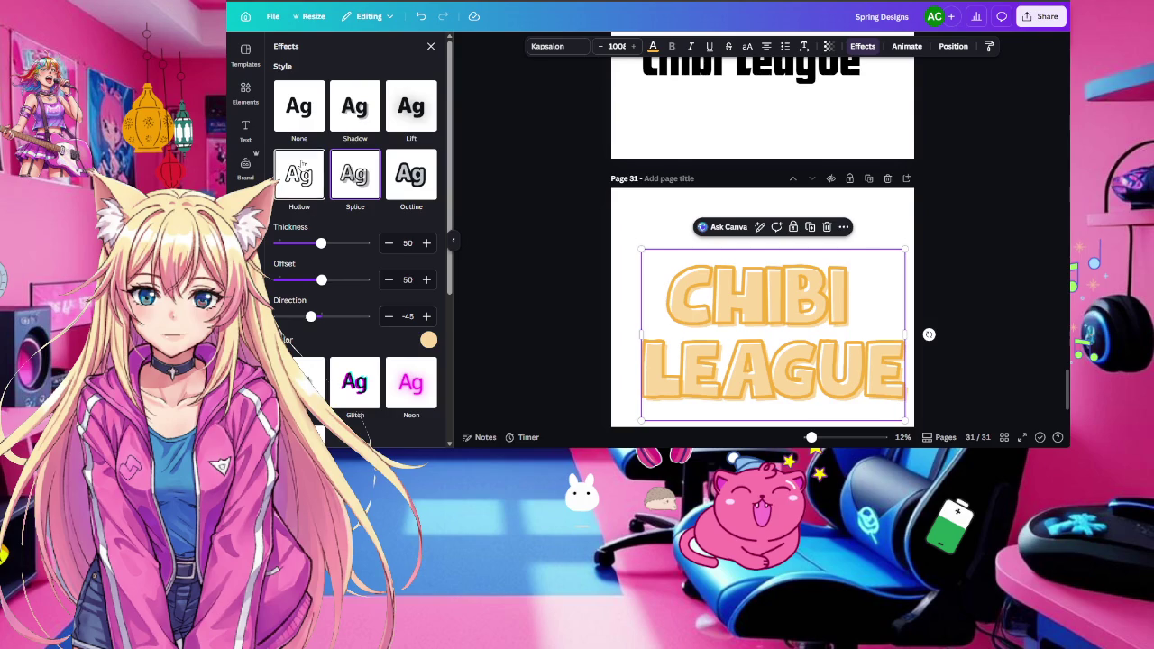
left_click(405, 180)
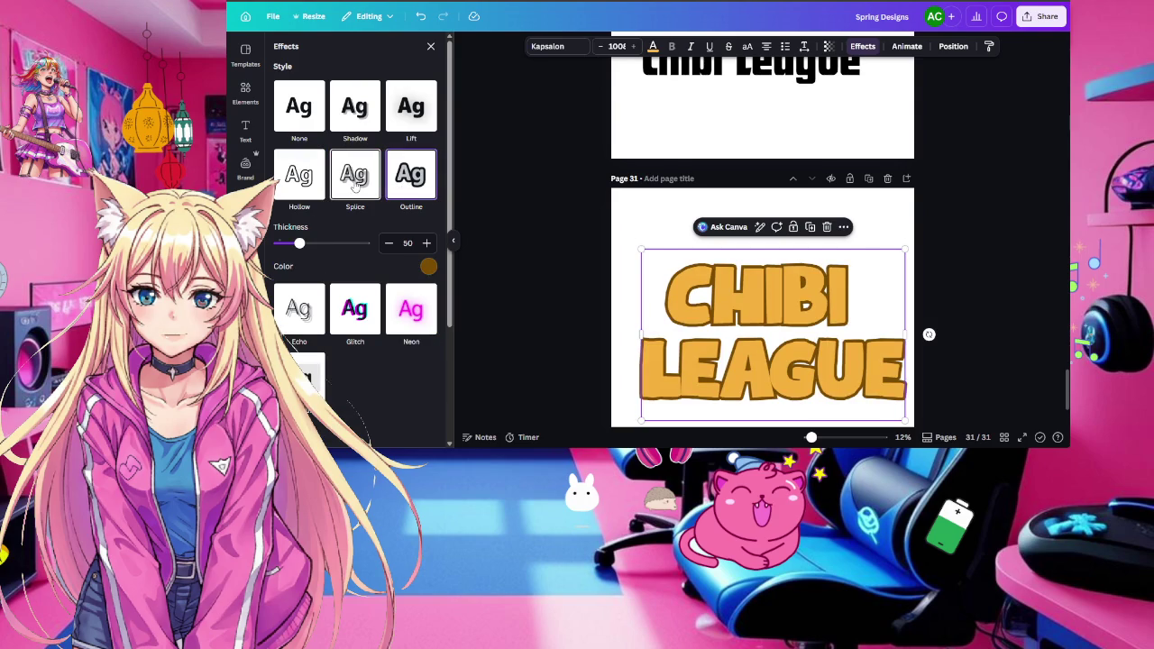
left_click(652, 46)
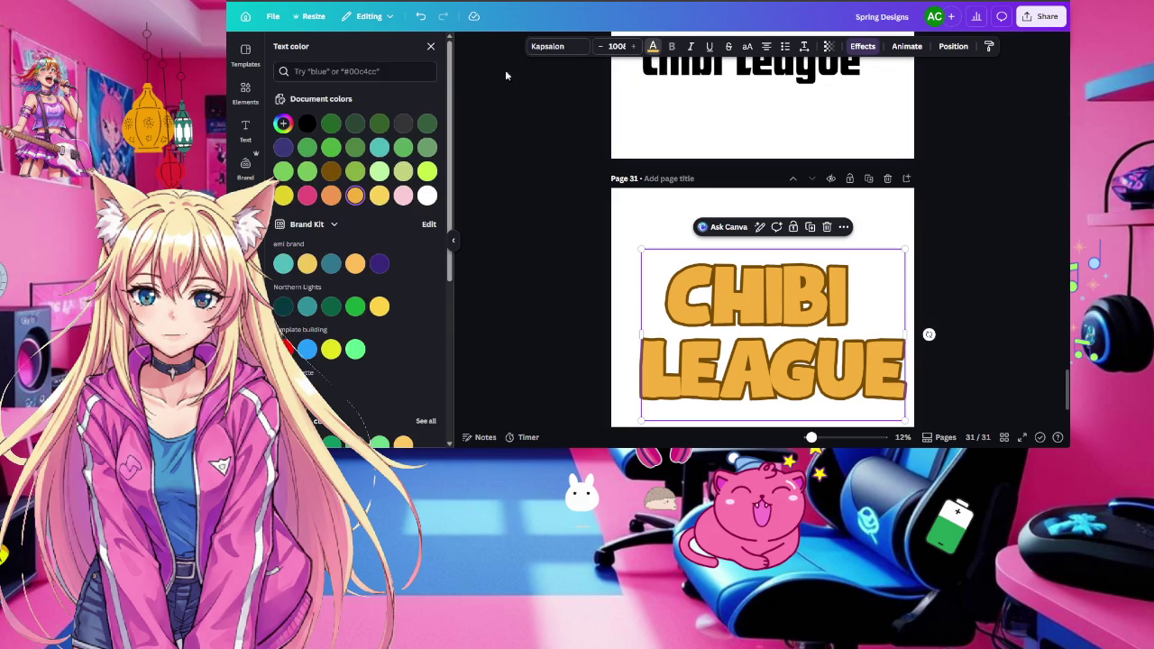
left_click(308, 124)
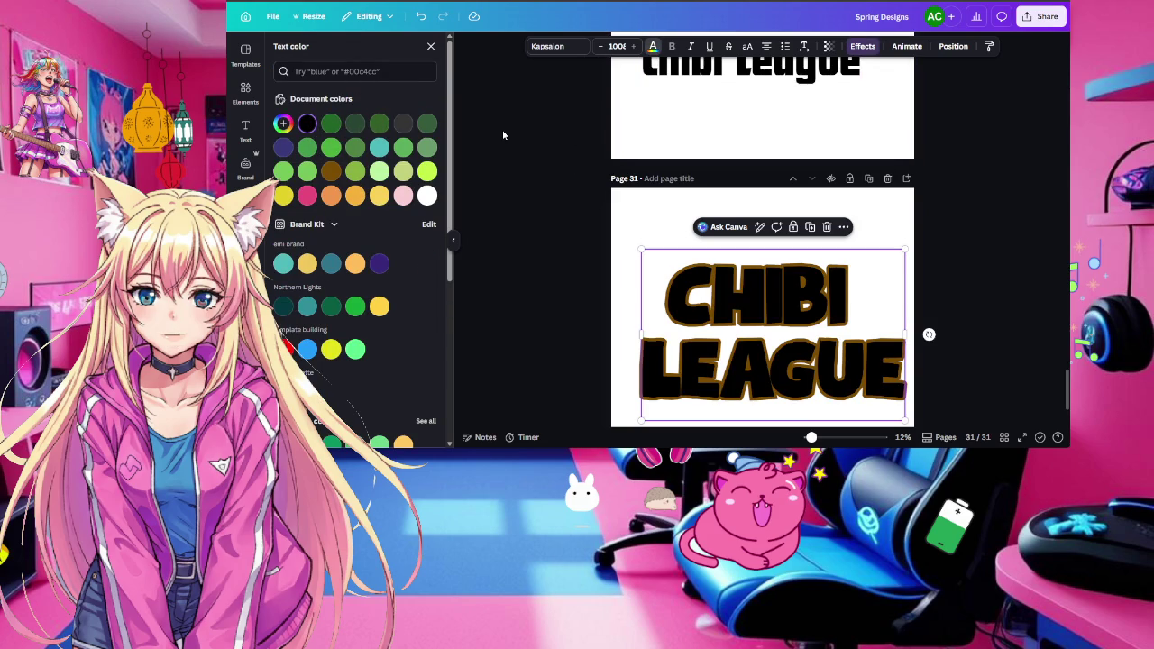
key("ctrl+z")
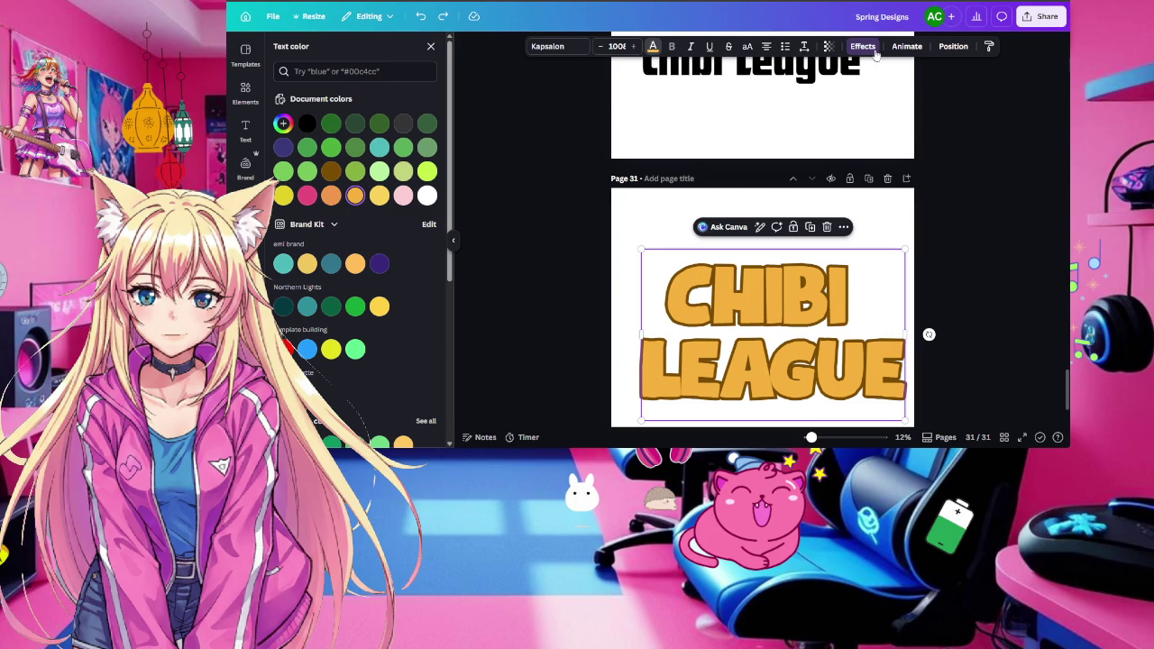
Change the title's outline colour to black
left_click(872, 50)
left_click(429, 150)
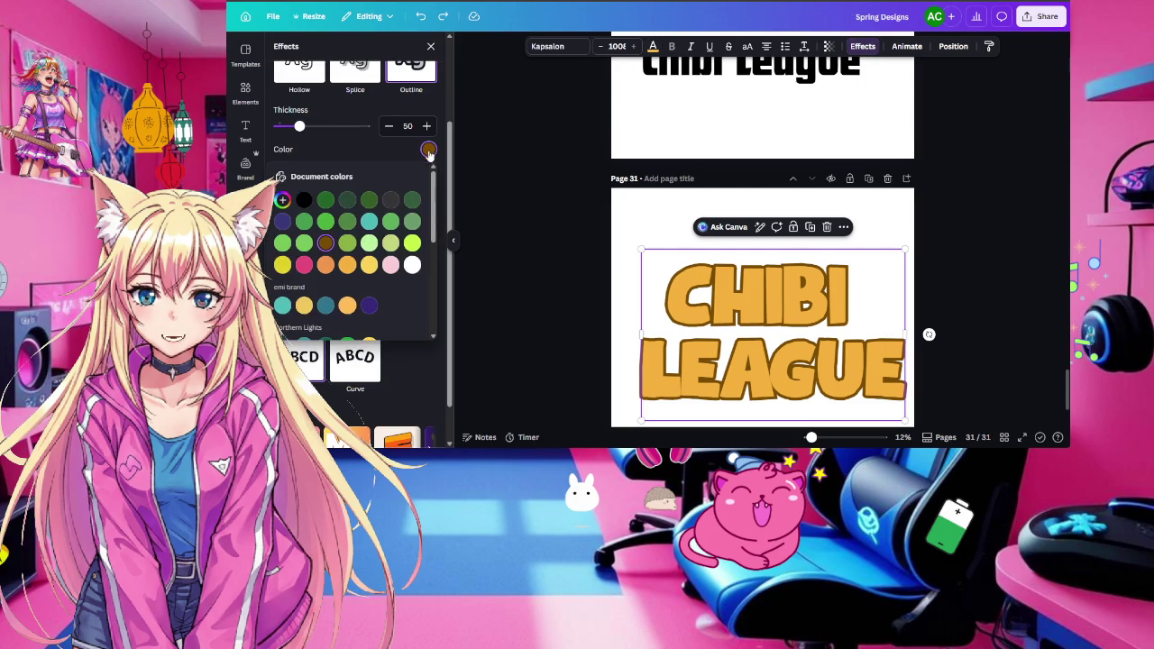
left_click(302, 200)
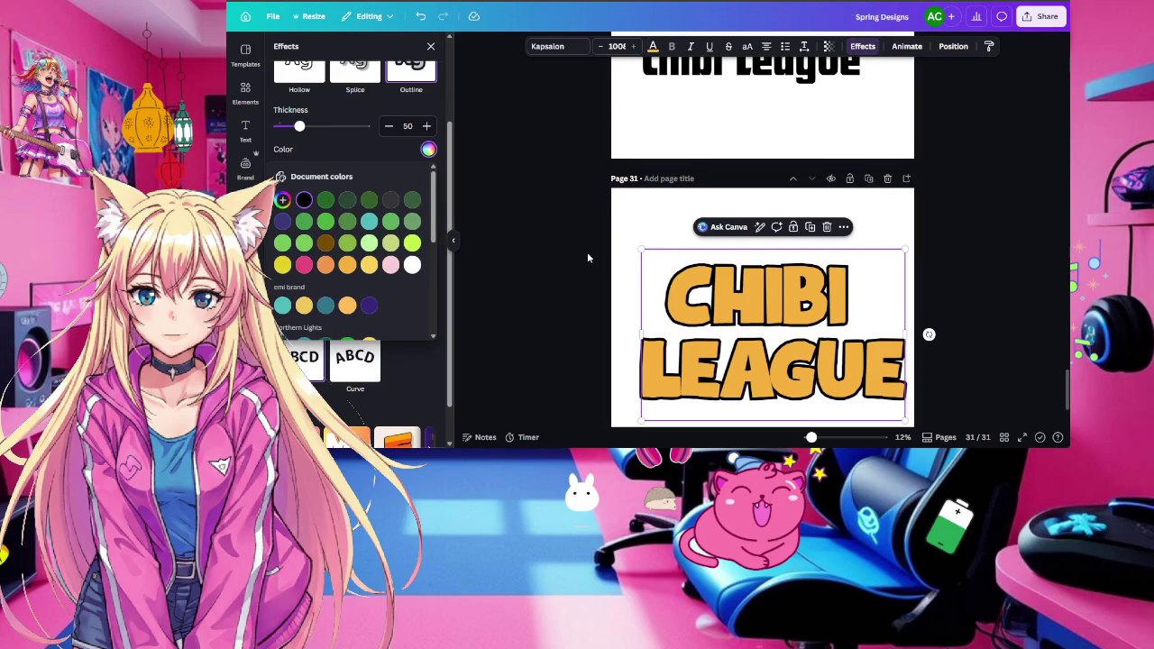
key("Escape")
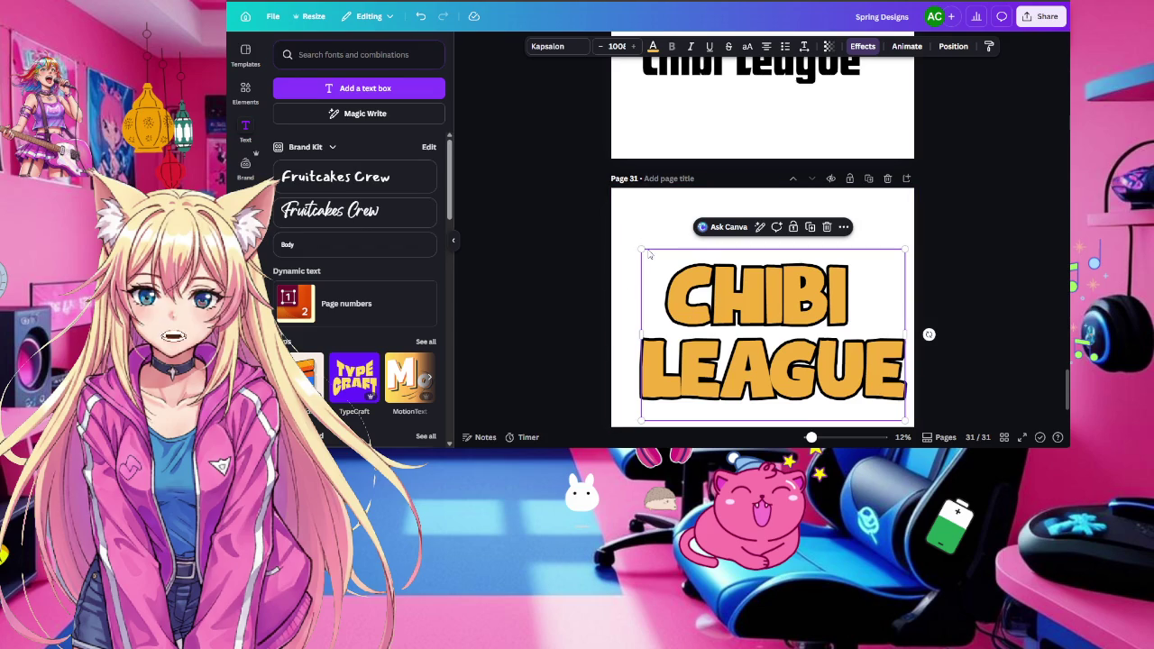
Nudge the CHIBI LEAGUE title slightly left and reselect it
left_click_drag(781, 303, 770, 308)
left_click(953, 275)
scroll(953, 275, "down", 2)
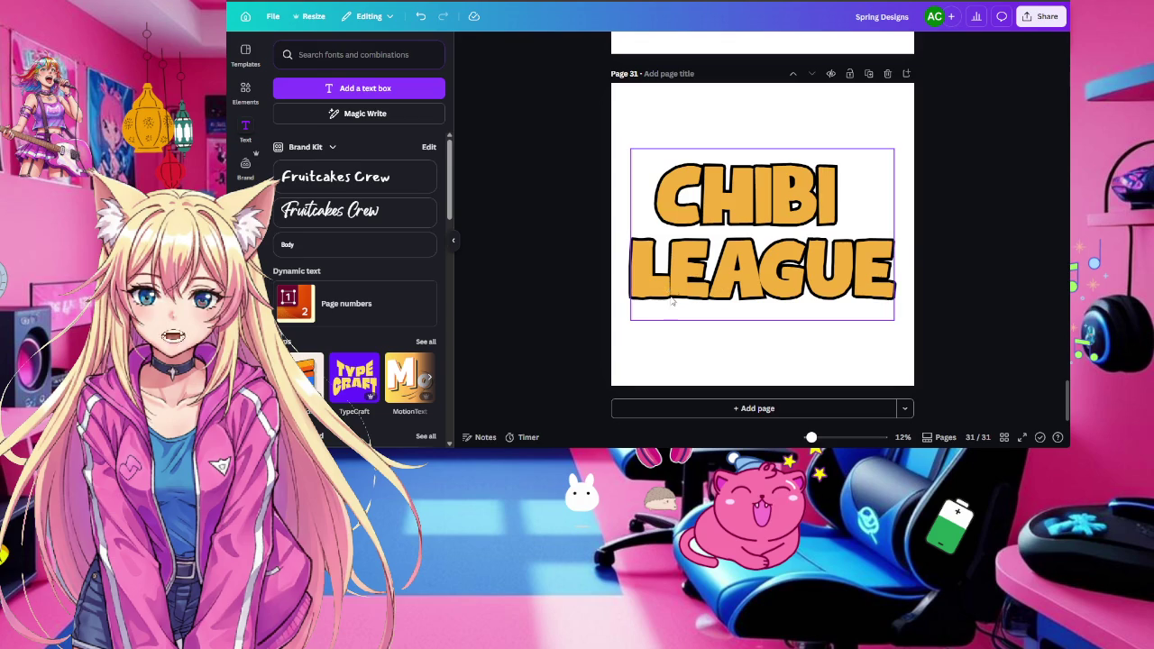
left_click(721, 235)
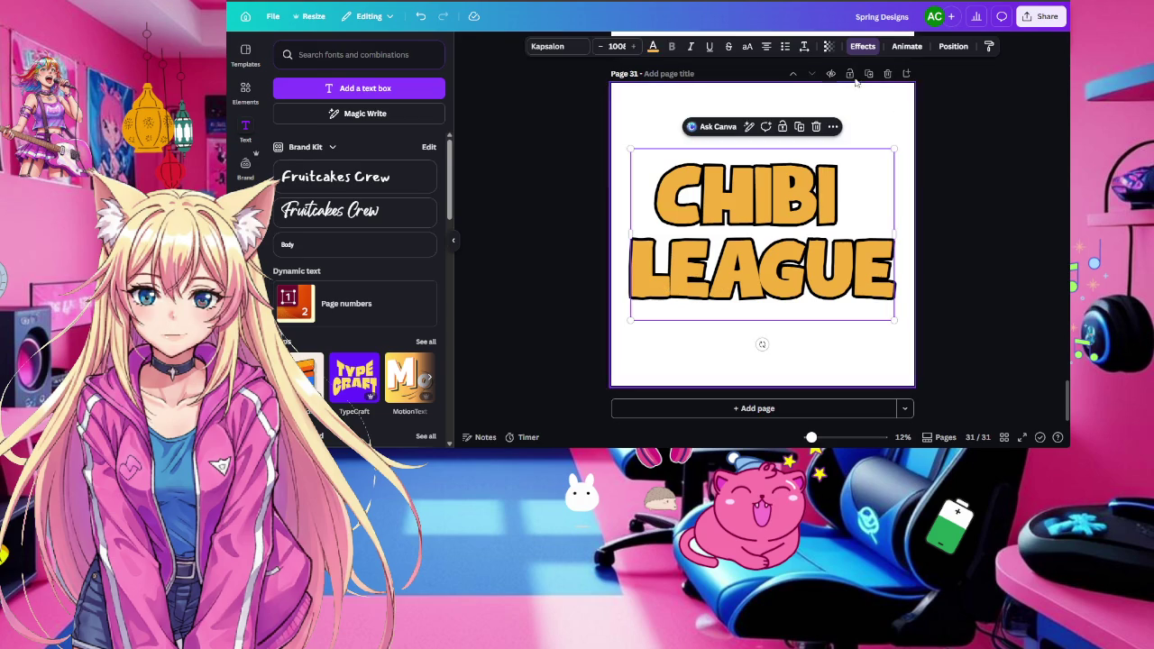
Give the title line spacing 0.87 and letter spacing 30, then bring up Share
left_click(804, 46)
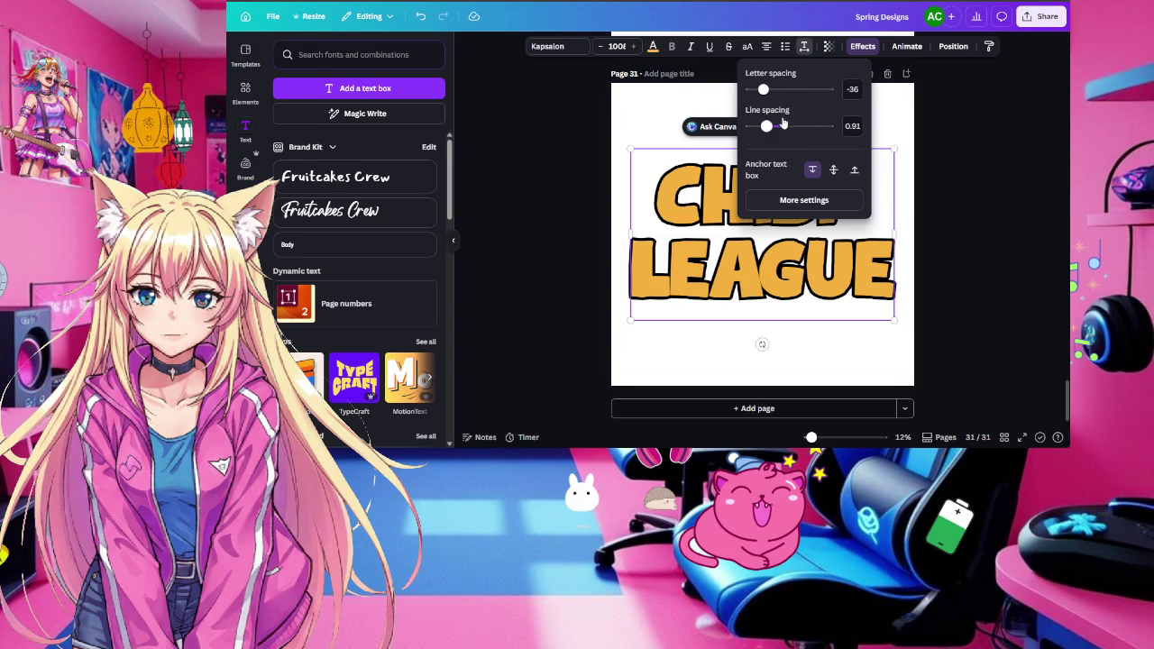
left_click_drag(768, 127, 762, 127)
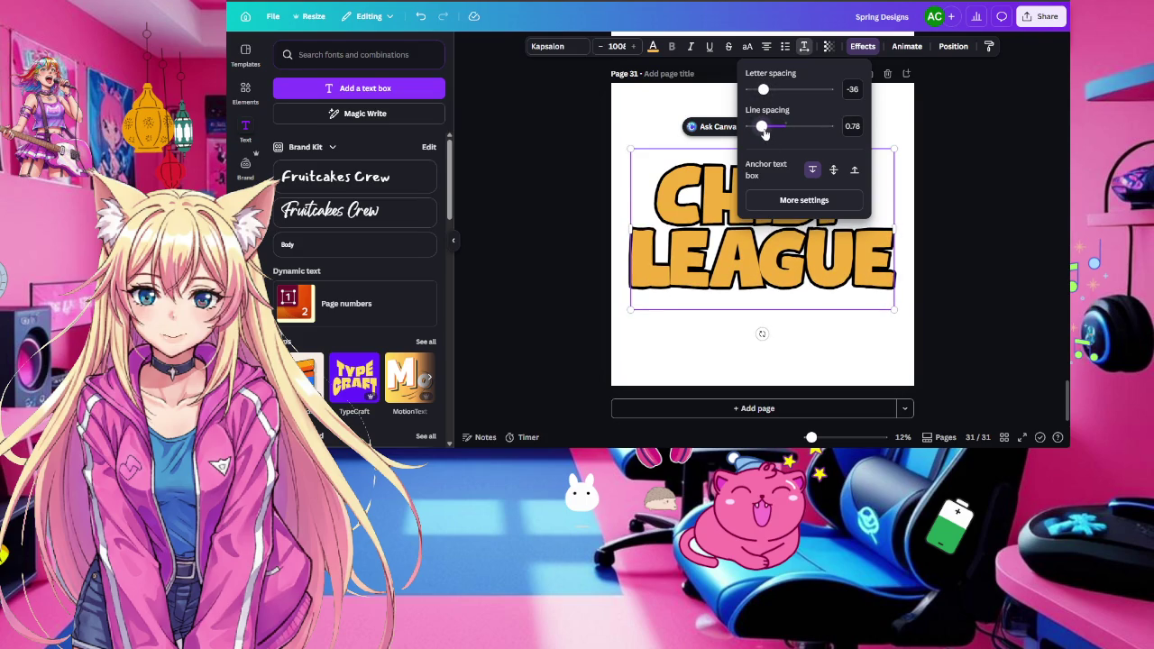
left_click_drag(762, 126, 767, 94)
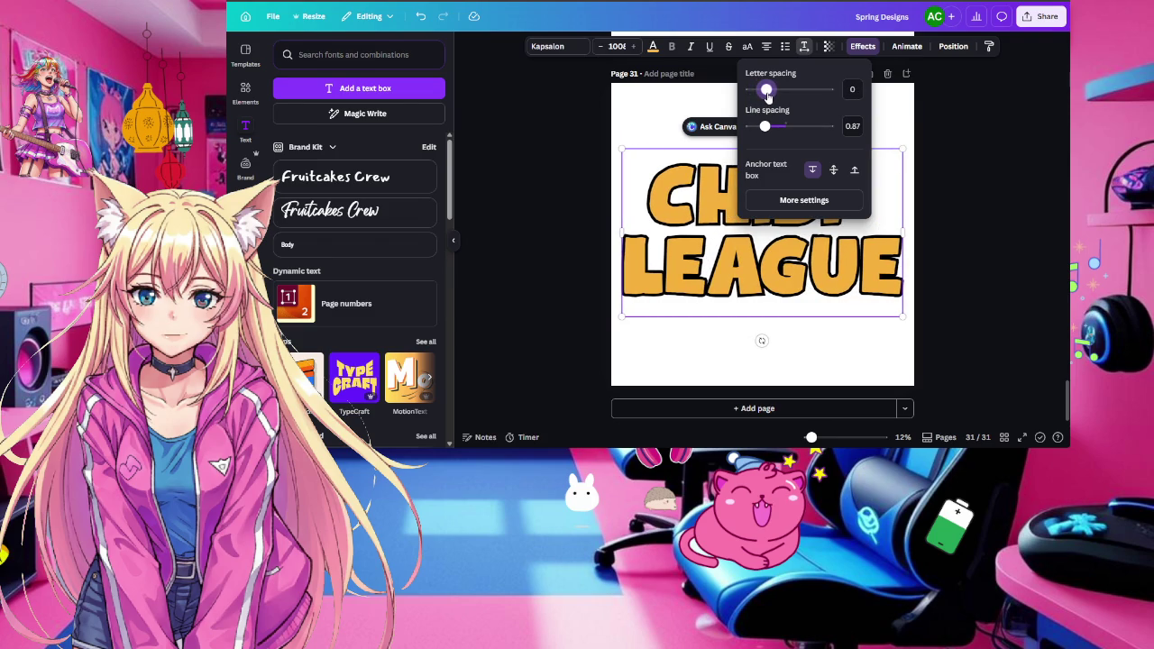
left_click_drag(768, 94, 768, 96)
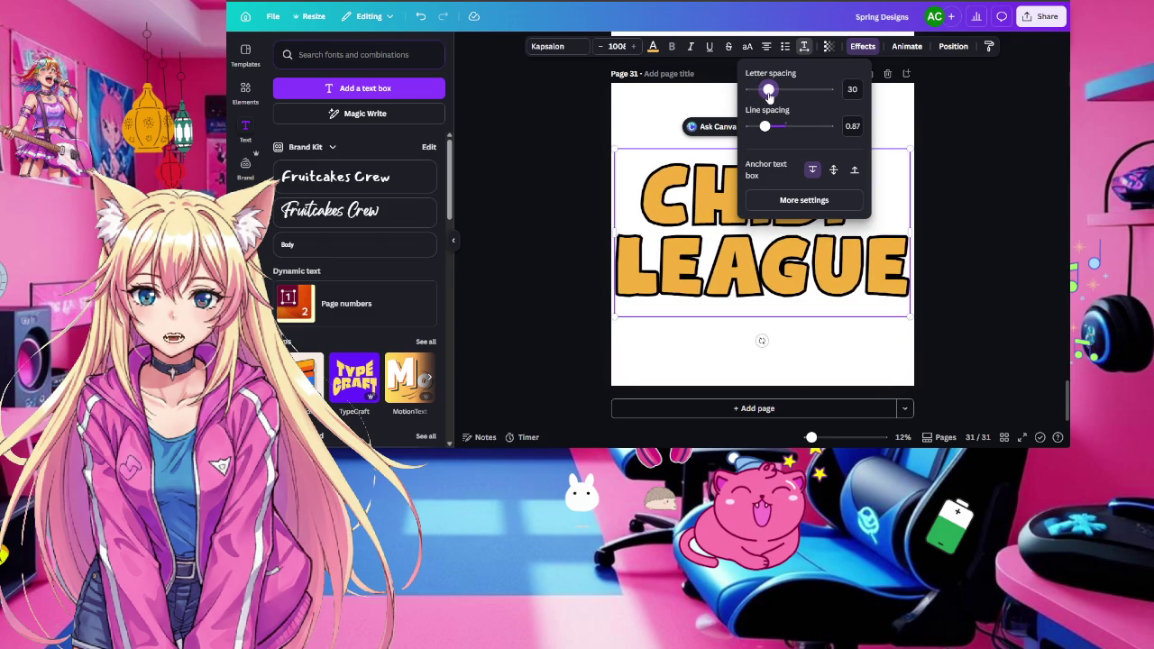
left_click(987, 213)
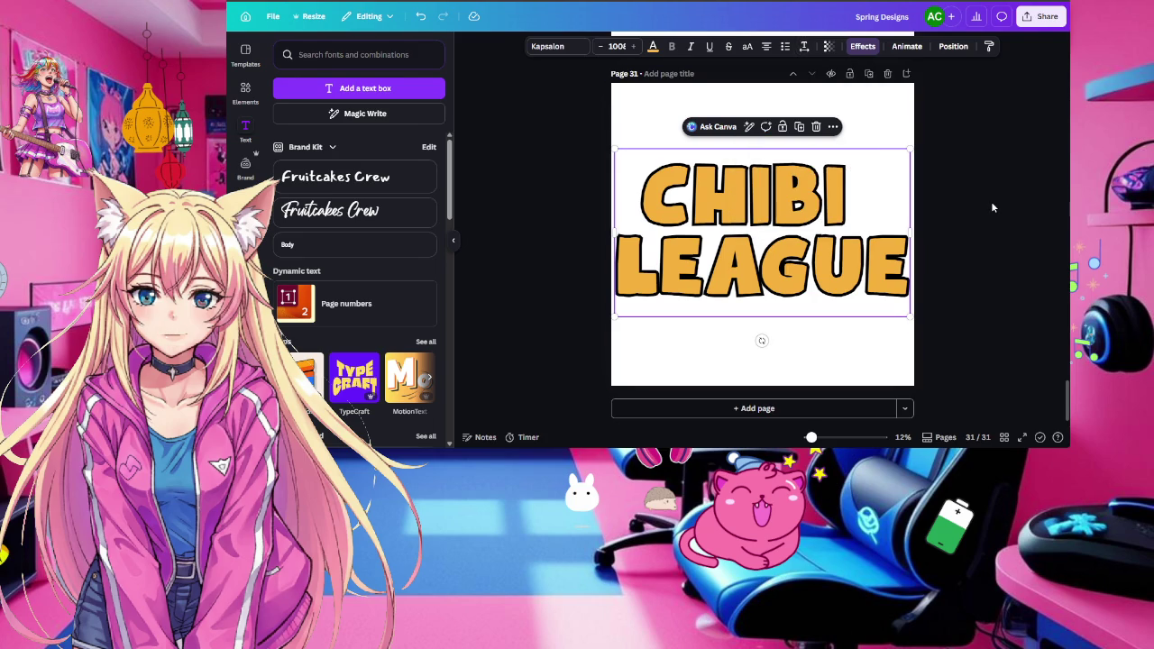
left_click(1042, 16)
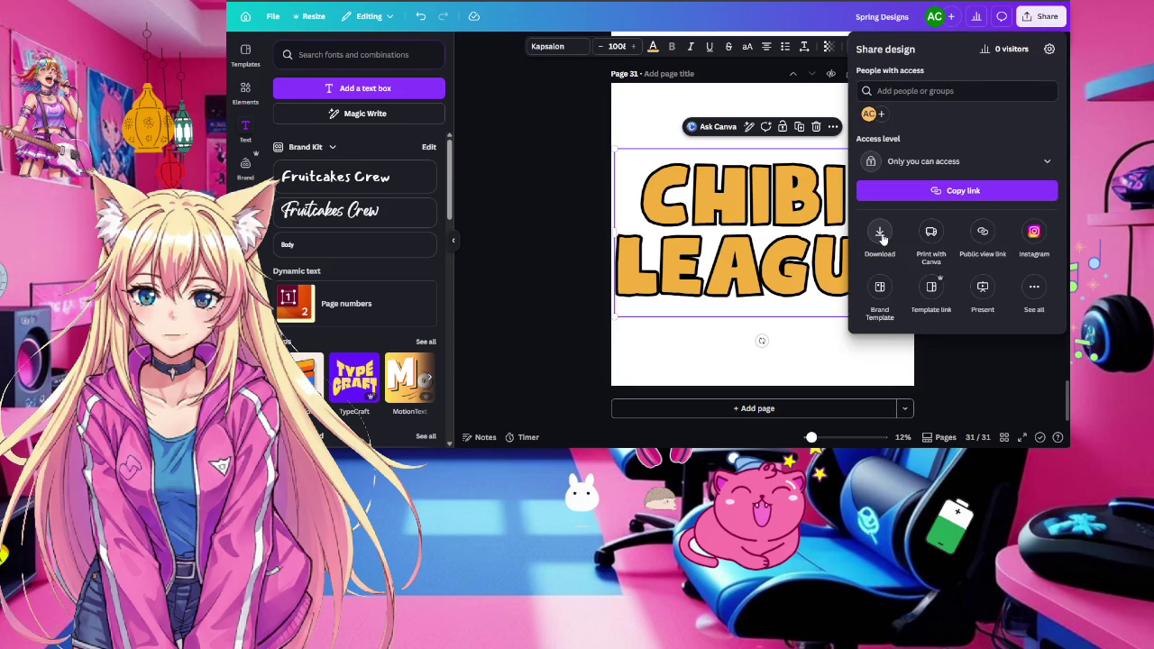
Download only the current page 31 as a transparent-background PNG
left_click(881, 237)
left_click(906, 221)
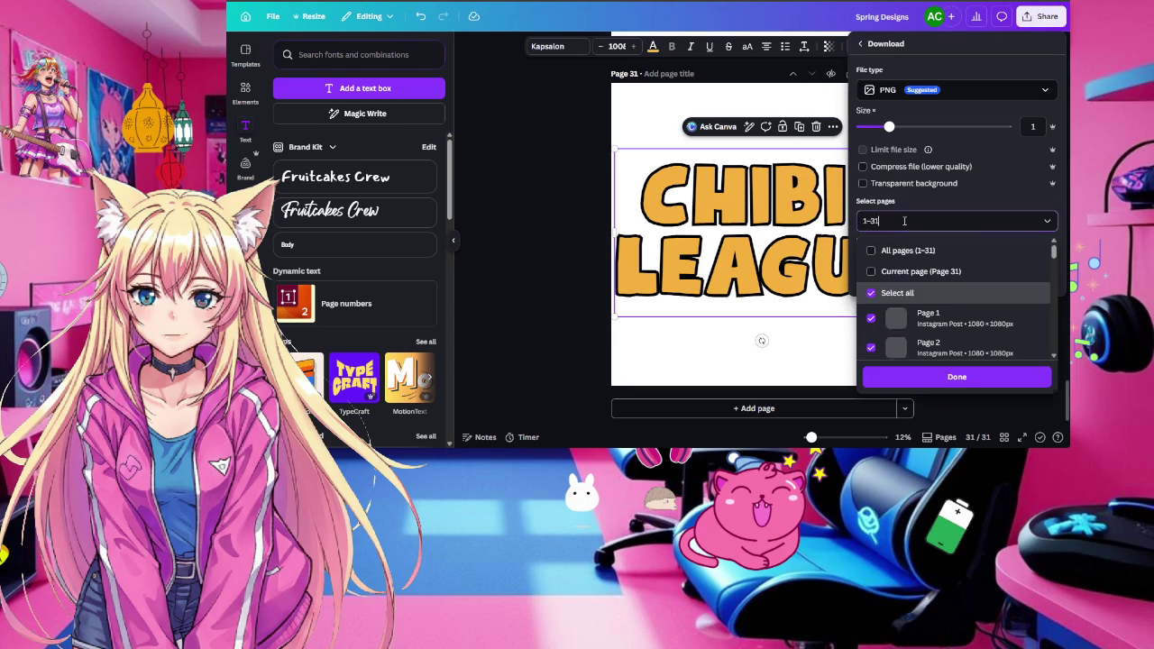
left_click(912, 274)
left_click(865, 185)
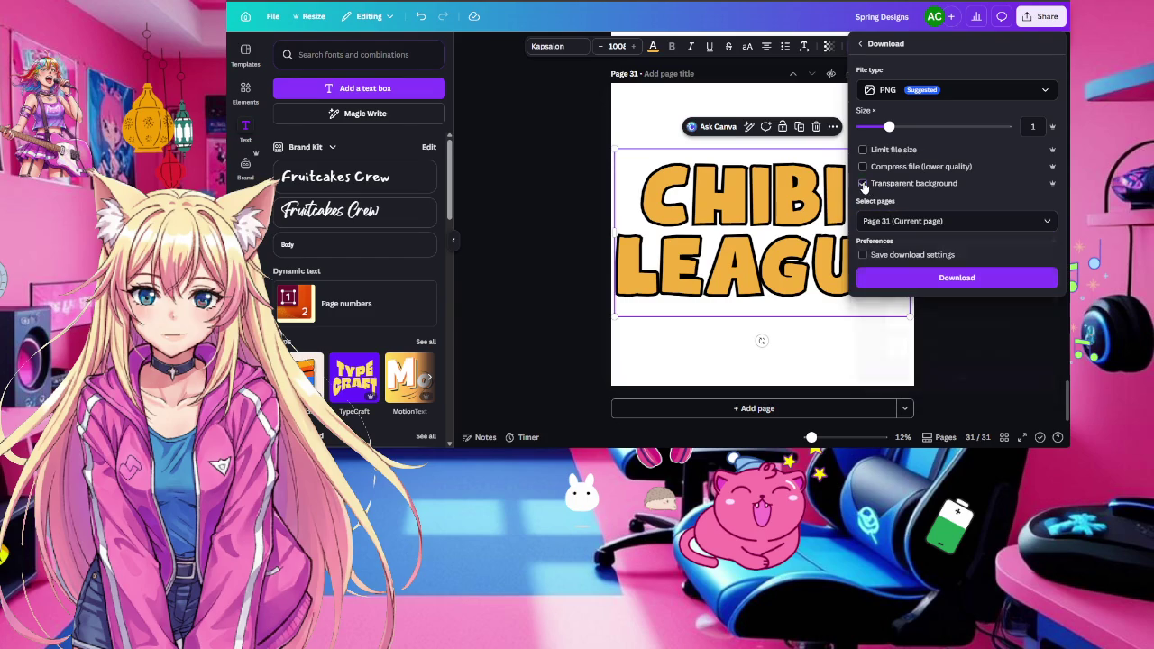
left_click(956, 279)
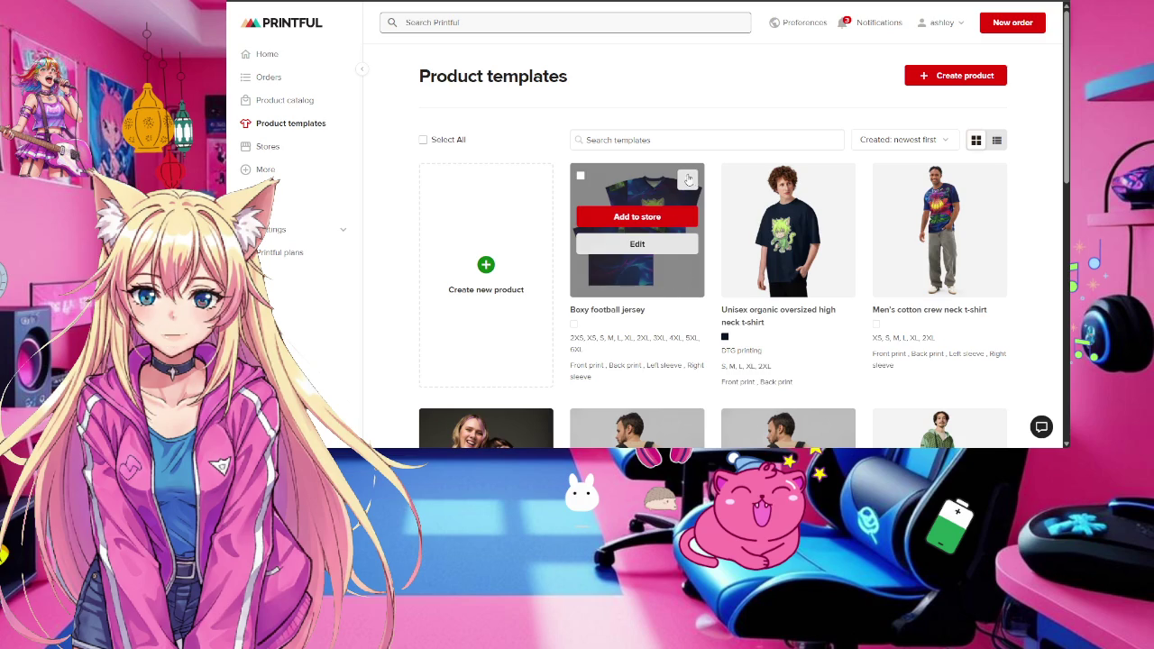
On the Boxy football jersey back, delete the green image and apply the CHIBI LEAGUE PNG
left_click(656, 248)
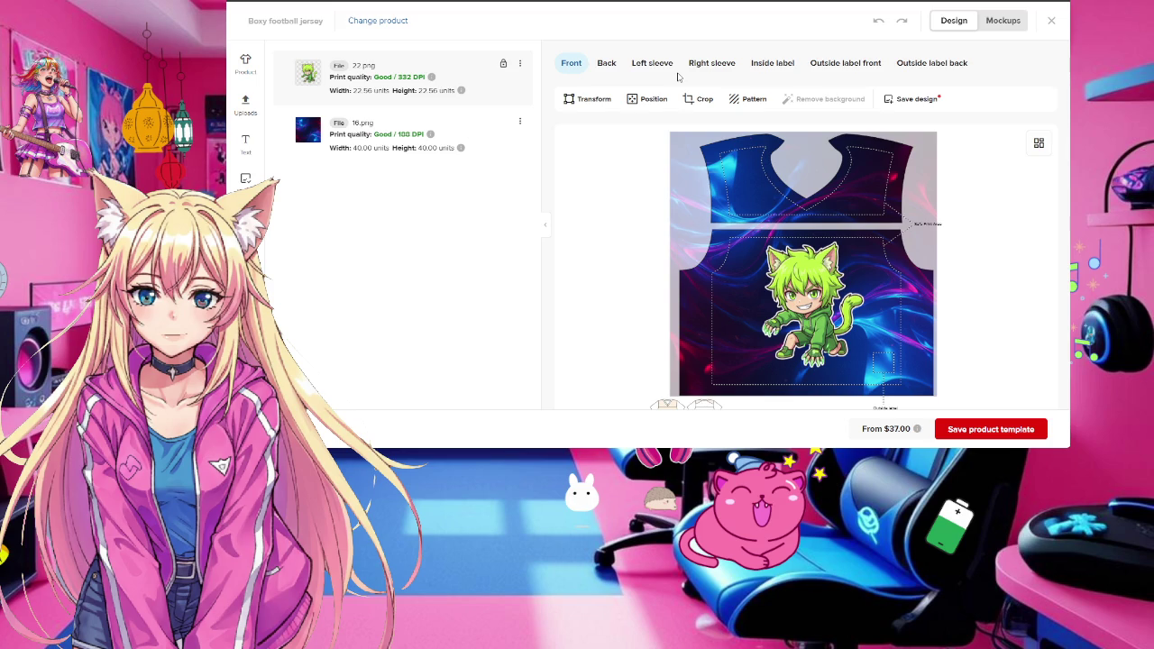
left_click(607, 69)
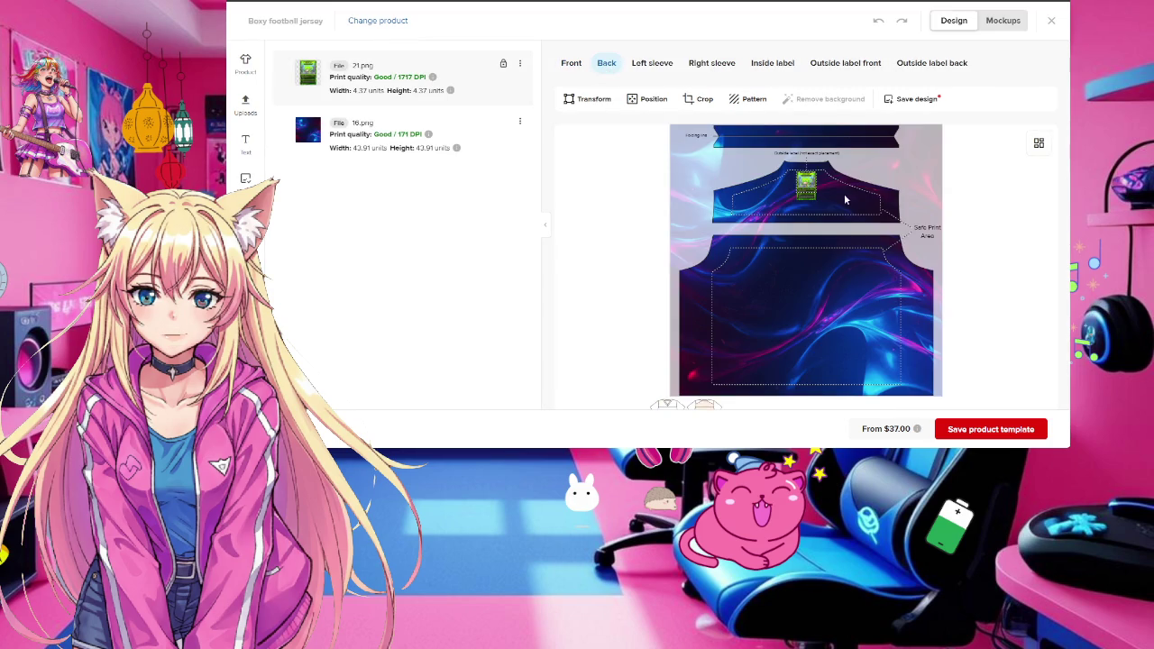
key("Delete")
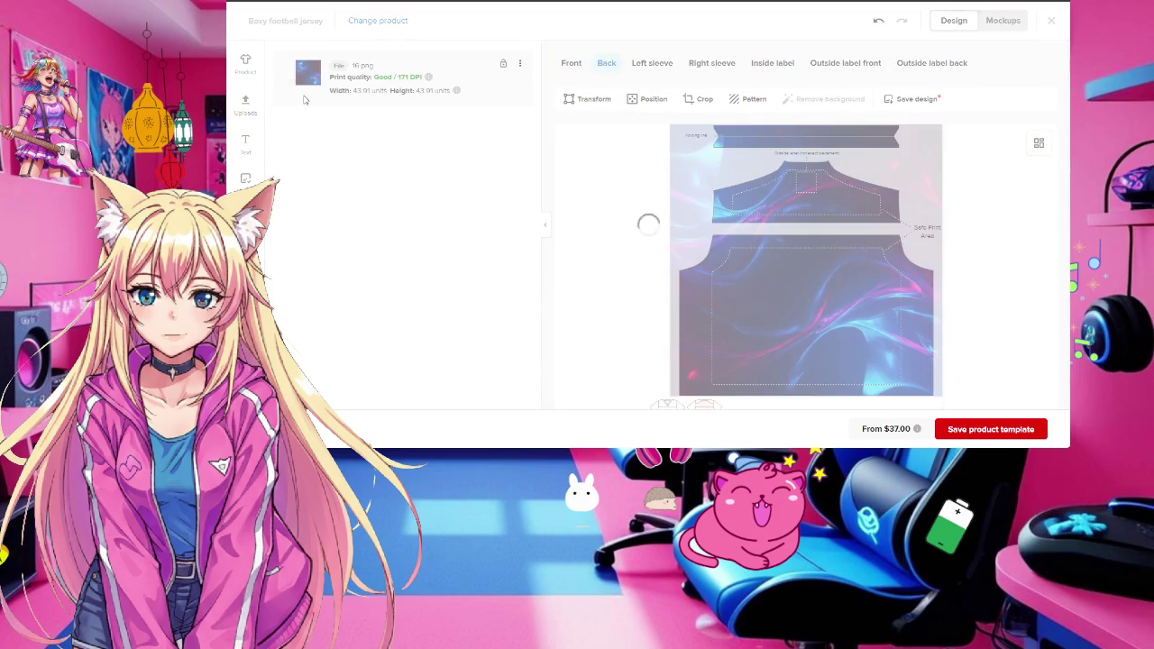
left_click(245, 104)
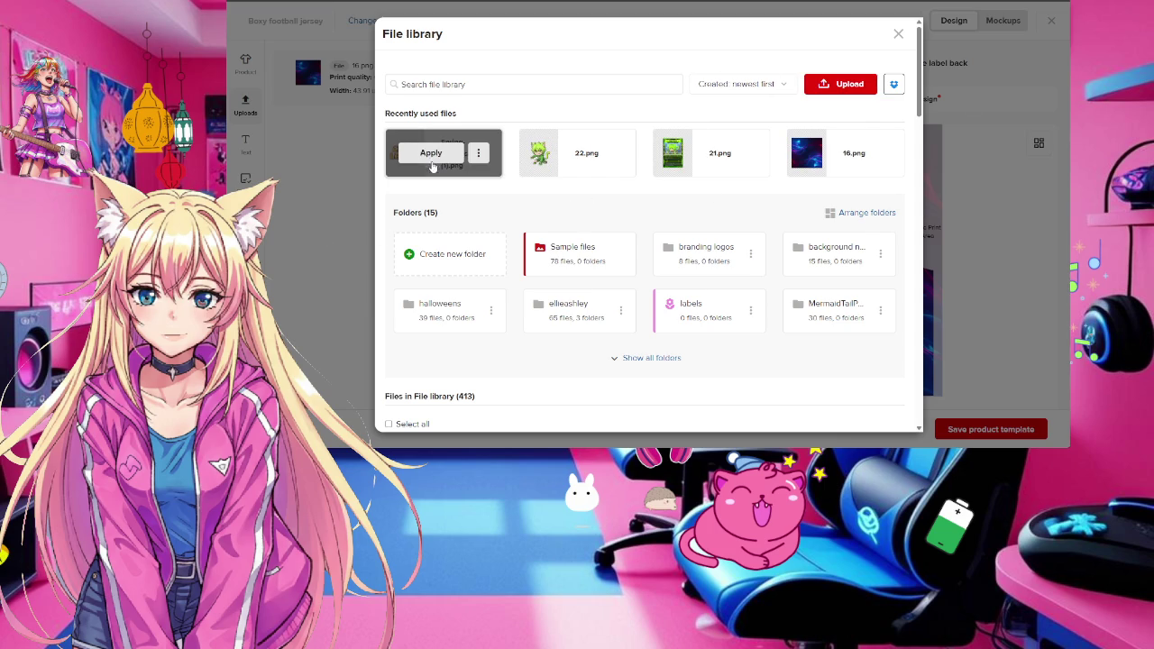
left_click(429, 155)
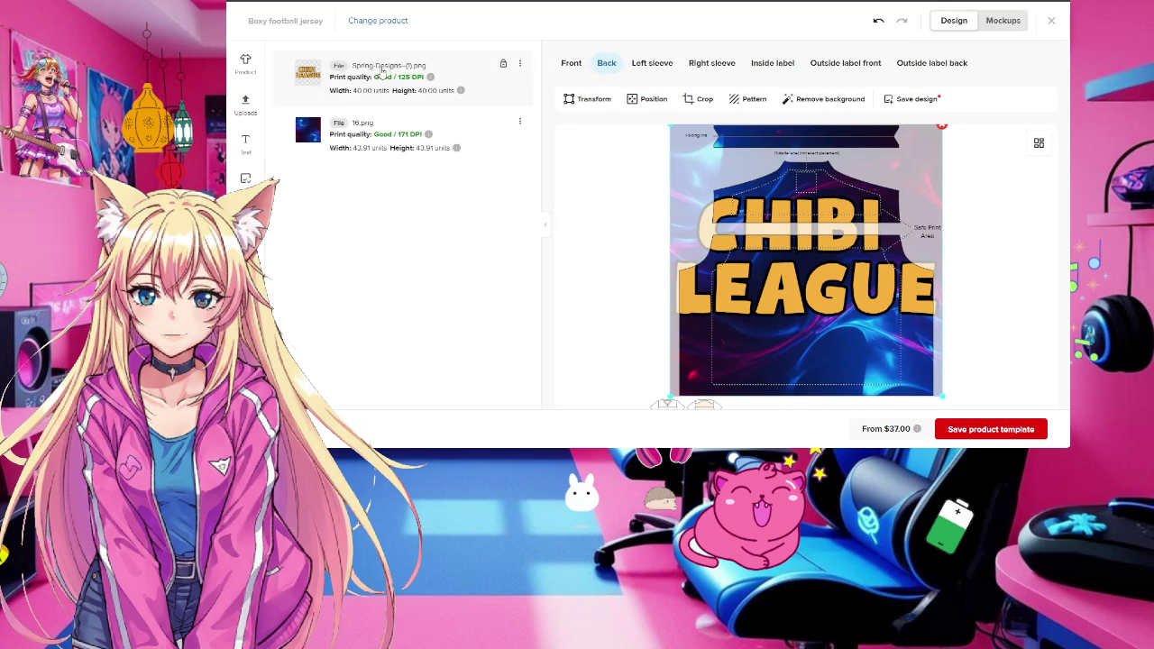
Shrink the CHIBI LEAGUE logo near the collar, centre it horizontally, and preview mockups
left_click_drag(777, 301, 736, 317)
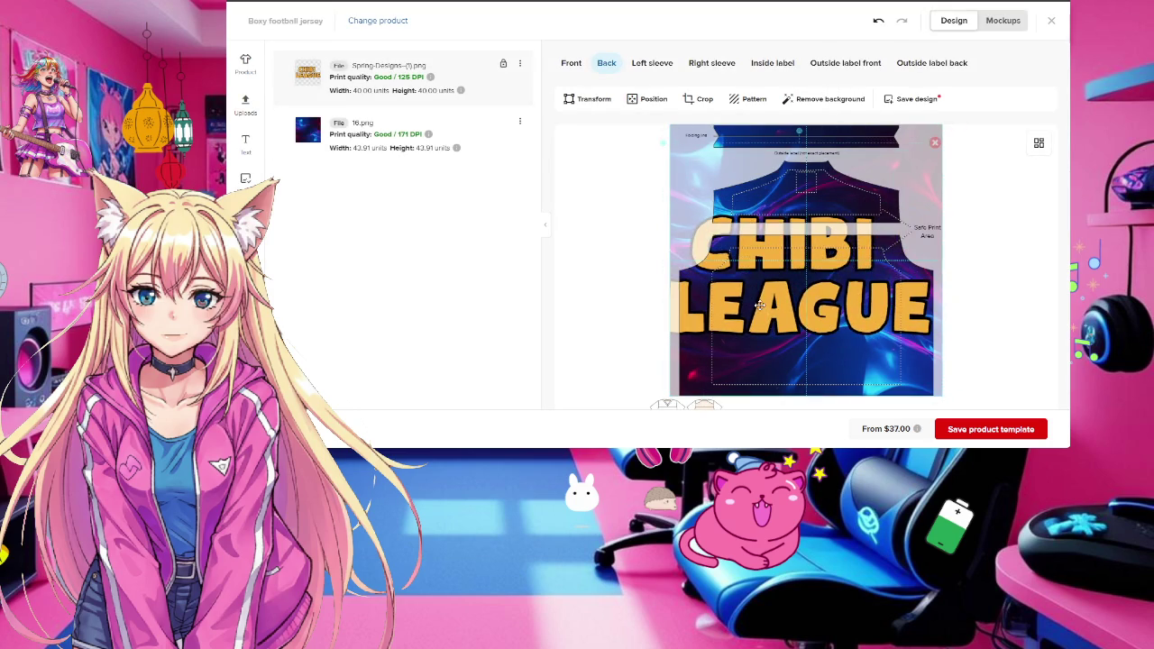
mouse_move(663, 143)
left_mouse_down()
mouse_move(781, 258)
mouse_move(805, 184)
left_mouse_up()
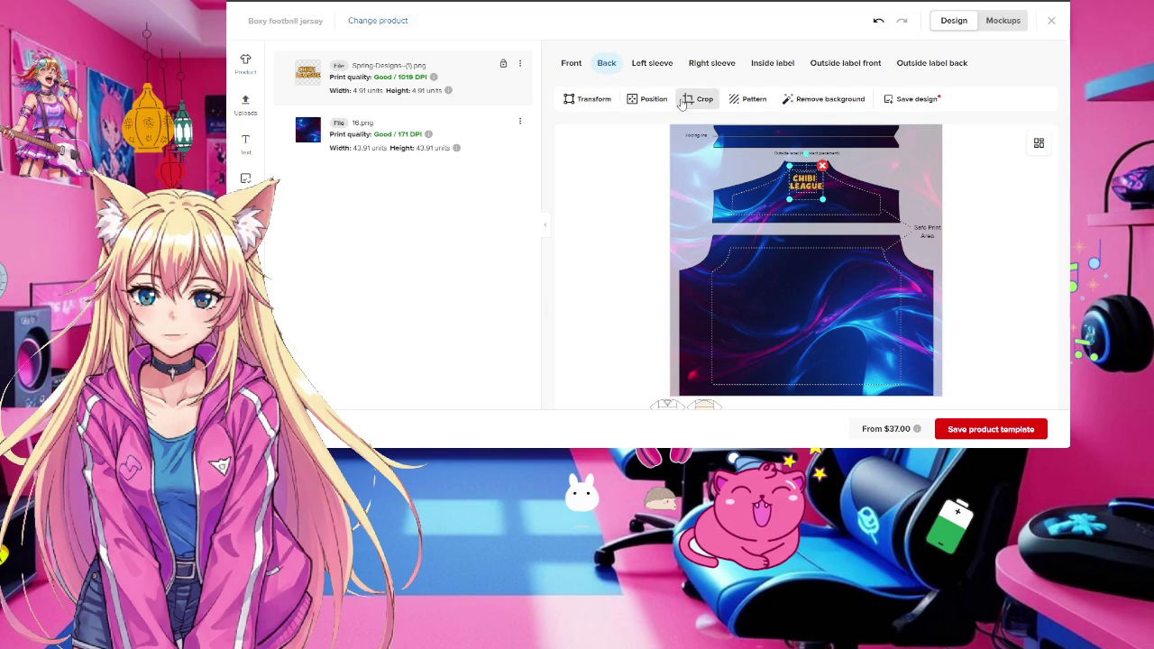
left_click(633, 102)
left_click(312, 101)
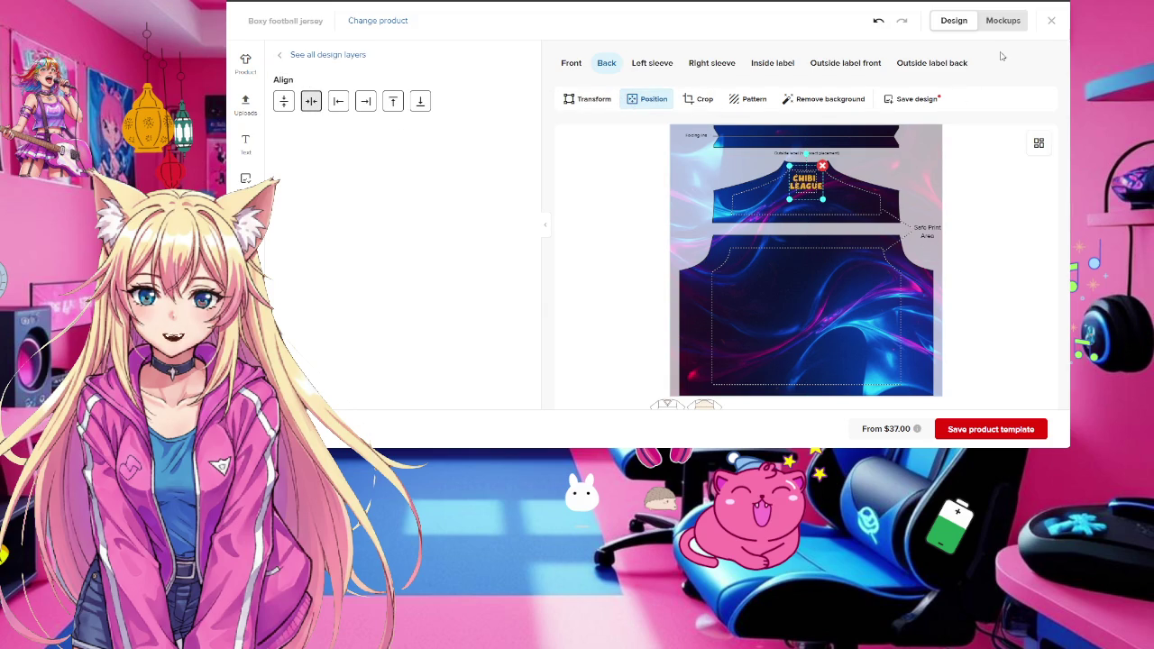
left_click(1003, 21)
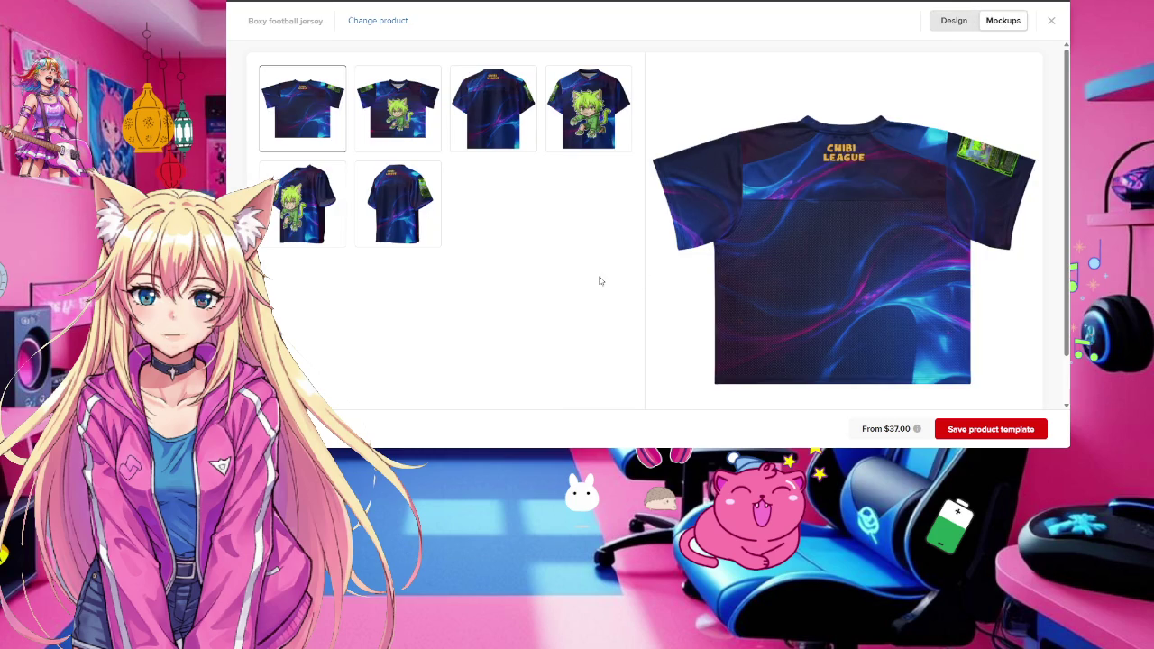
Compare the front, angled and back jersey mockups, including the CHIBI LEAGUE back, then close them
left_click(395, 213)
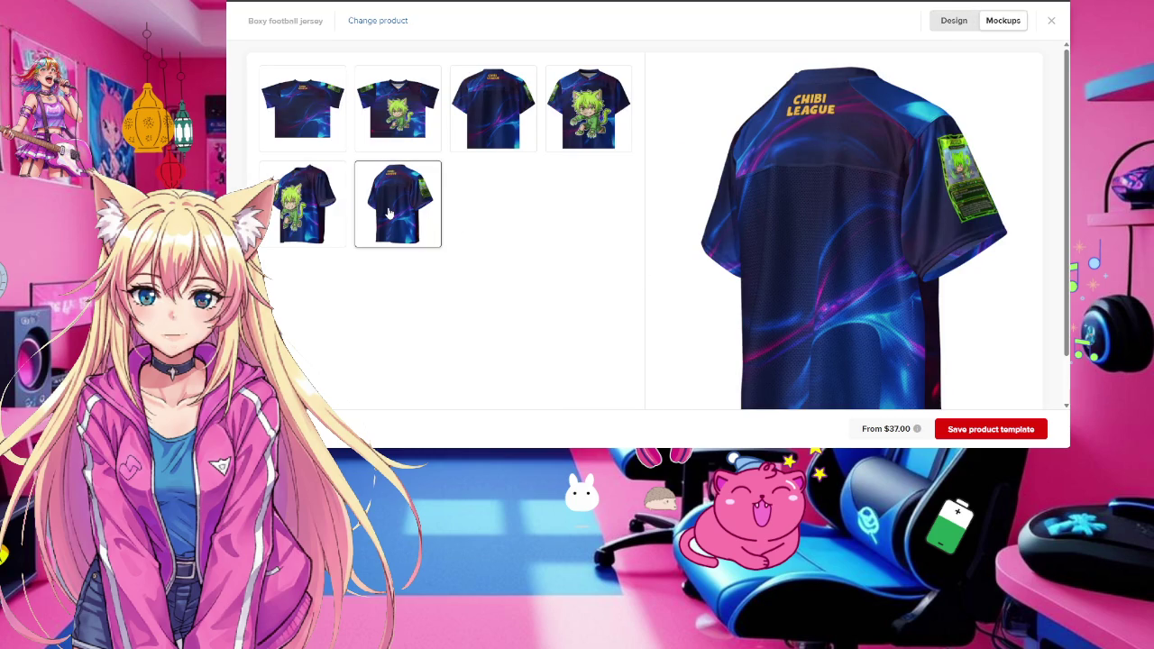
left_click(307, 217)
left_click(407, 213)
left_click(302, 215)
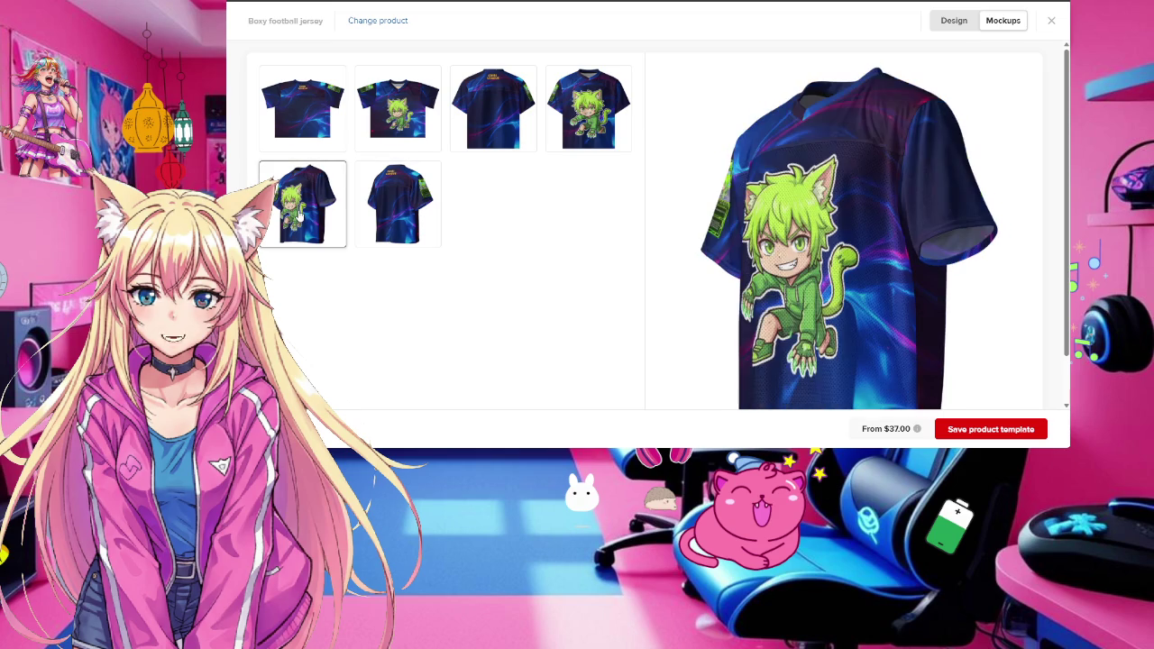
left_click(582, 135)
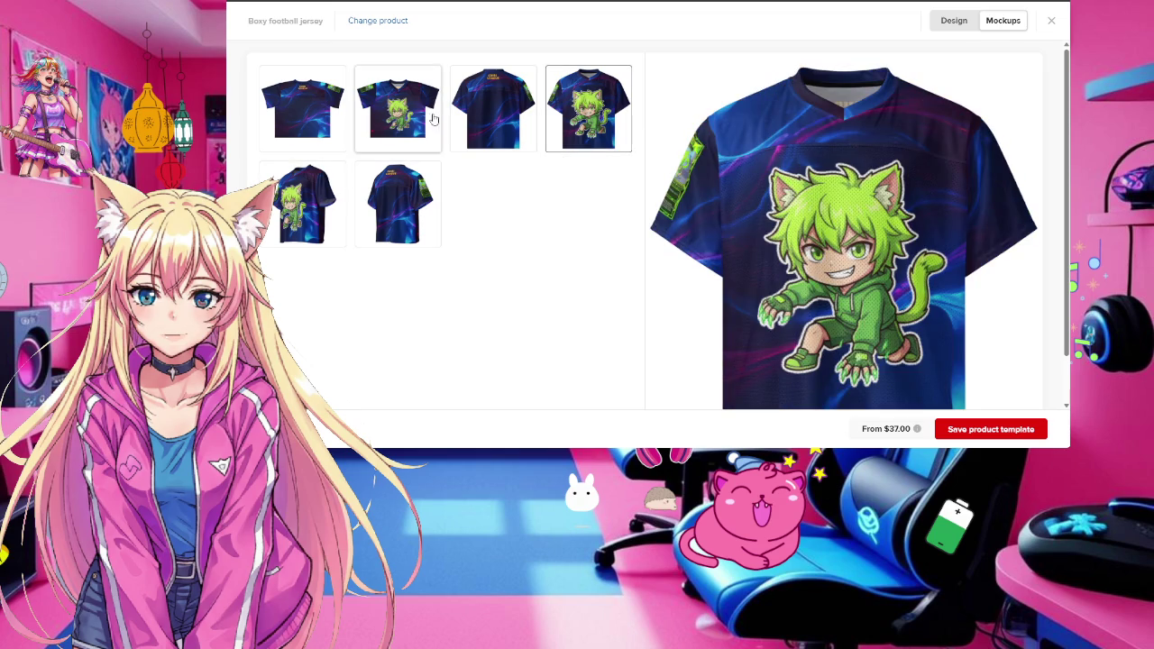
left_click(435, 119)
left_click(313, 208)
left_click(393, 206)
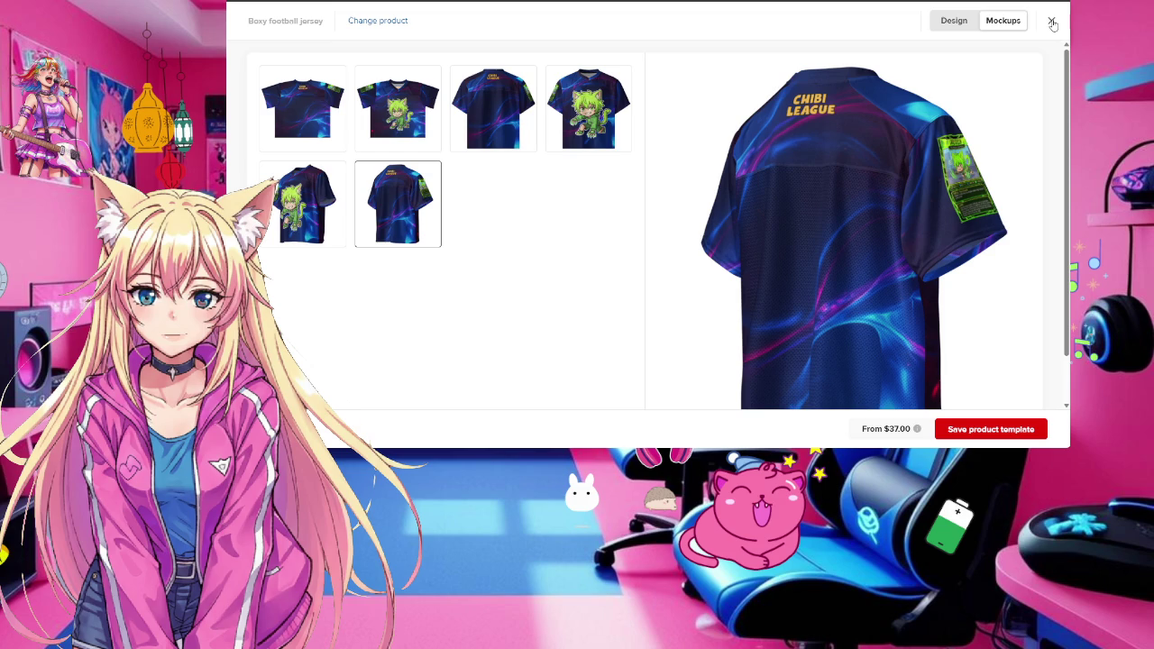
left_click(1052, 24)
mouse_move(637, 230)
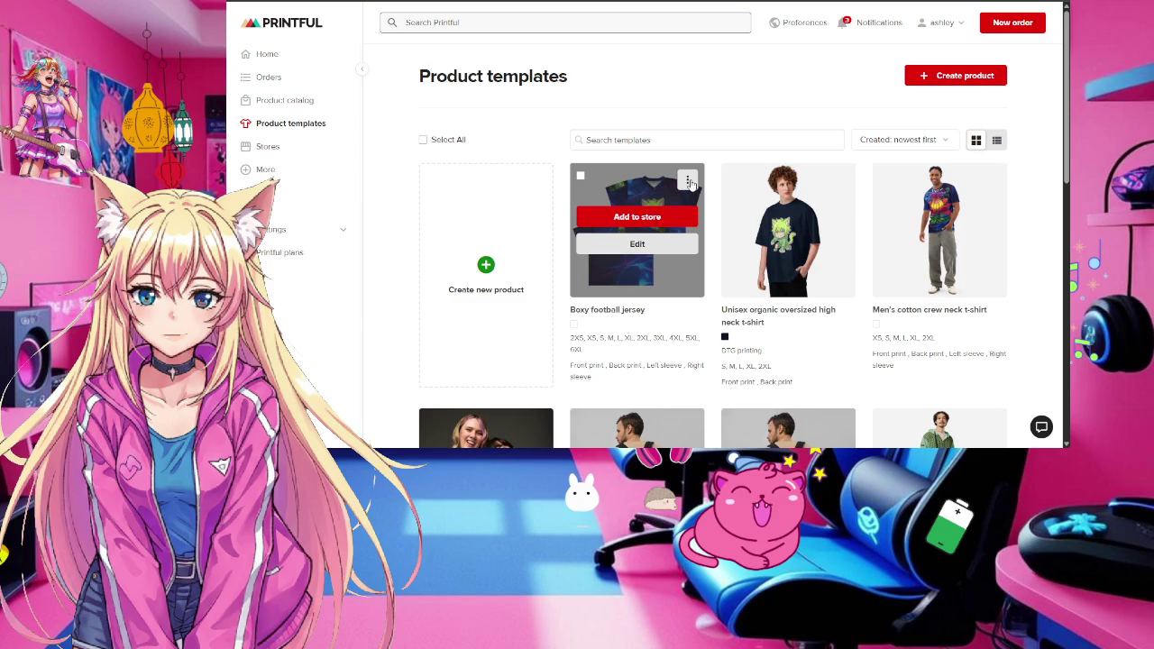
left_click(637, 245)
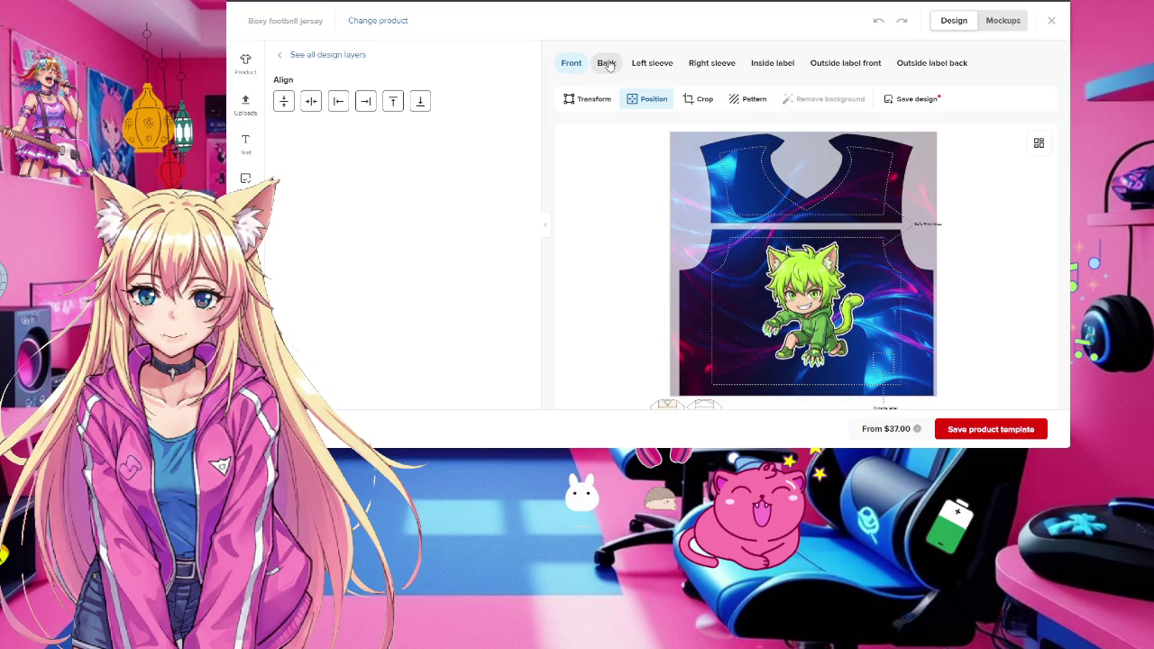
Show the jersey's left sleeve design area, then return to the Canva design
left_click(649, 62)
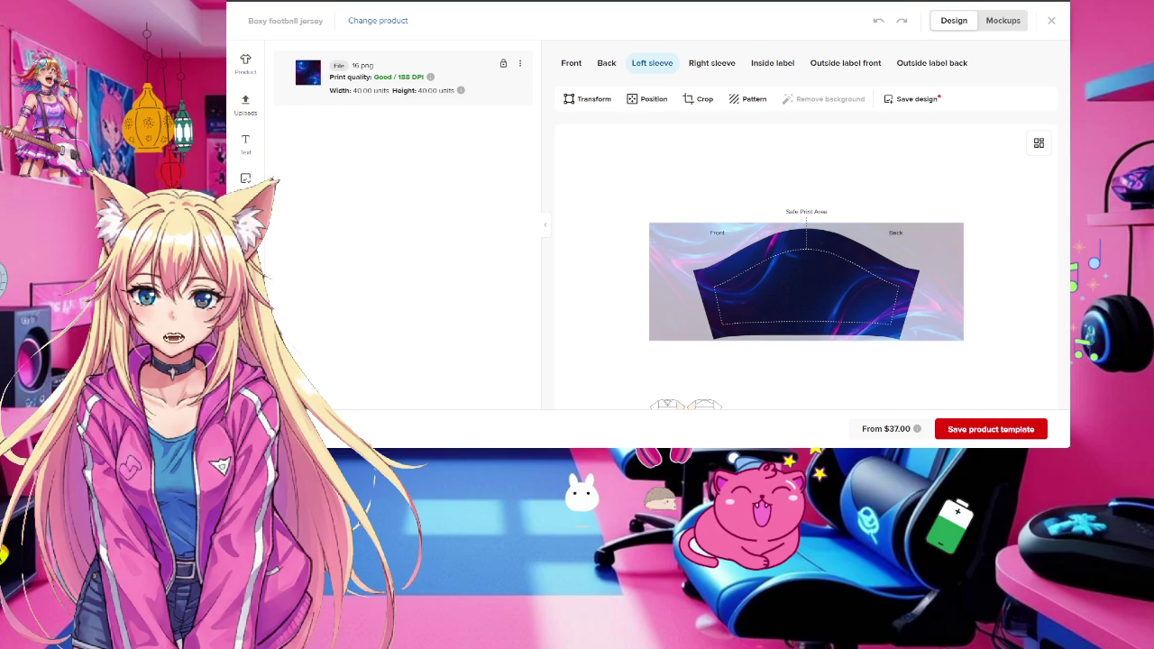
key("alt+Tab")
scroll(712, 255, "down", 5)
Scroll through the Spring Designs pages, selecting blank page 28 and the page 29 image
scroll(712, 256, "down", 5)
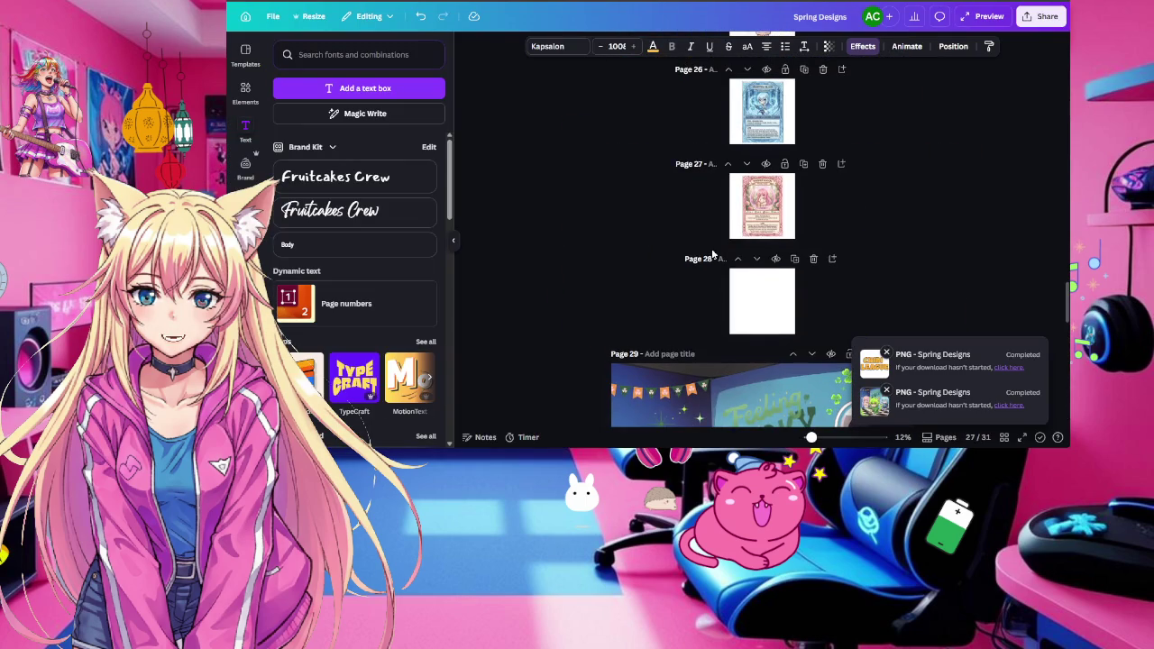
scroll(712, 256, "up", 2)
scroll(712, 256, "up", 3)
scroll(712, 255, "up", 1)
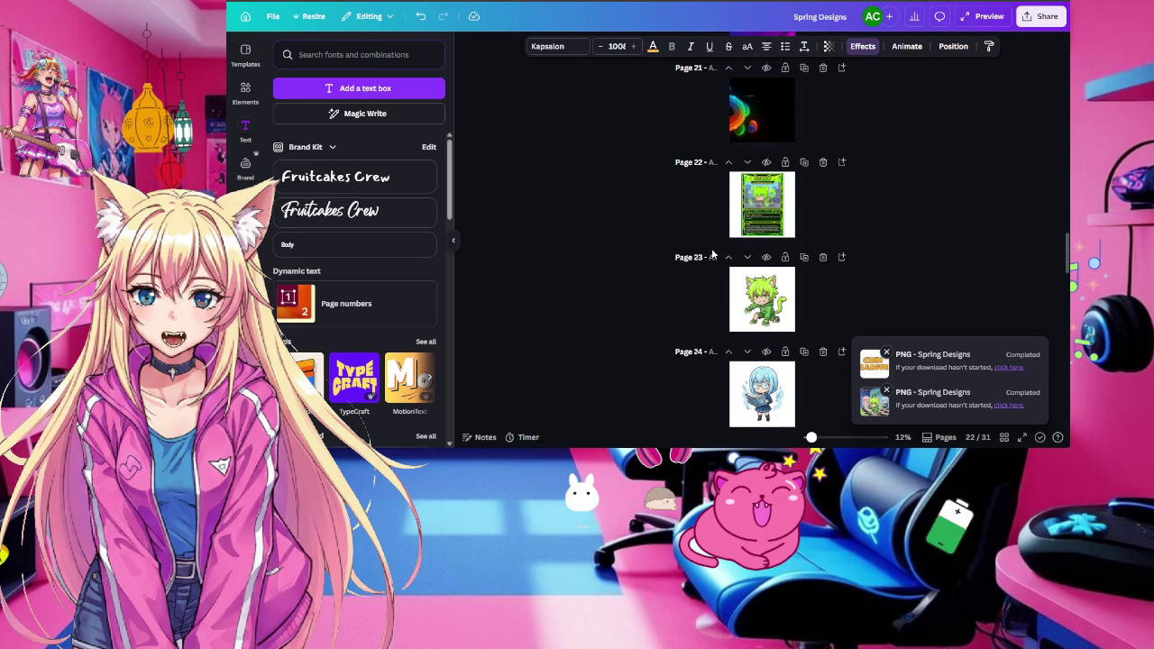
scroll(805, 225, "down", 2)
scroll(805, 225, "down", 2)
scroll(806, 225, "up", 3)
scroll(805, 226, "down", 3)
left_click(794, 232)
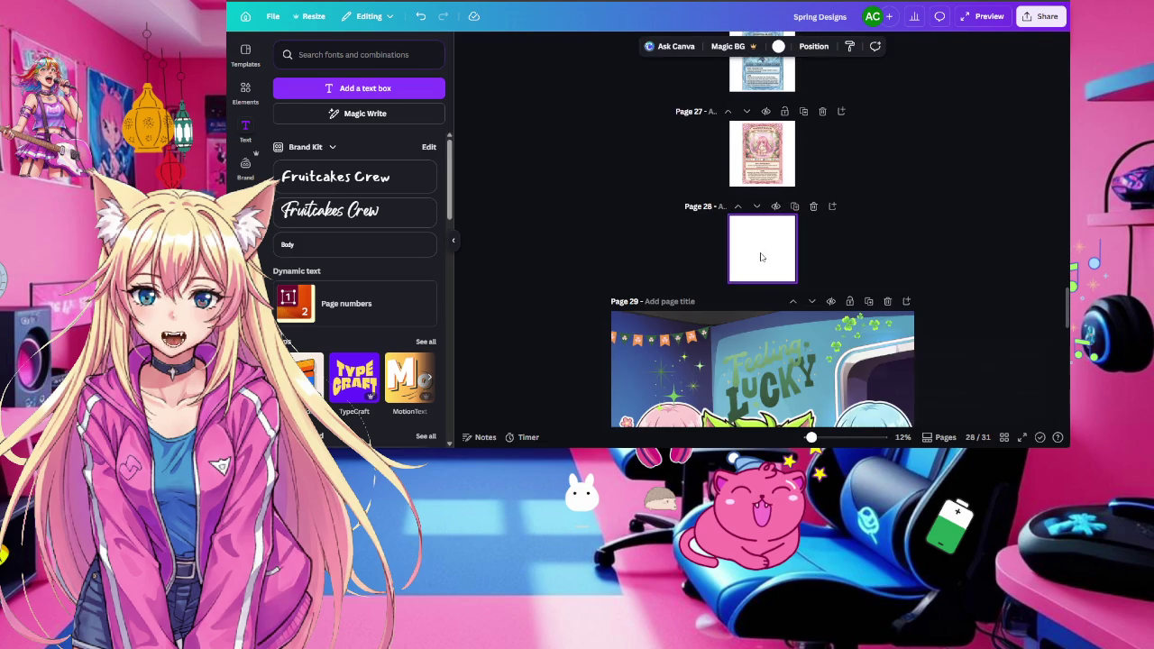
scroll(825, 255, "down", 1)
scroll(825, 255, "down", 3)
scroll(829, 261, "up", 1)
scroll(829, 261, "up", 3)
scroll(828, 260, "down", 1)
left_click(827, 261)
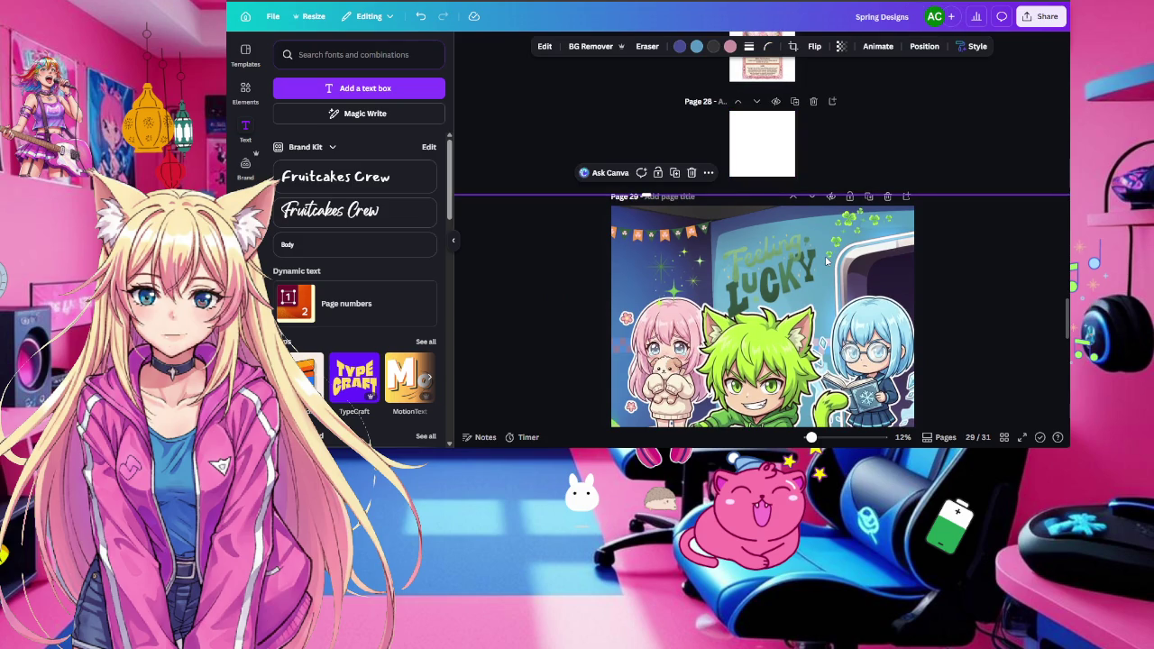
Switch the Spring Designs pages to the thumbnail grid view
scroll(827, 260, "up", 2)
scroll(827, 260, "down", 2)
scroll(827, 260, "down", 3)
scroll(827, 261, "down", 2)
scroll(827, 260, "up", 4)
scroll(827, 261, "up", 1)
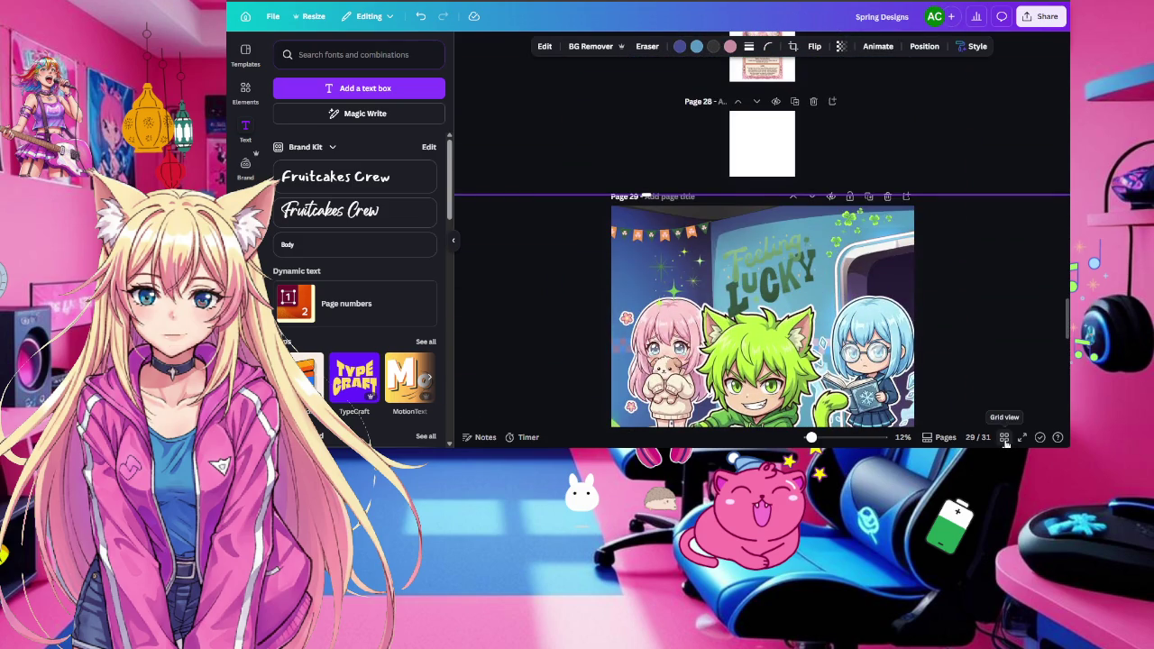
left_click(1004, 438)
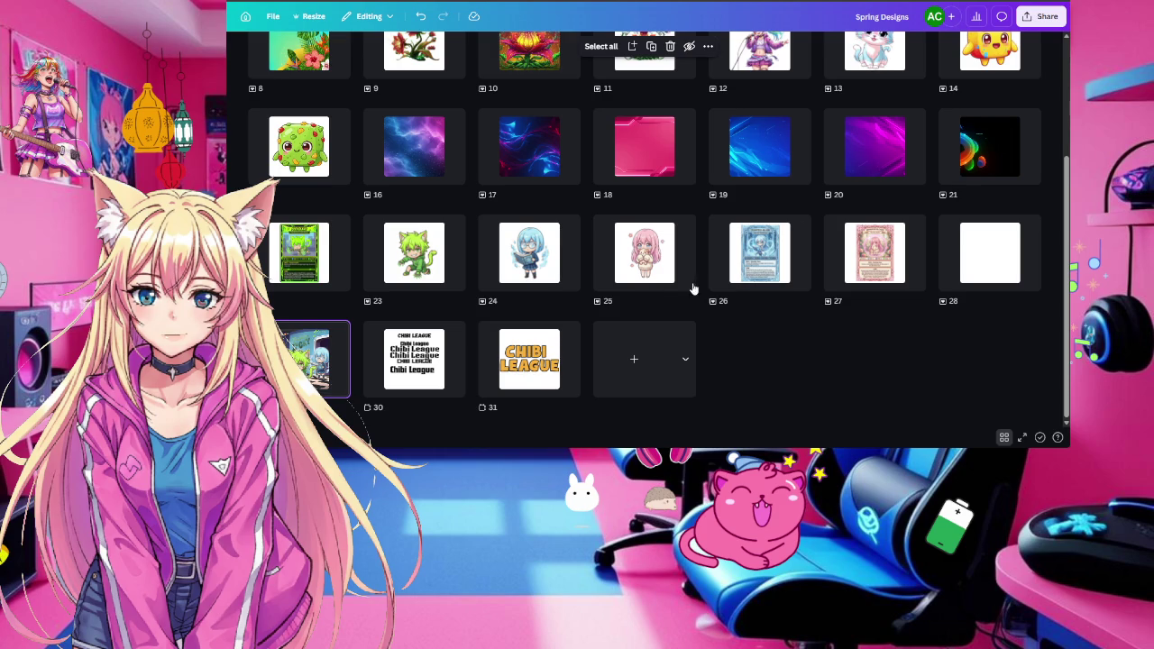
Check the page options for pages 26 and 29, then bring up Share
left_click(799, 224)
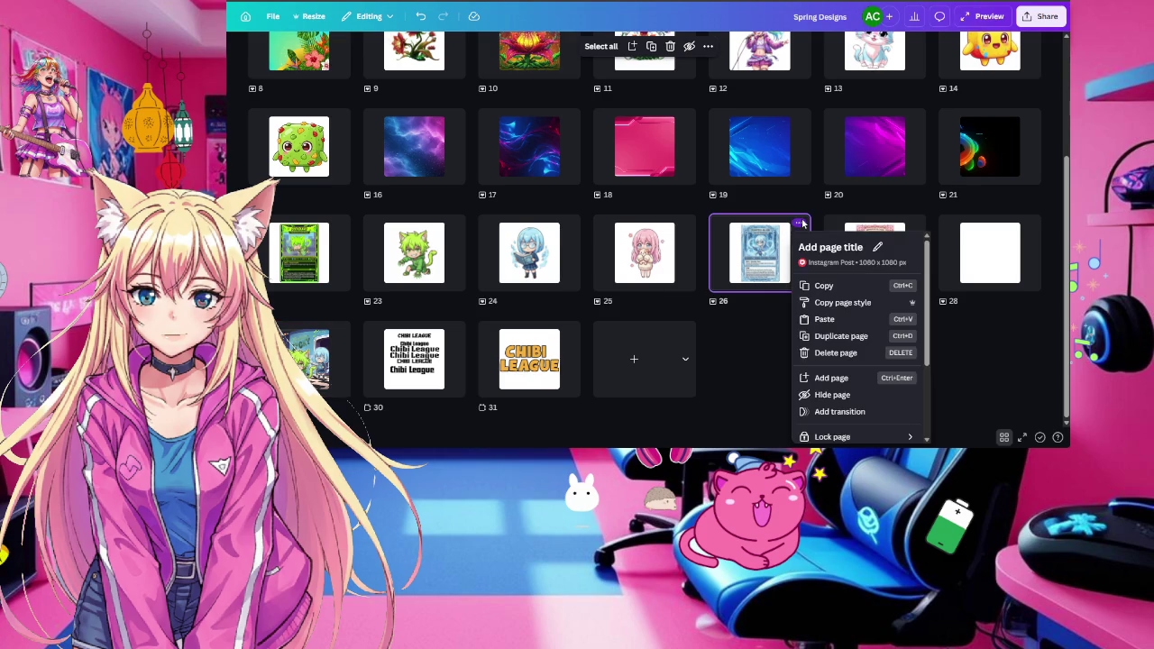
left_click(339, 332)
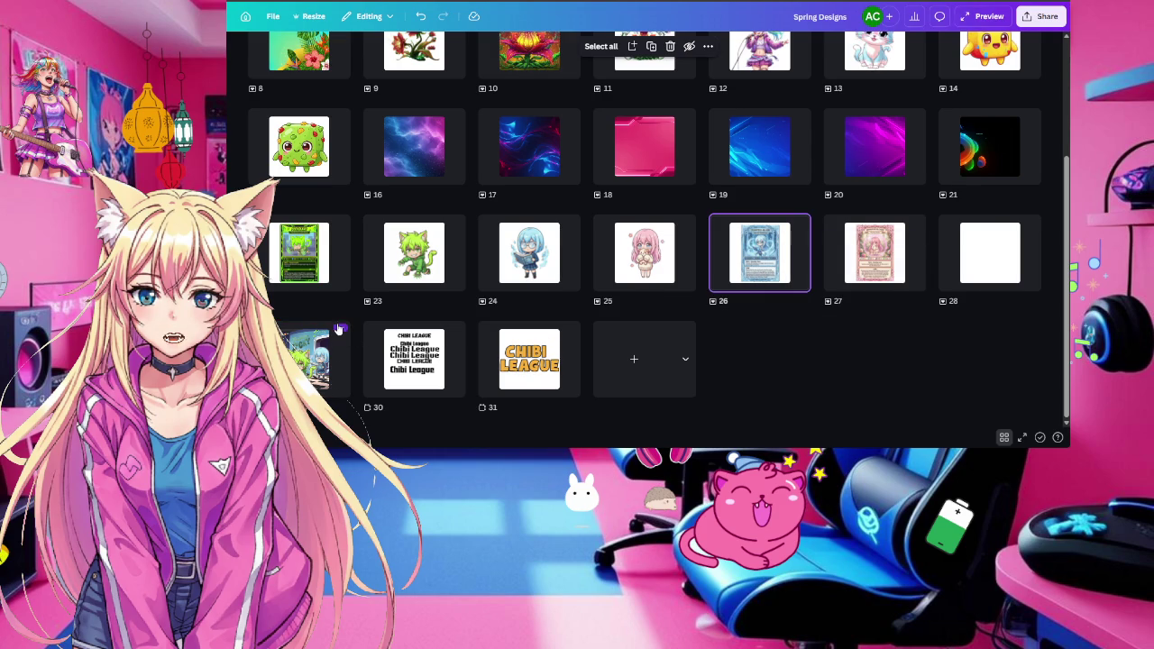
left_click(339, 332)
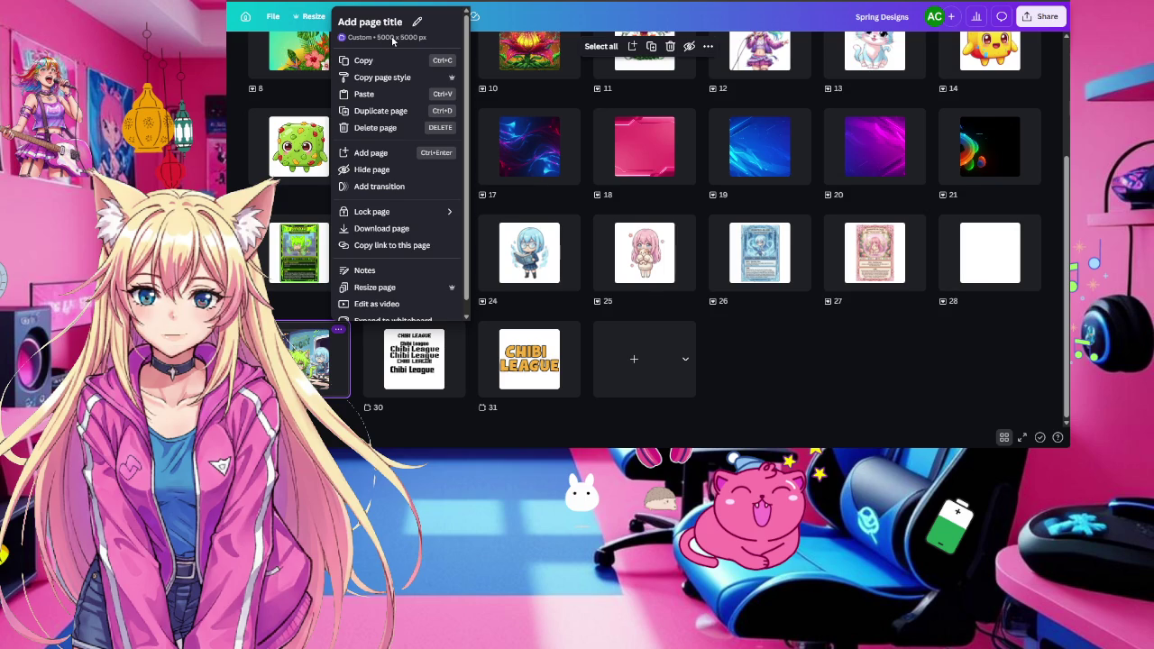
left_click(815, 354)
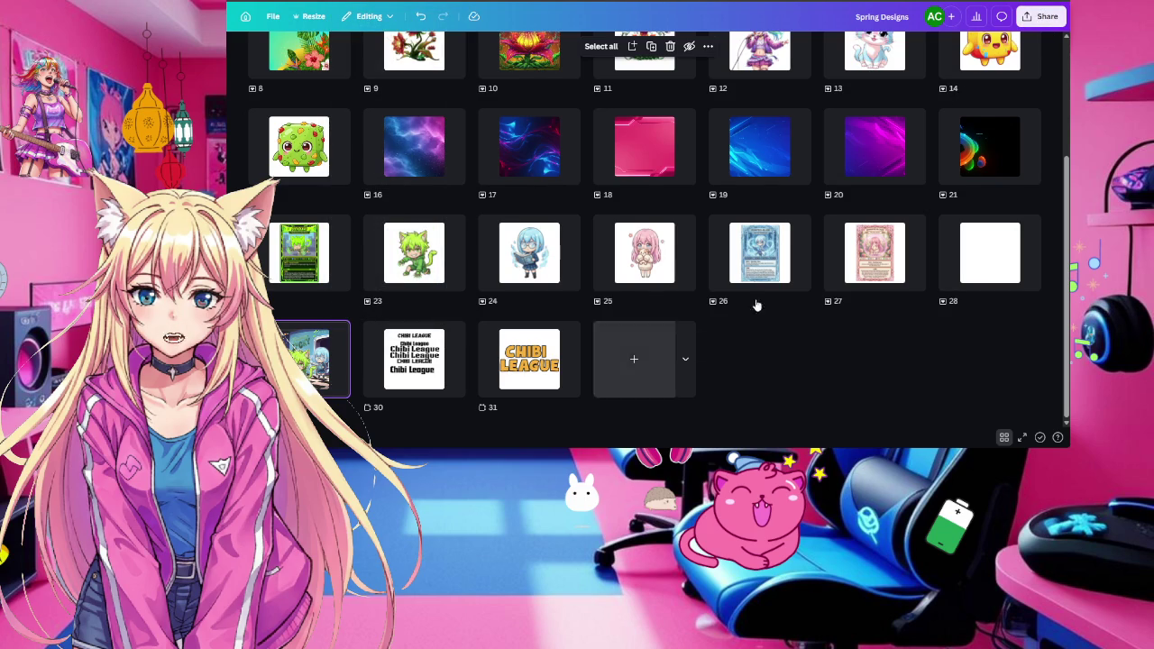
left_click(1041, 16)
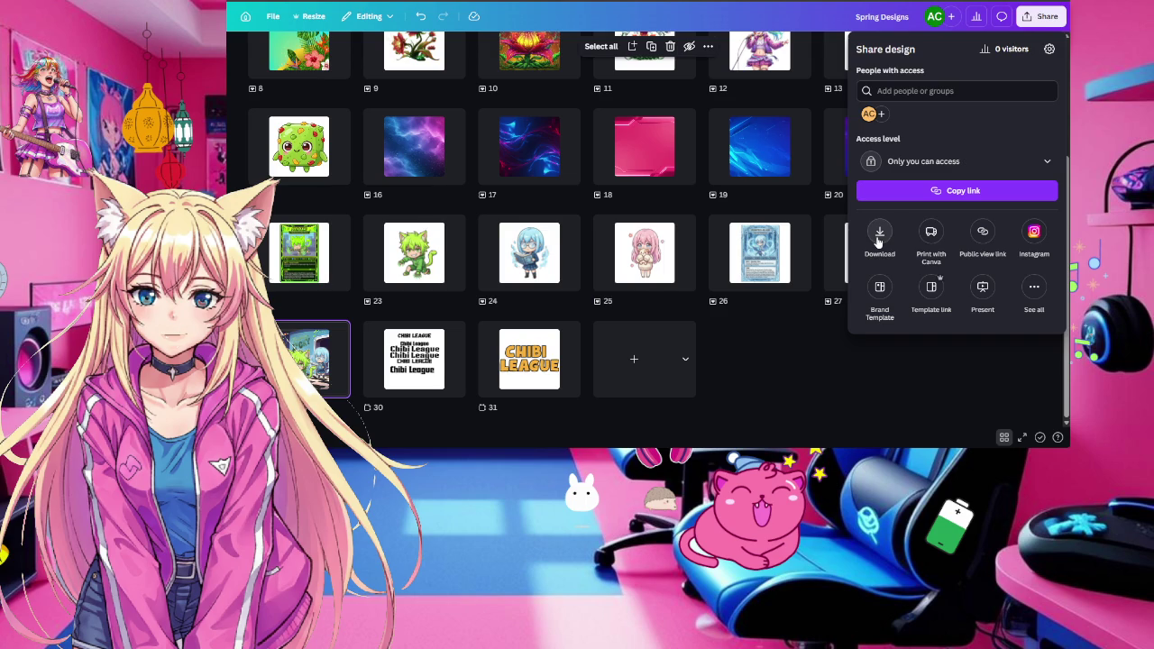
Export current page 29 as a PNG with Compress file on and size 0.75
left_click(879, 236)
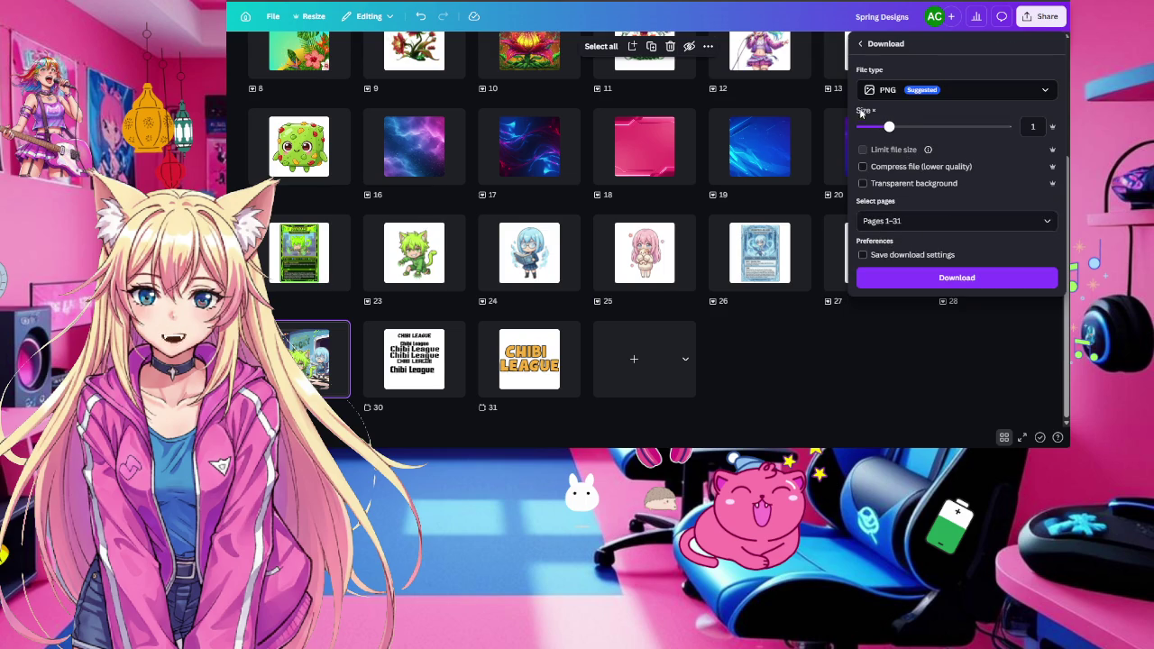
left_click(945, 91)
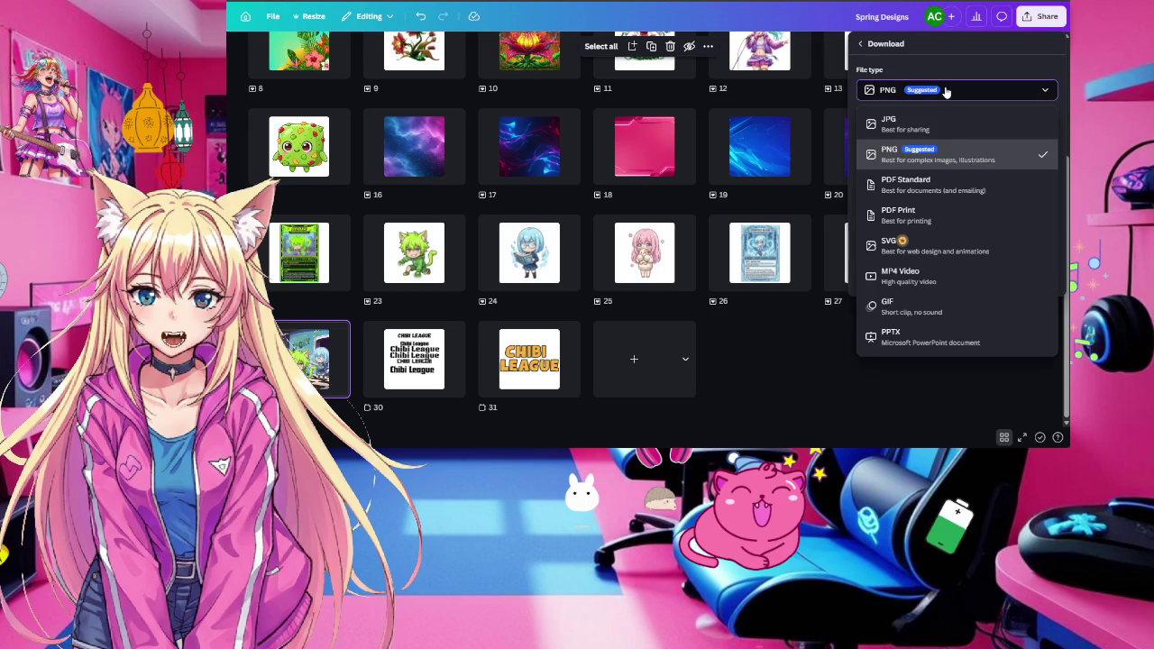
left_click(945, 123)
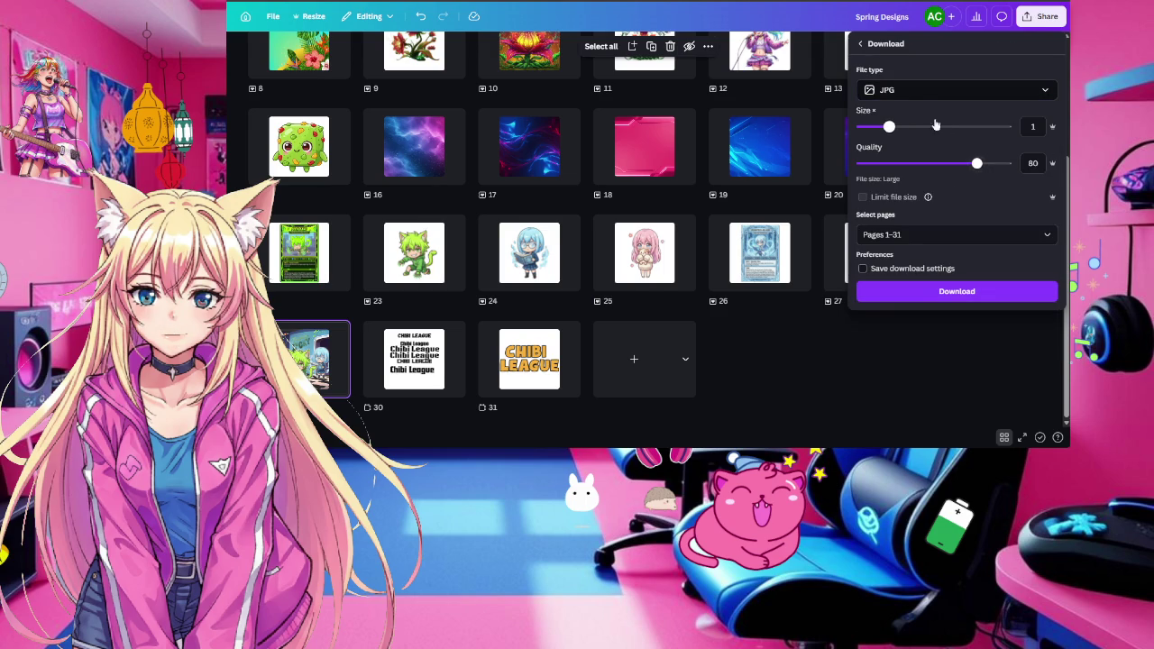
left_click(937, 90)
left_click(913, 148)
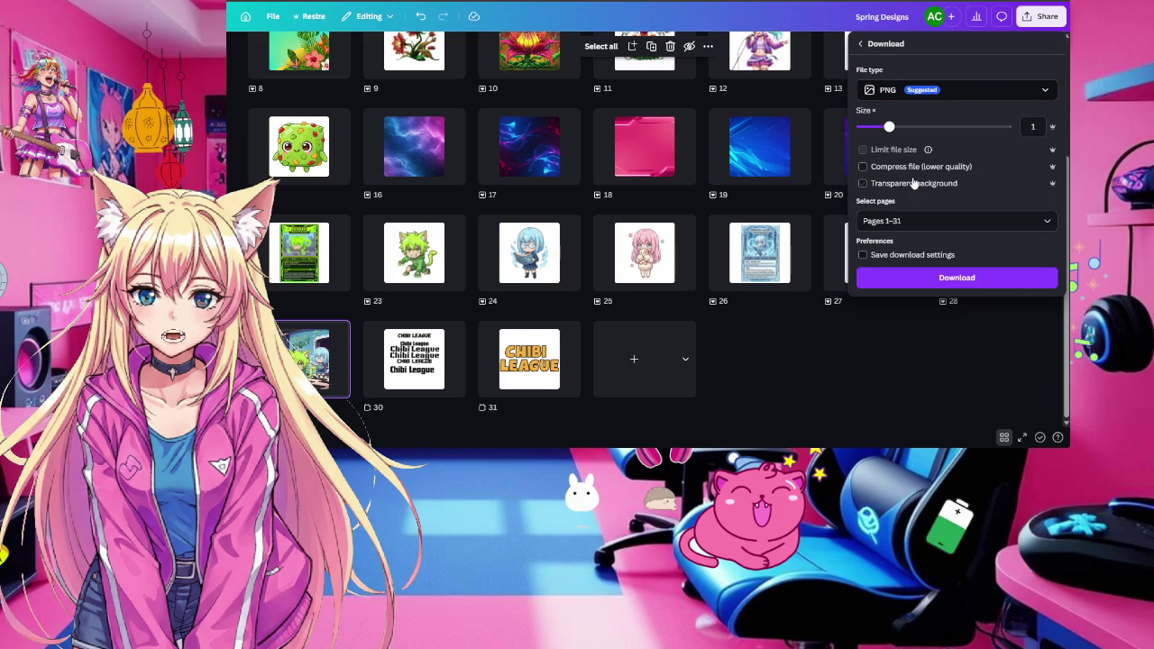
left_click(911, 221)
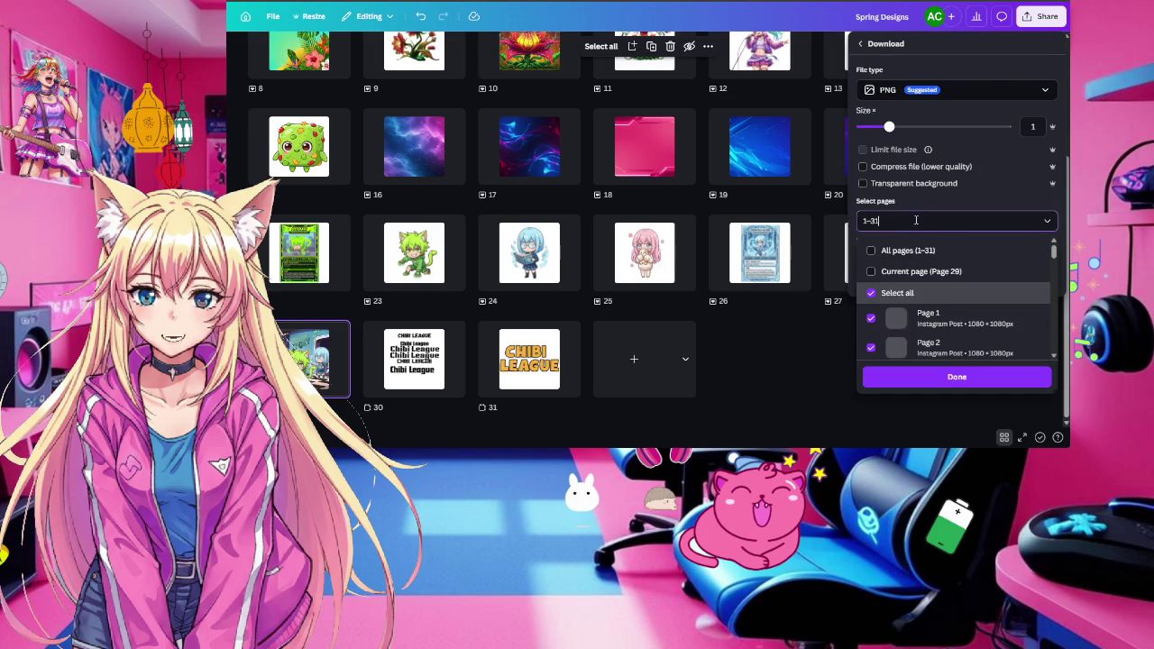
left_click(891, 275)
left_click(989, 134)
left_click(969, 167)
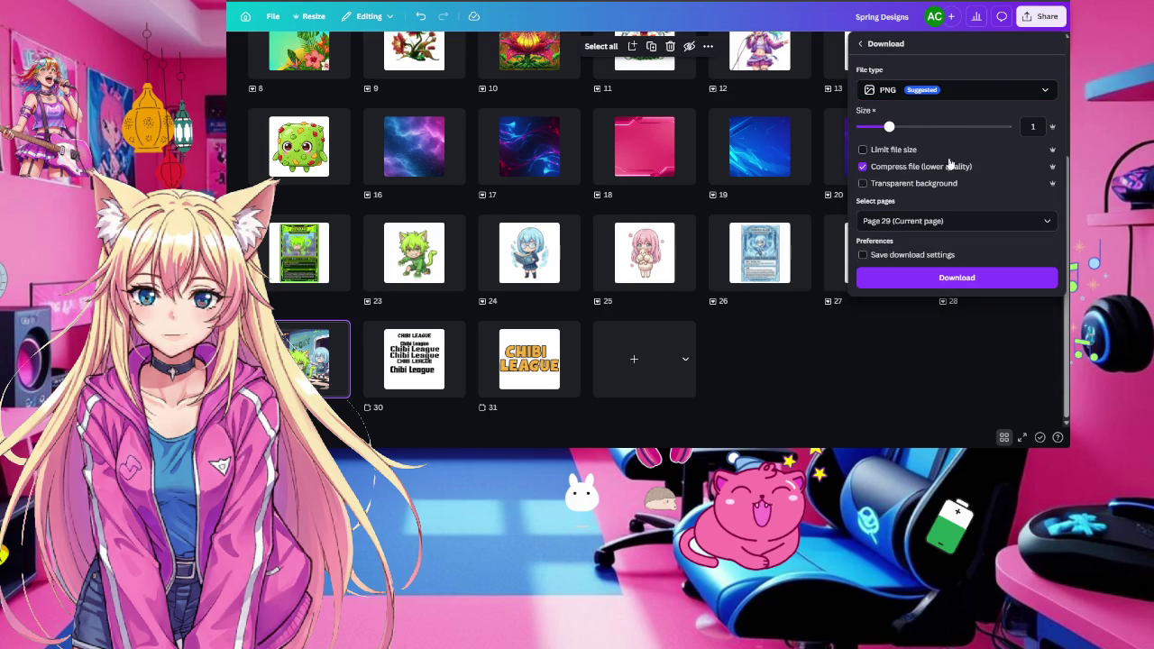
mouse_move(889, 126)
left_mouse_down()
mouse_move(875, 127)
mouse_move(889, 129)
left_mouse_up()
left_click(910, 330)
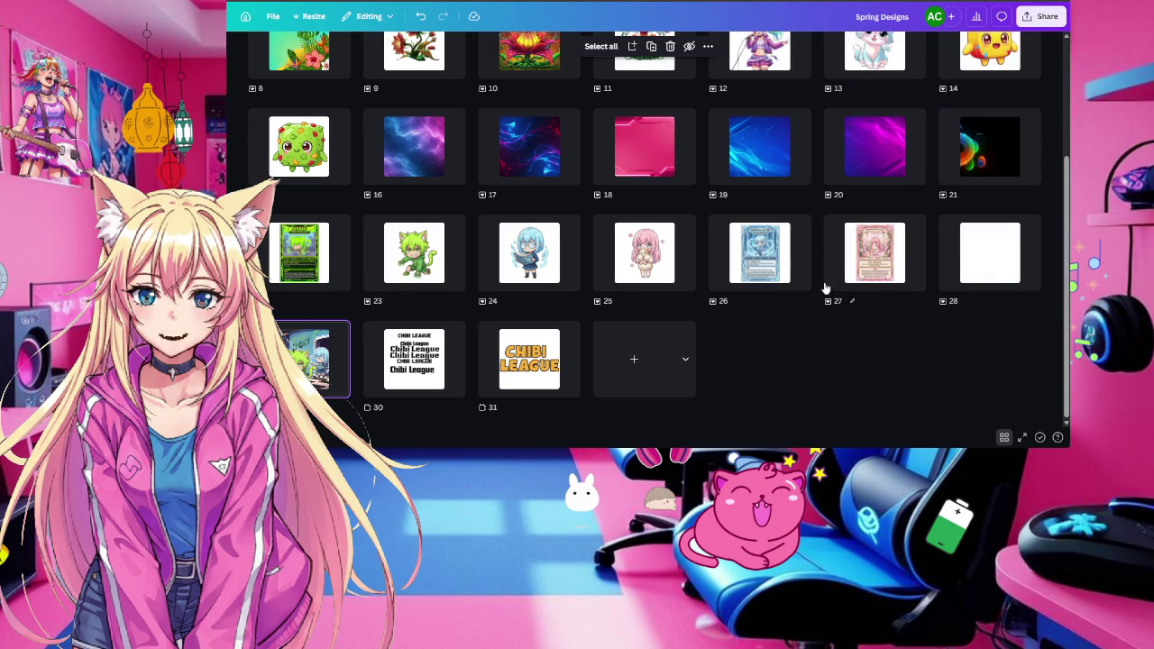
scroll(831, 358, "up", 2)
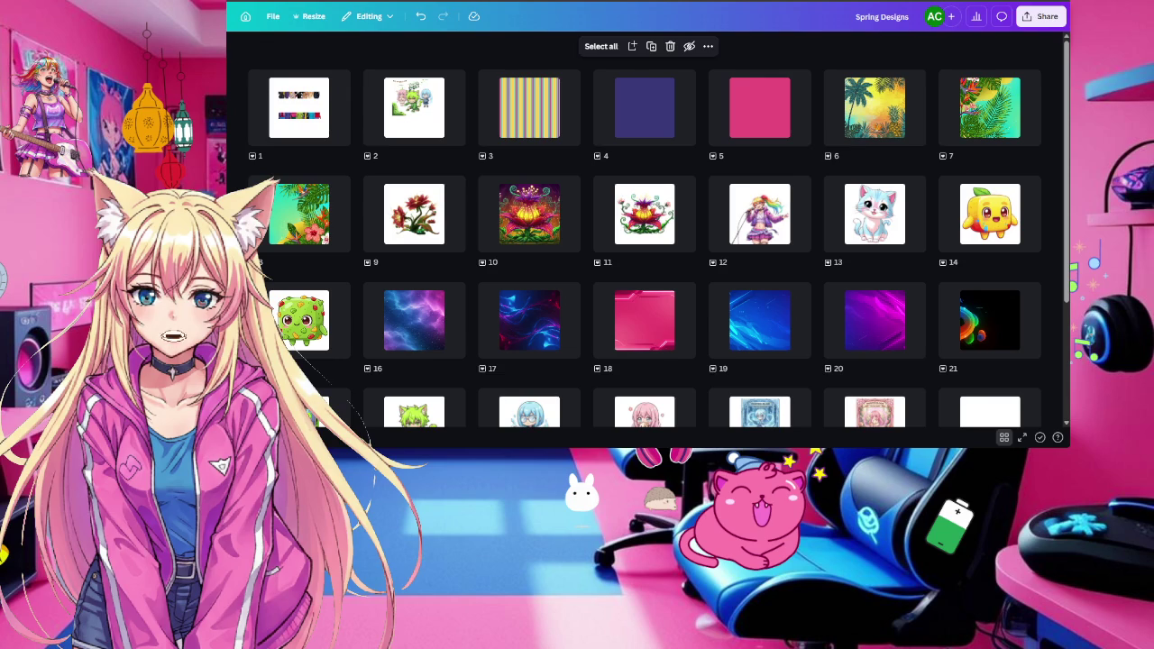
scroll(818, 241, "down", 3)
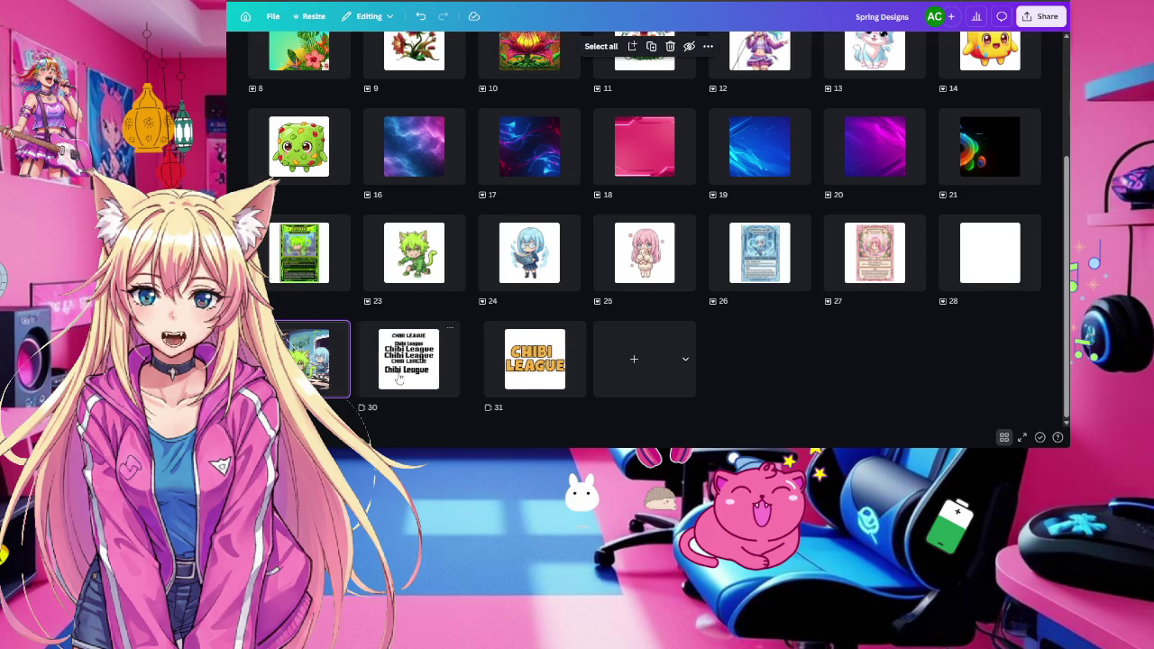
scroll(545, 399, "up", 1)
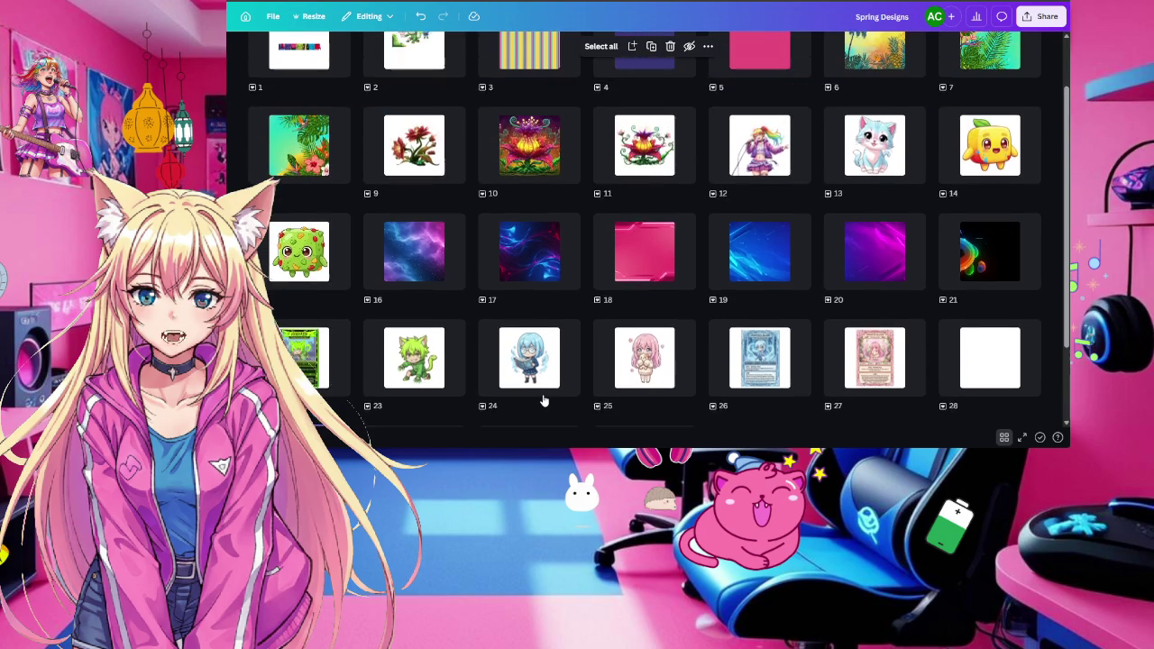
scroll(545, 399, "down", 1)
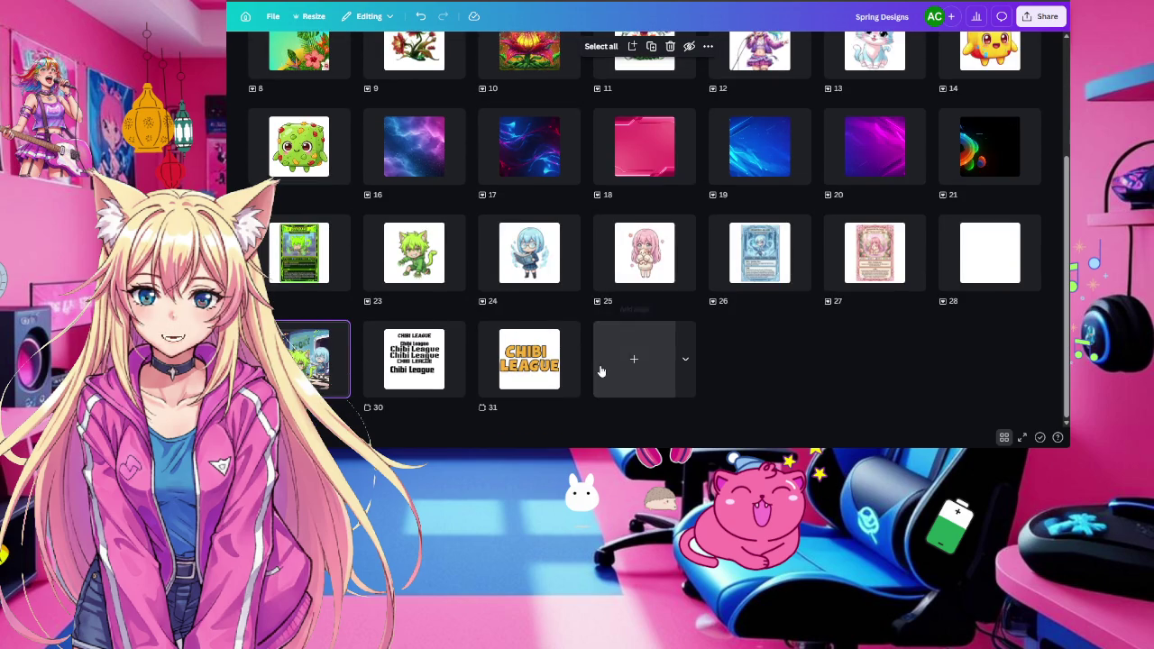
Insert blank pages after page 27, after page 30, and after the group artwork
left_click(864, 368)
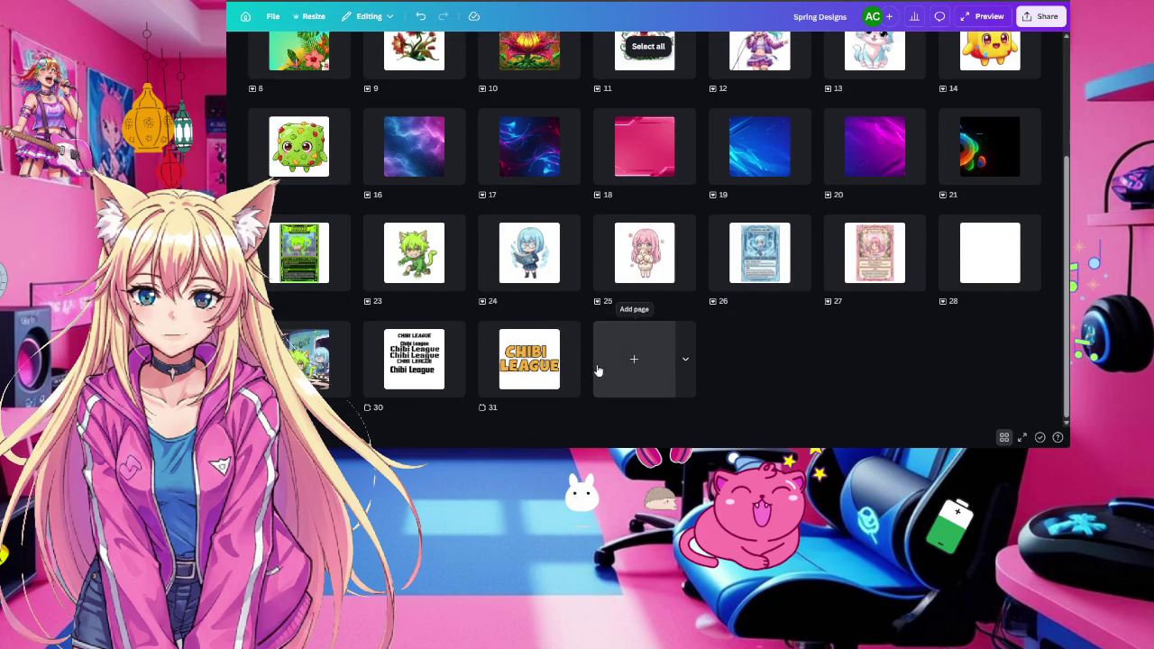
left_click(934, 256)
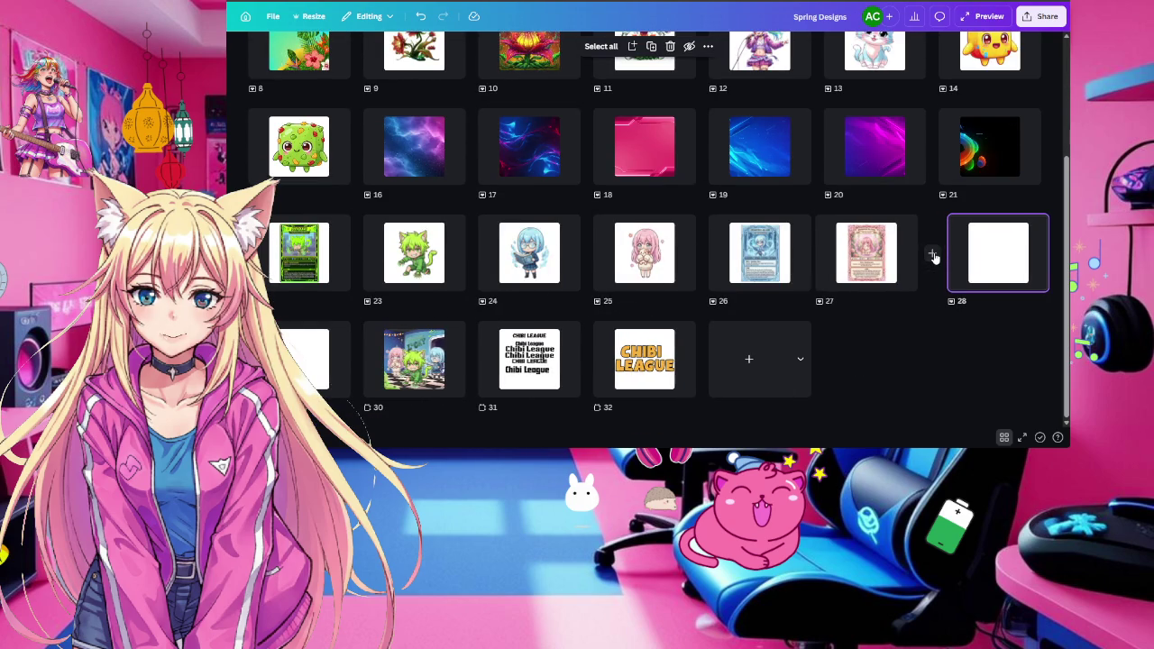
left_click(935, 256)
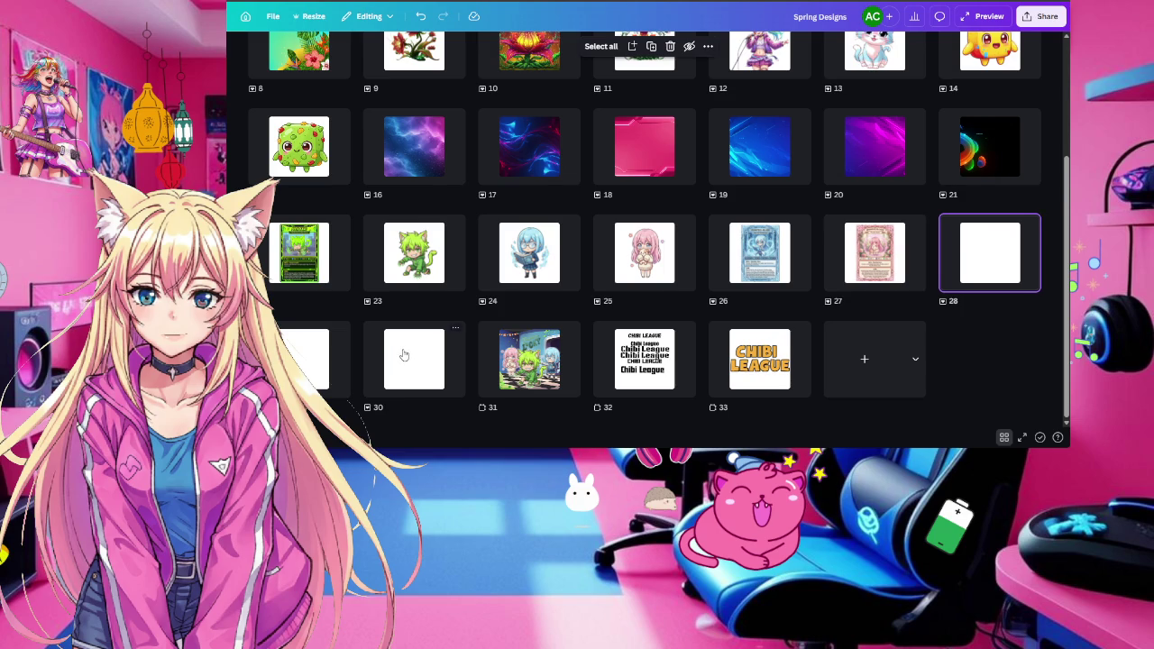
left_click(469, 357)
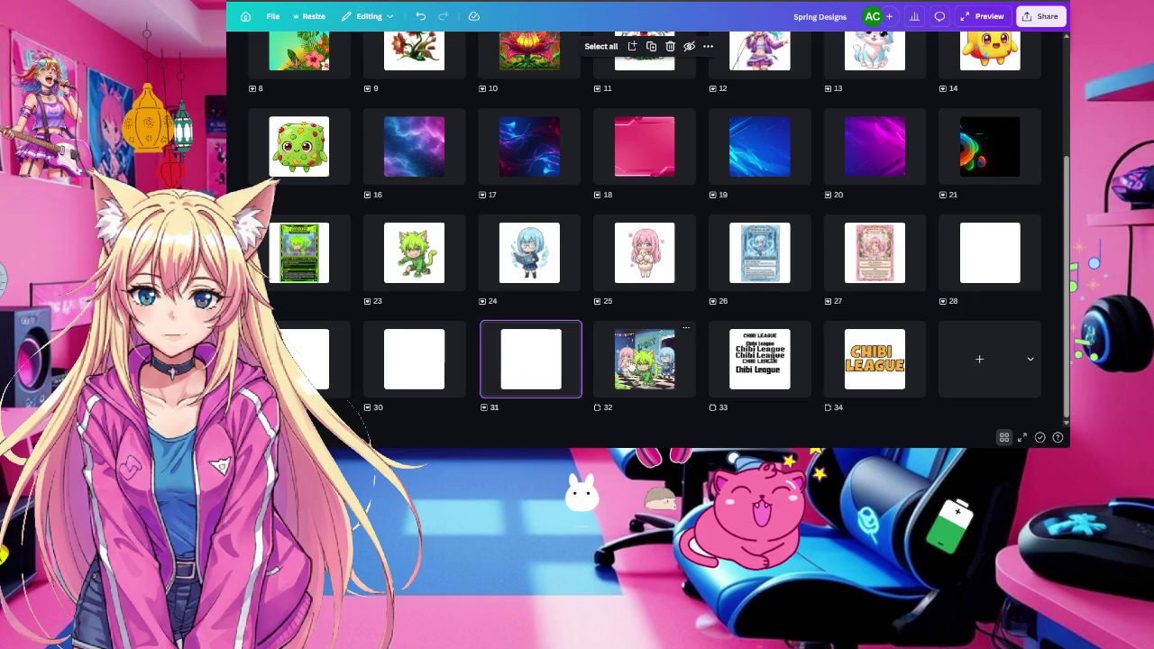
left_click(702, 359)
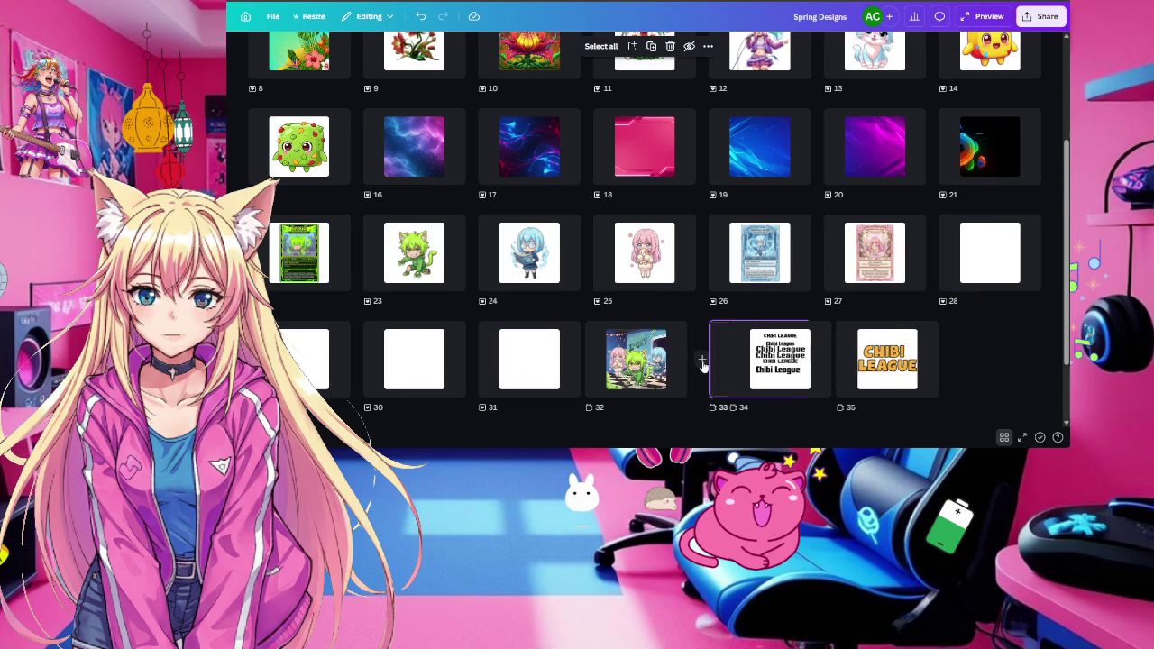
Check the options for pages 33 and 31, then select blank page 33
left_click(799, 332)
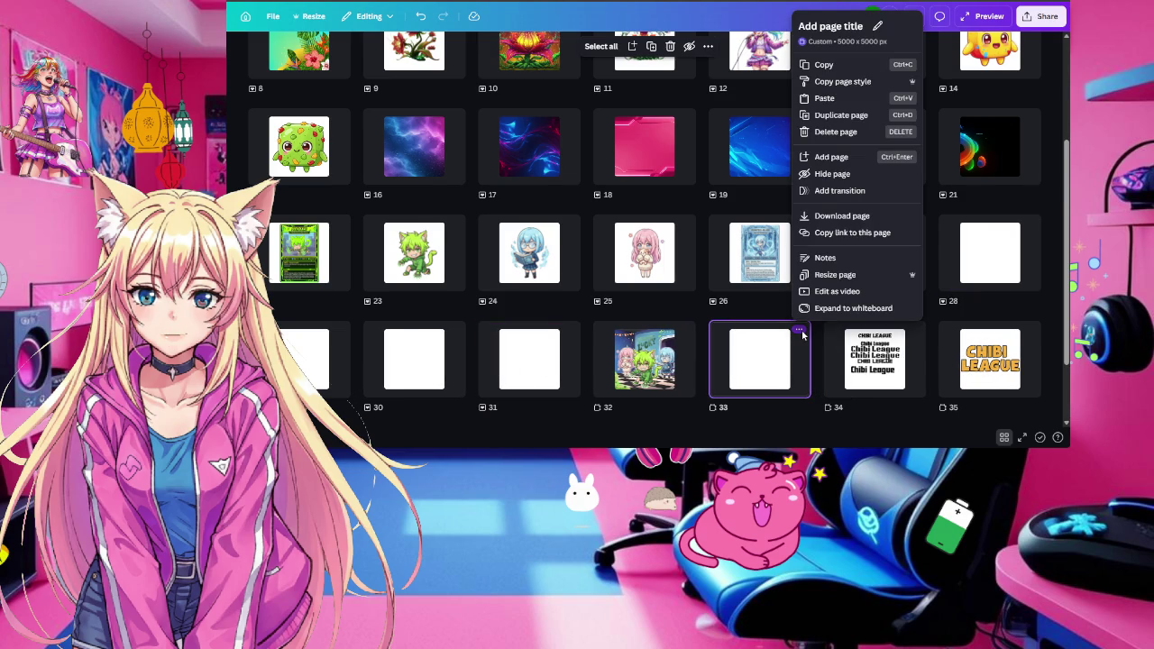
key("Escape")
left_click(569, 332)
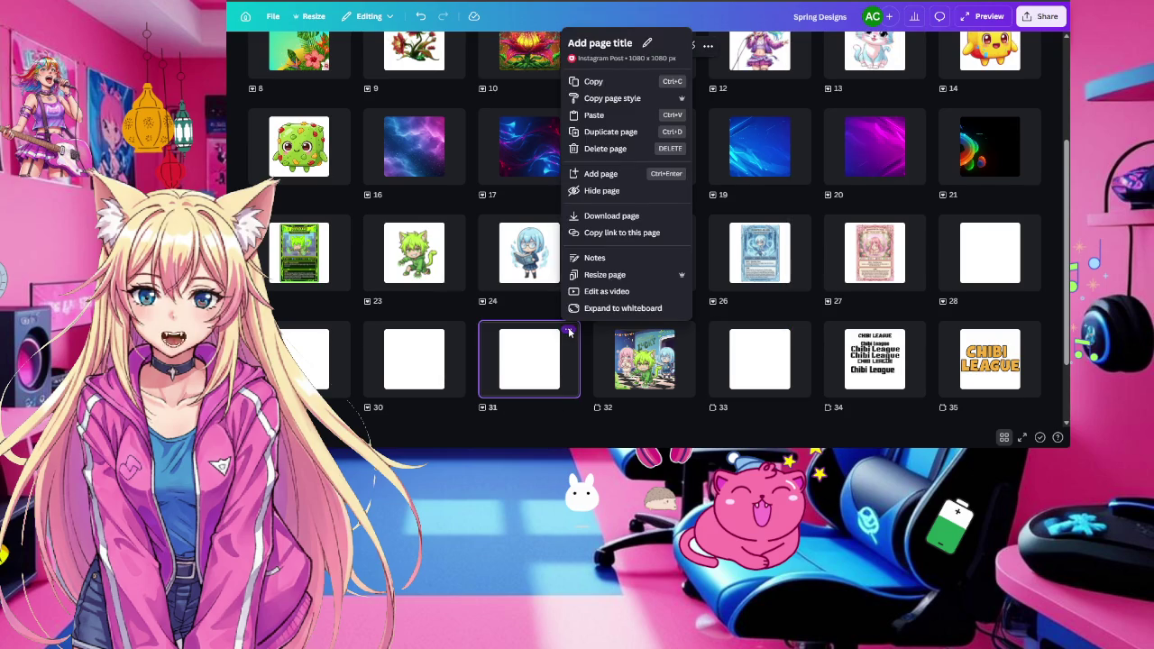
left_click(648, 430)
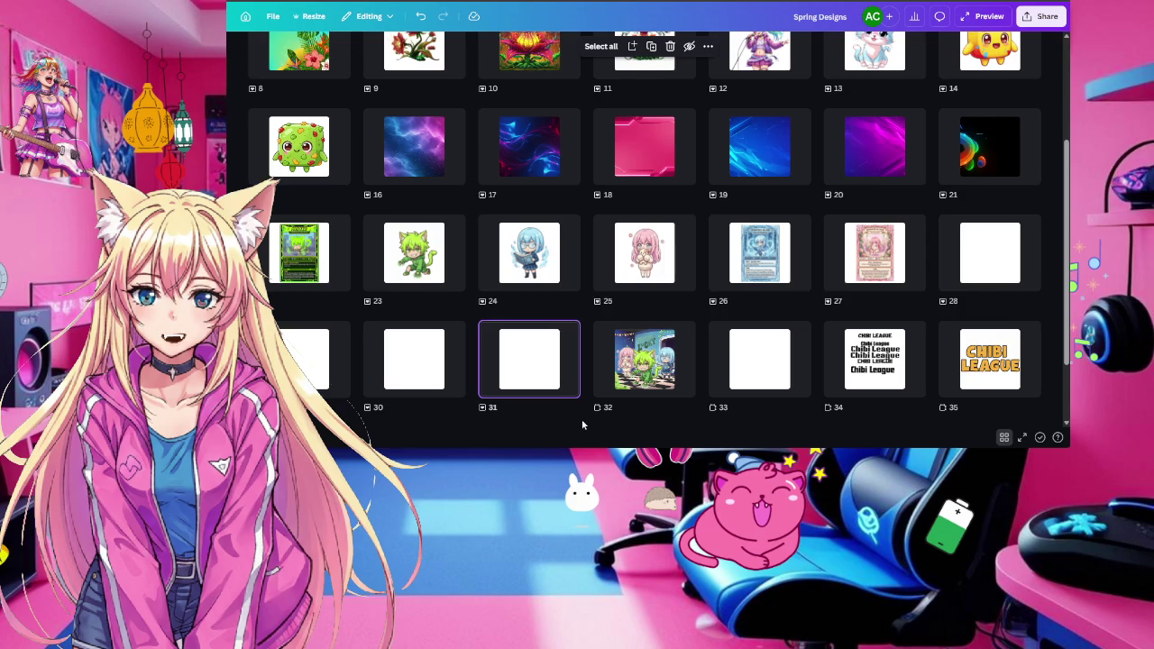
scroll(602, 376, "up", 2)
scroll(603, 376, "up", 1)
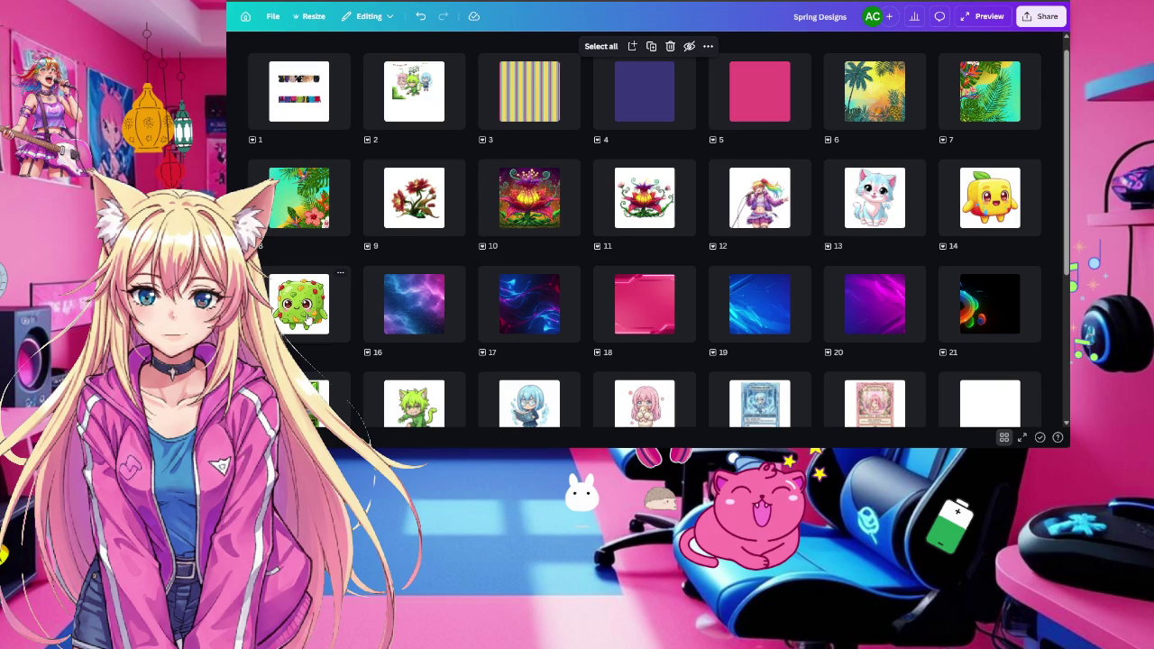
mouse_move(644, 403)
scroll(577, 342, "up", 2)
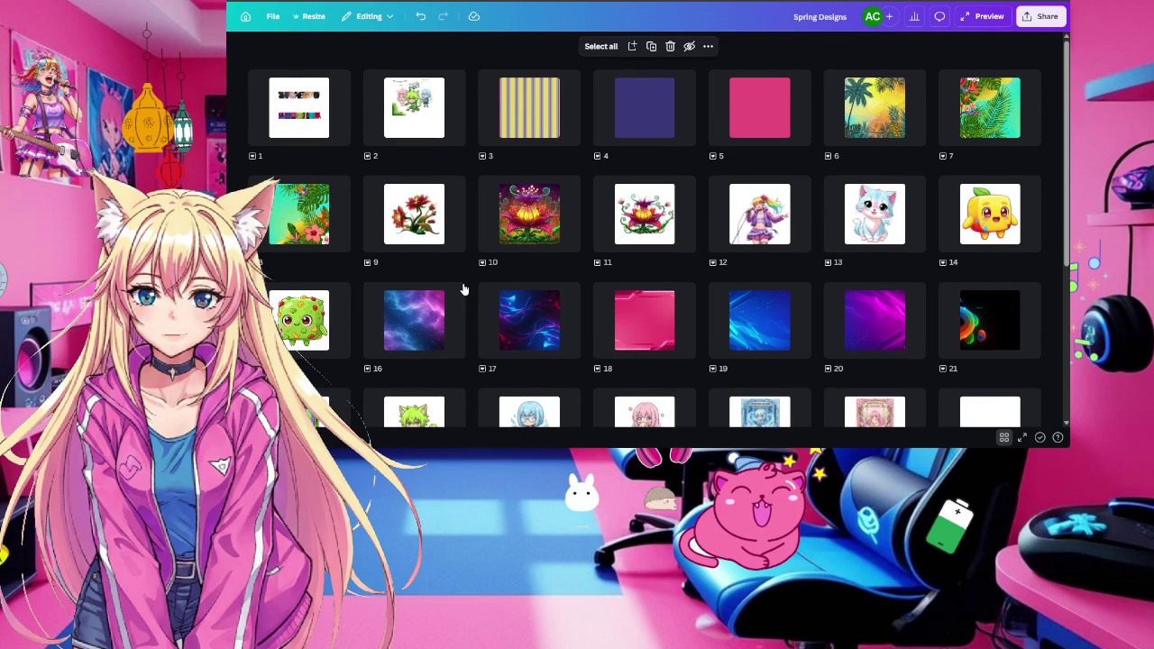
scroll(561, 162, "down", 5)
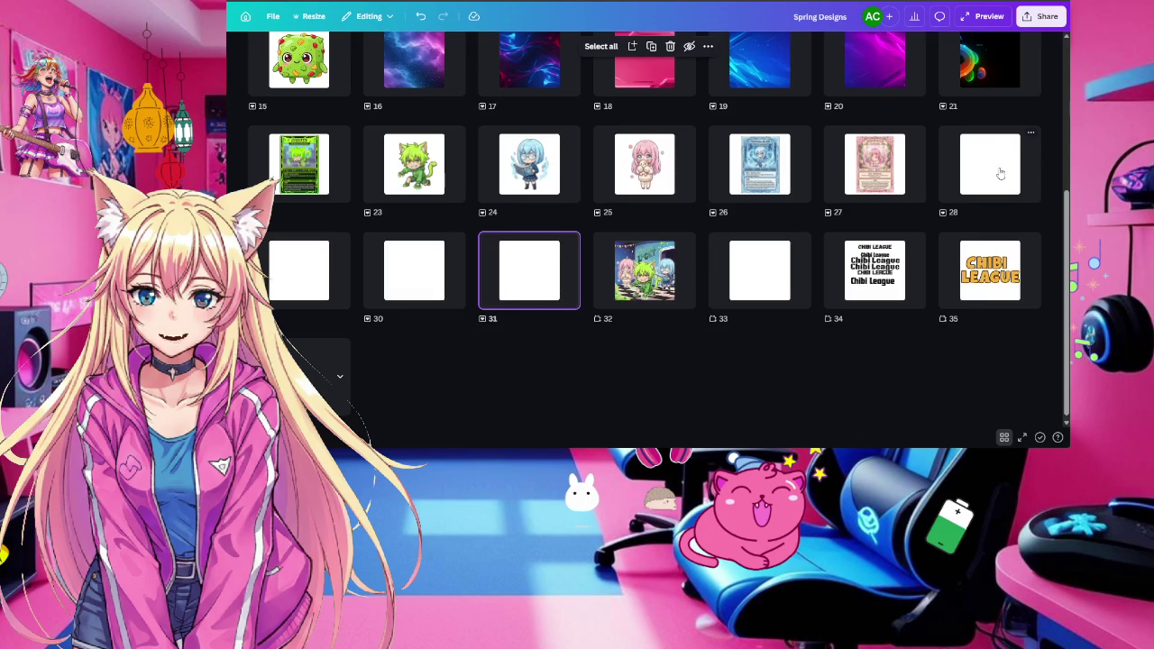
left_click(775, 271)
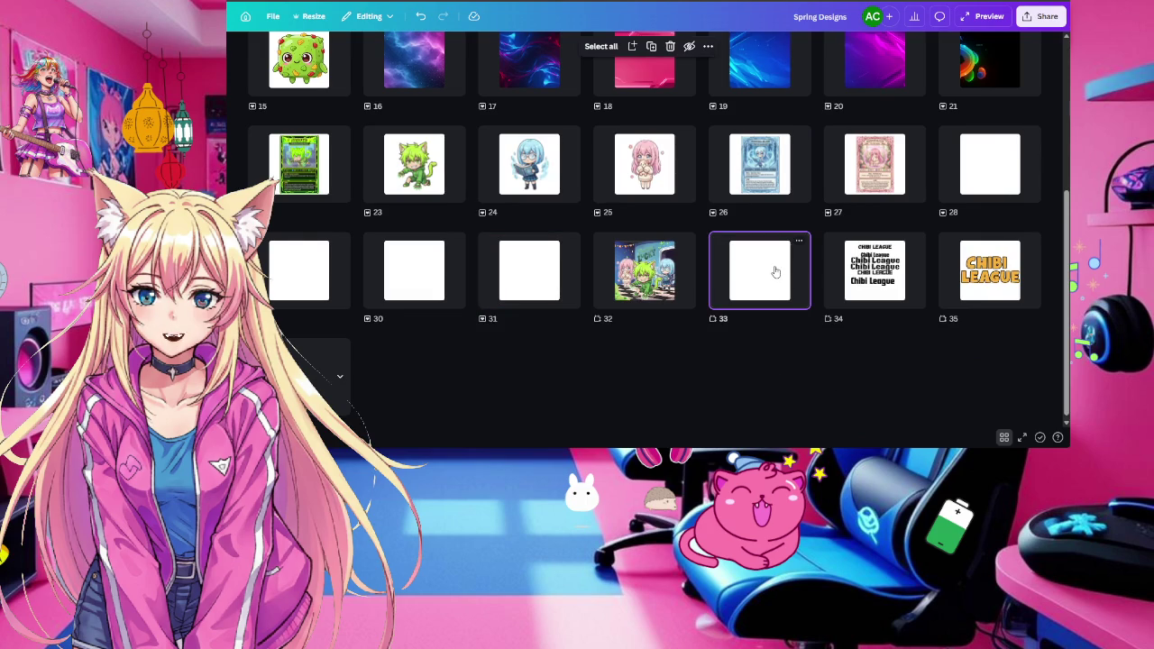
double_click(775, 271)
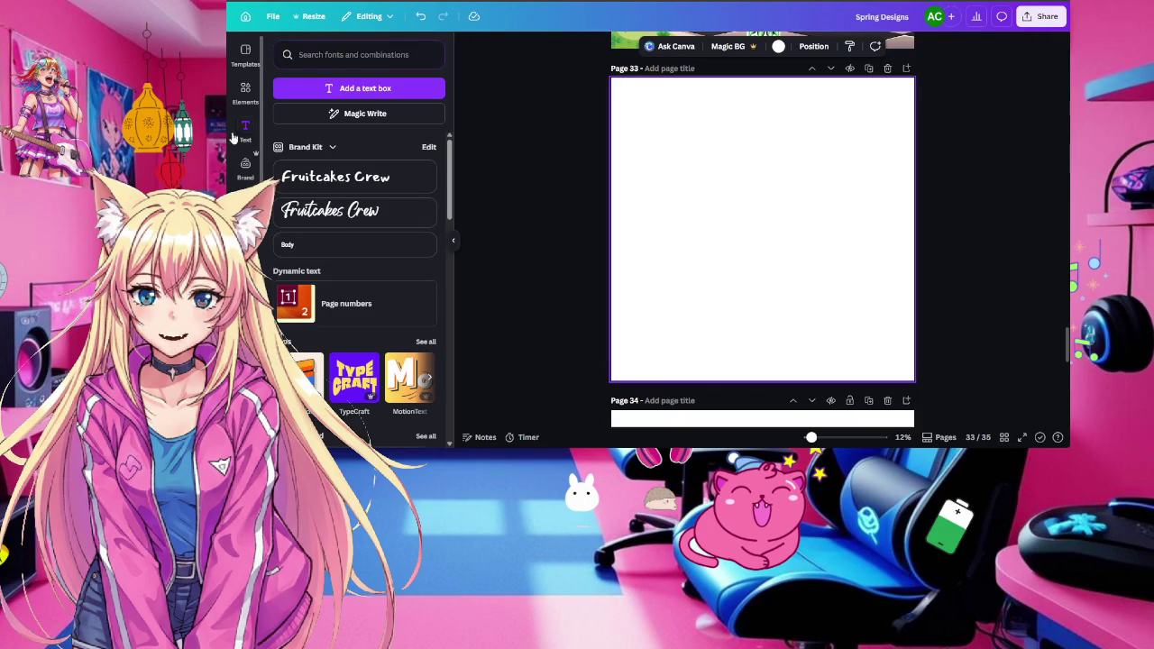
left_click(245, 91)
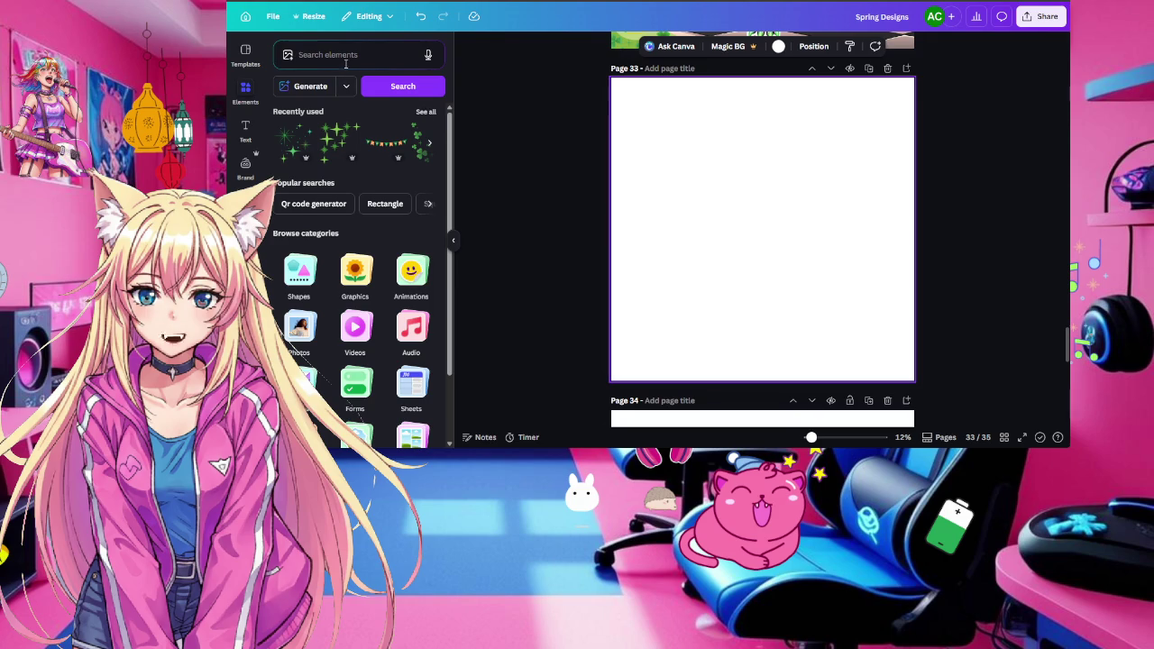
left_click(344, 57)
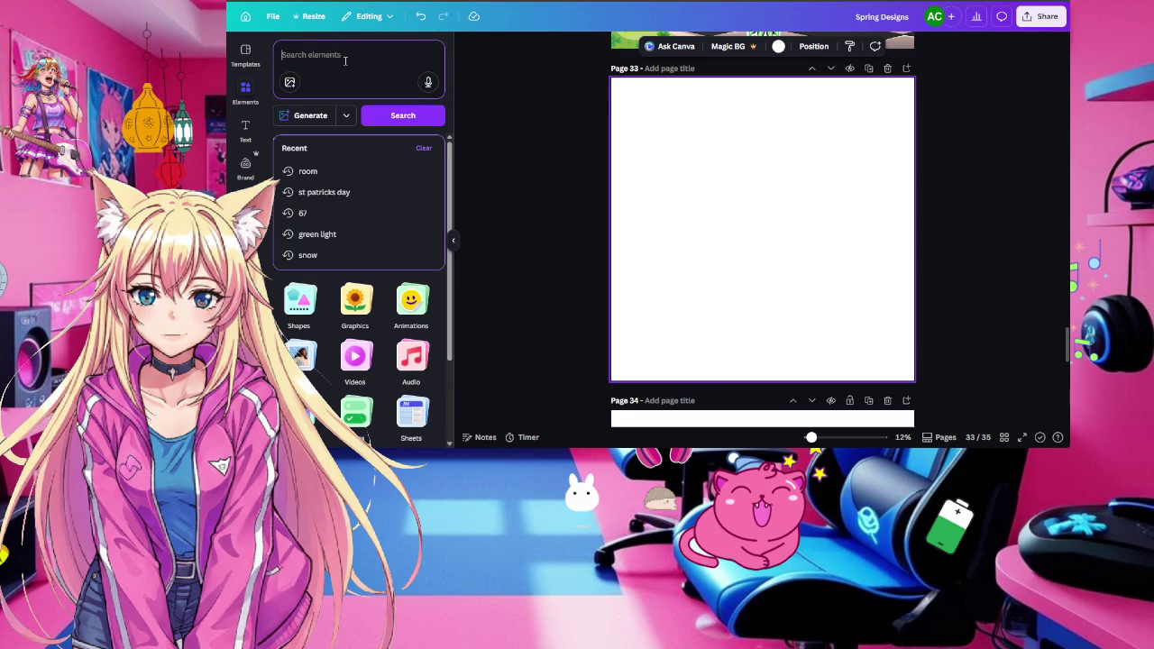
type("clover")
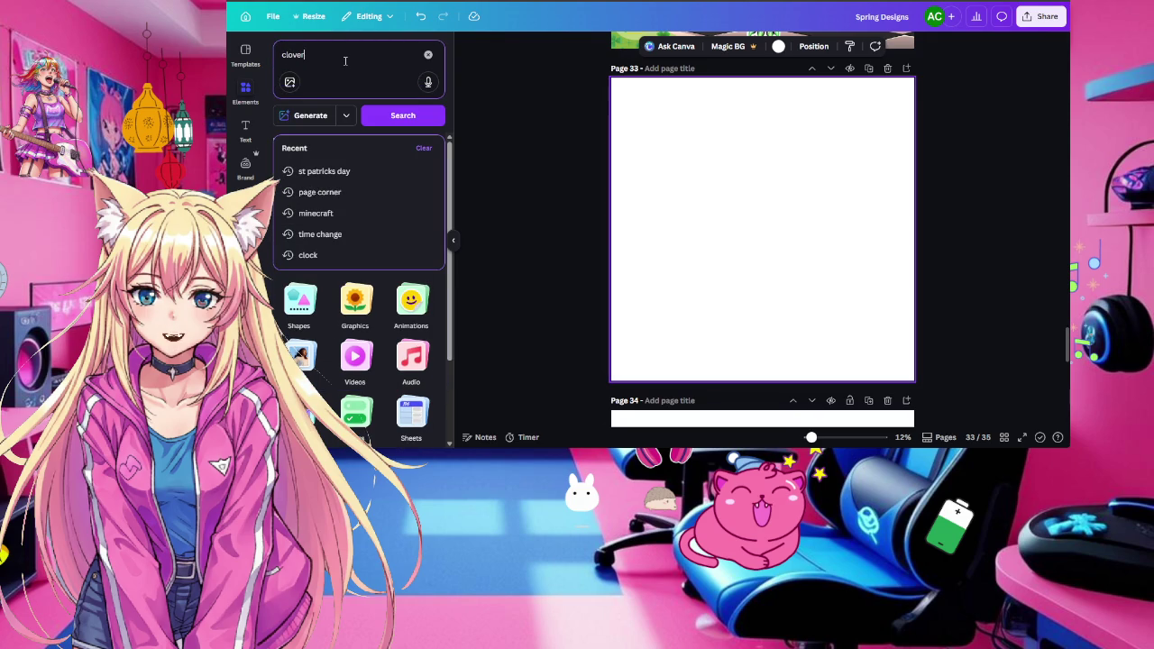
key("Return")
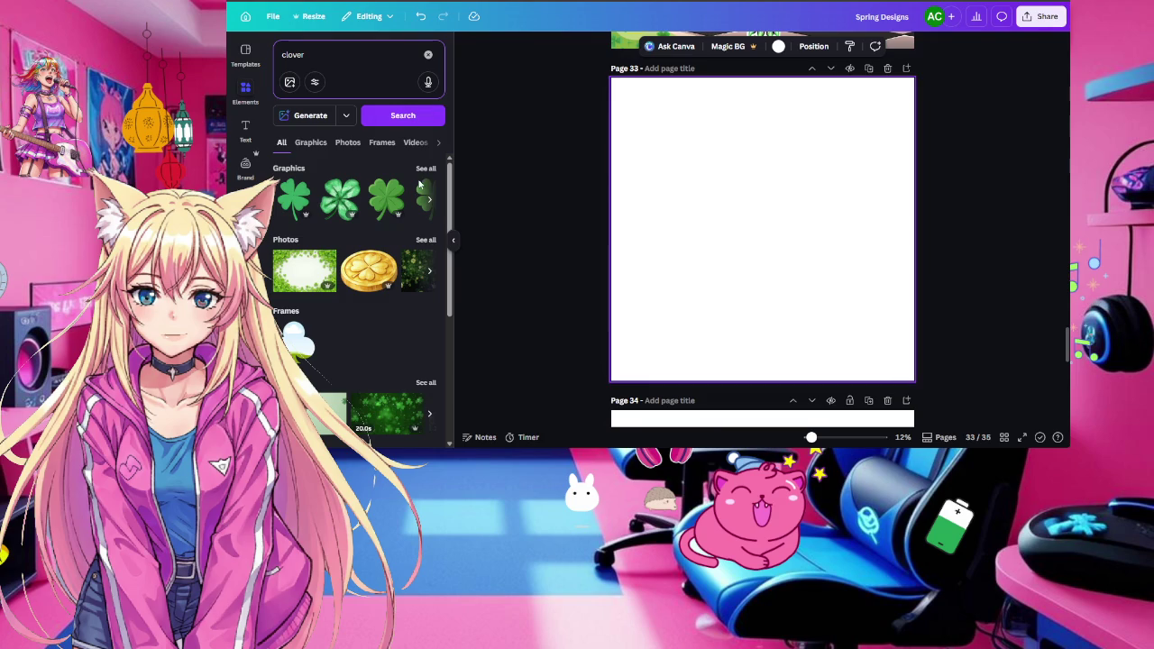
left_click(425, 167)
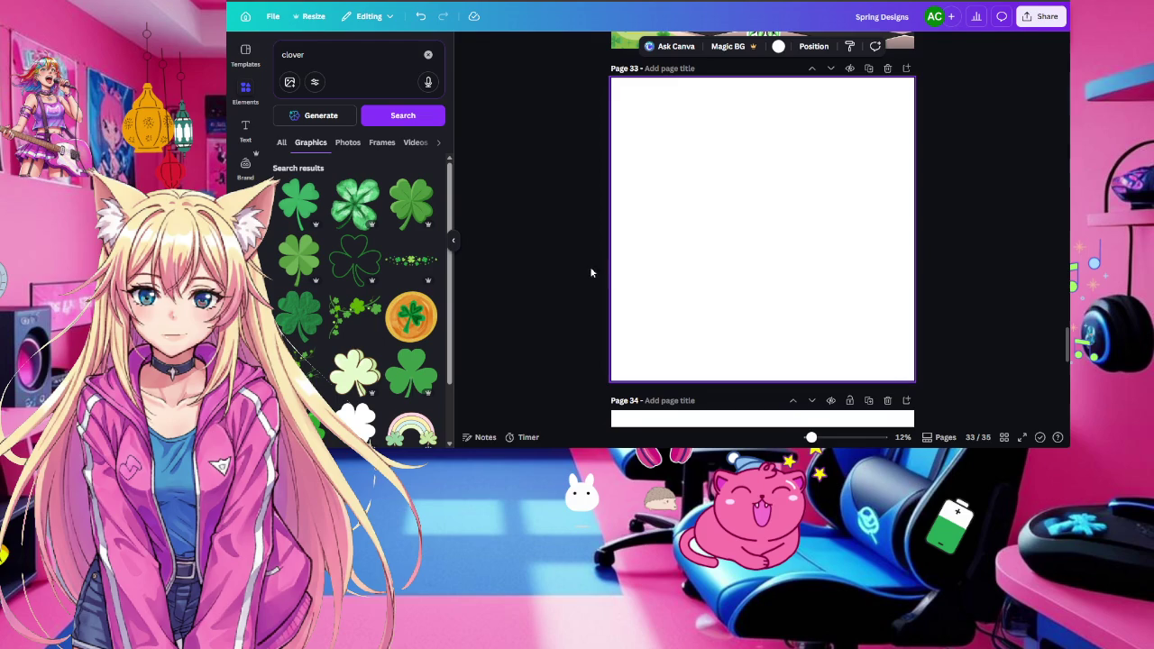
left_click(1003, 437)
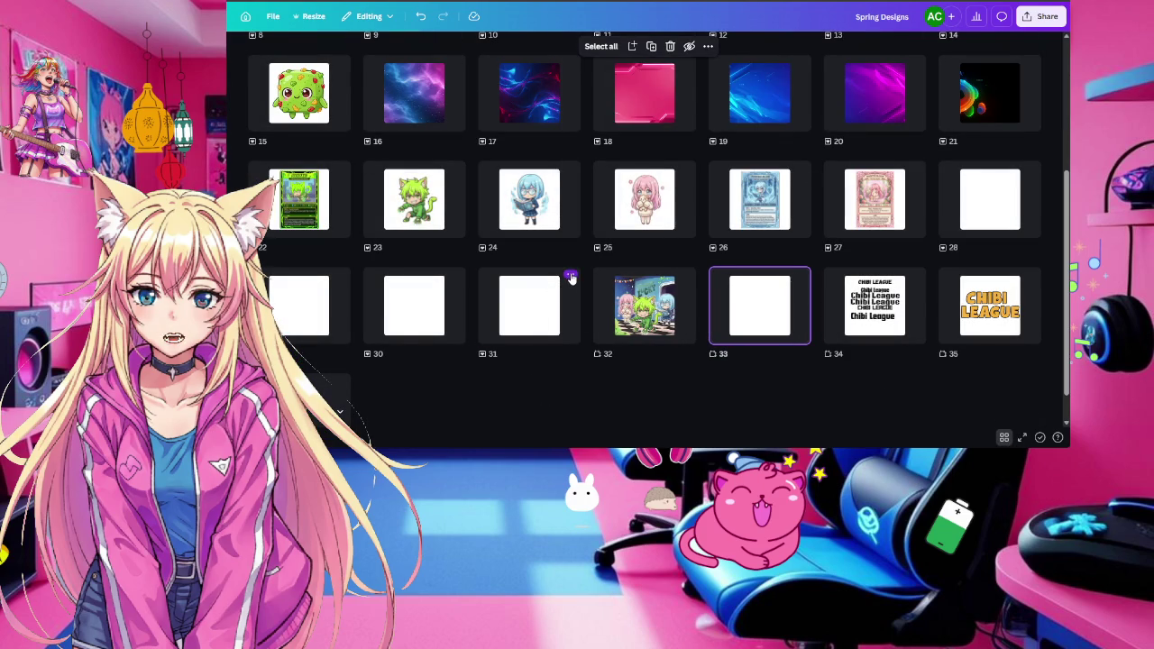
Add a blank page after the chibi group artwork on page 32
left_click(569, 275)
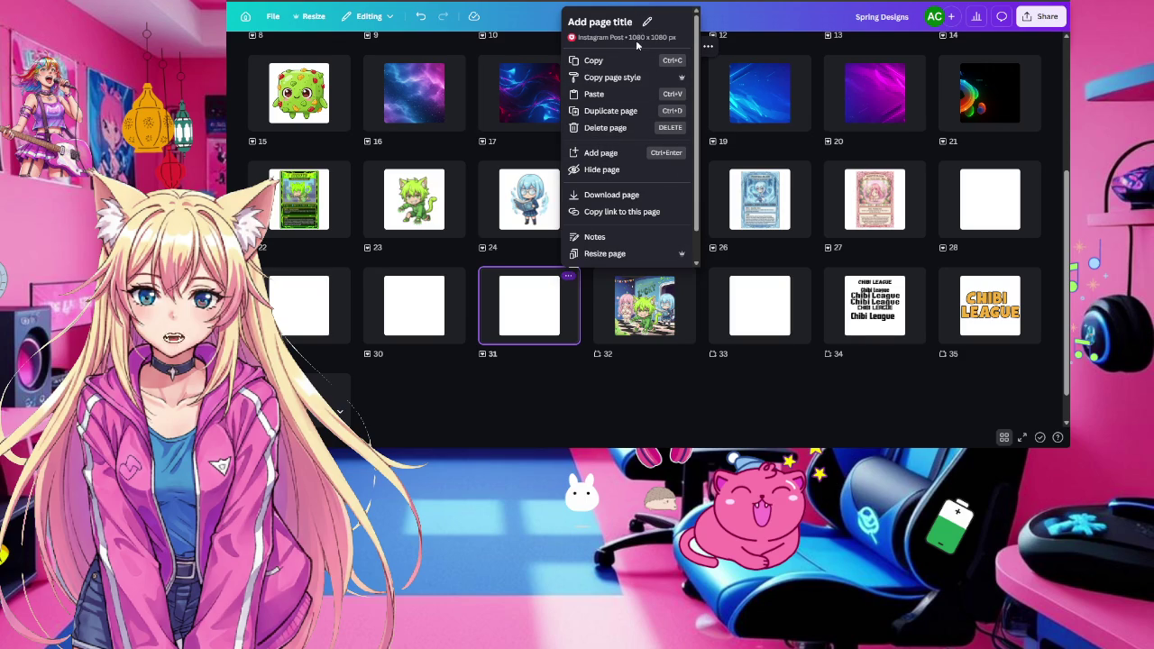
left_click(525, 313)
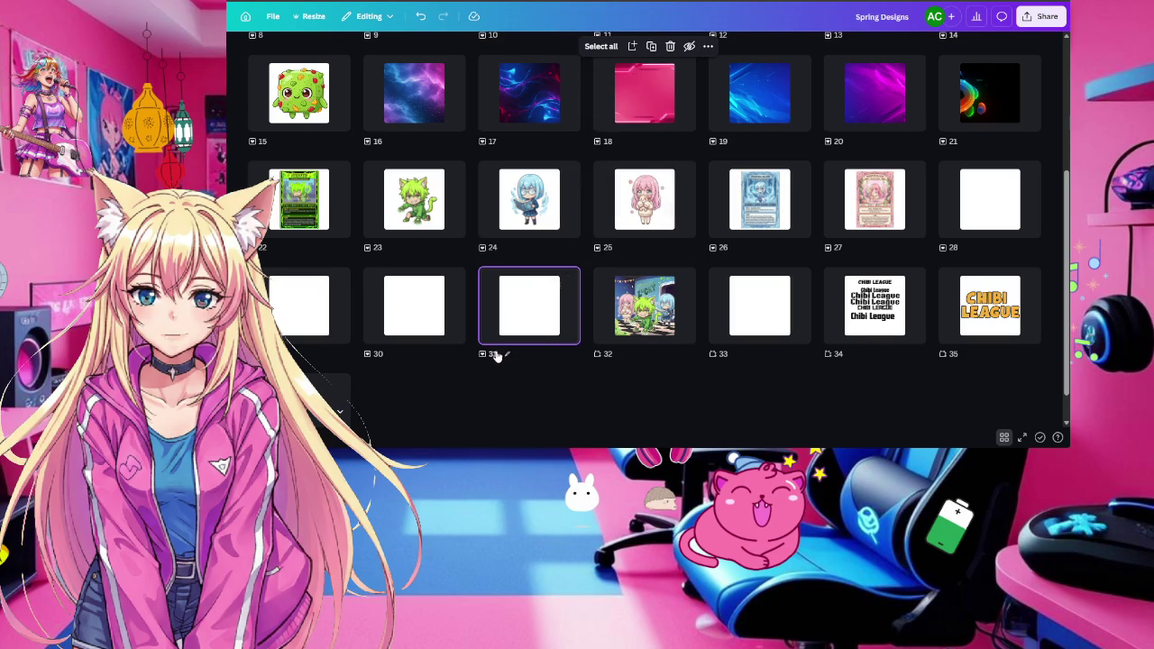
mouse_move(529, 93)
left_click(645, 386)
mouse_move(644, 305)
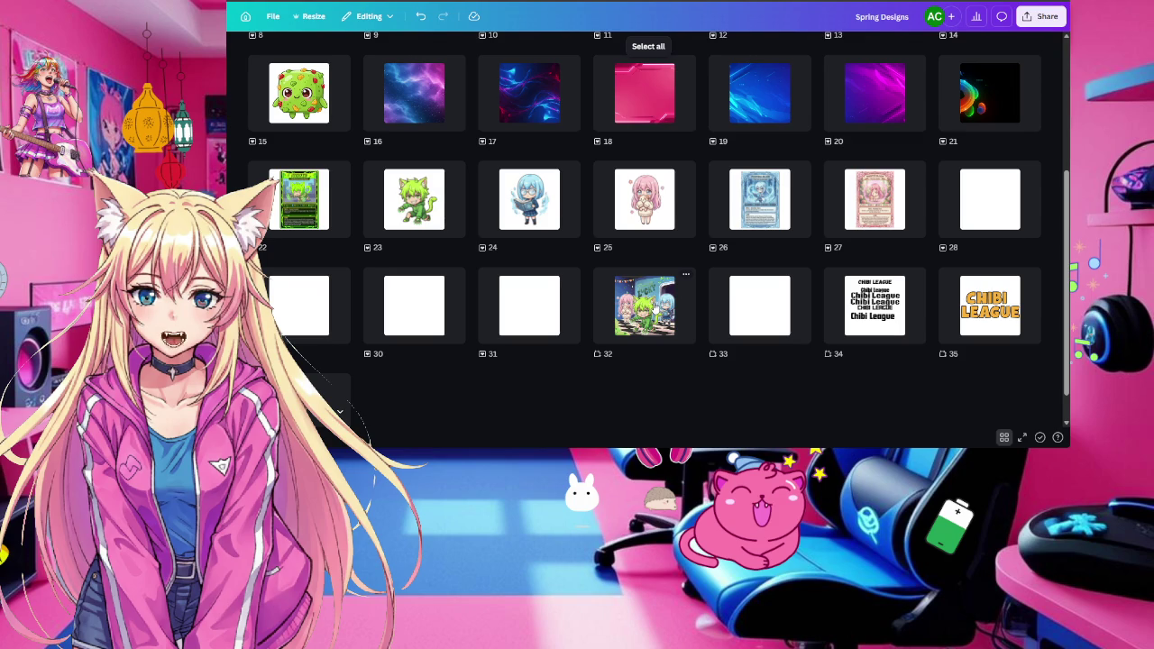
left_click(662, 313)
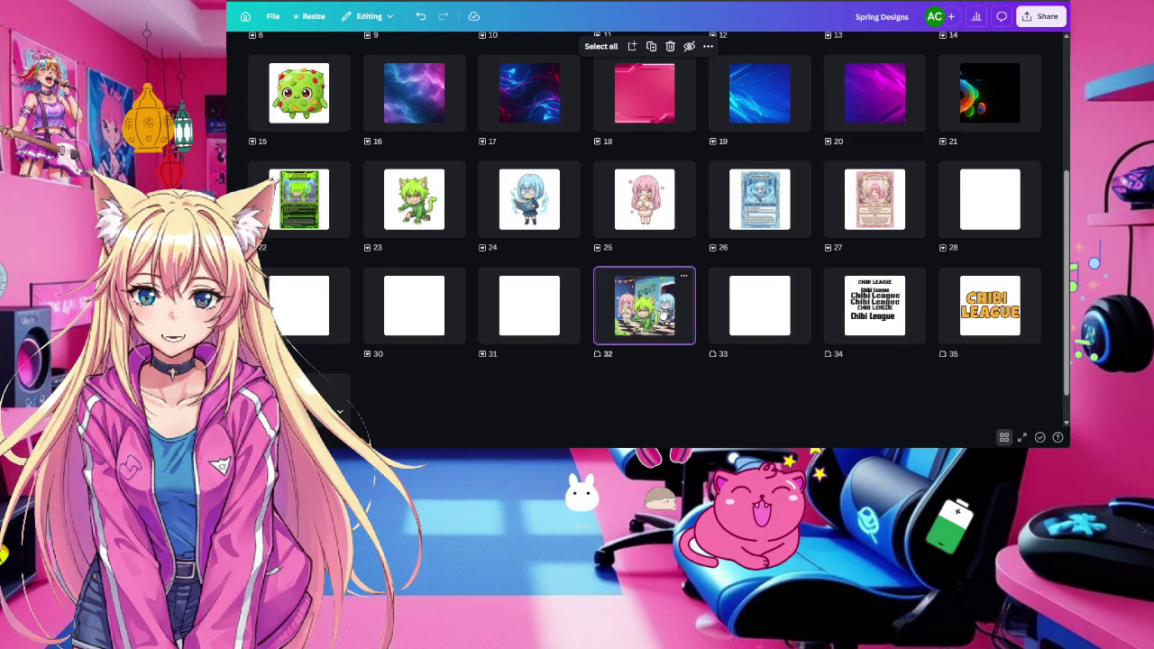
left_click(685, 275)
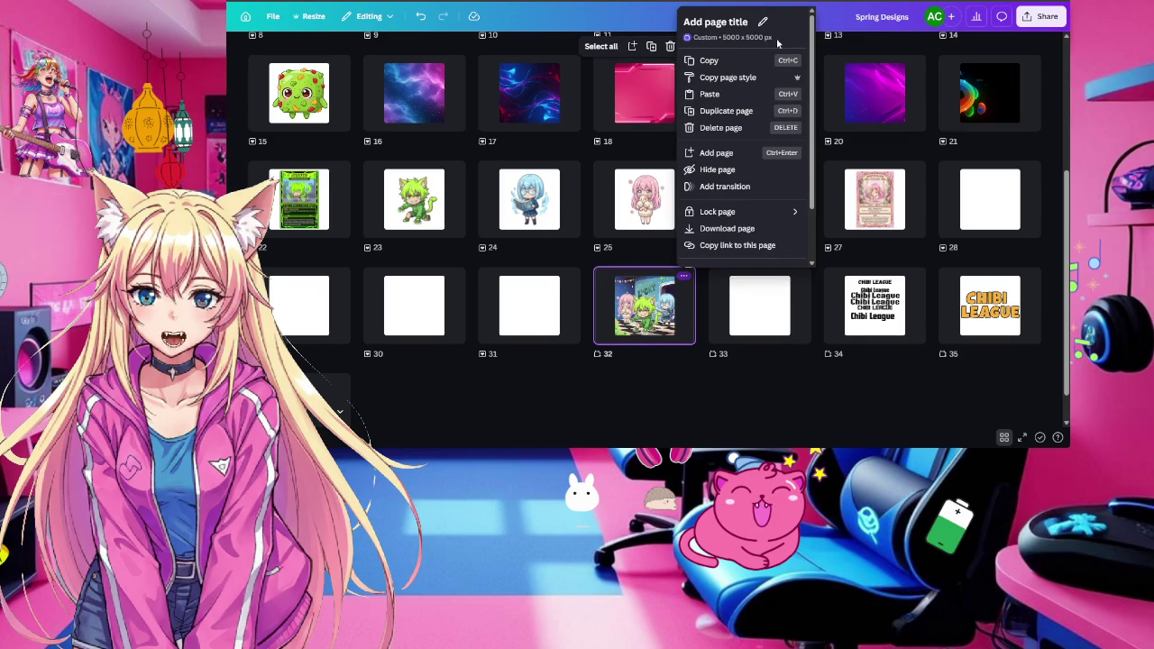
left_click(693, 413)
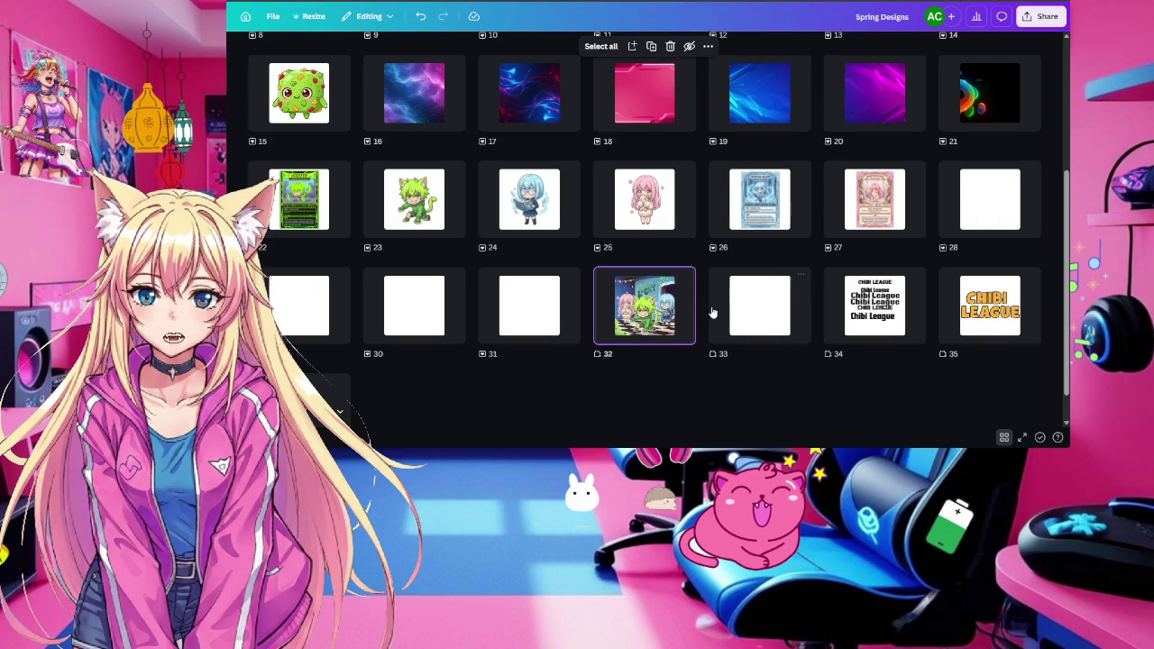
Select the new blank page 33 and review its page options
left_click(699, 310)
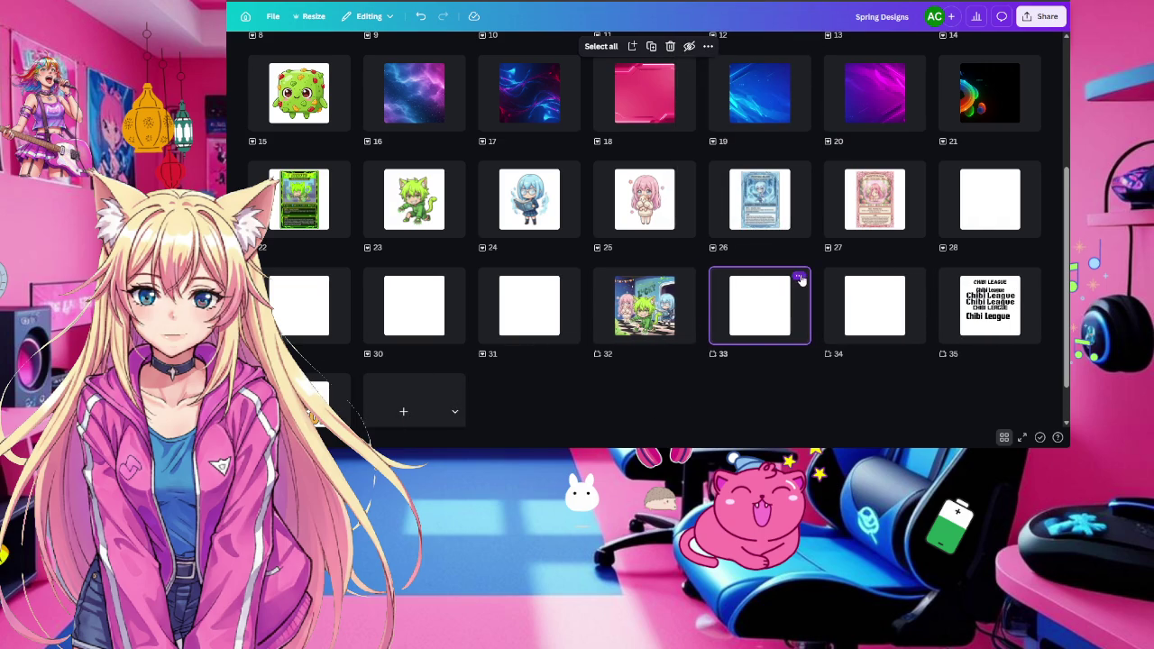
left_click(799, 276)
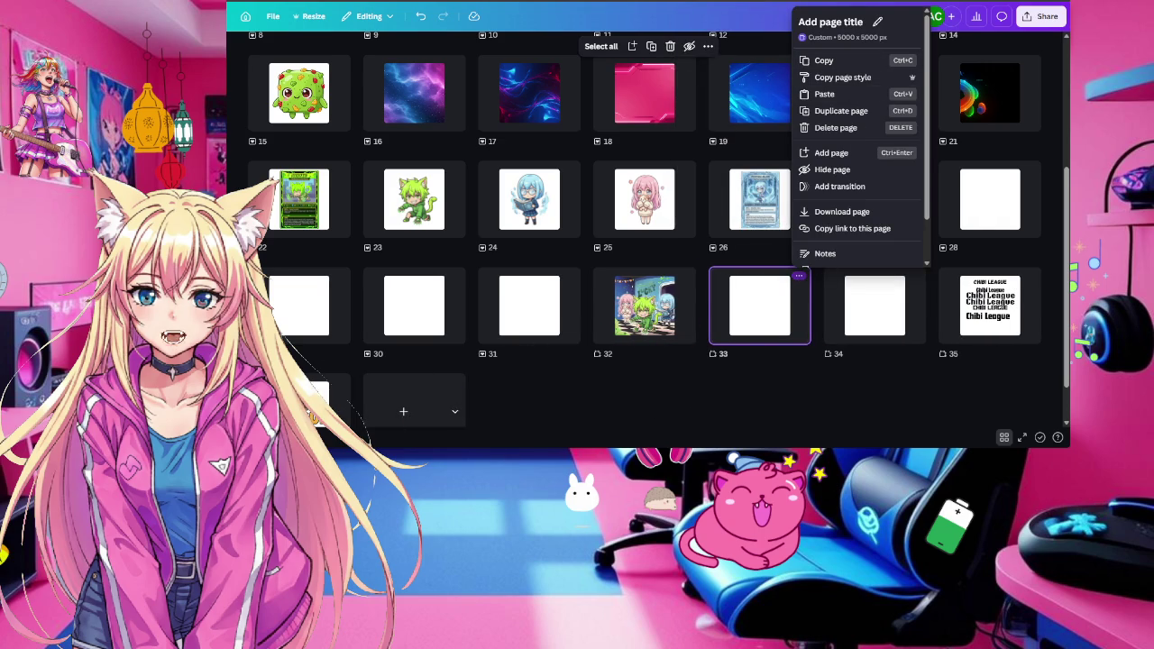
left_click(729, 396)
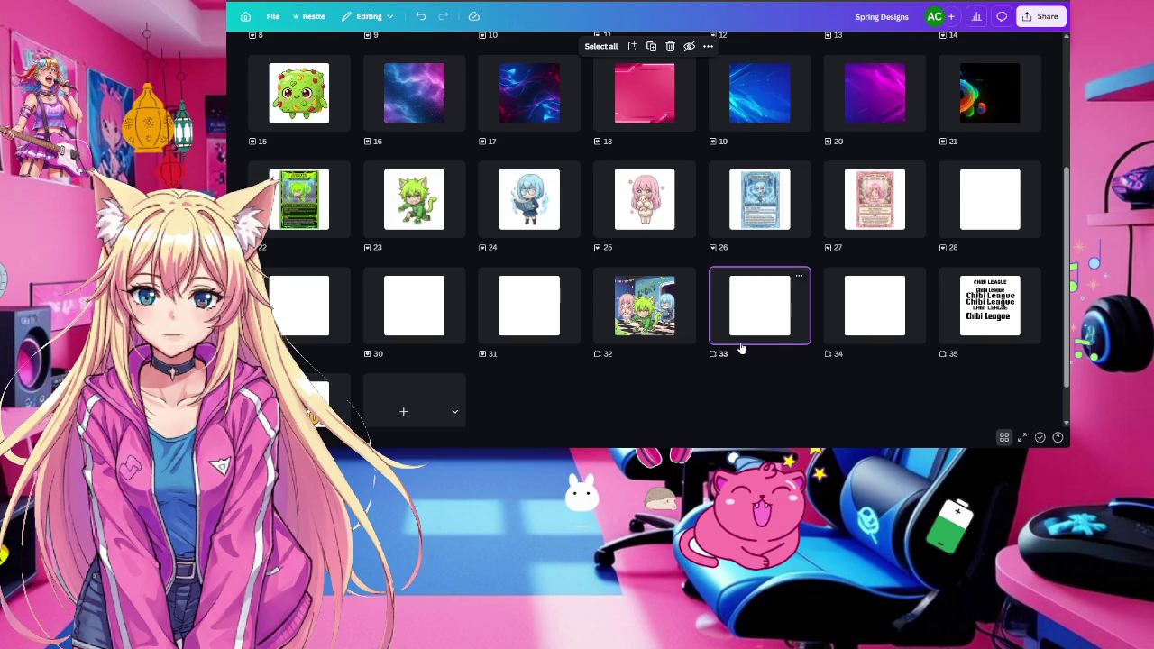